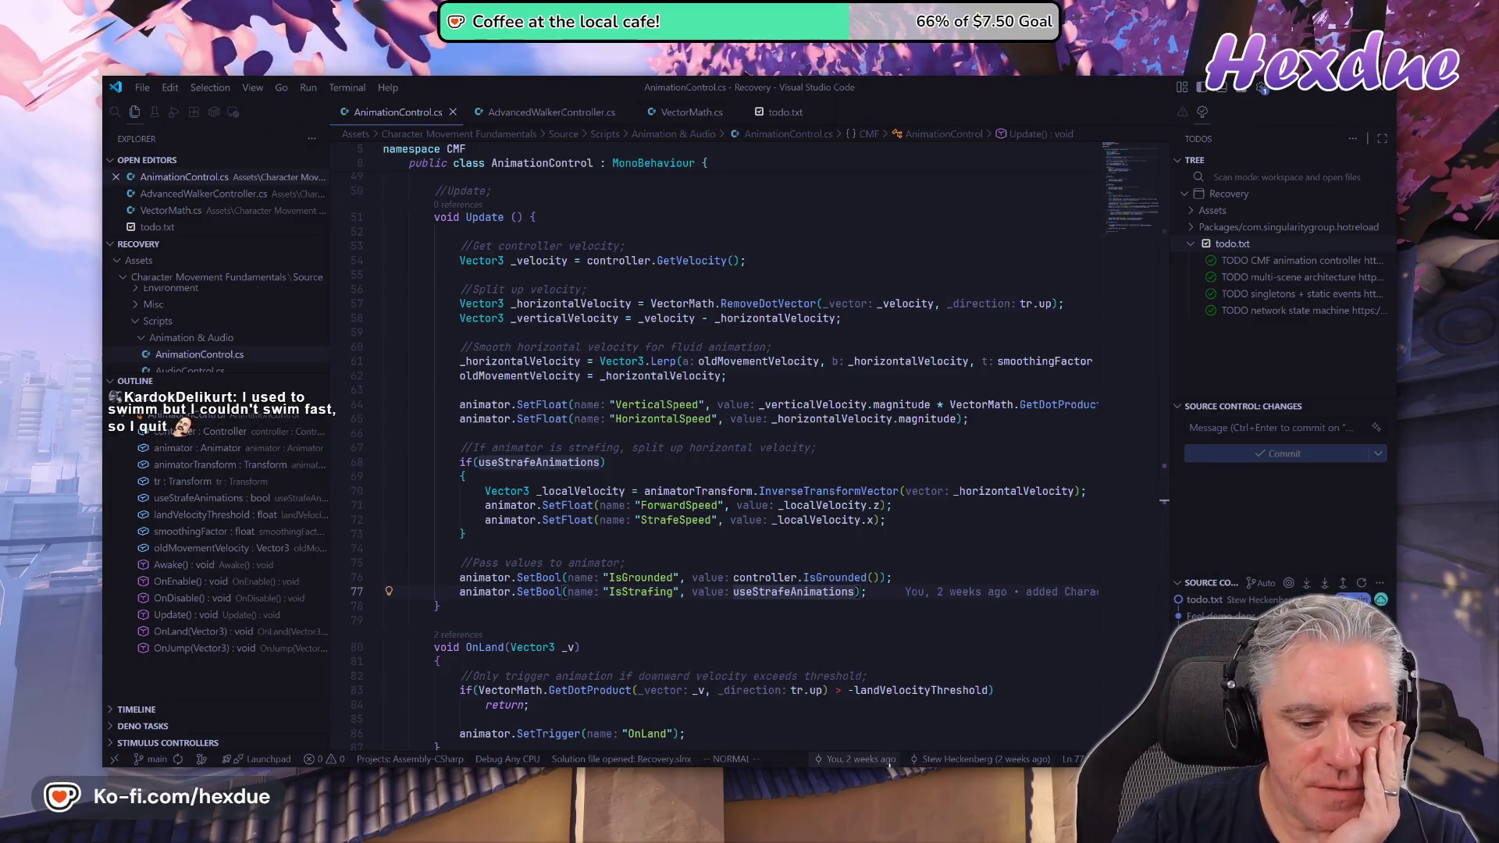
Switch to Chrome and scroll through the Character Movement manual PDF.
key(alt+Tab)
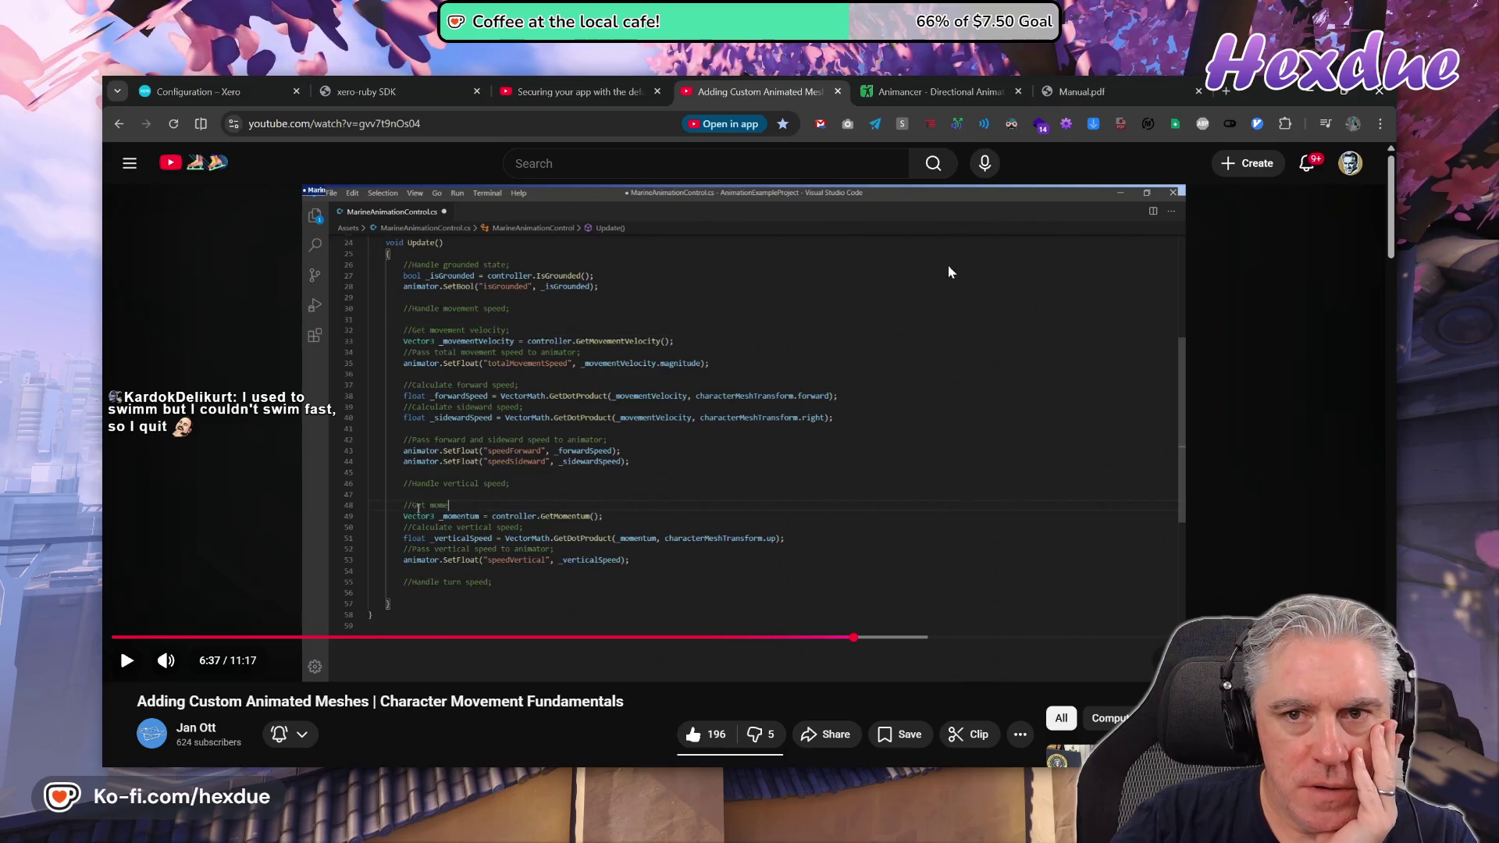
click(1112, 88)
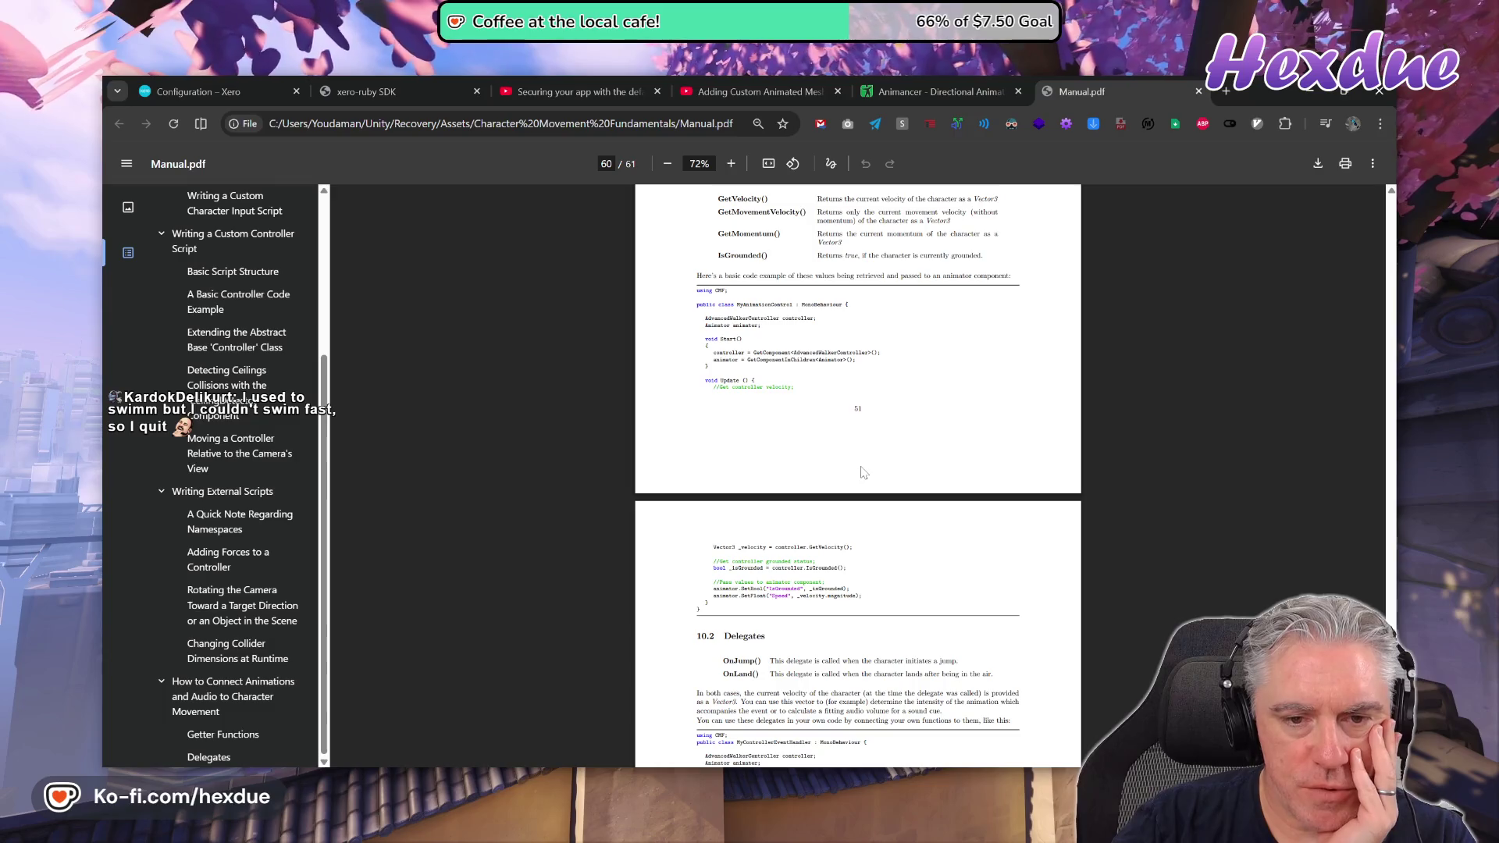
scroll(865, 486, down, 1)
scroll(865, 485, down, 3)
scroll(870, 496, up, 4)
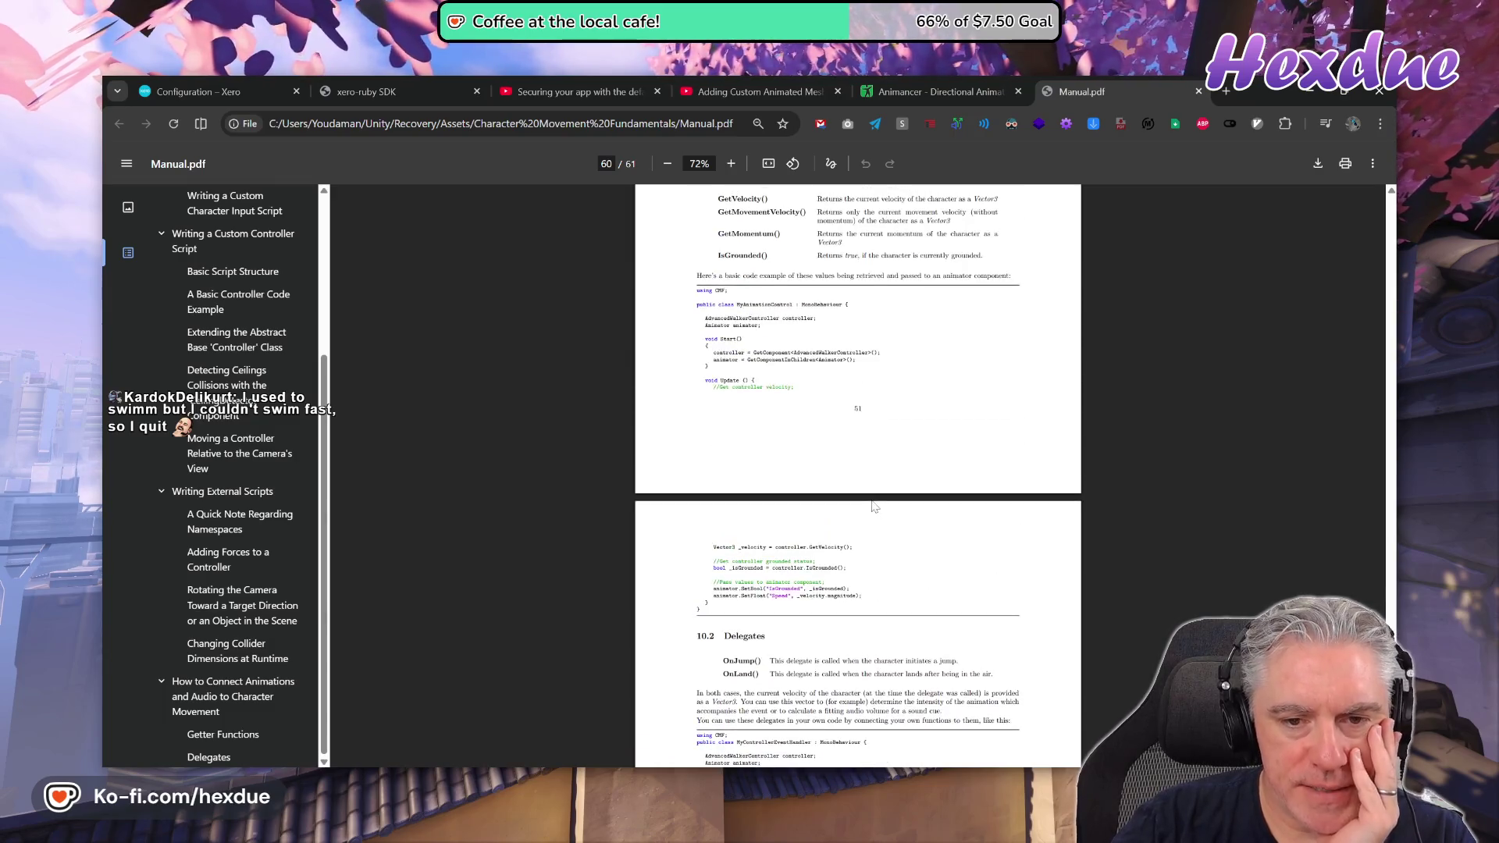
scroll(875, 506, down, 2)
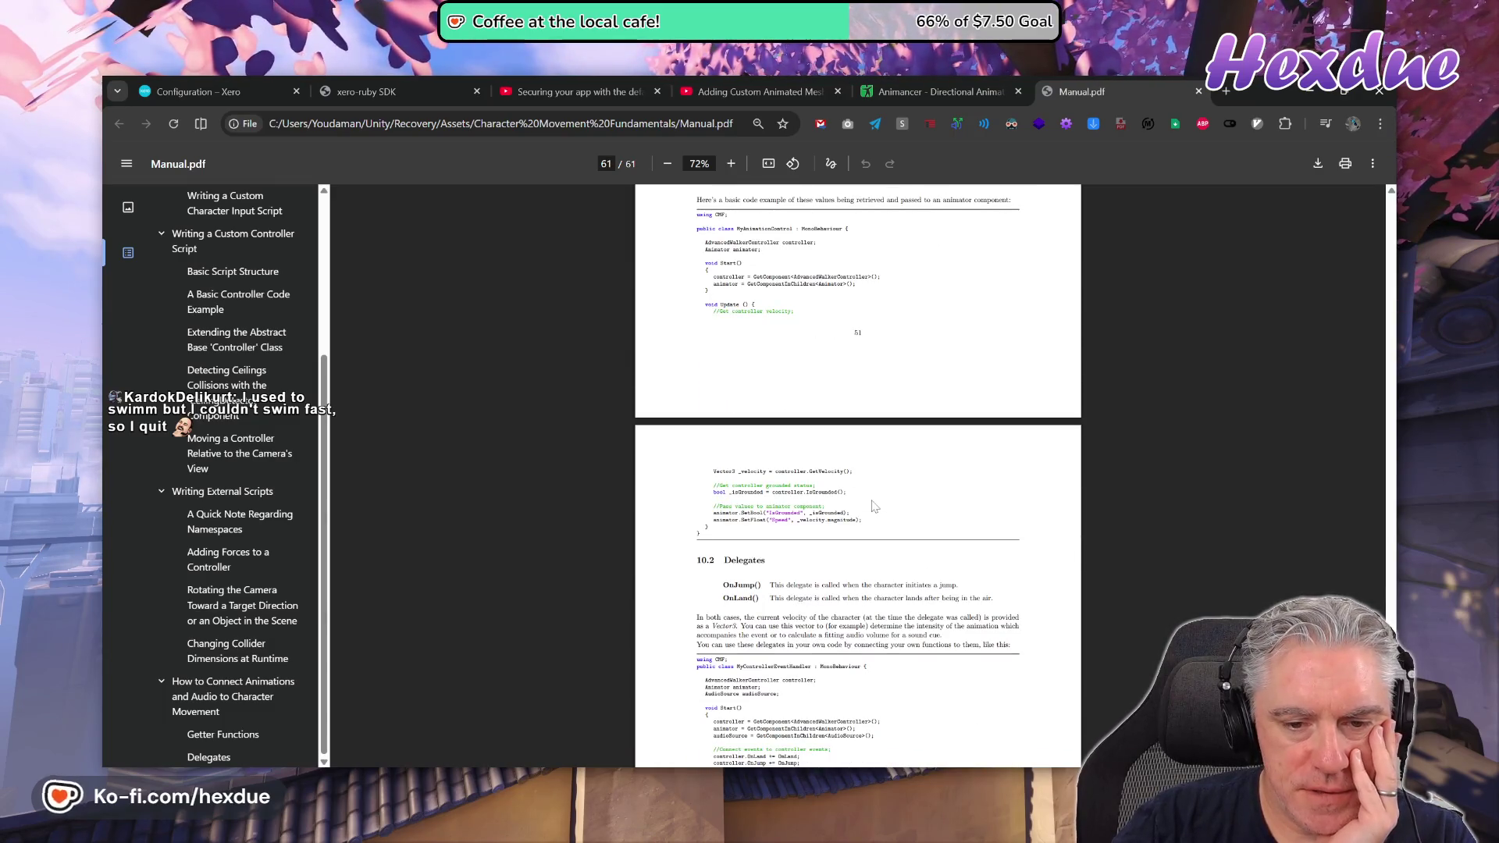
scroll(875, 506, up, 2)
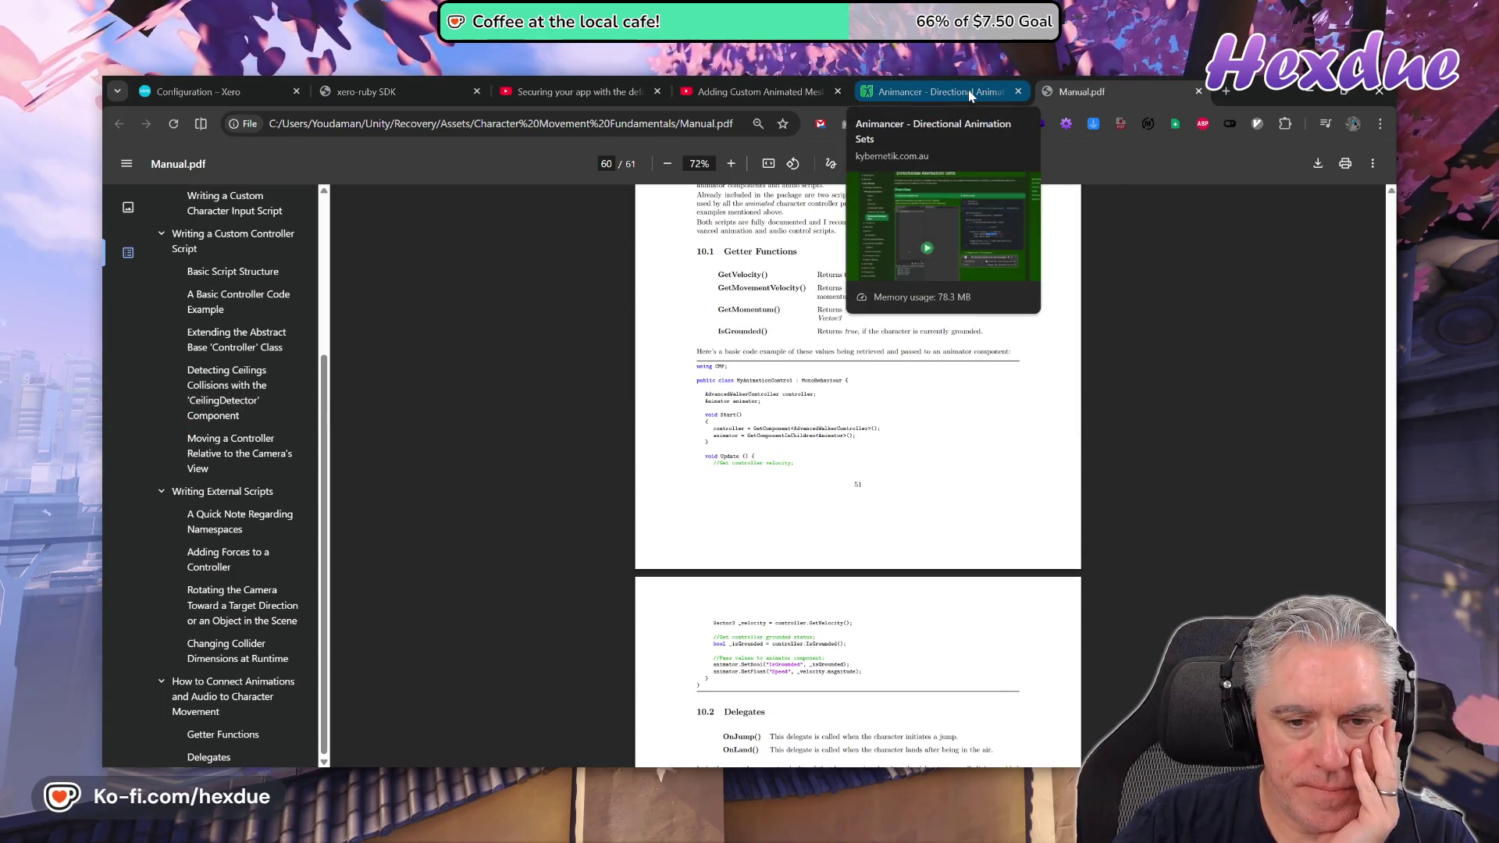
Compare the PDF and tutorial video, settling on the Animancer Directional Animation Sets page.
click(968, 91)
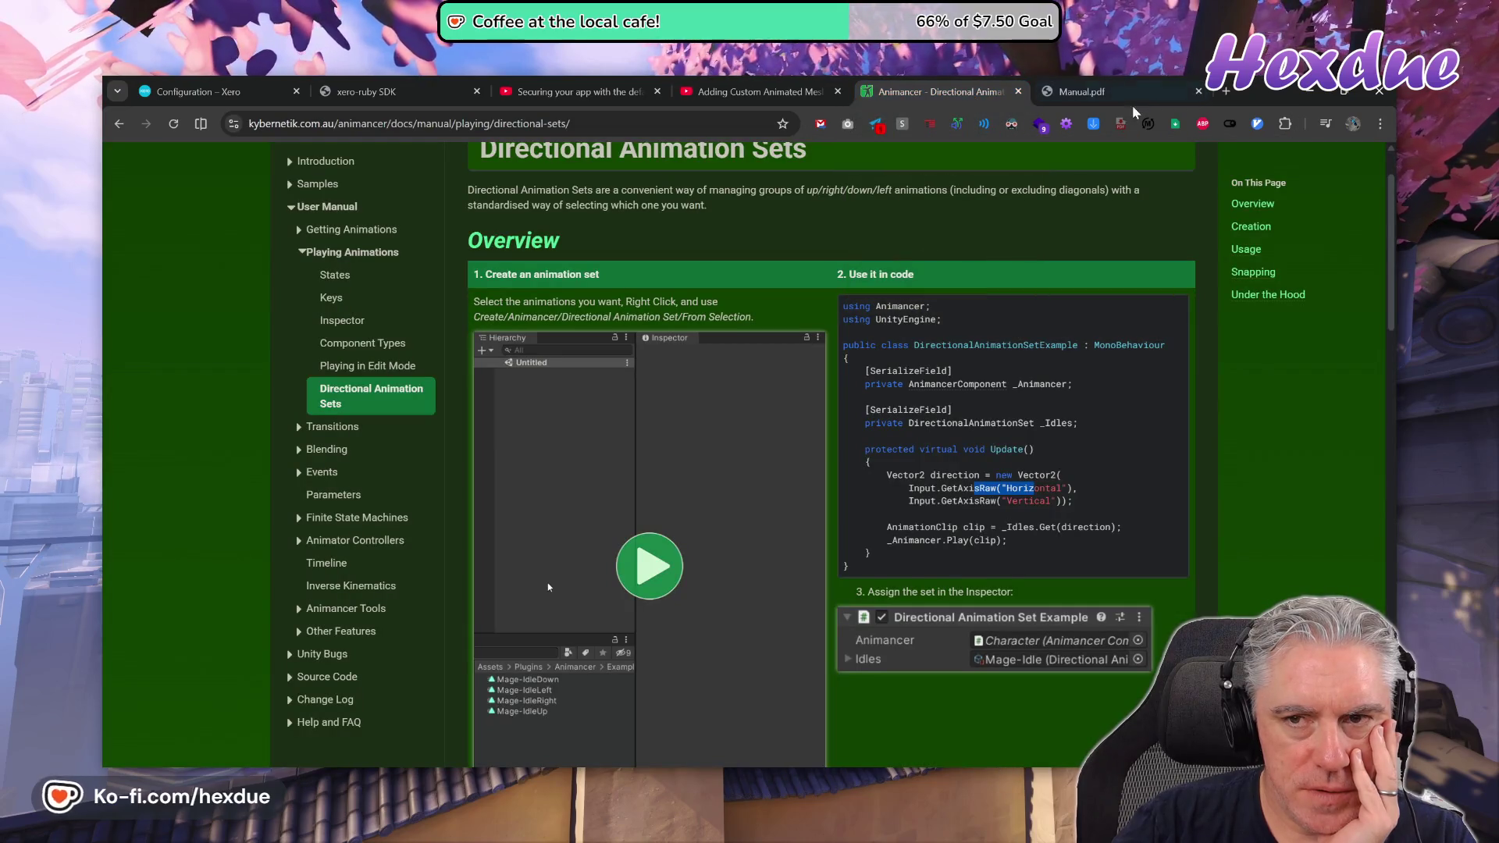
click(1071, 95)
click(753, 91)
click(937, 92)
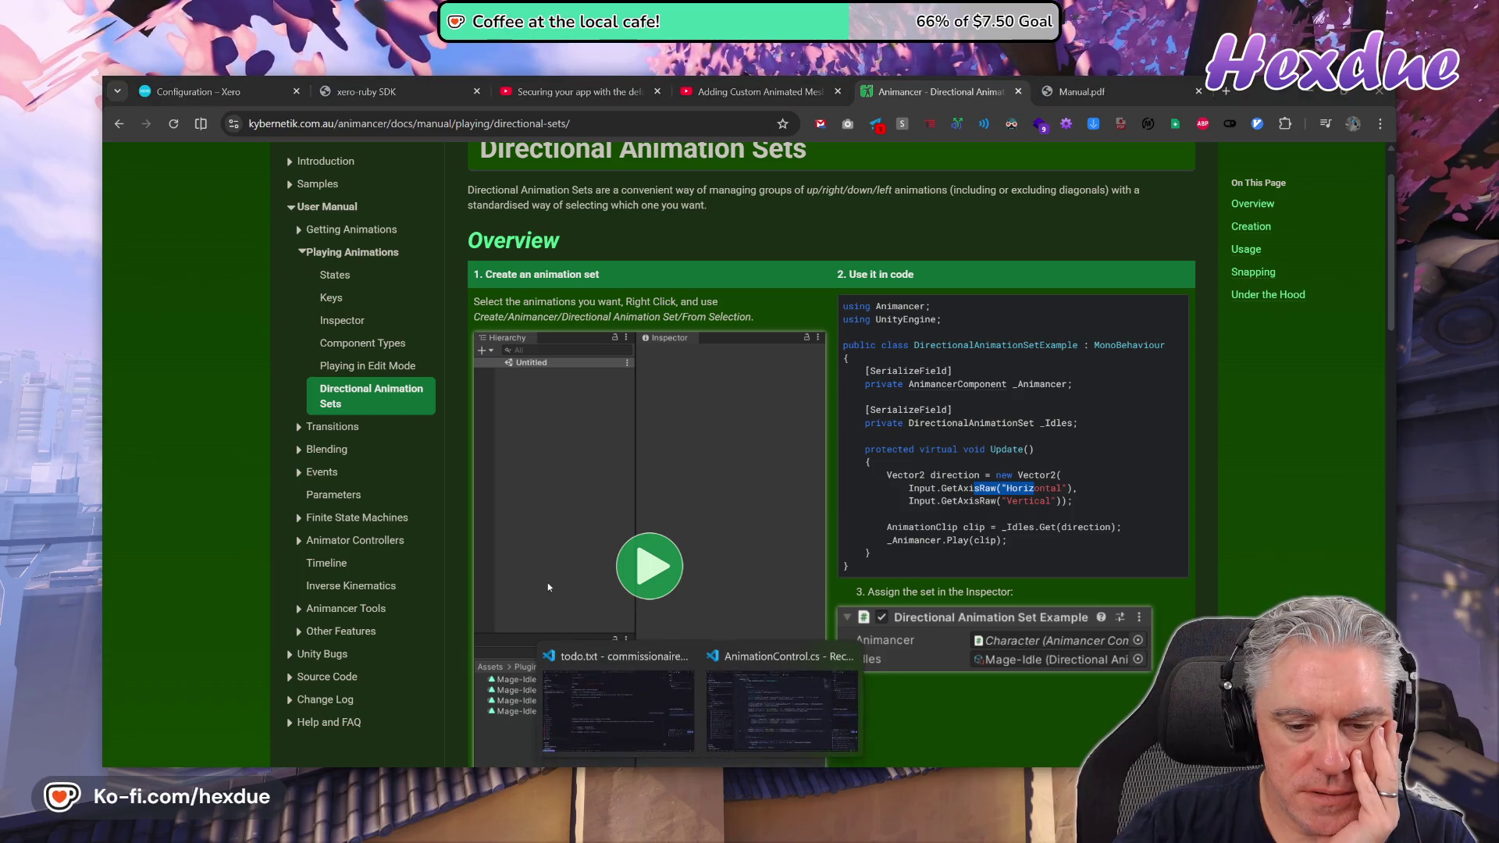
click(781, 671)
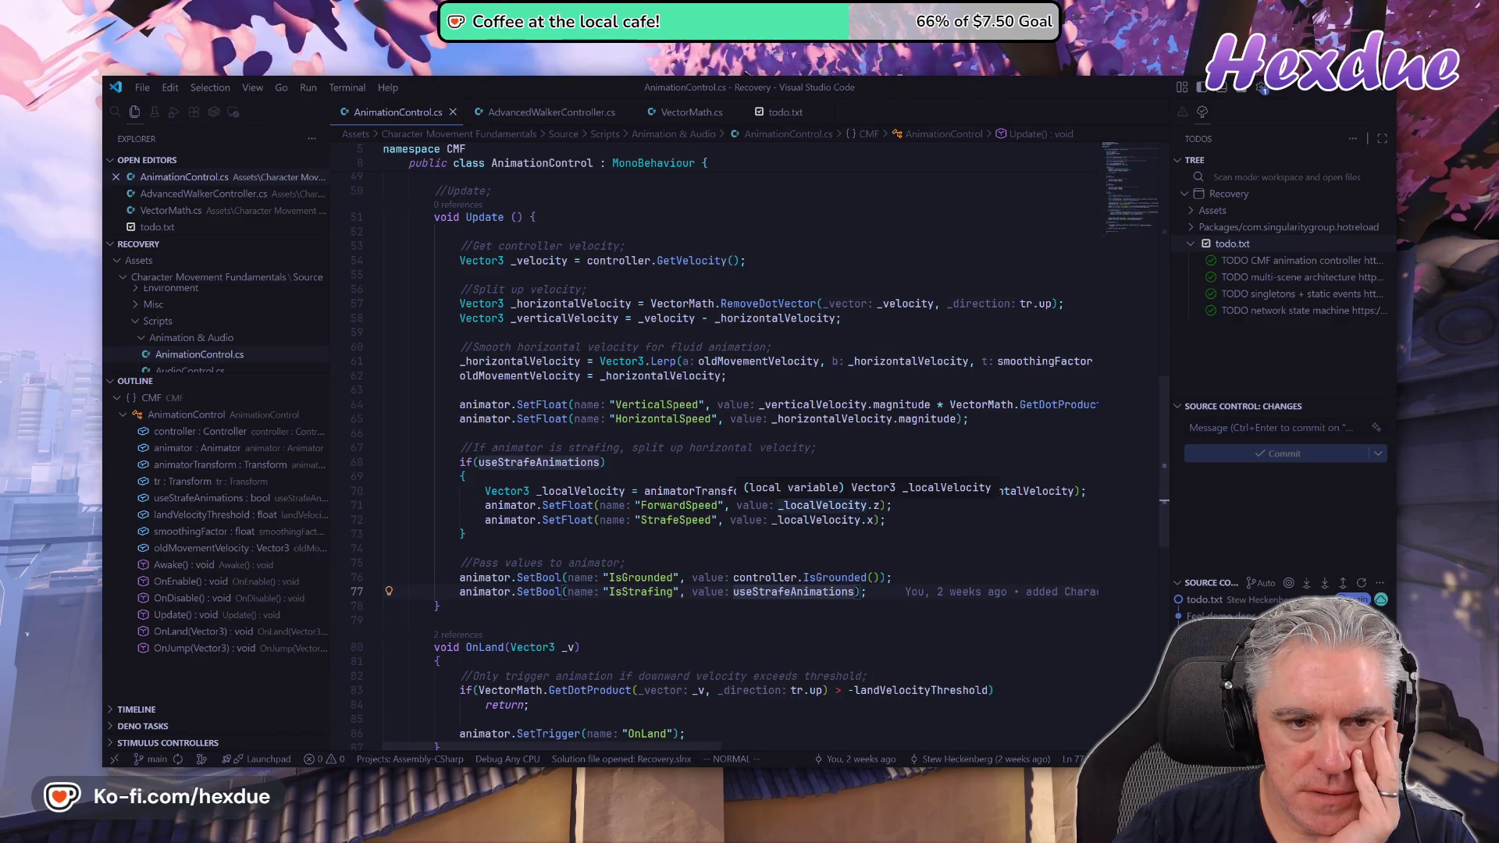
Scroll through the Update() logic in AnimationControl.cs, then return to the Unity editor.
scroll(746, 488, up, 2)
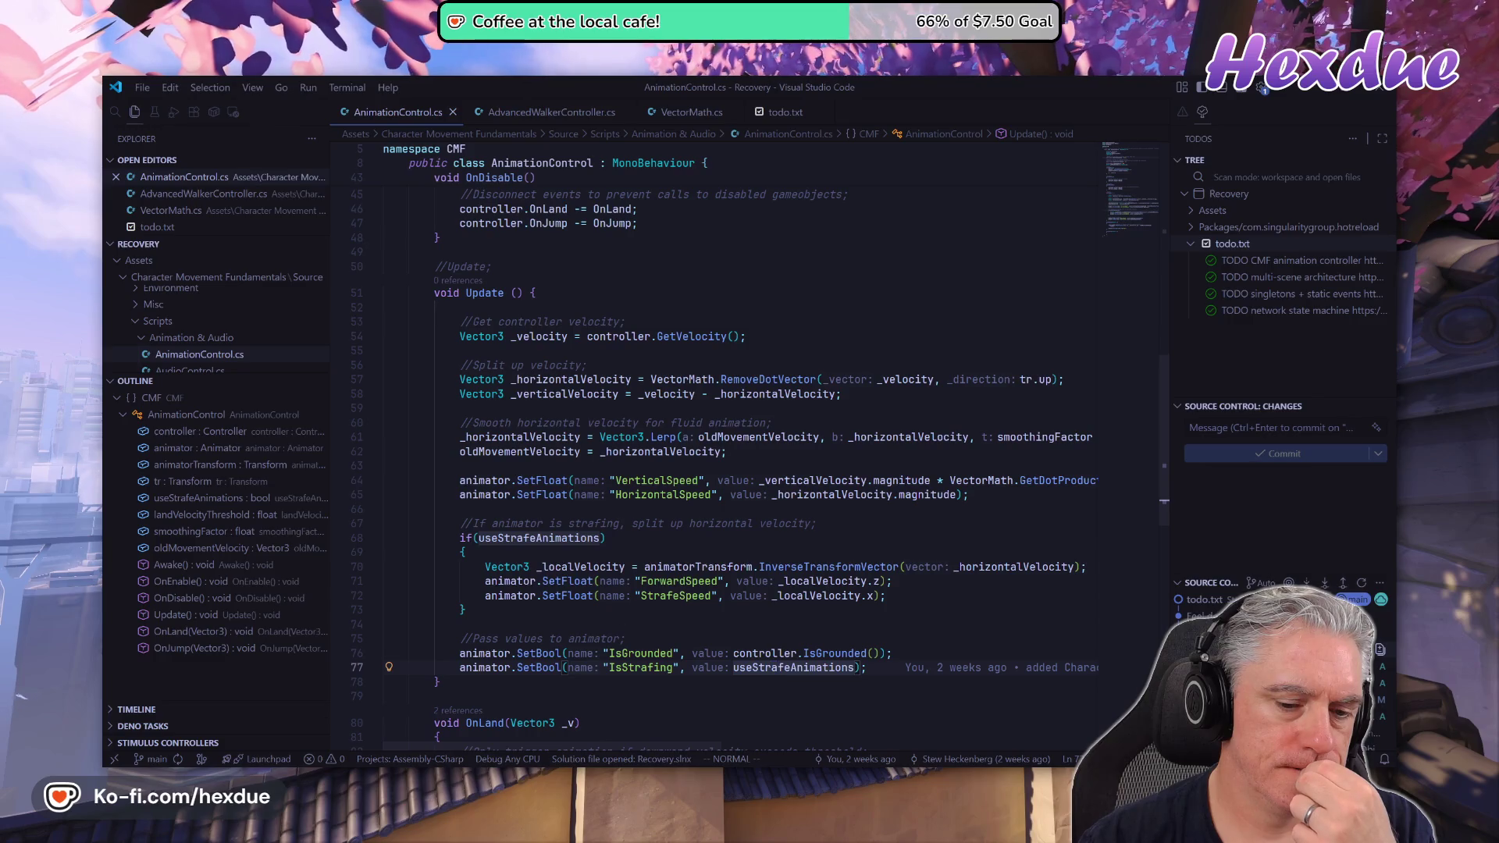
click(932, 703)
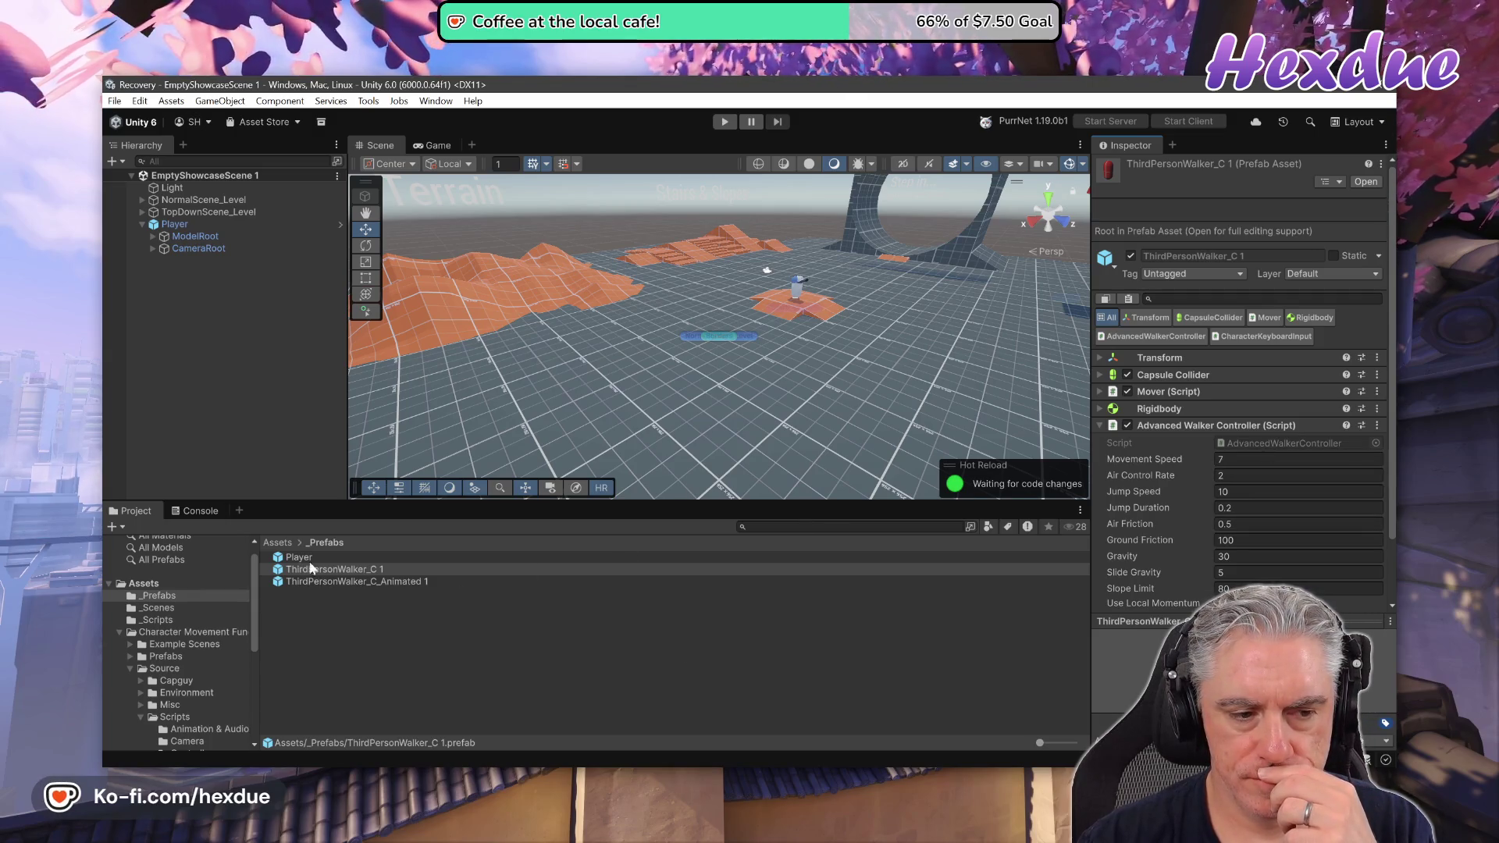
Locate the AnimationControl script asset through the Player prefab's components.
click(344, 559)
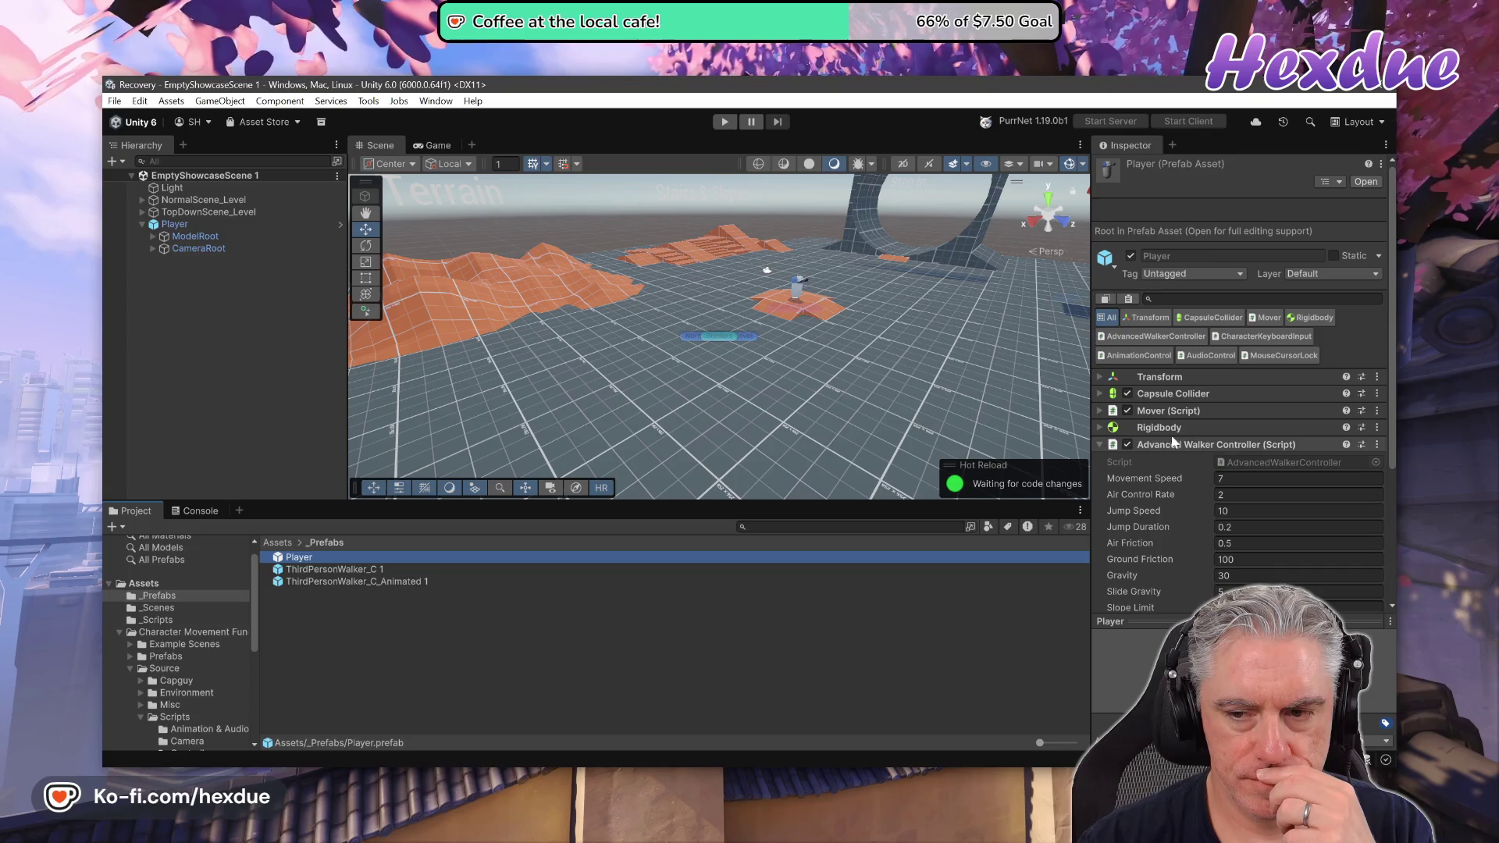
scroll(1159, 464, down, 5)
click(1277, 531)
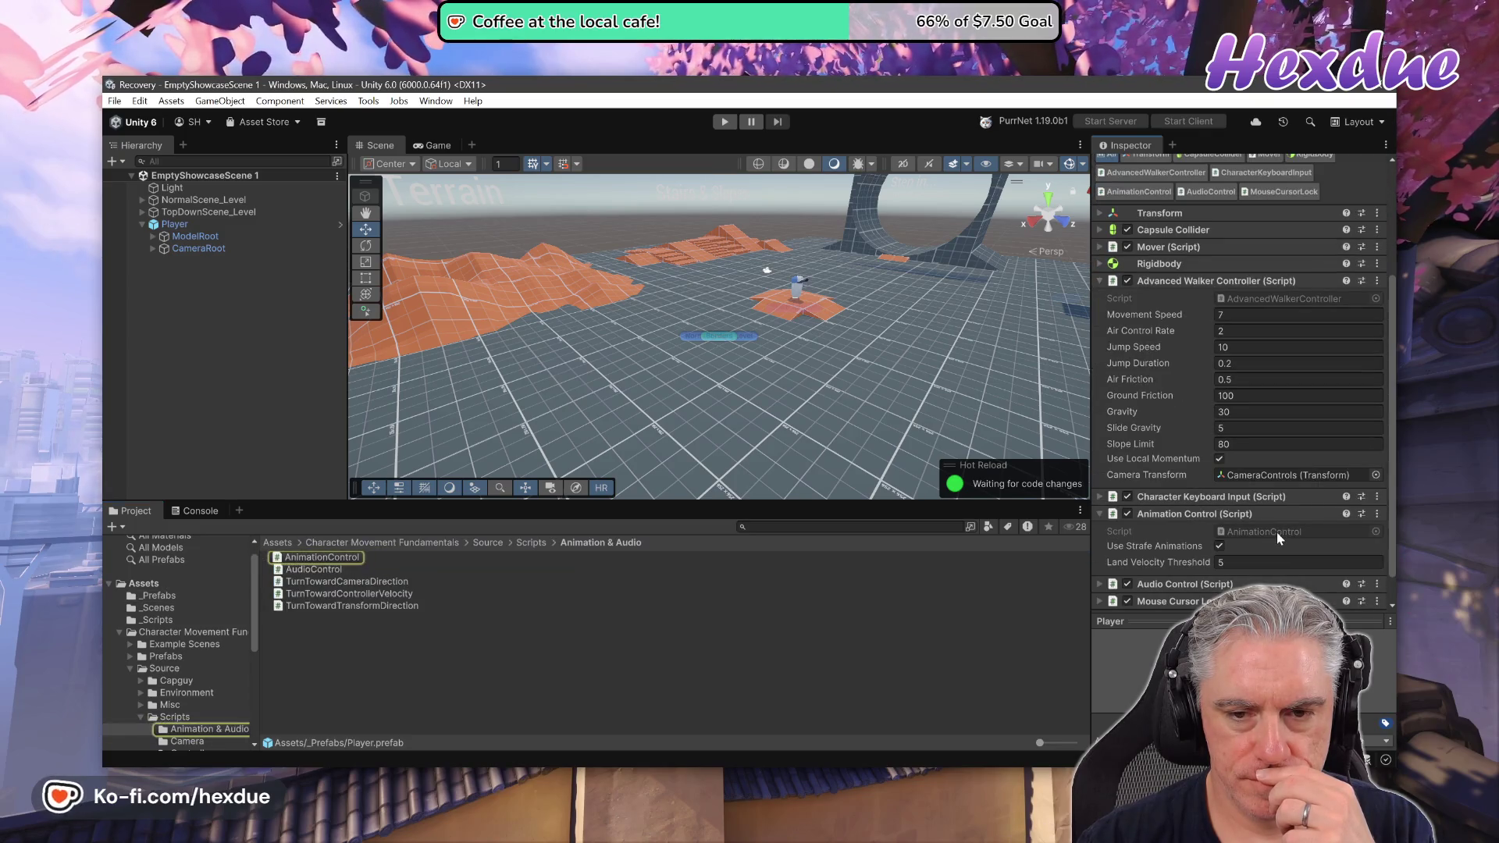
click(383, 559)
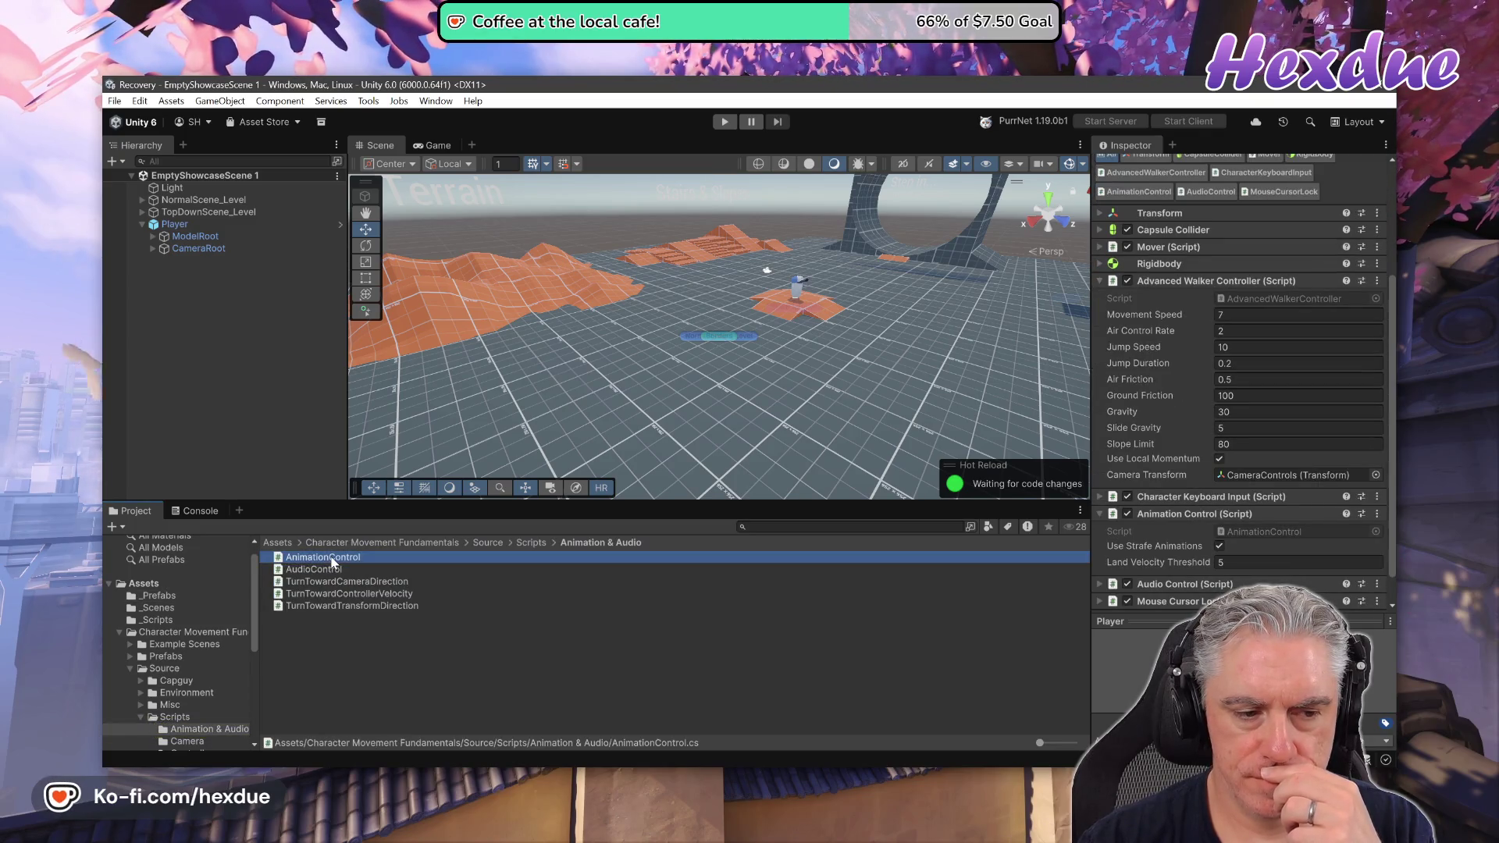
double_click(504, 556)
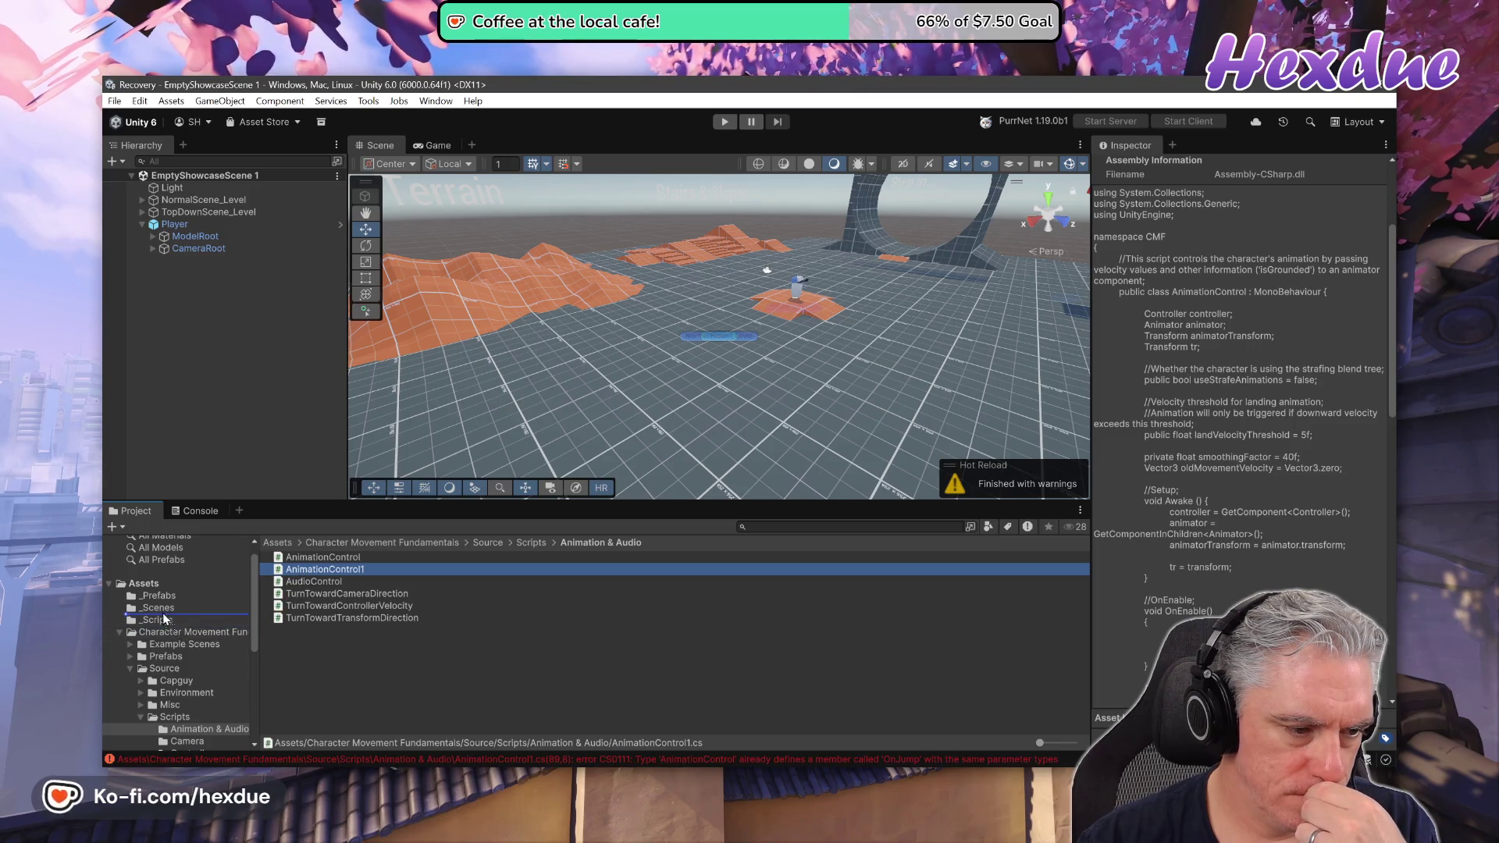
Move the AnimationControl1 copy into _Scripts, rename it MyAnimationControl, and open it.
drag(157, 620, 157, 620)
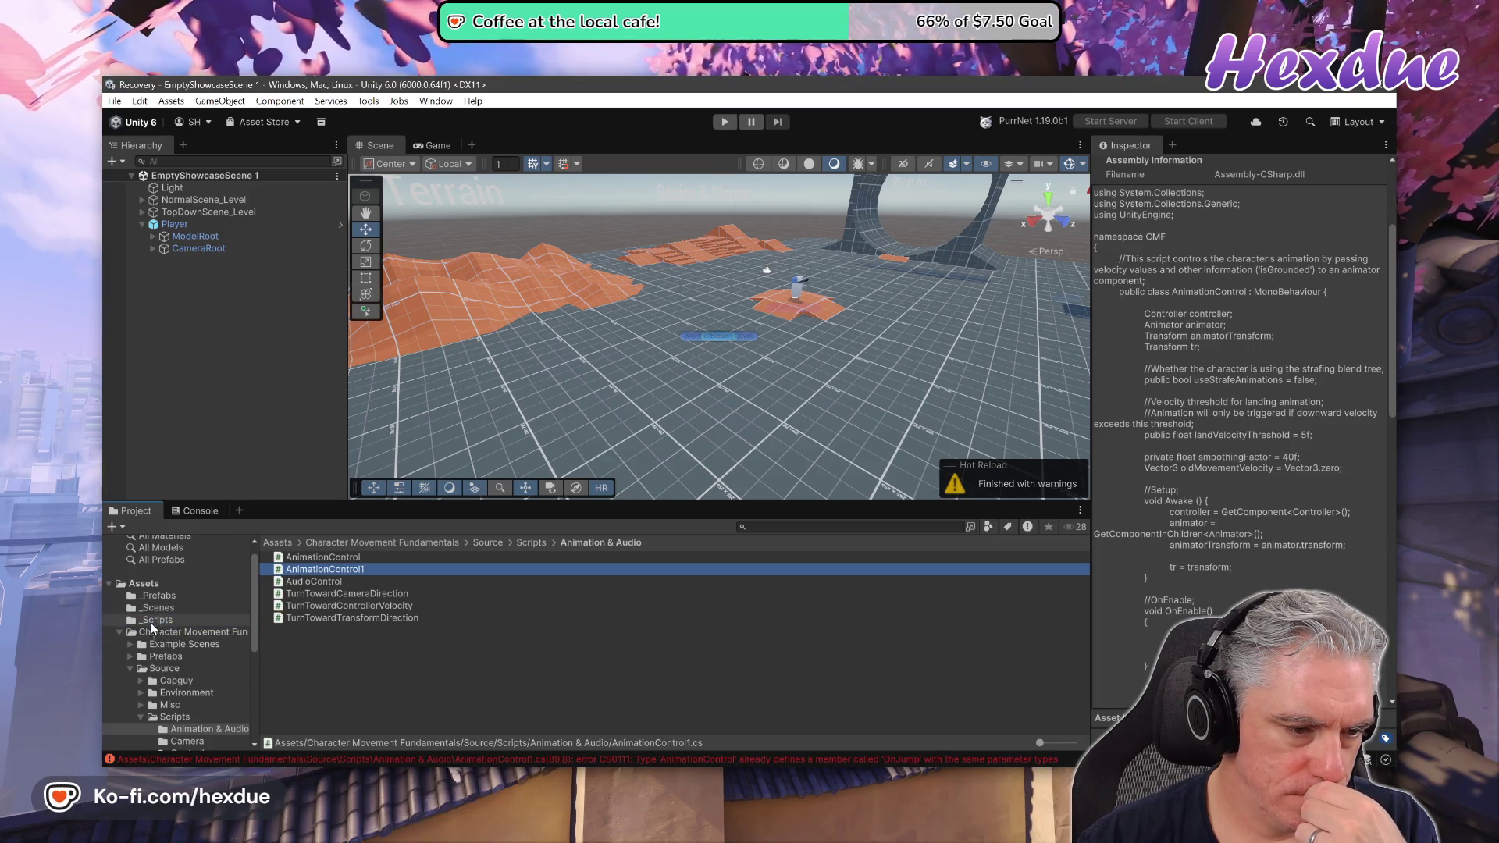
click(164, 618)
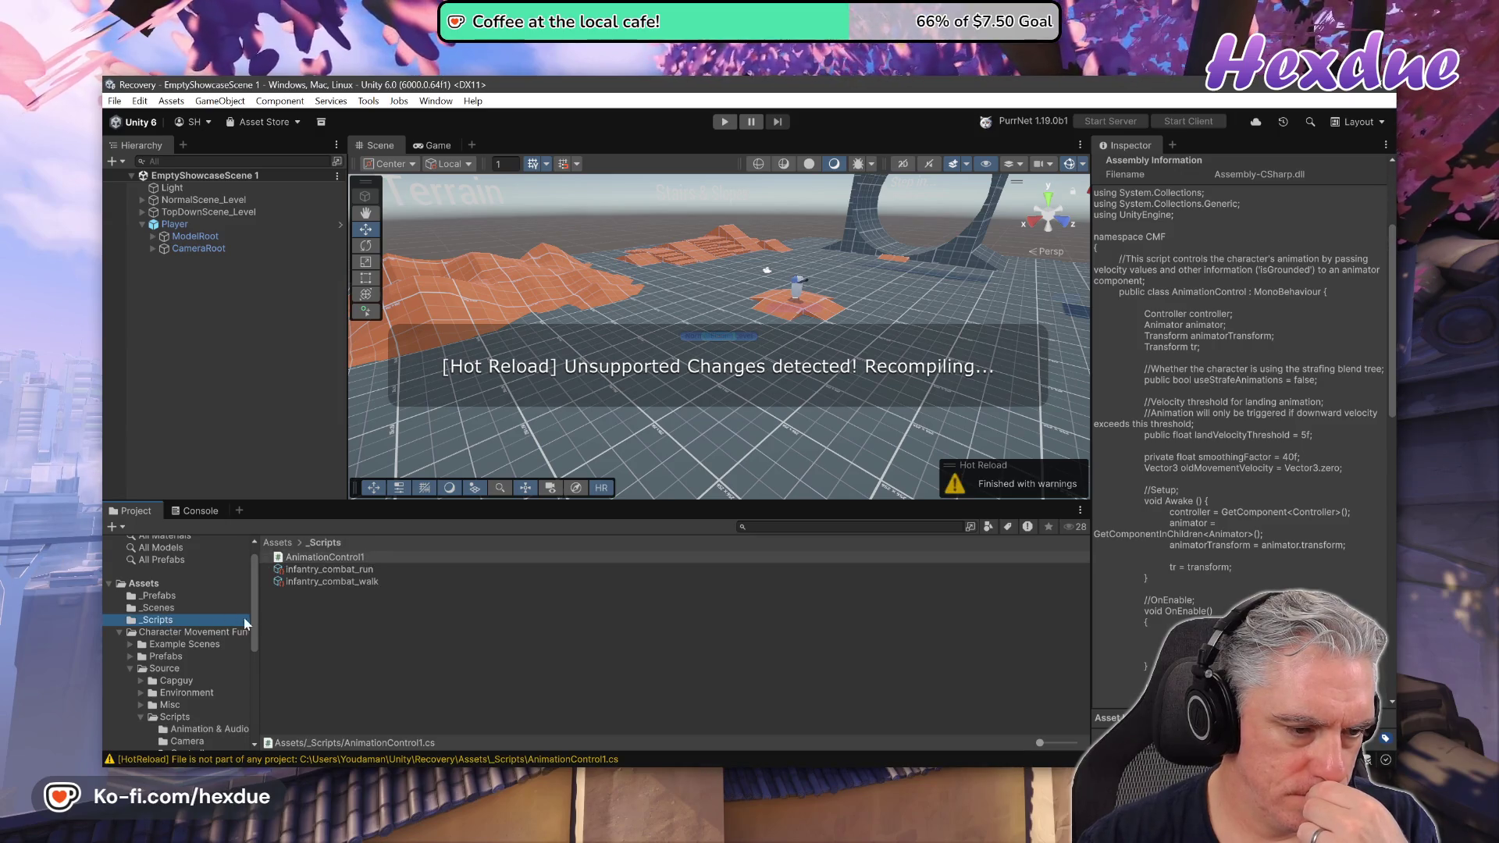
click(363, 559)
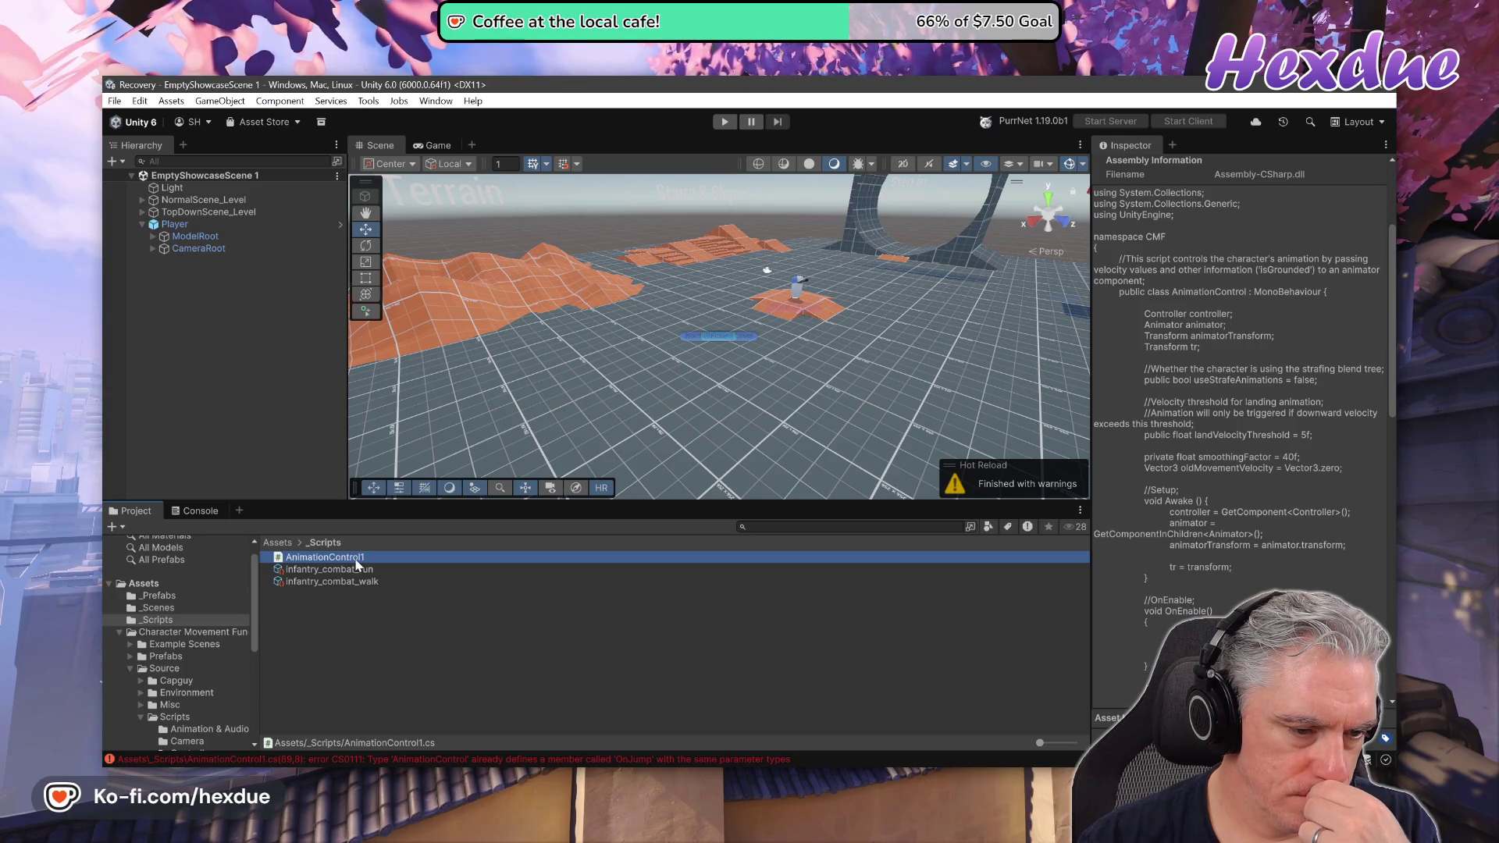
key(F2)
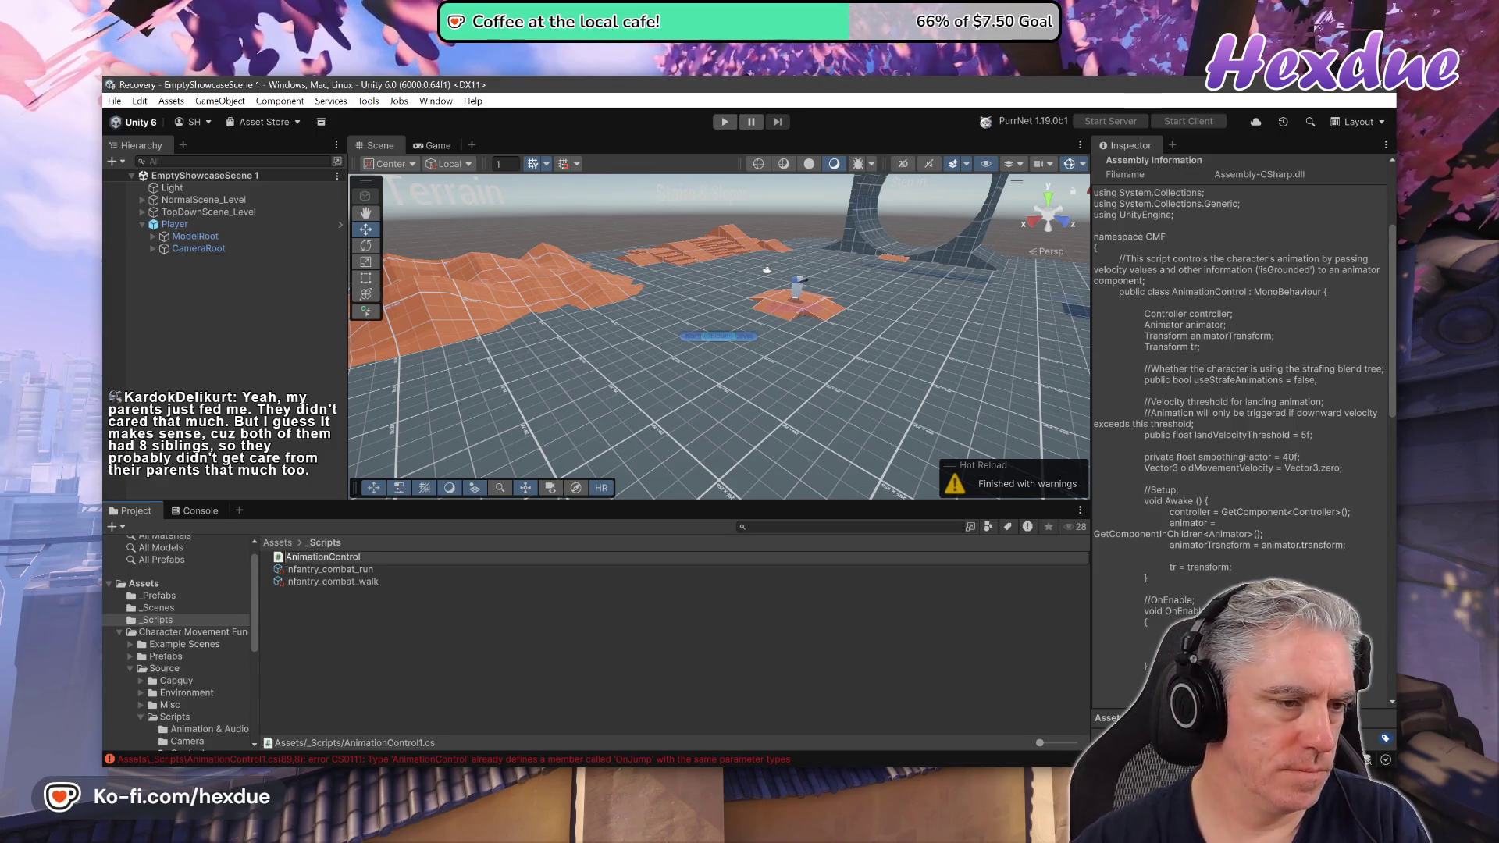
click(354, 558)
text(My)
key(Return)
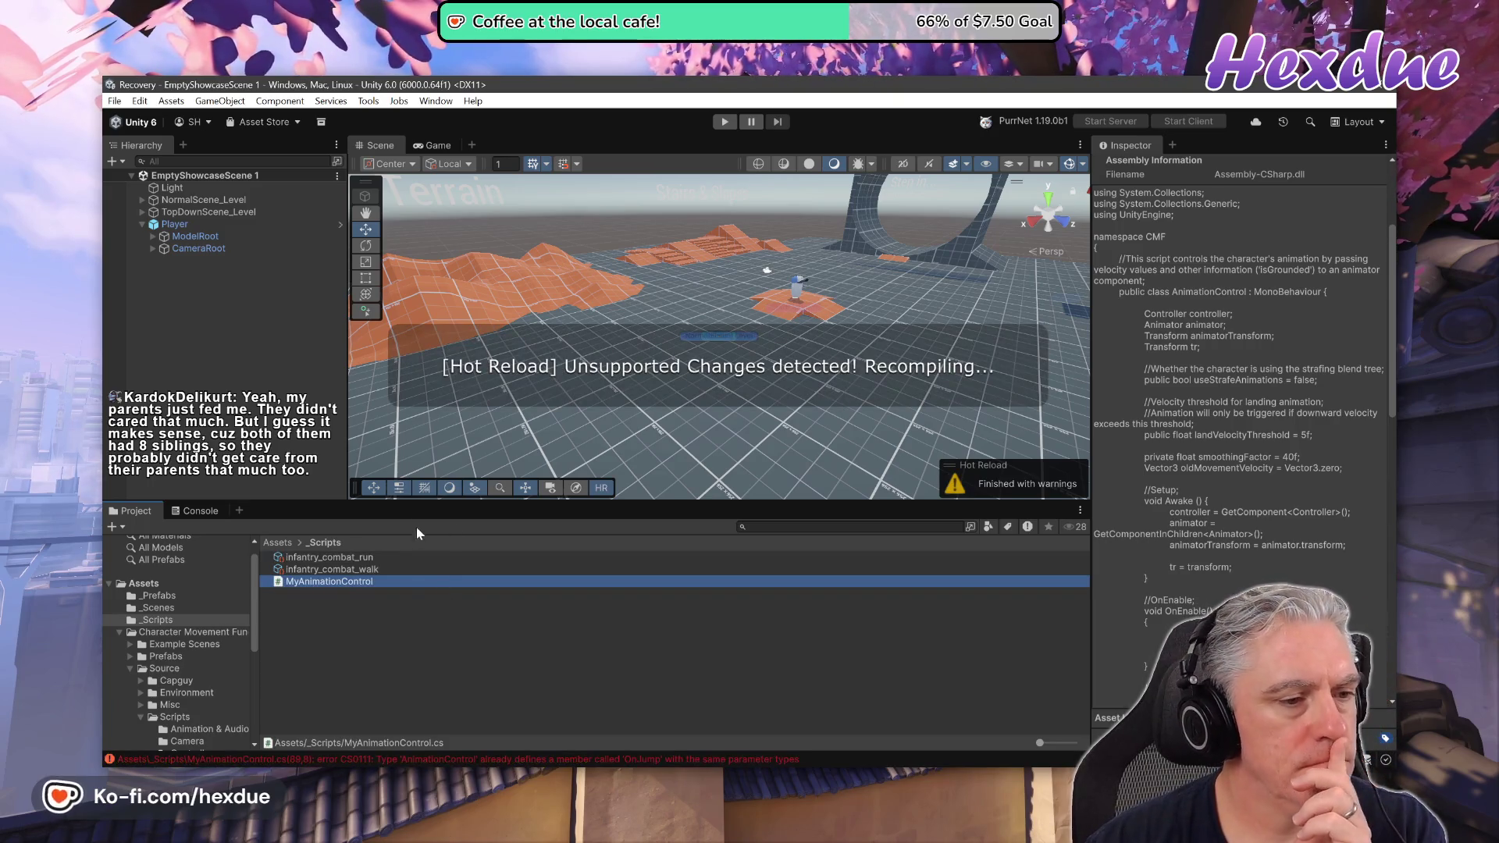
double_click(329, 581)
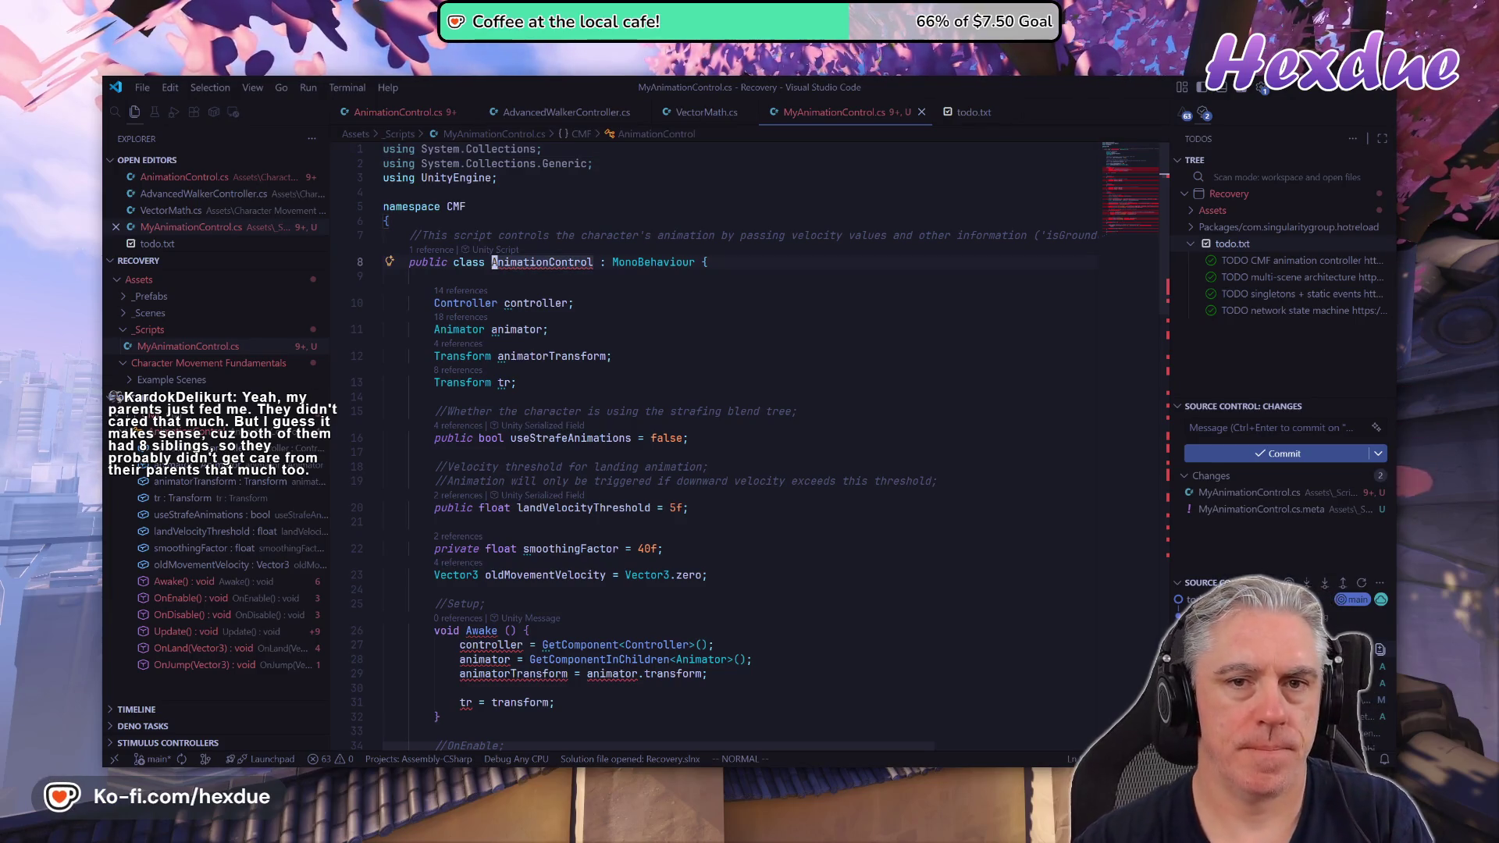
Rename the class to MyAnimationControl and add a 'using Animancer;' line.
text(My)
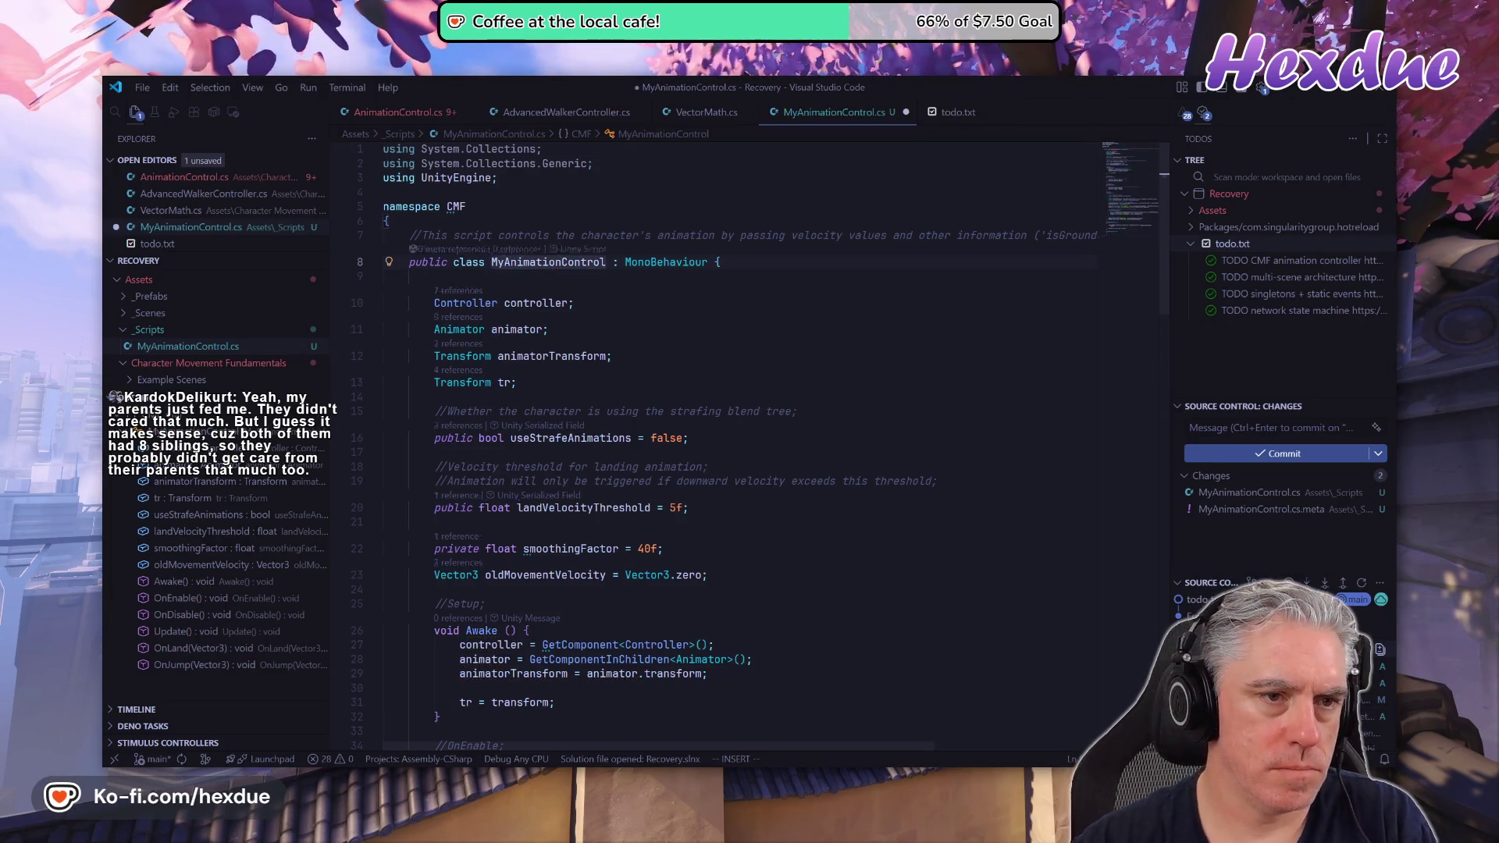
key(Escape)
click(468, 178)
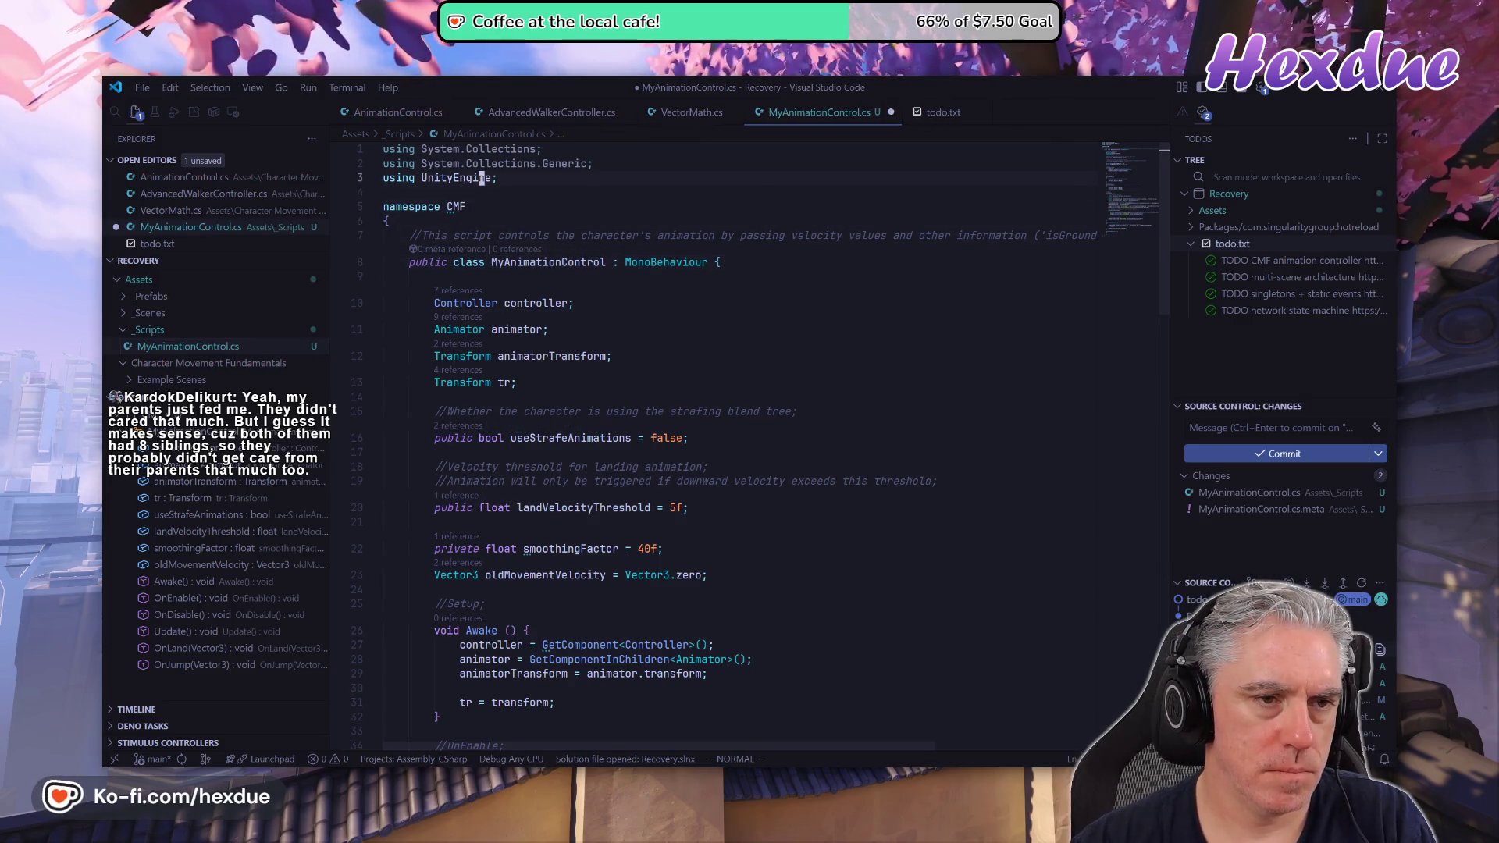
text(ousing An)
key(Tab)
text(;)
key(Escape)
key(j)
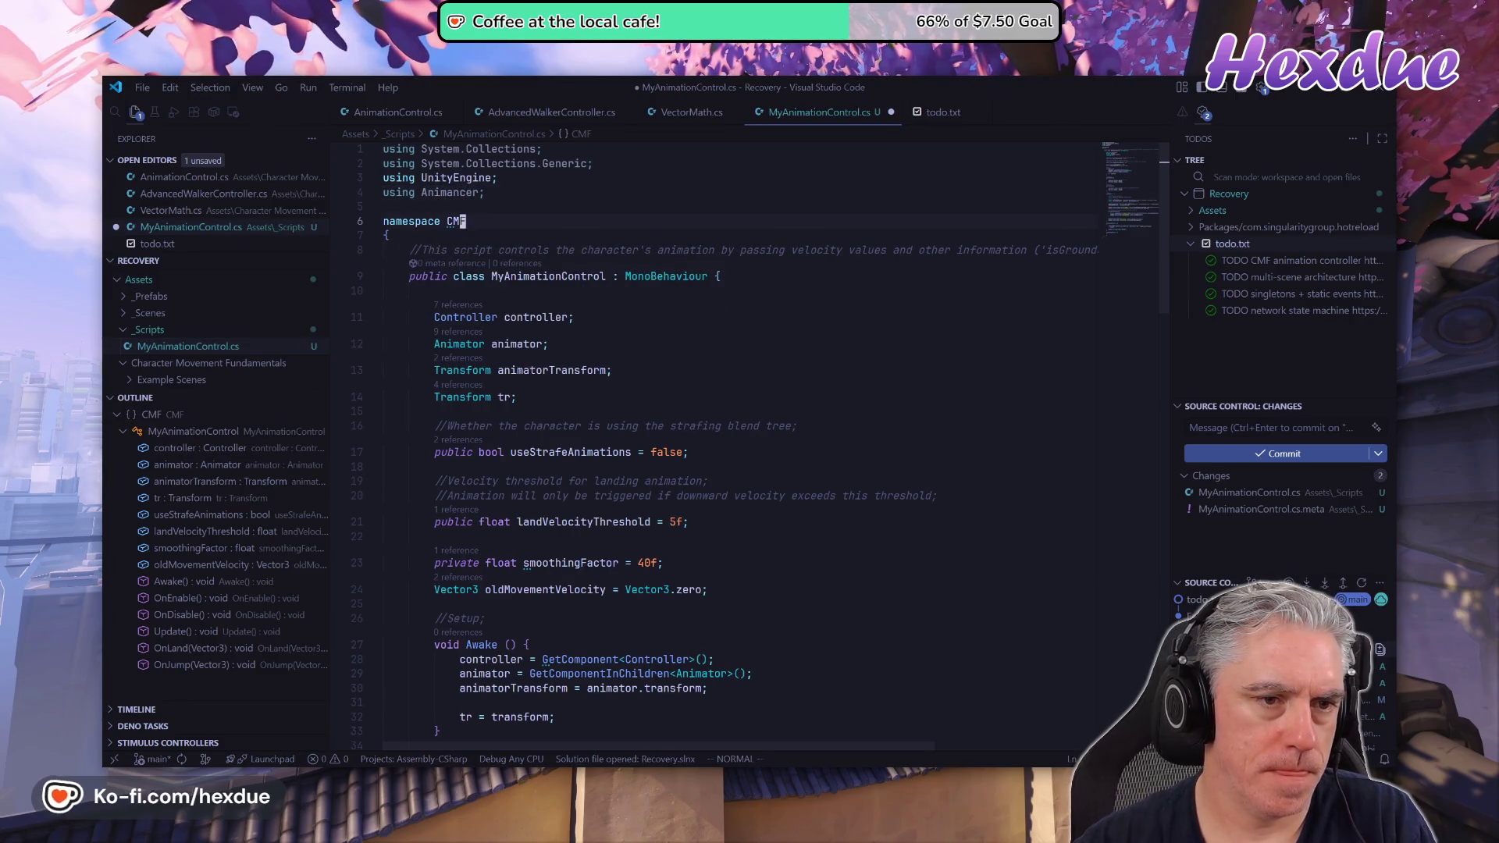
Change the namespace to Recovery and add a 'using CMF;' line.
text(jwcw)
text(Recovery)
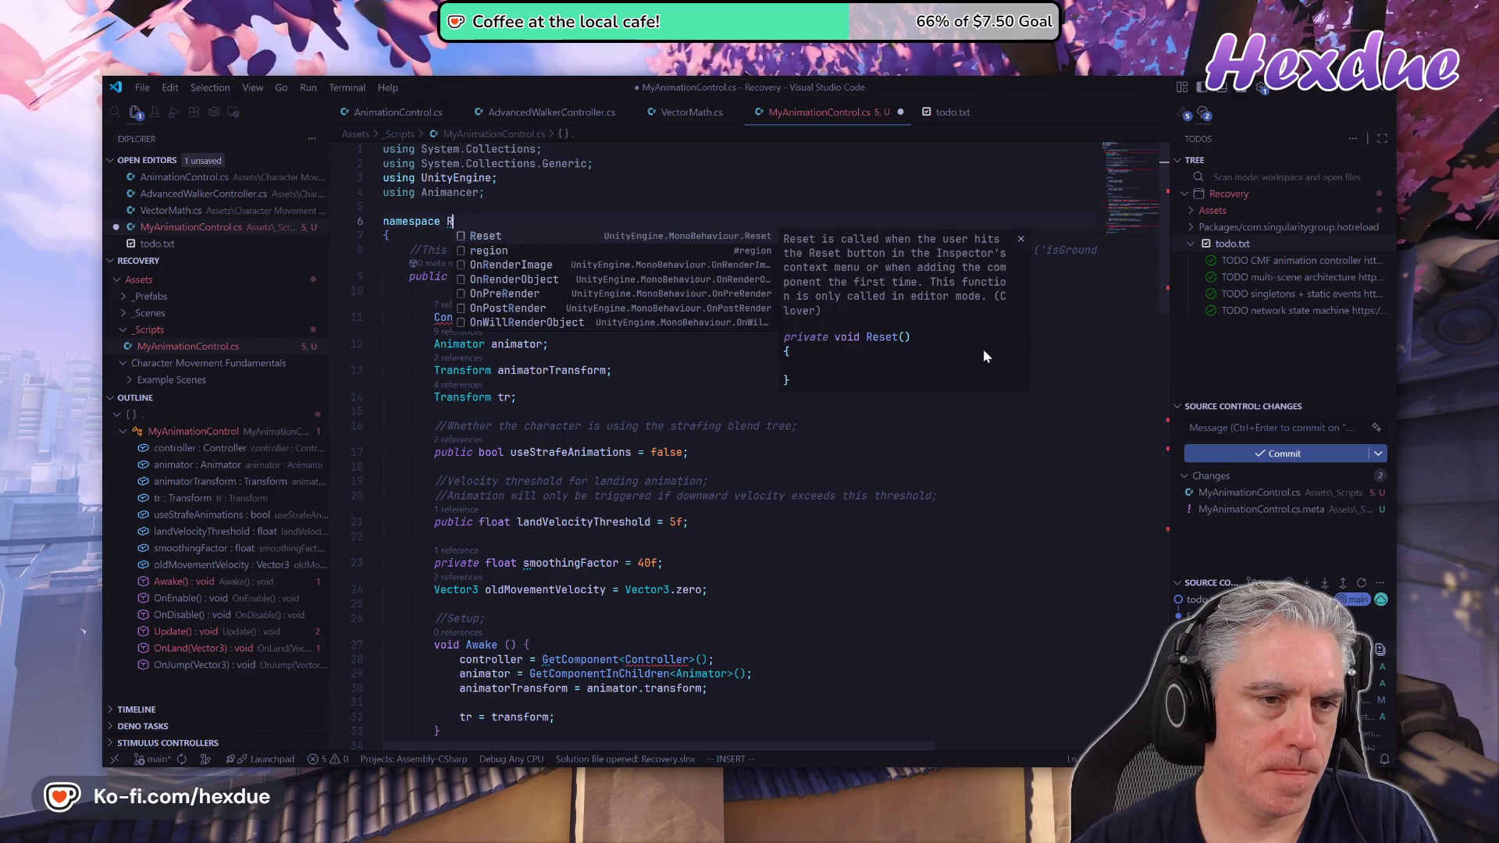
key(Escape)
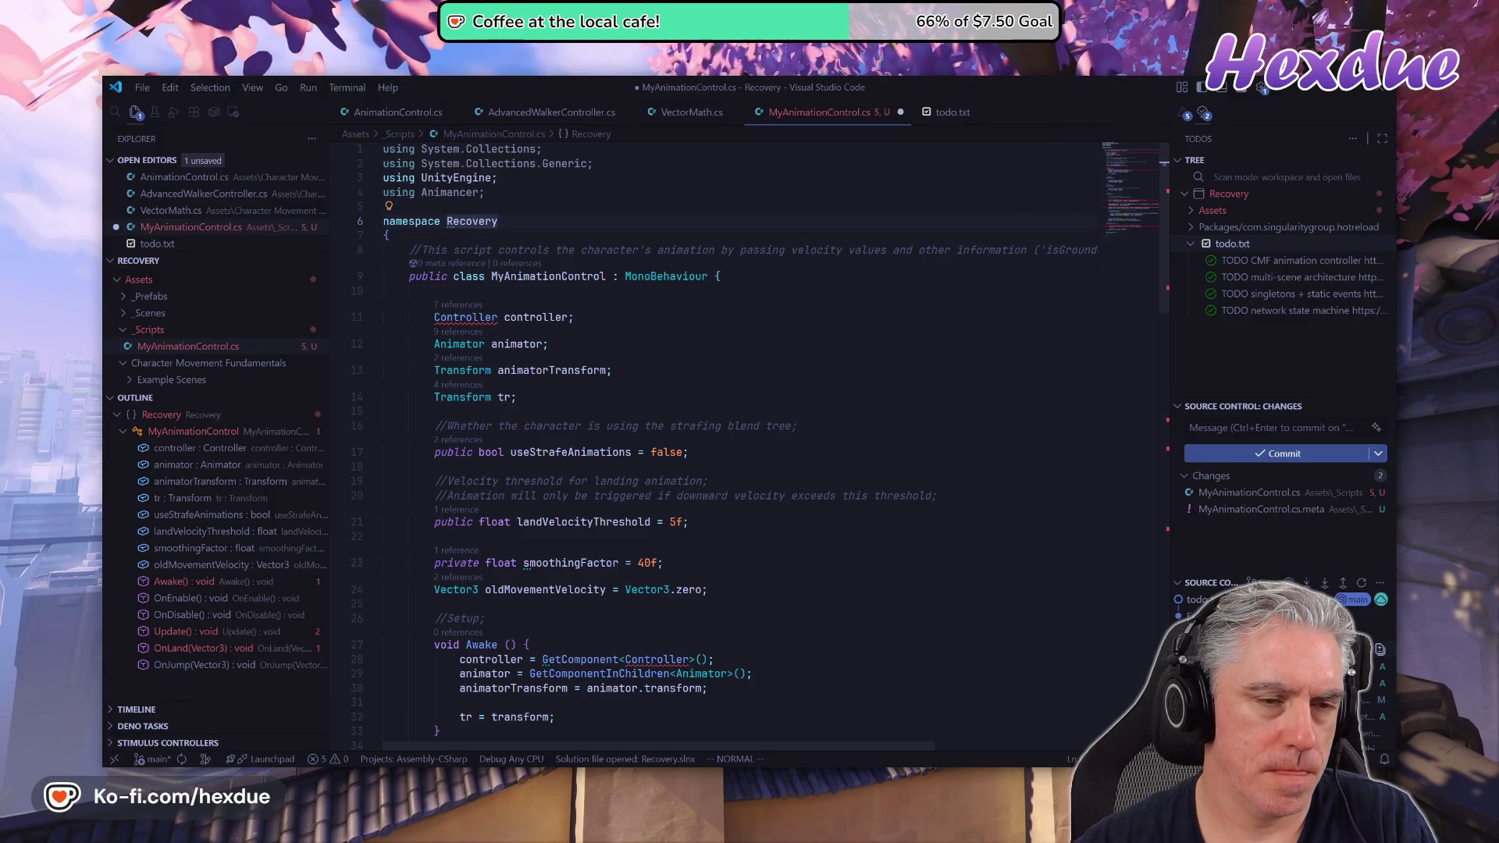
key(u)
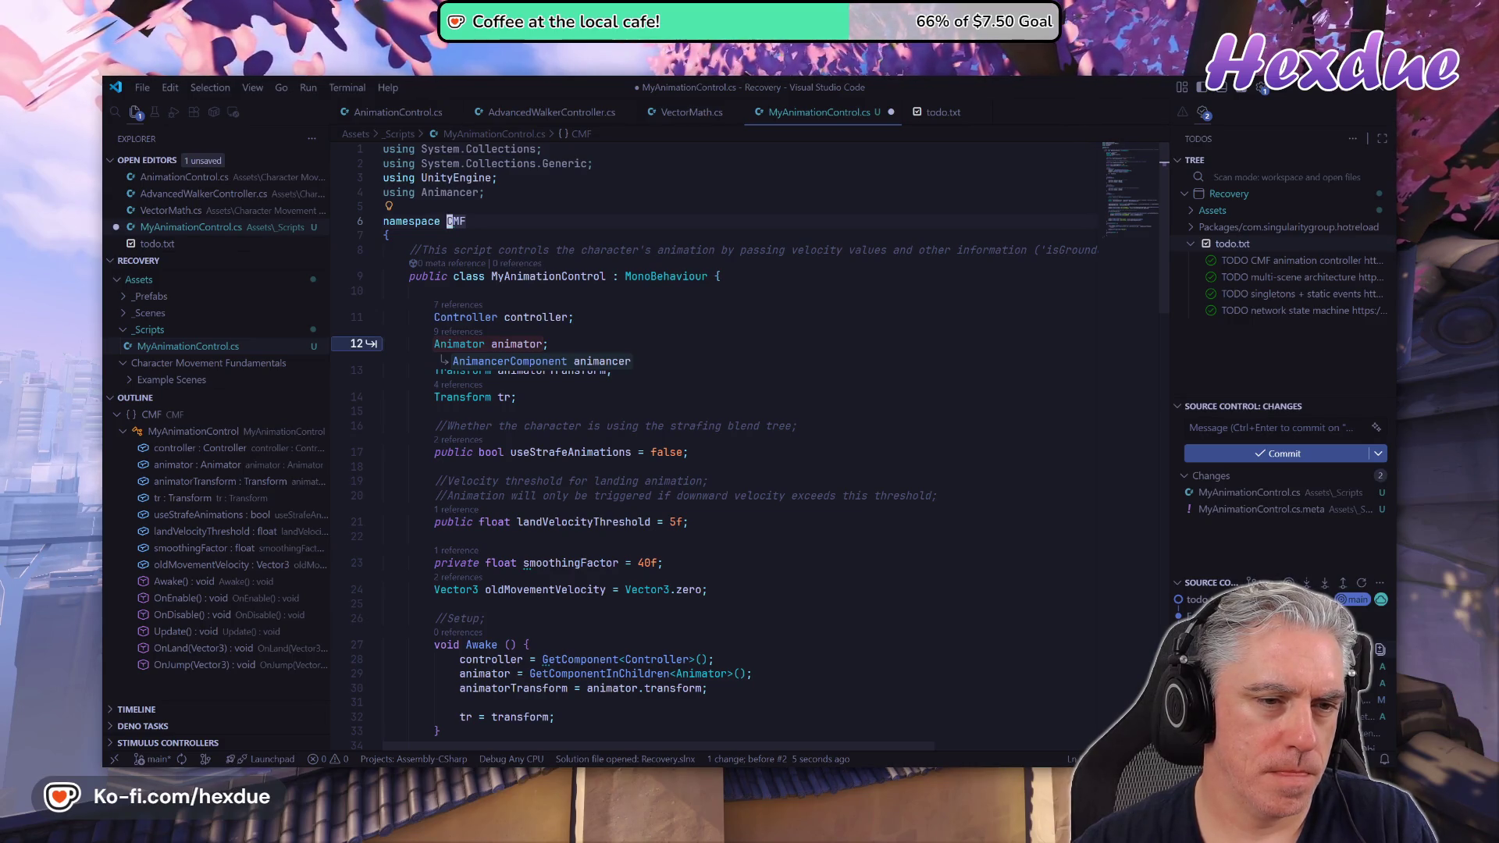
key(Escape)
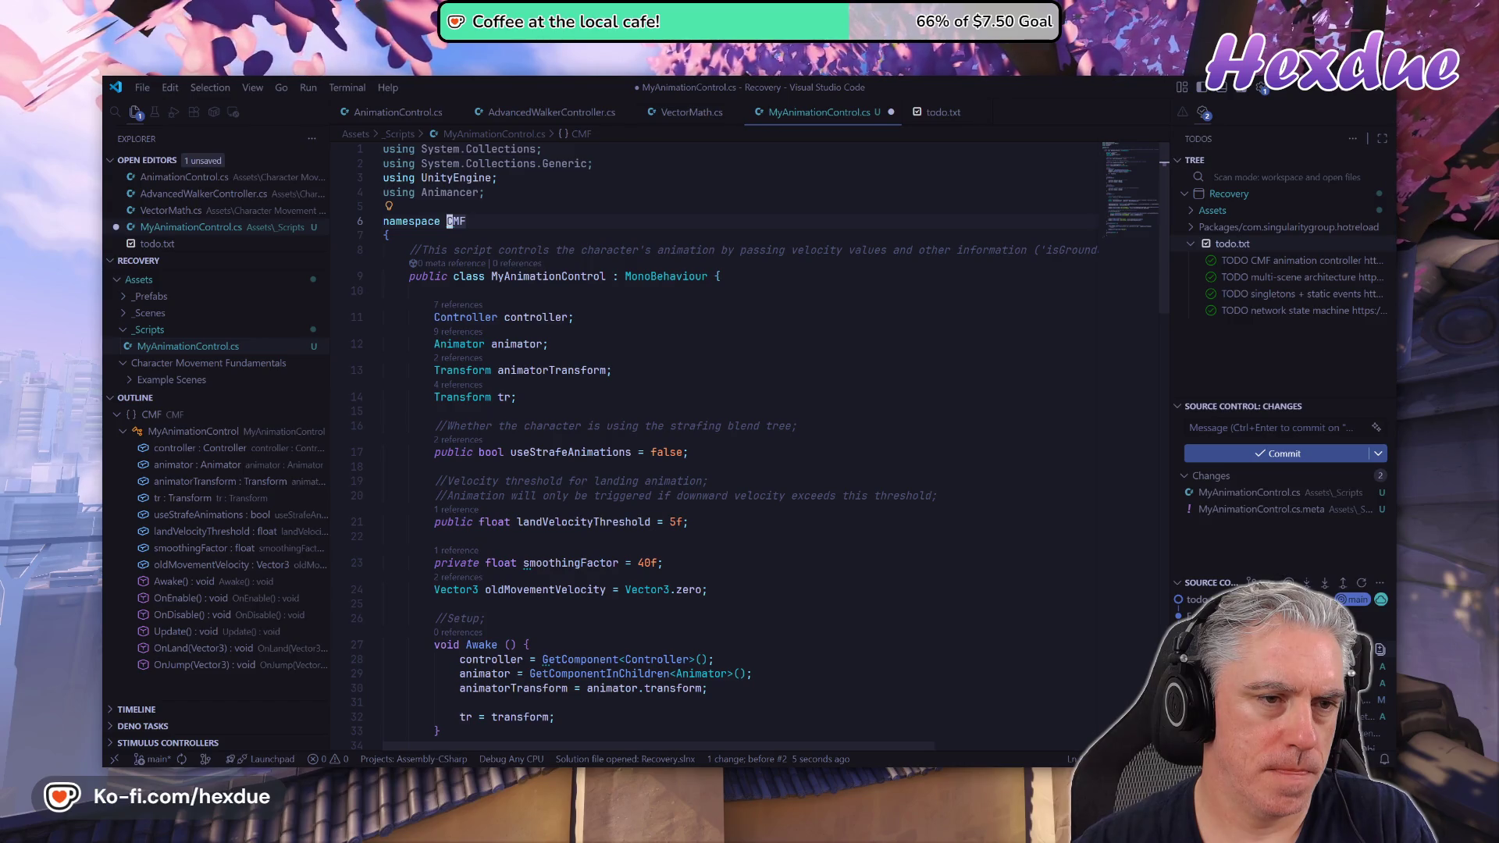
text(cwRecovery)
key(Escape)
text(ousing CMF;)
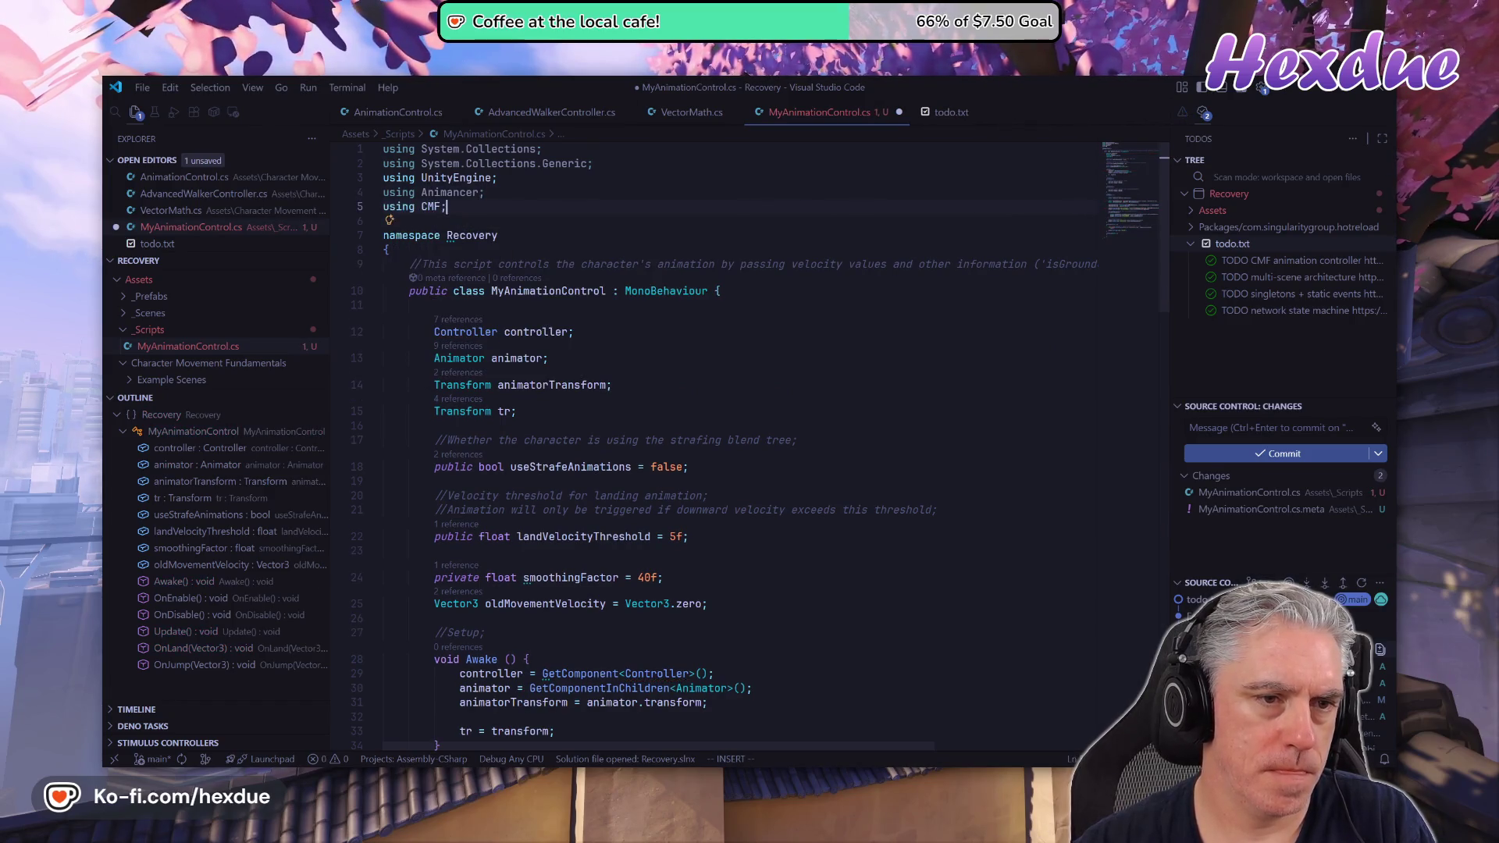
key(Escape)
key(j)
key(j)
key(j)
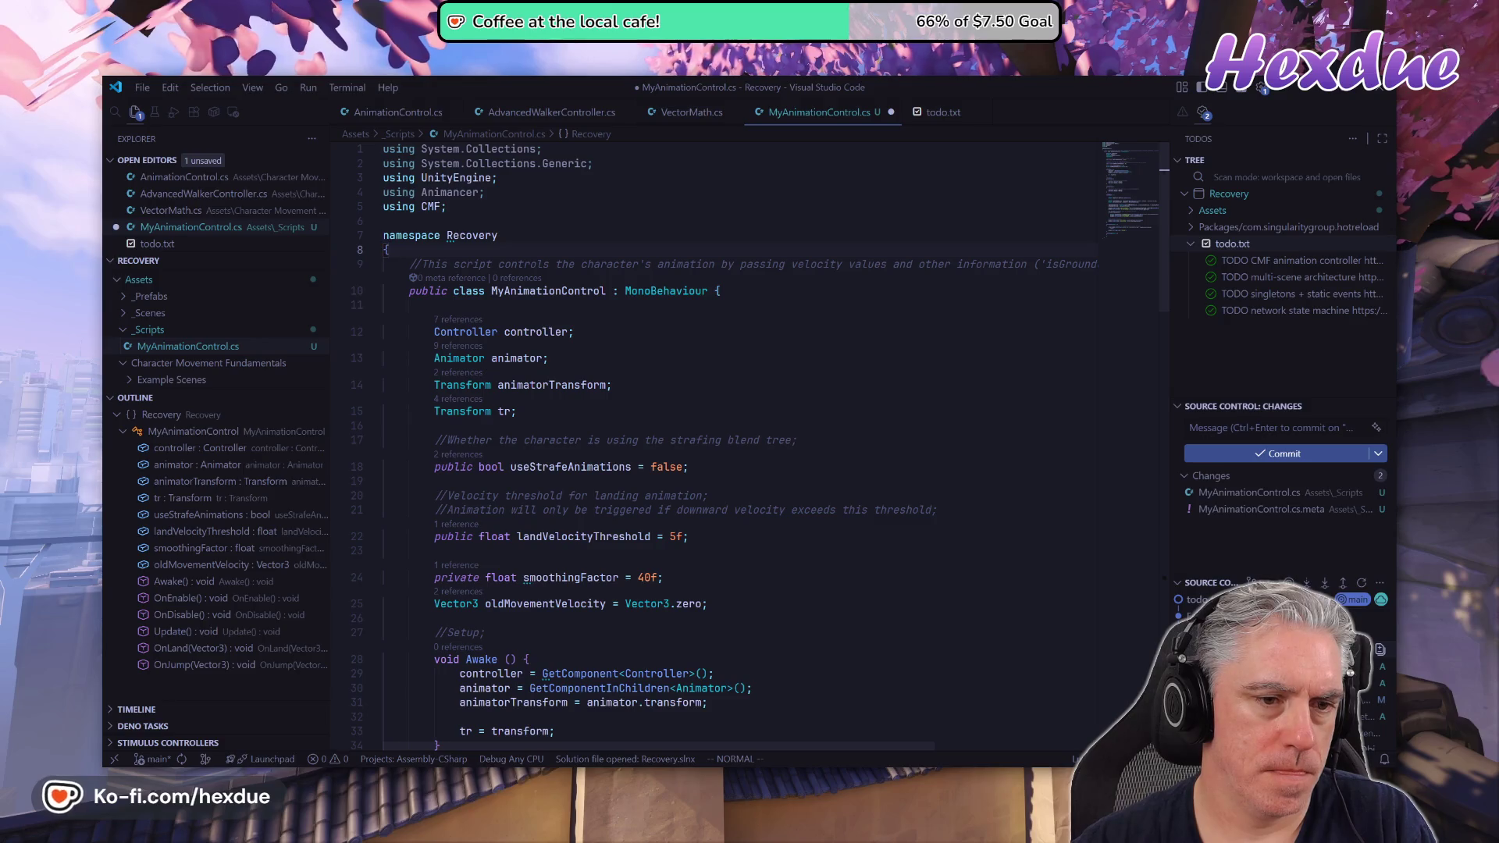
Comment out the Animator and animatorTransform field declarations.
key(j)
key(j)
key(j)
key(j)
key(j)
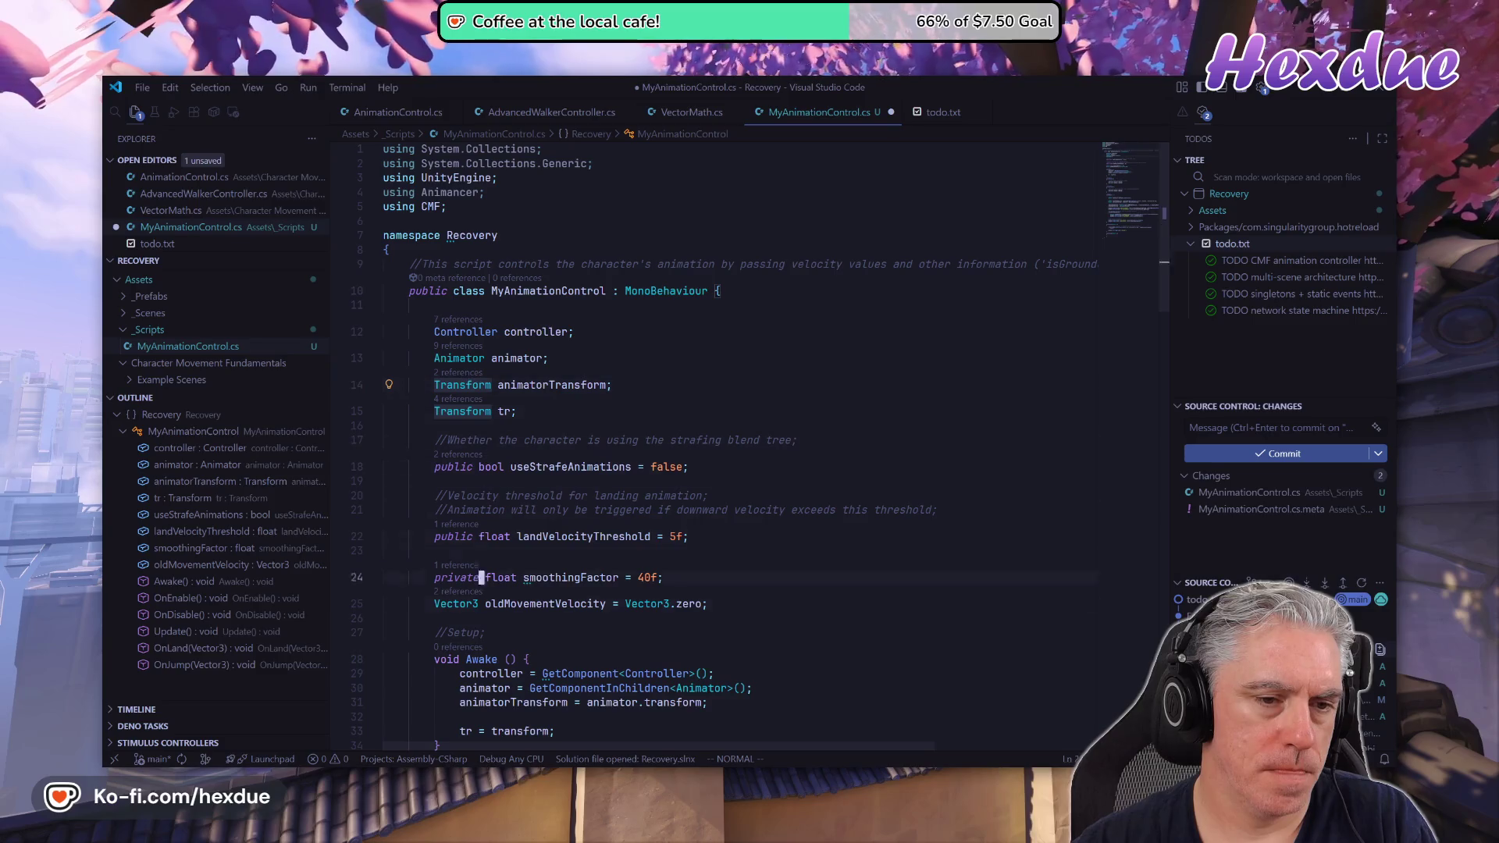
key(k)
key(k)
key(k)
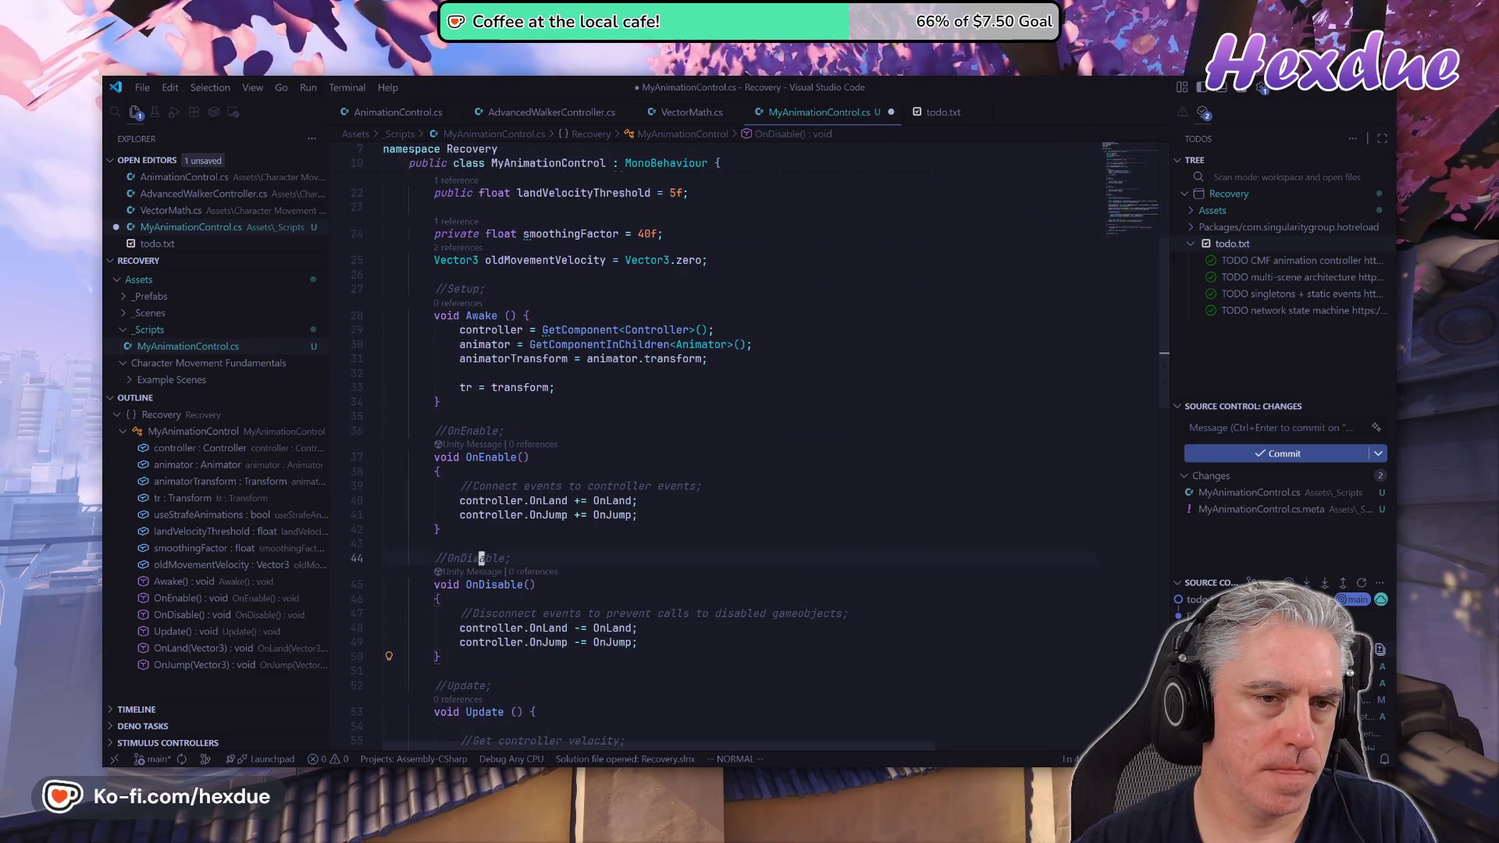
key(j)
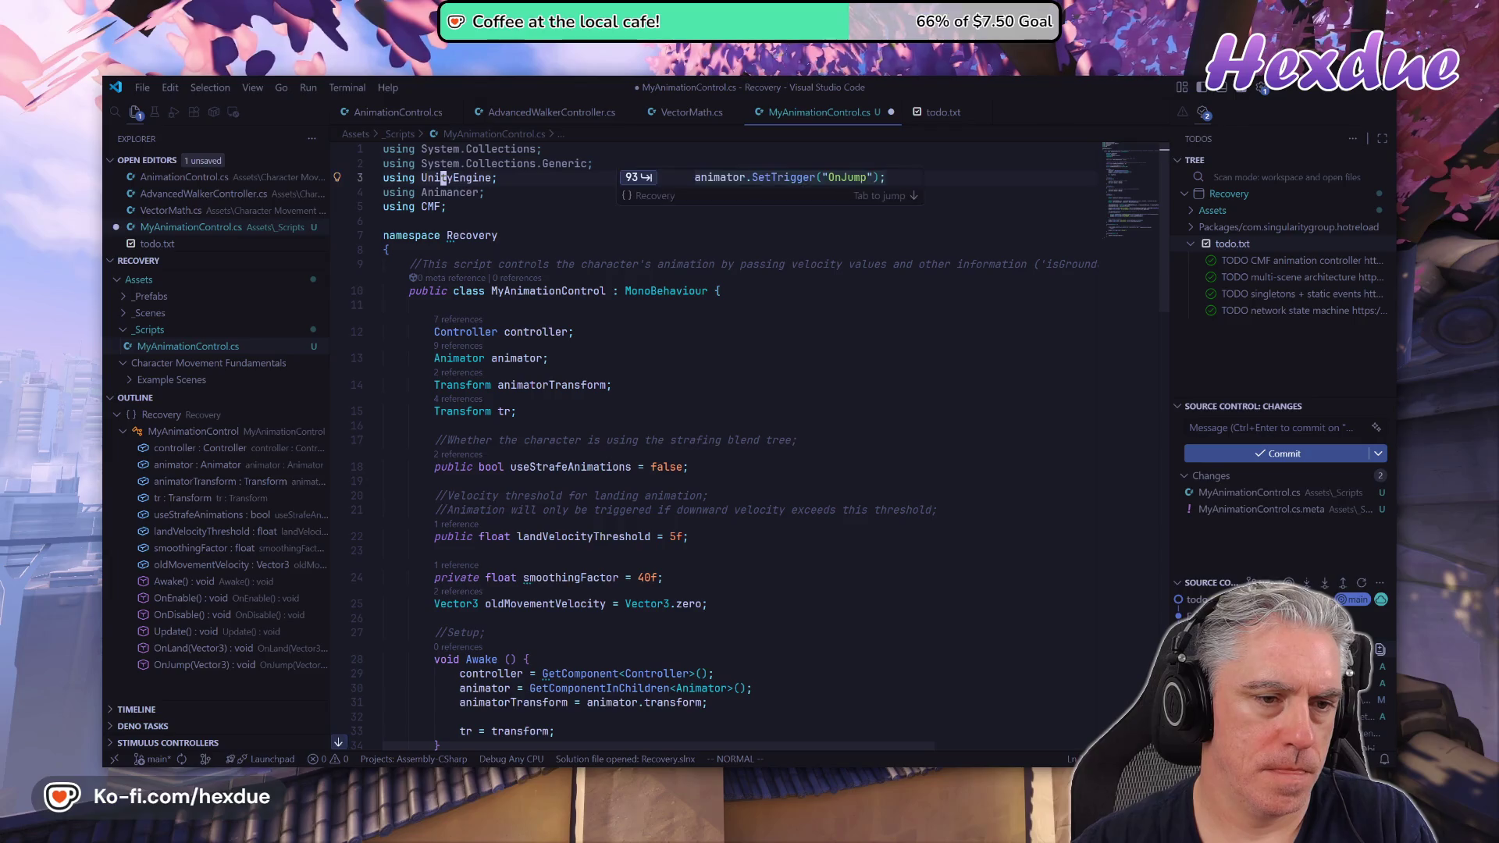
key(j)
key(j)
key(e)
key(ctrl+slash)
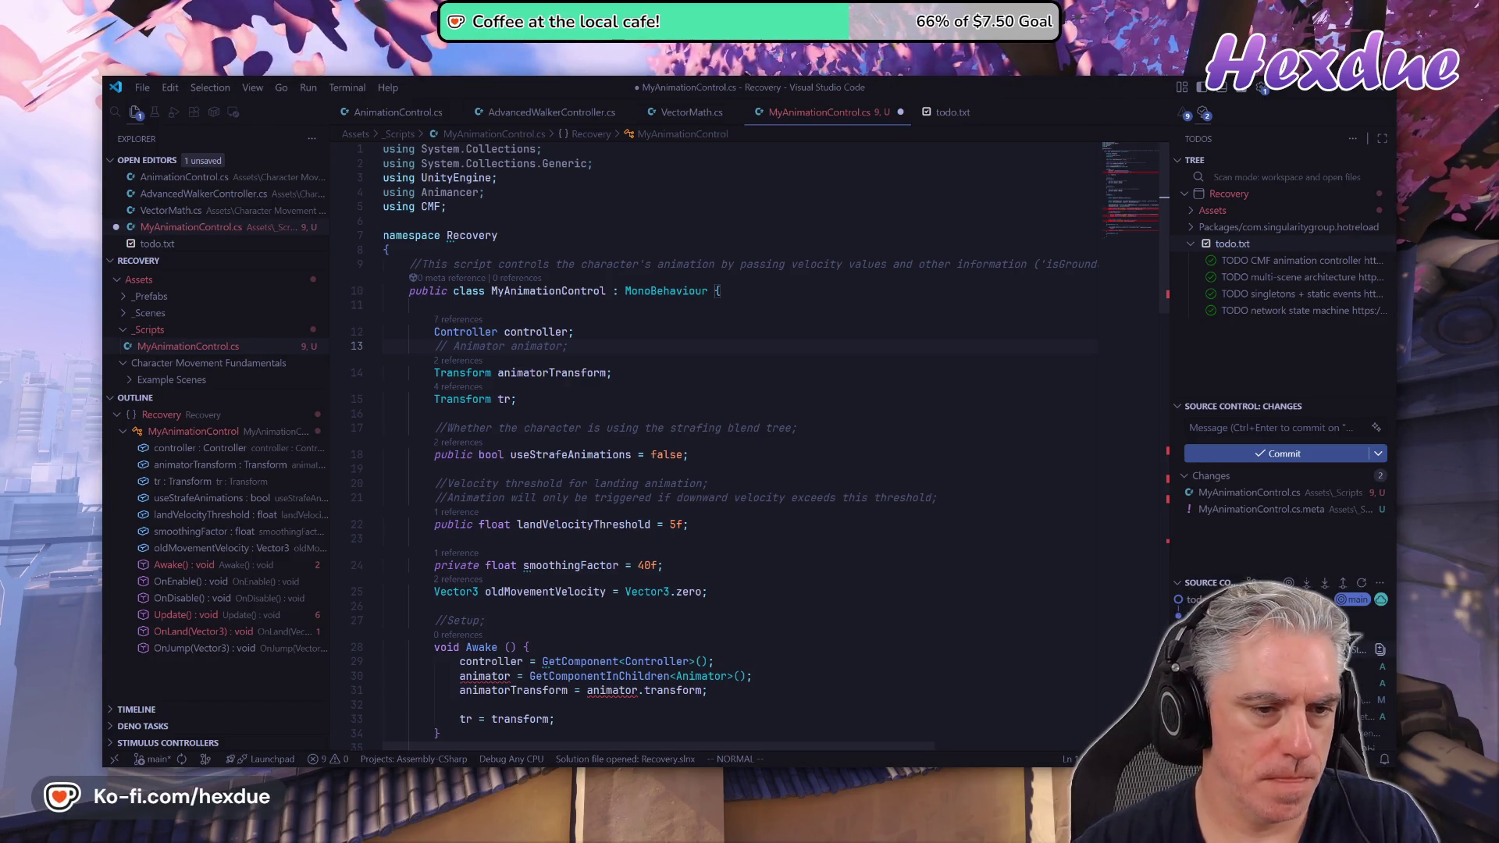
key(j)
key(ctrl+slash)
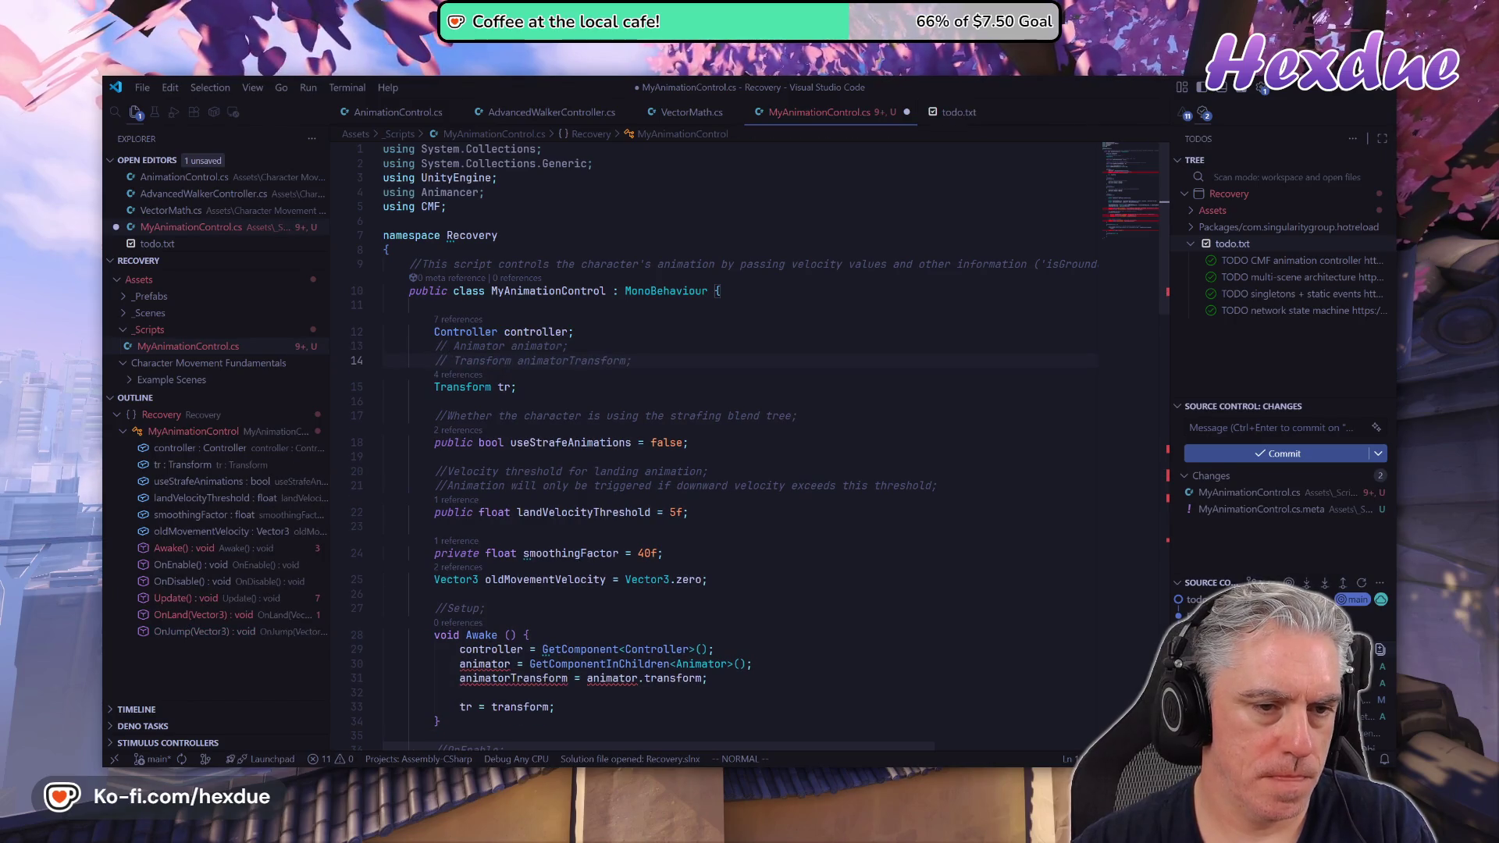
Comment out the animator and animatorTransform assignments in Awake.
key(j)
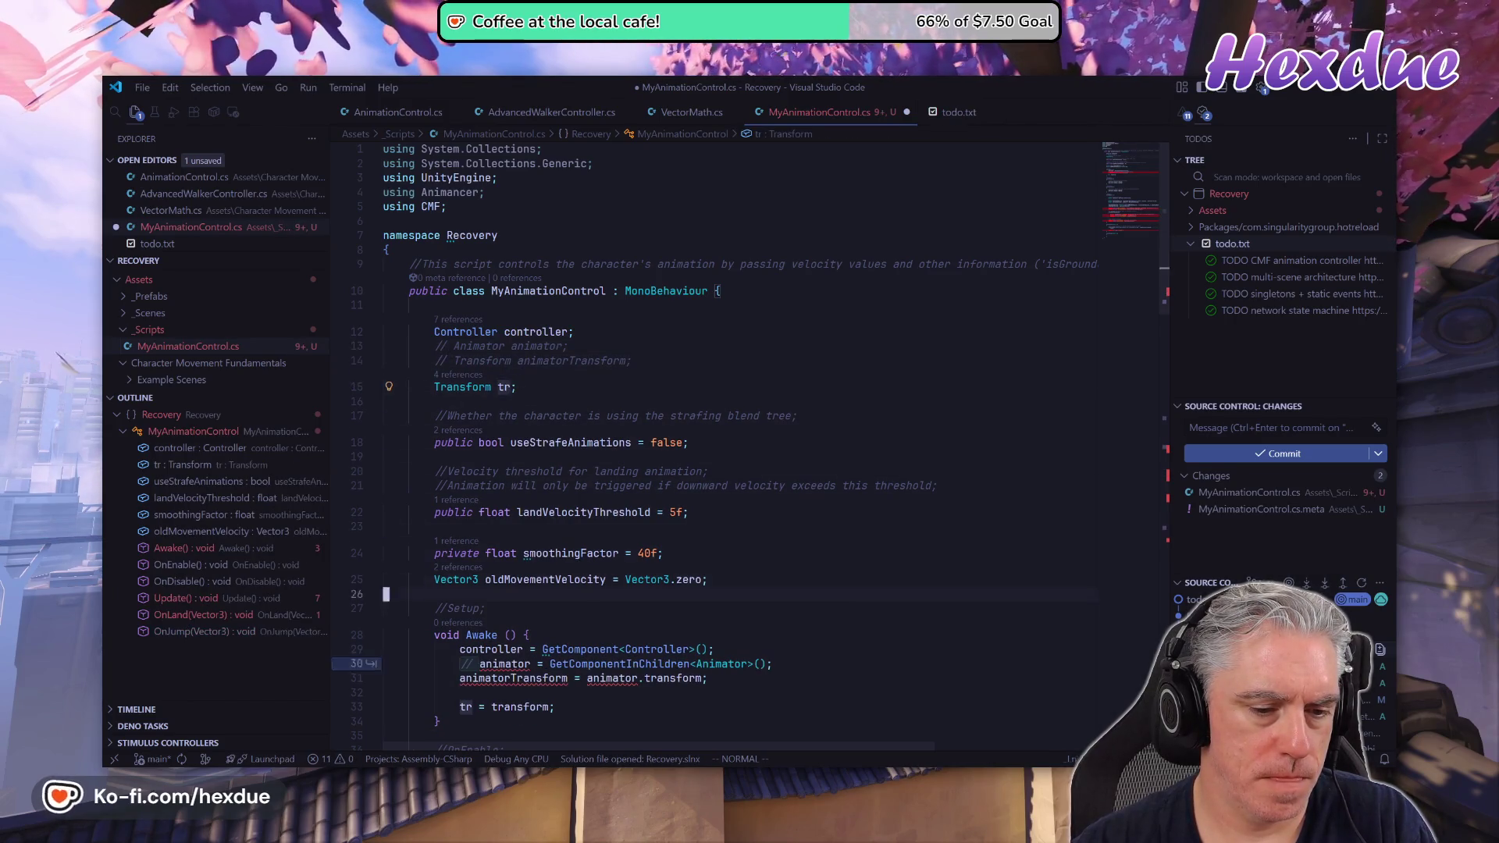
key(Tab)
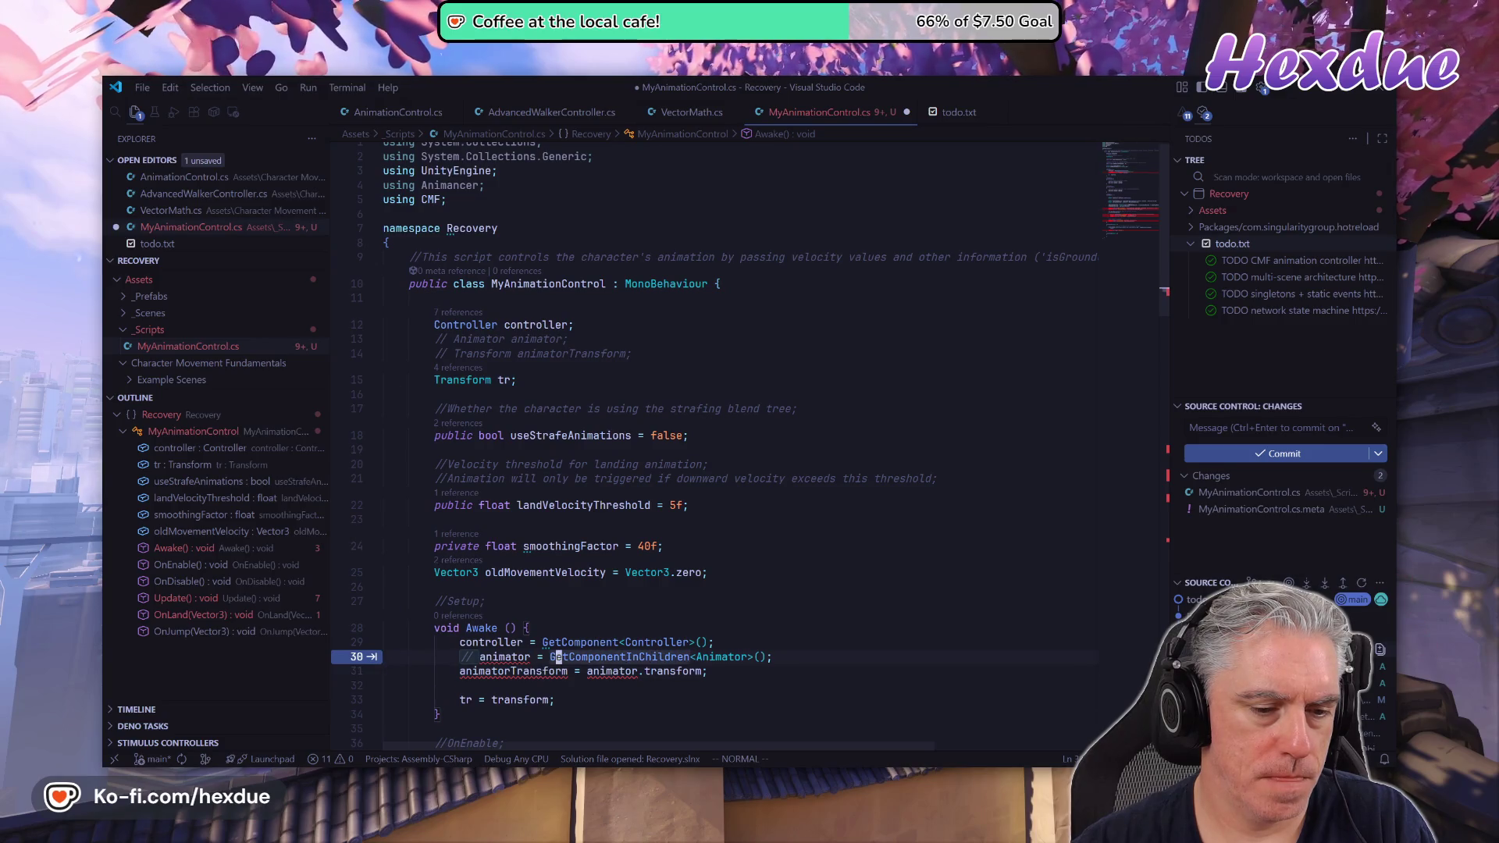
key(Tab)
key(j)
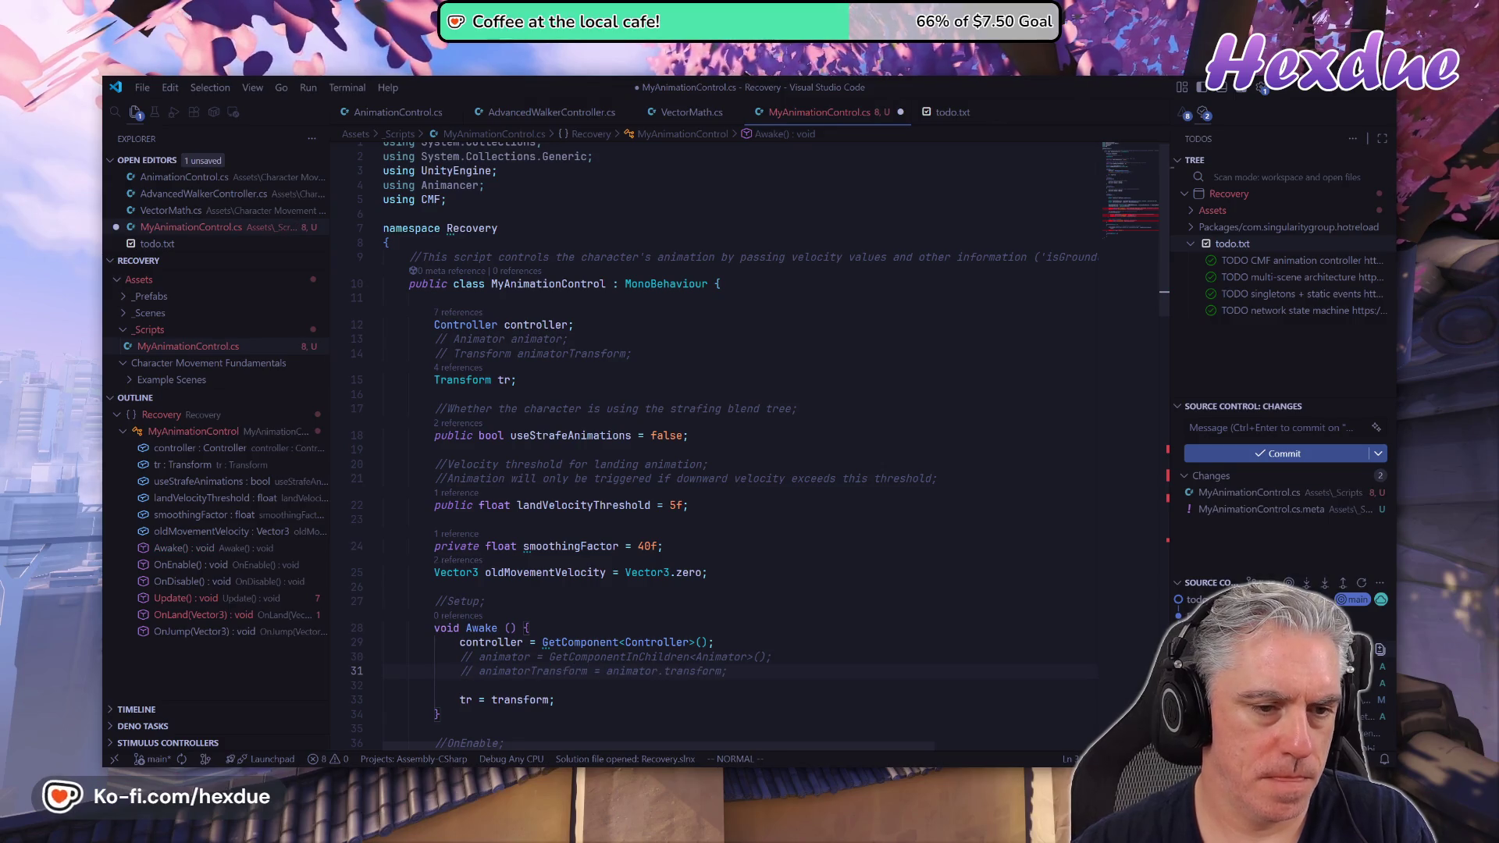
key(Tab)
key(Tab)
Comment out the VerticalSpeed, HorizontalSpeed, ForwardSpeed and StrafeSpeed SetFloat calls in Update.
scroll(741, 468, down, 10)
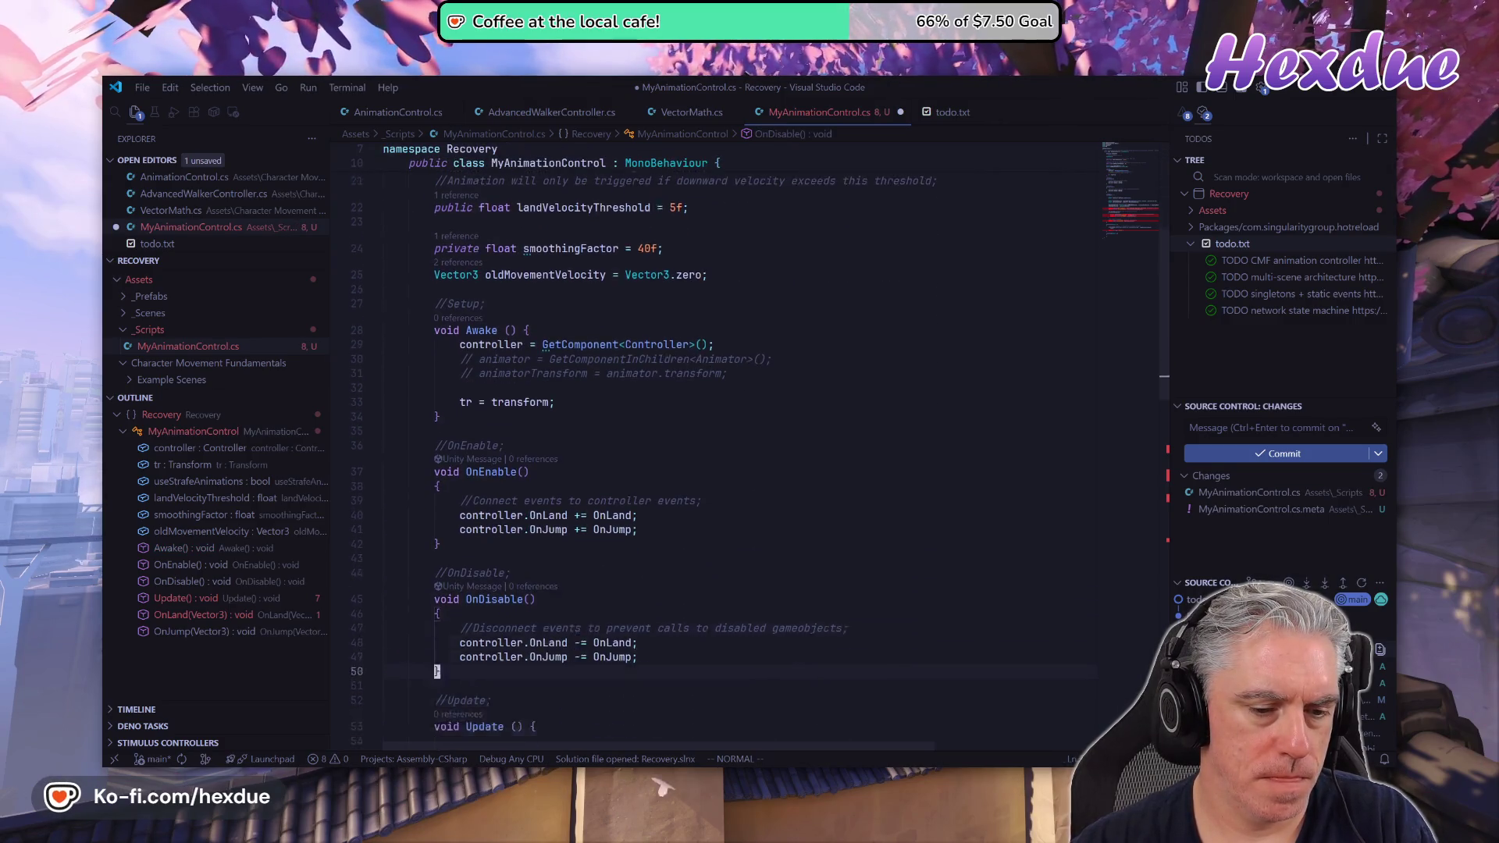
click(595, 671)
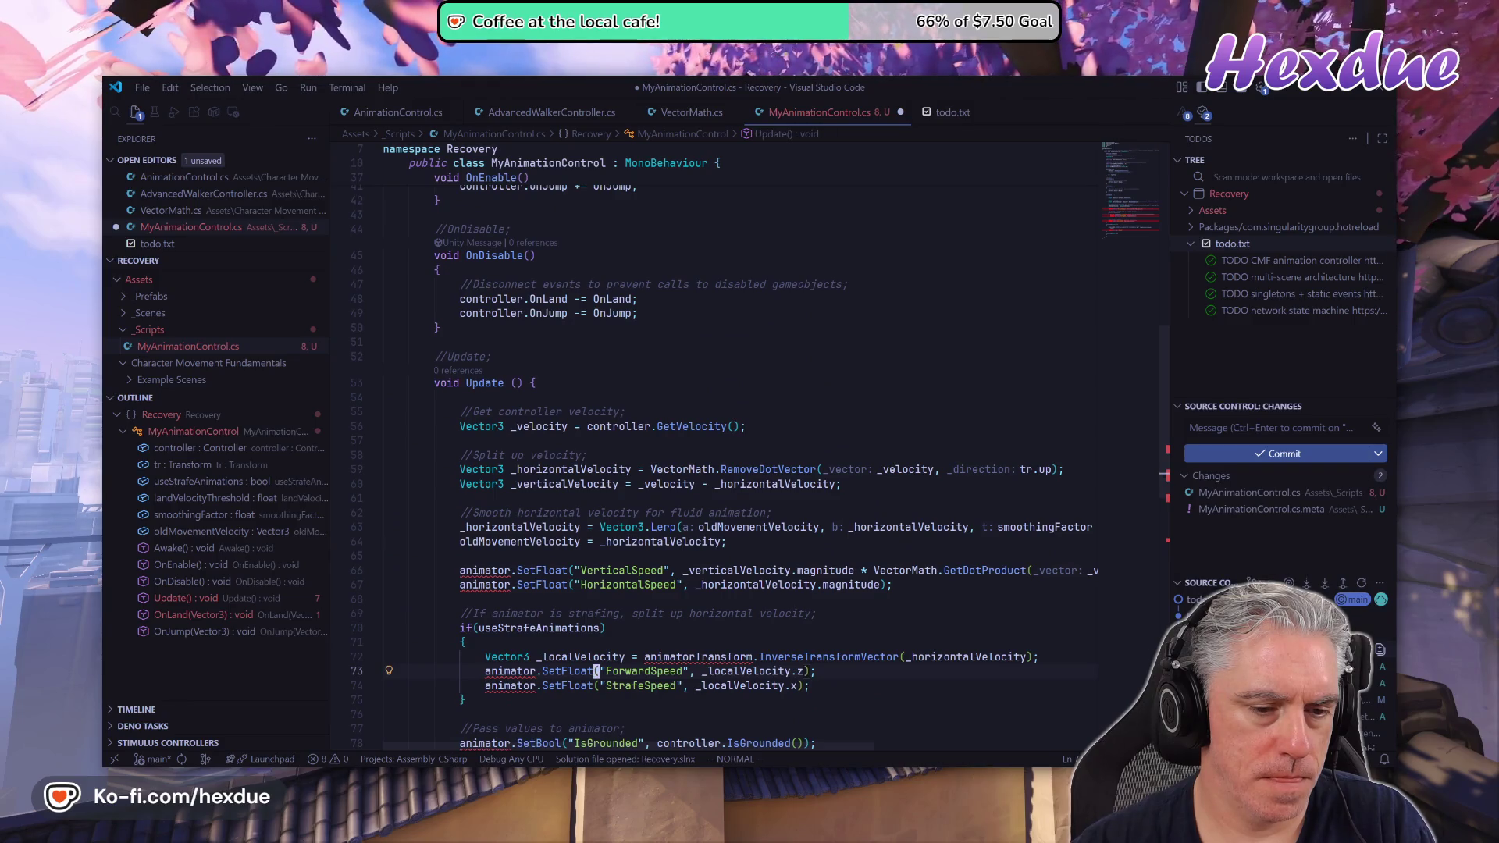
click(577, 585)
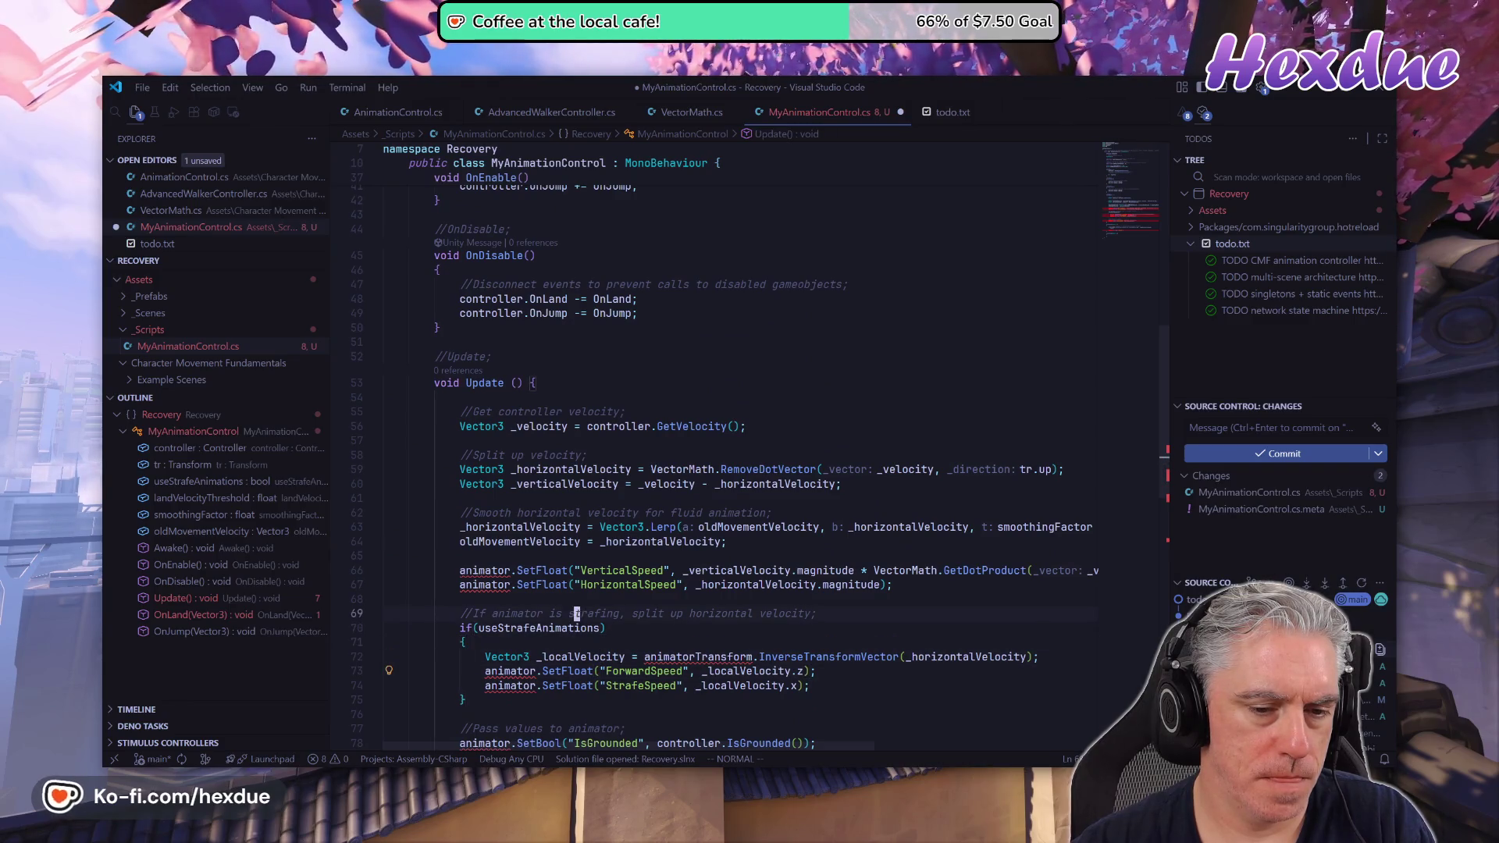
key(shift+v)
key(j)
key(ctrl+slash)
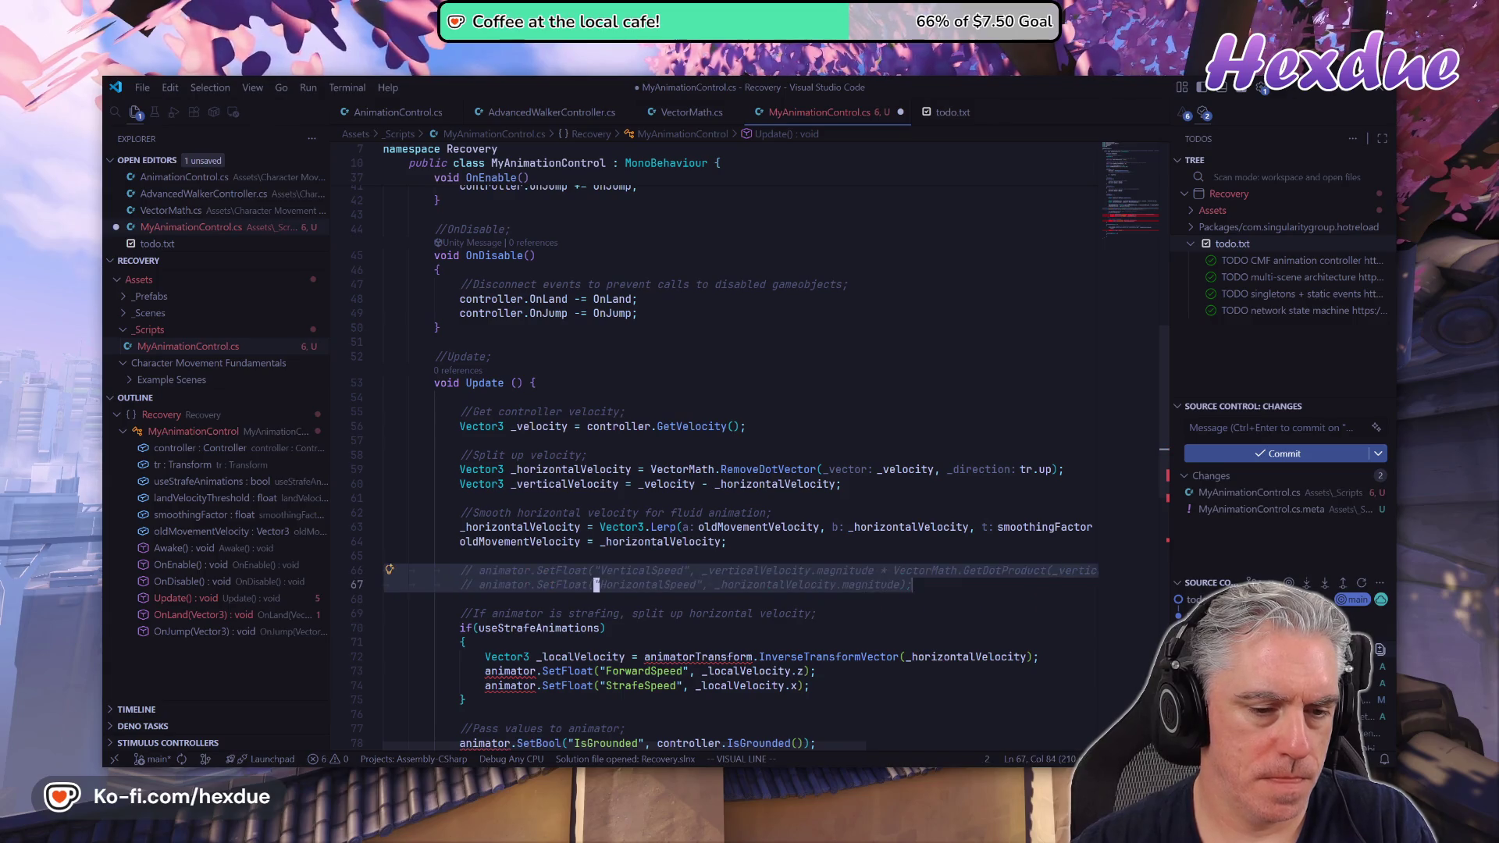
key(Escape)
key(j)
key(shift+v)
key(j)
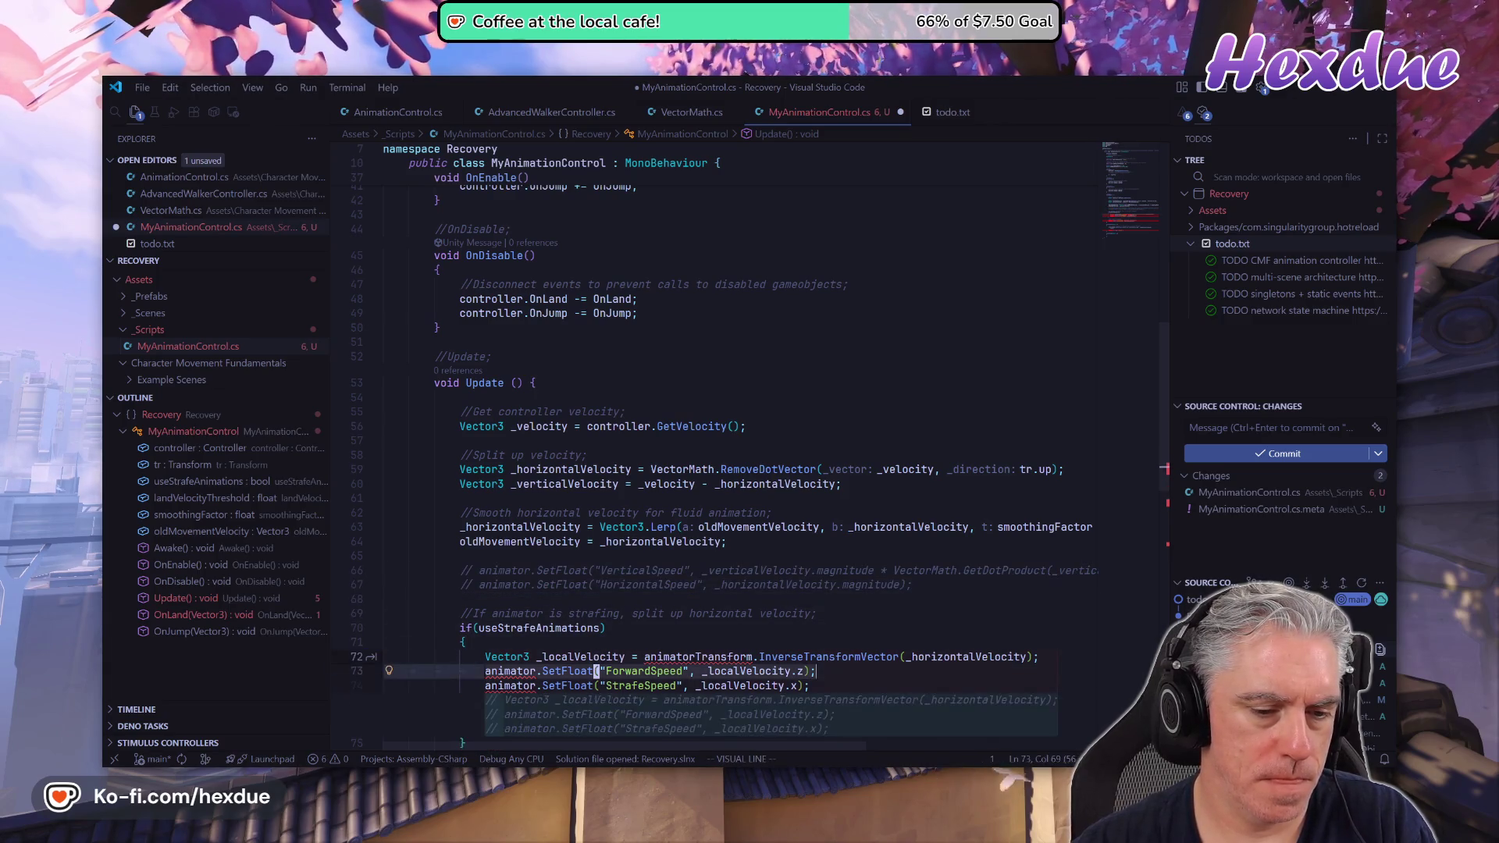
key(ctrl+slash)
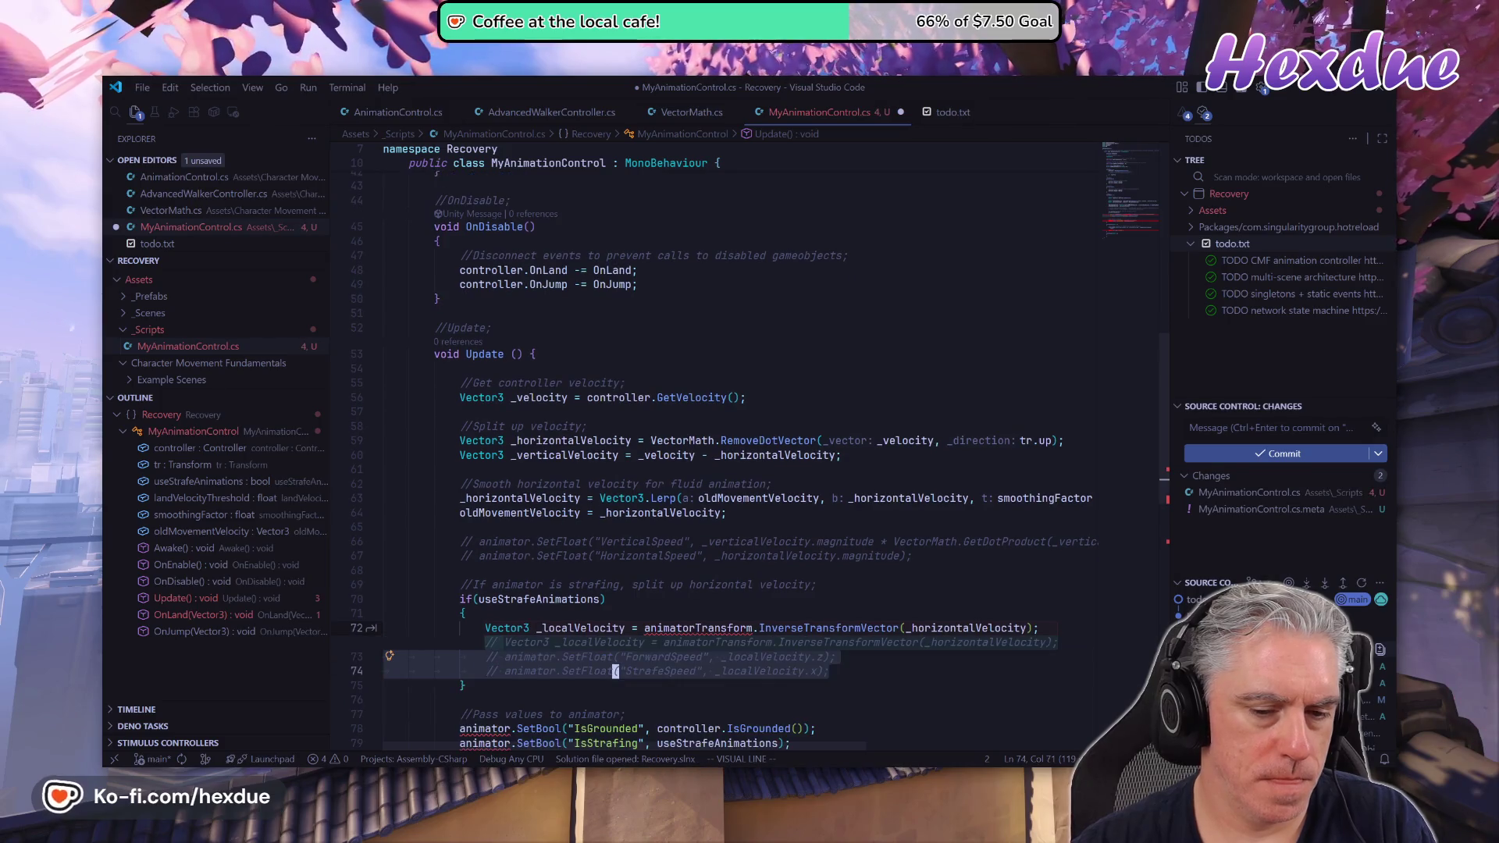
key(Escape)
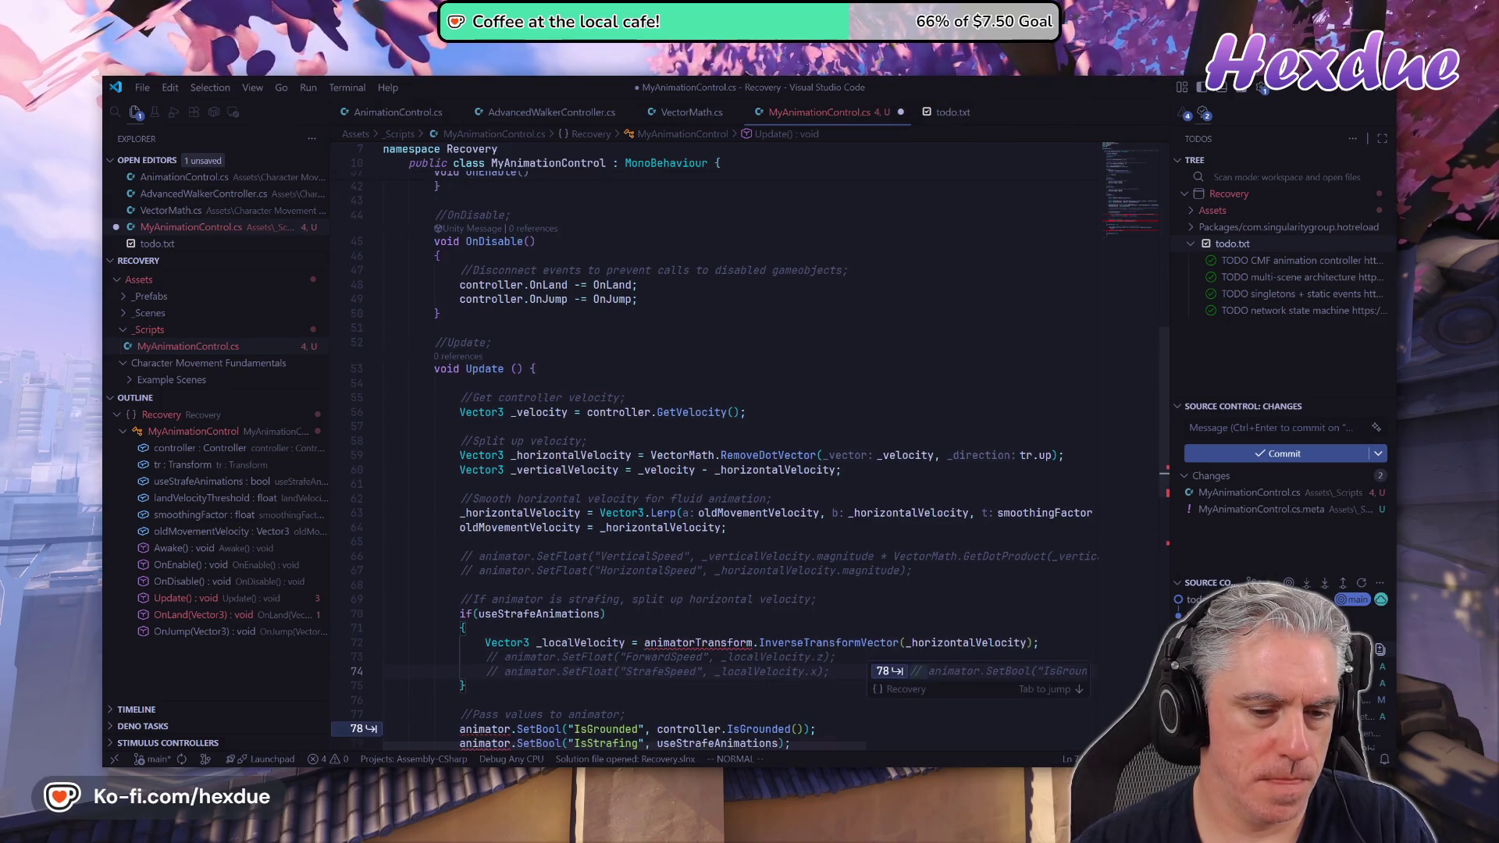
Delete the leftover SetBool lines and comment out the OnLand trigger call.
key(Tab)
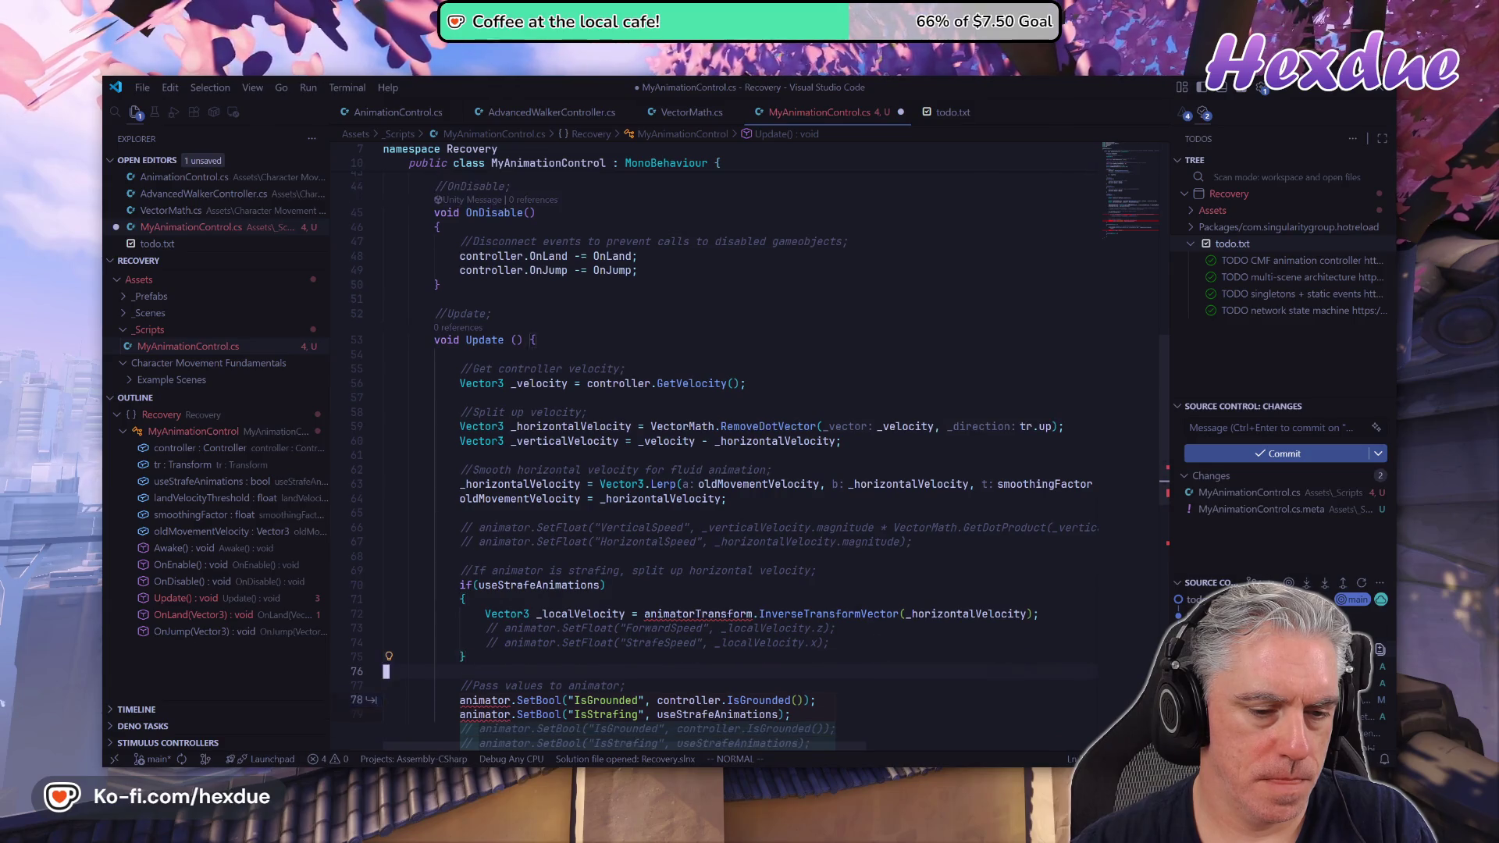
key(shift+v)
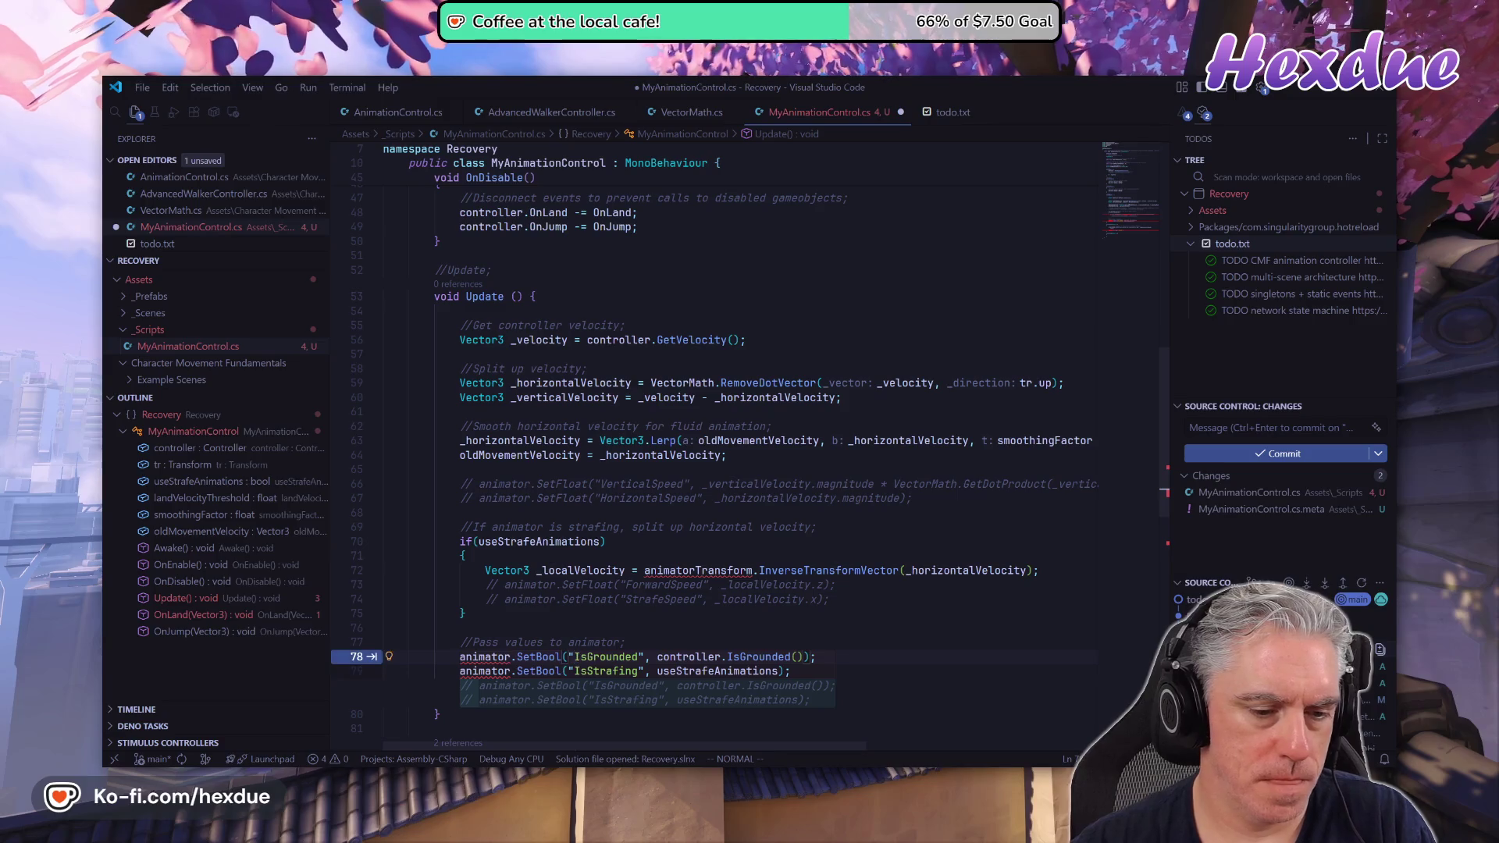
key(d)
key(j)
key(j)
key(j)
key(j)
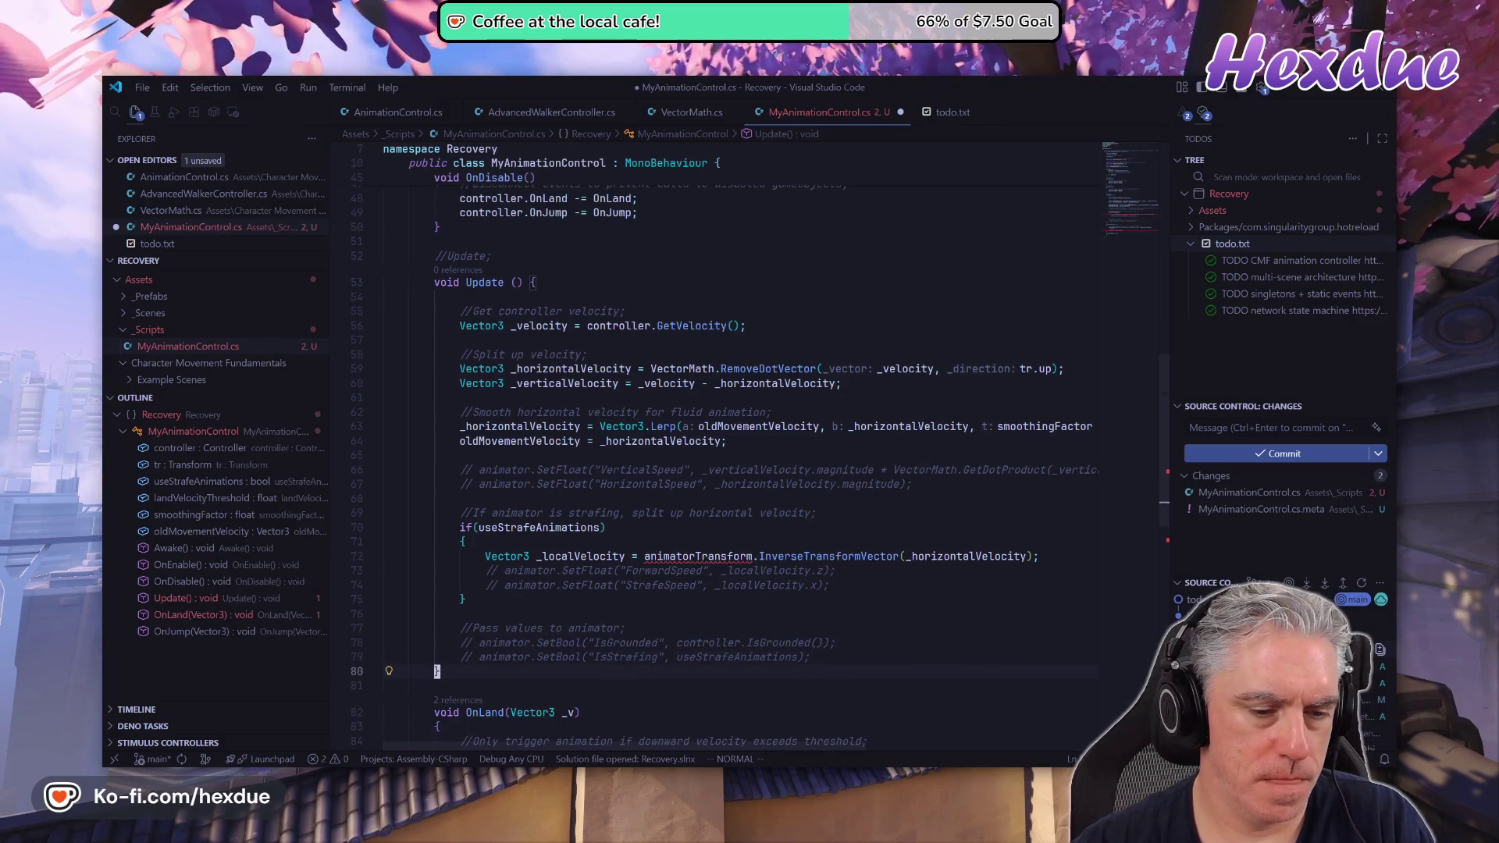
click(481, 559)
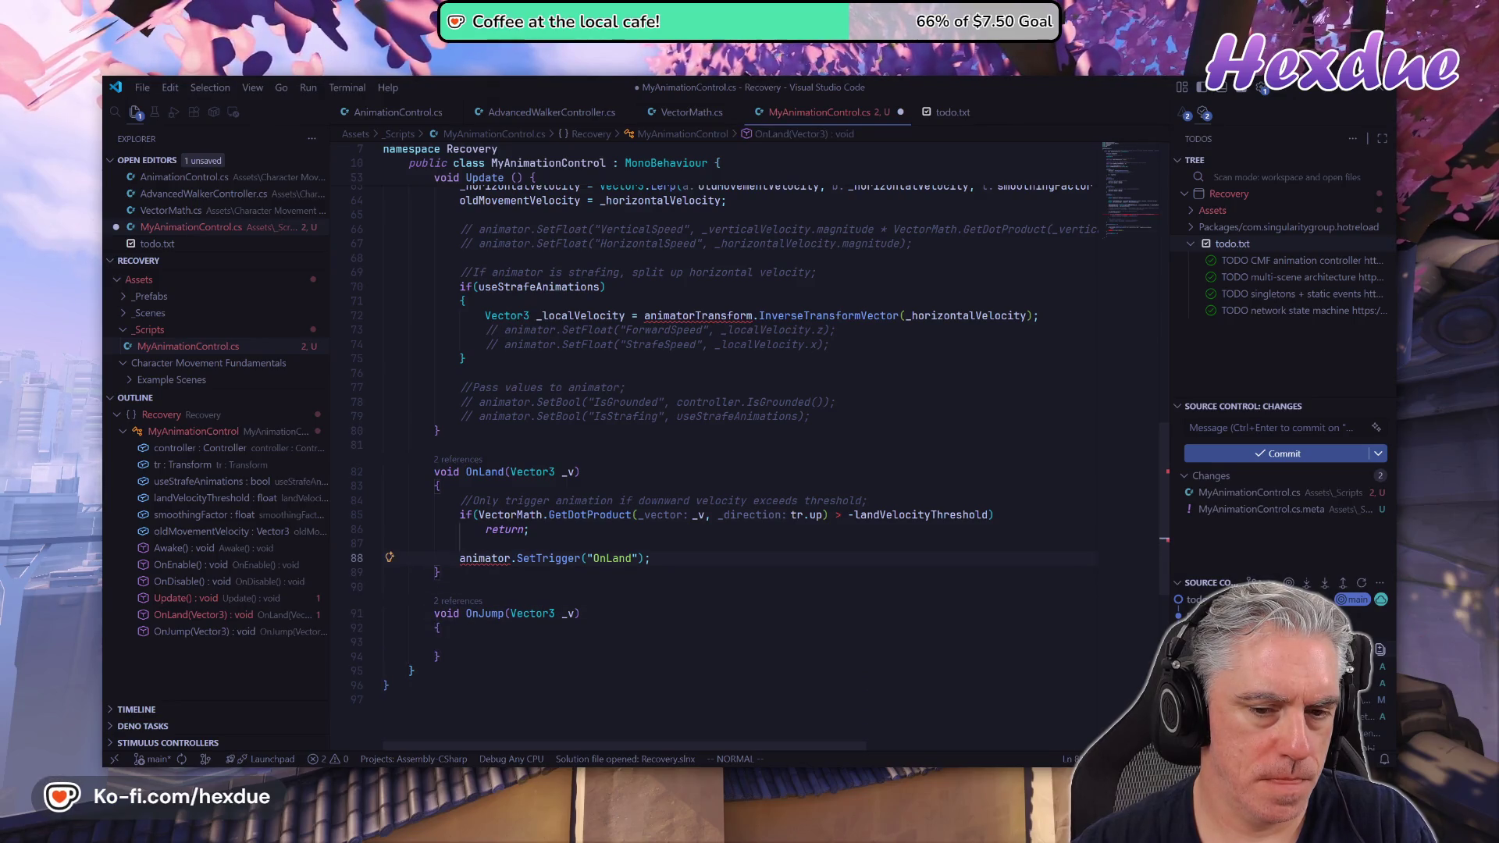
key(ctrl+slash)
Save MyAnimationControl.cs with :w.
key(k)
key(k)
key(k)
key(k)
key(k)
key(k)
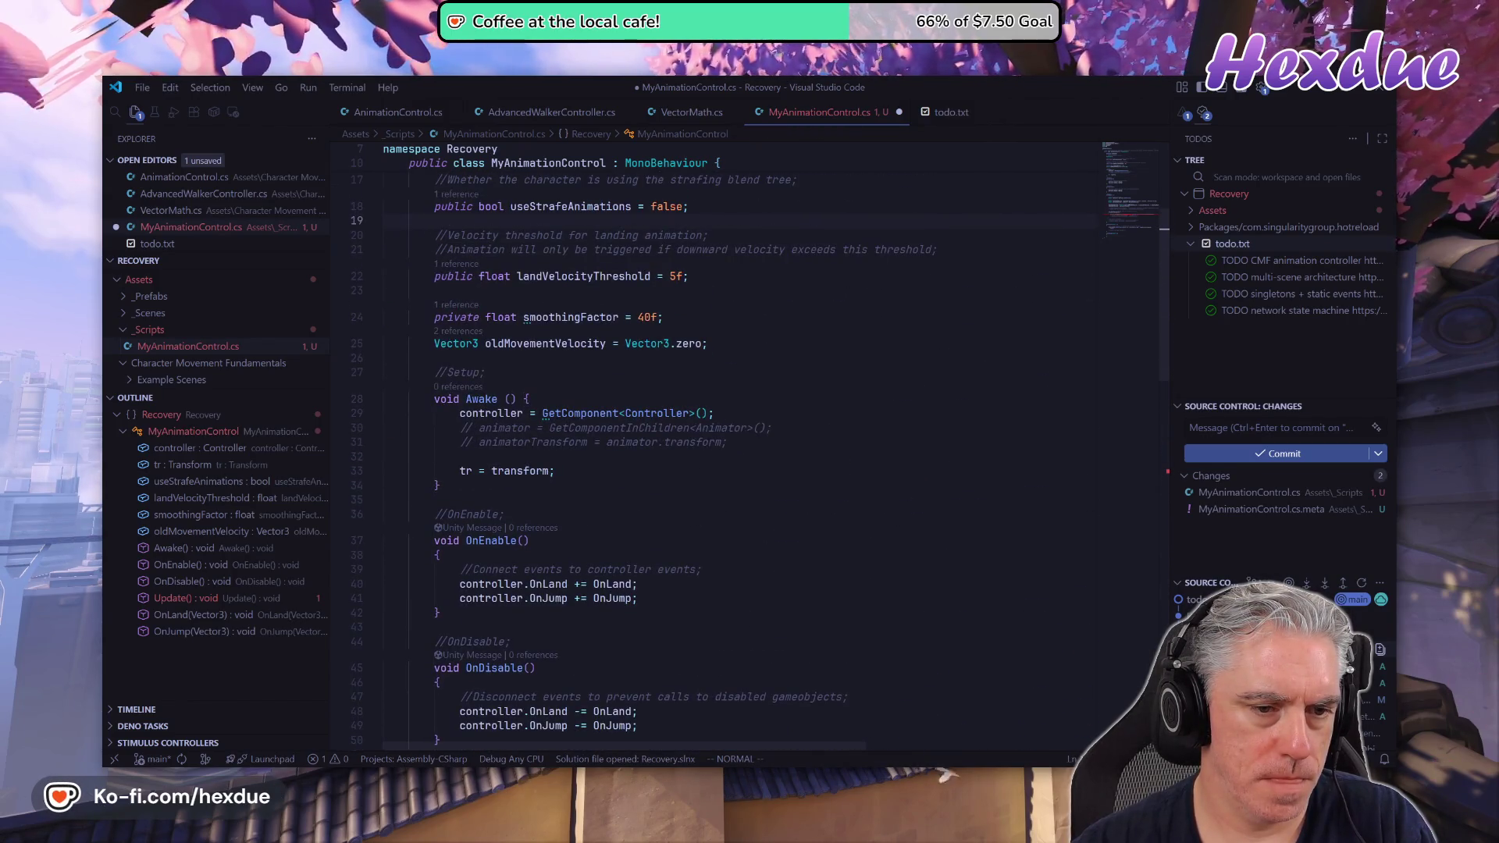
key(k)
key(k)
key(k)
key(j)
key(j)
key(j)
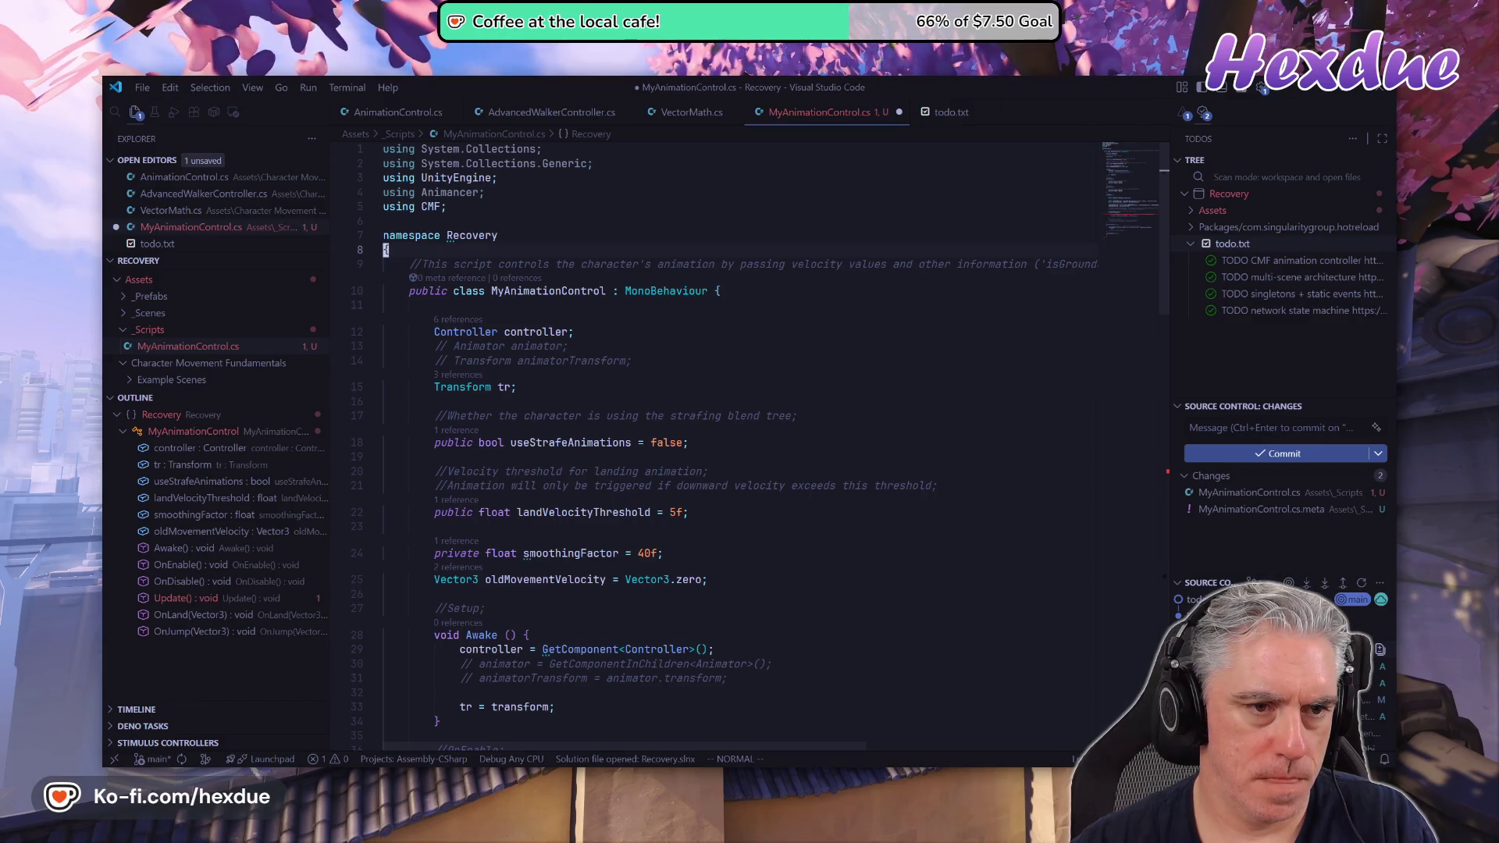
text(:w)
key(Return)
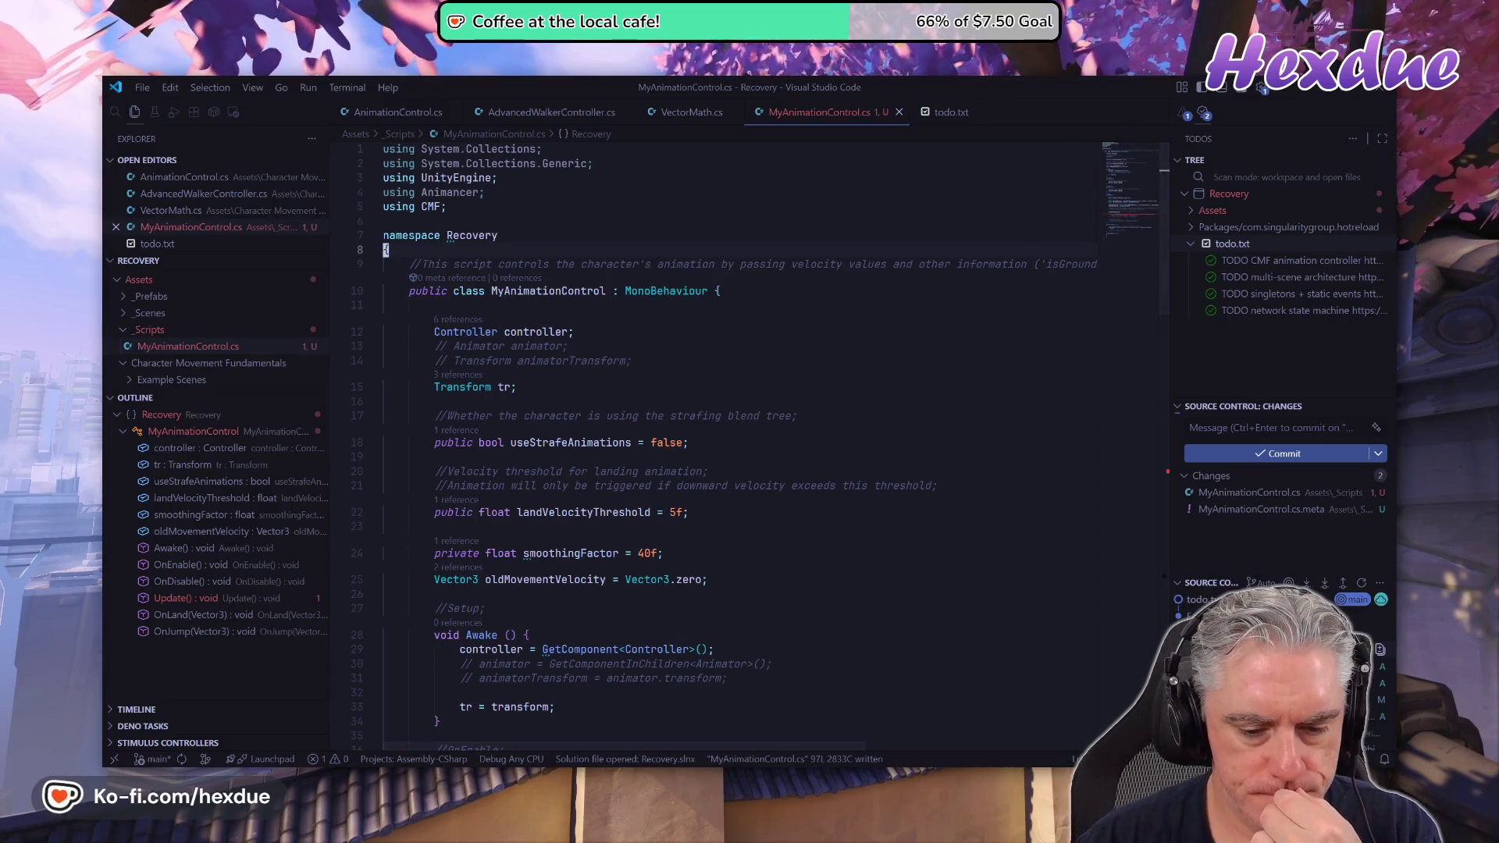
key(alt+Tab)
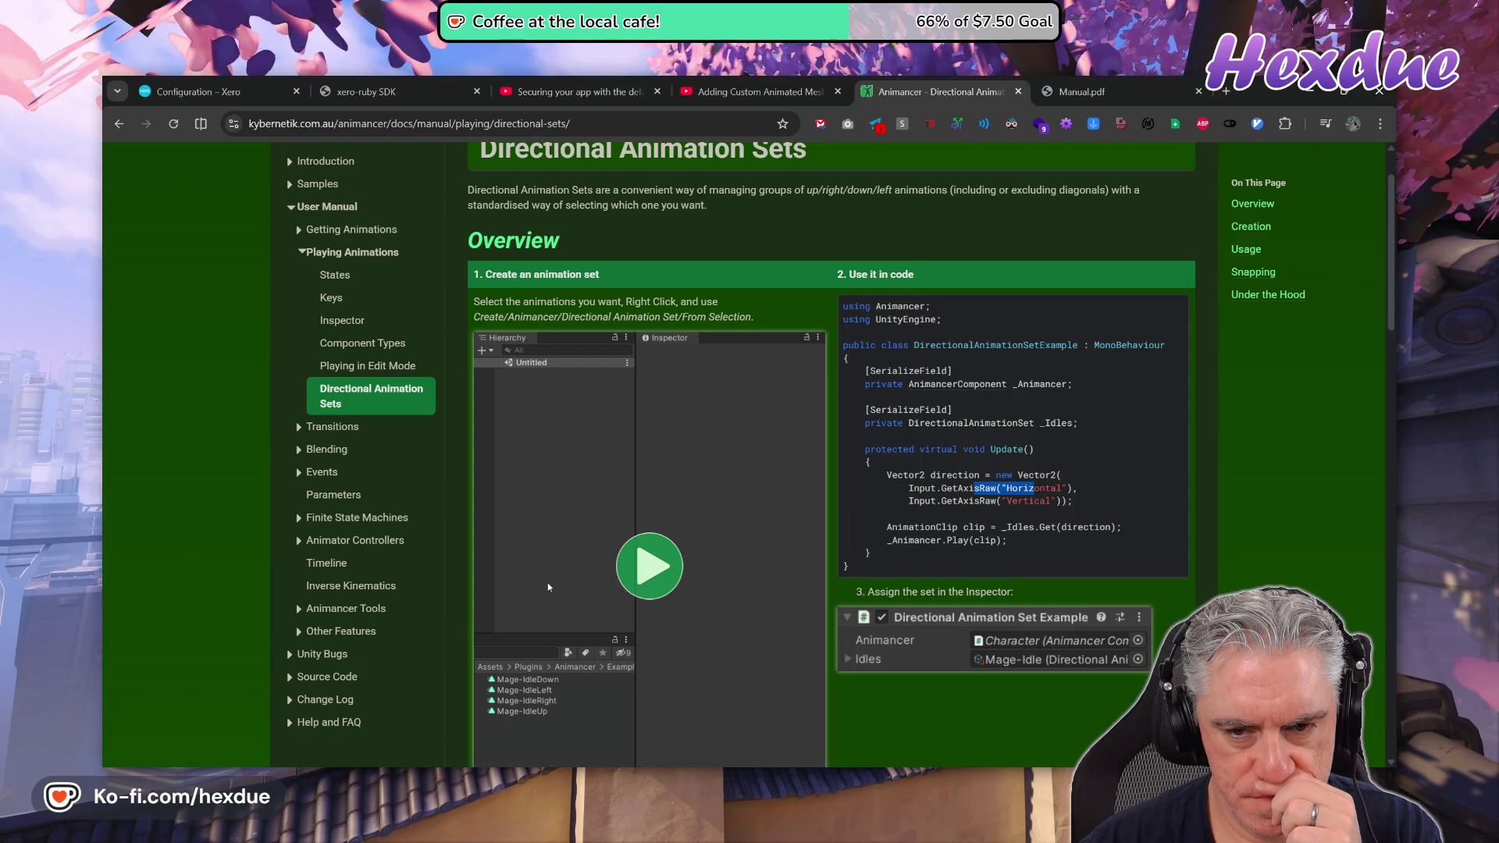
Copy the '[SerializeField] private AnimancerComponent _Animancer;' field from the example and return to VS Code.
drag(865, 370, 1072, 384)
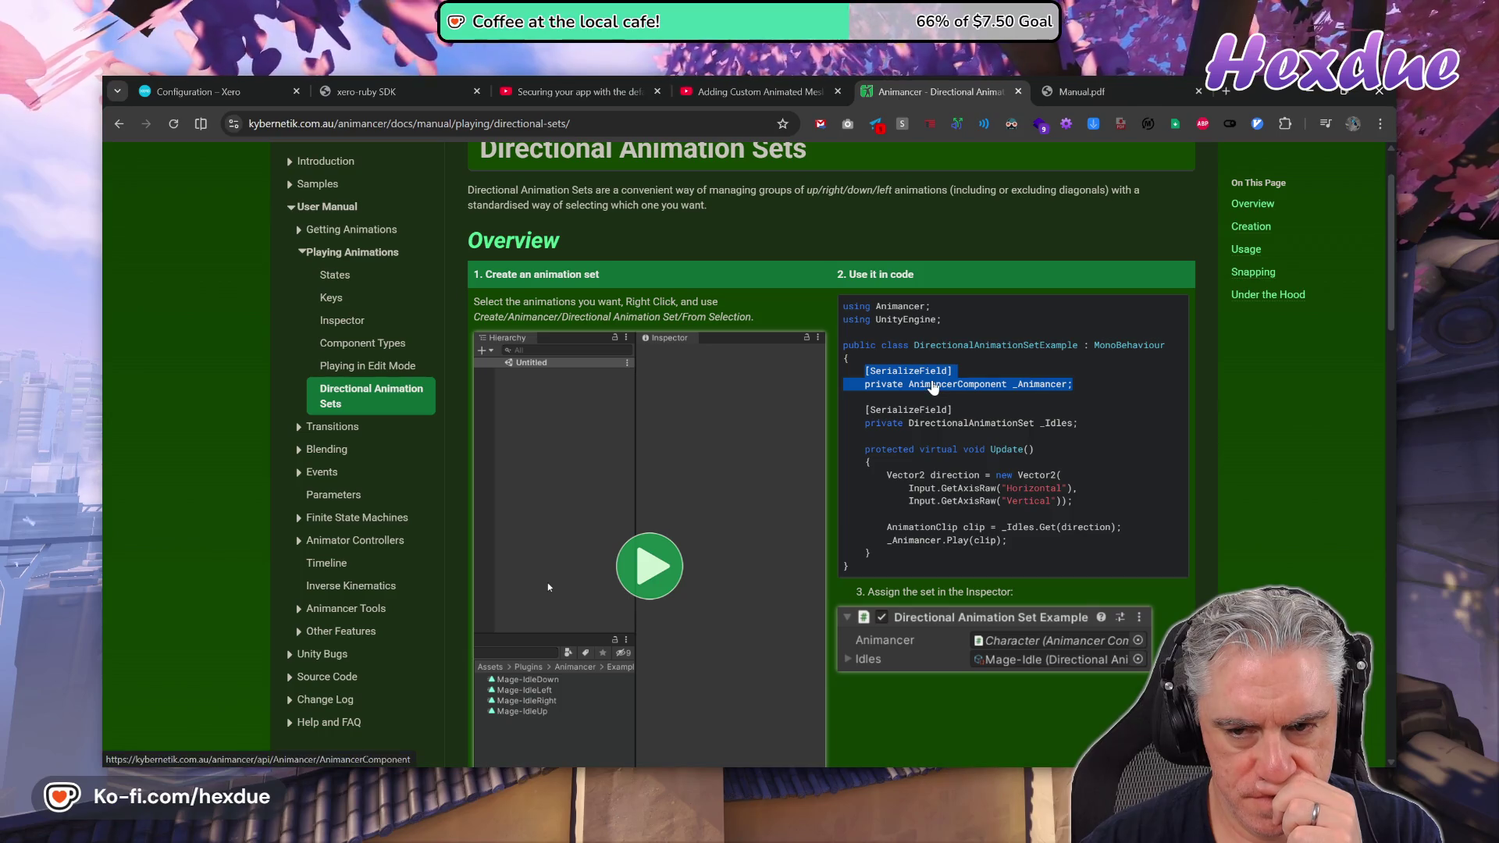
right_click(910, 378)
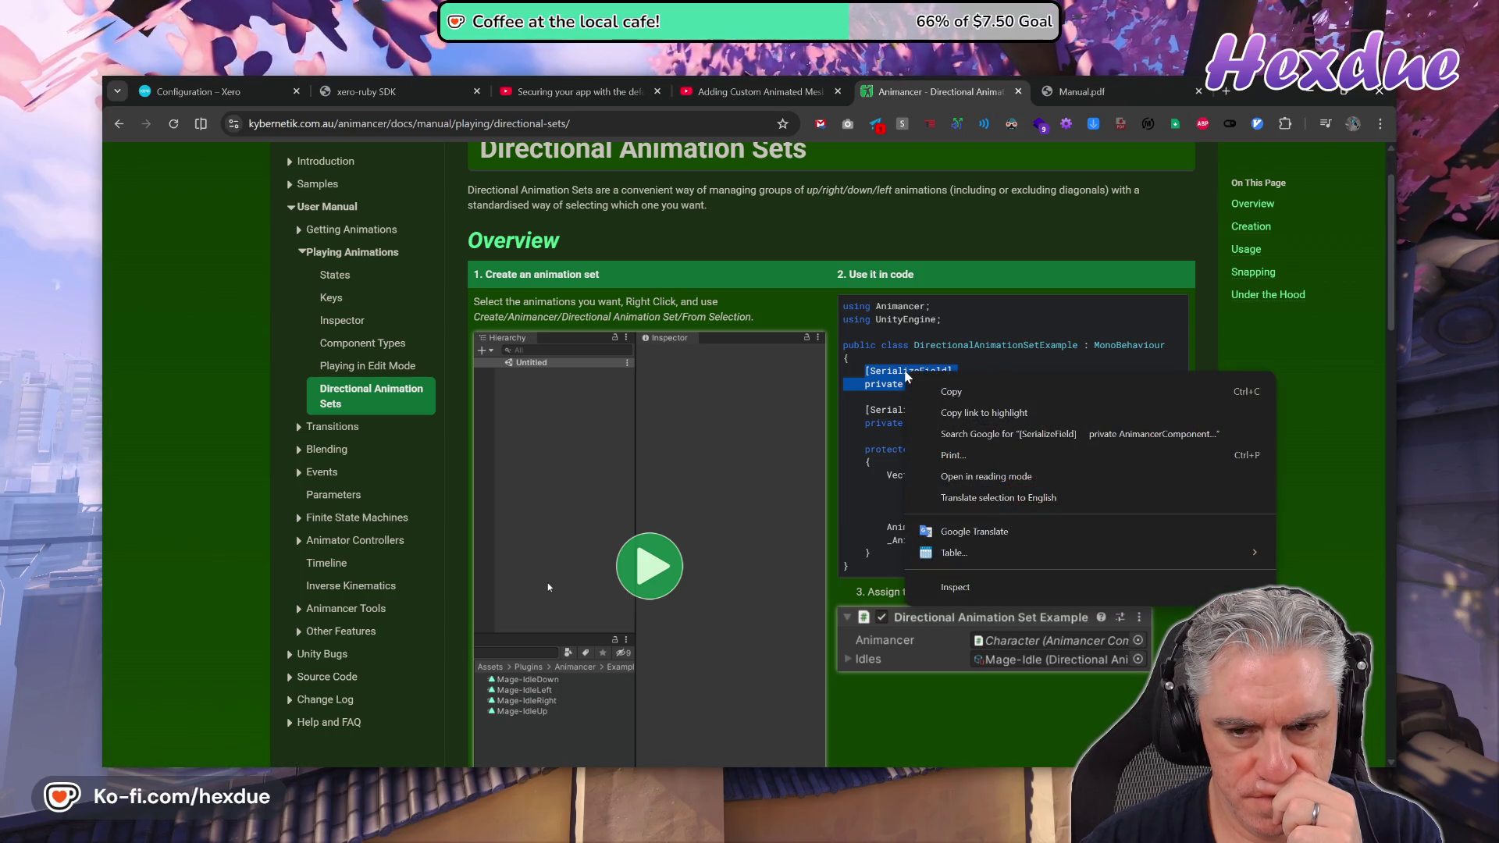
click(945, 392)
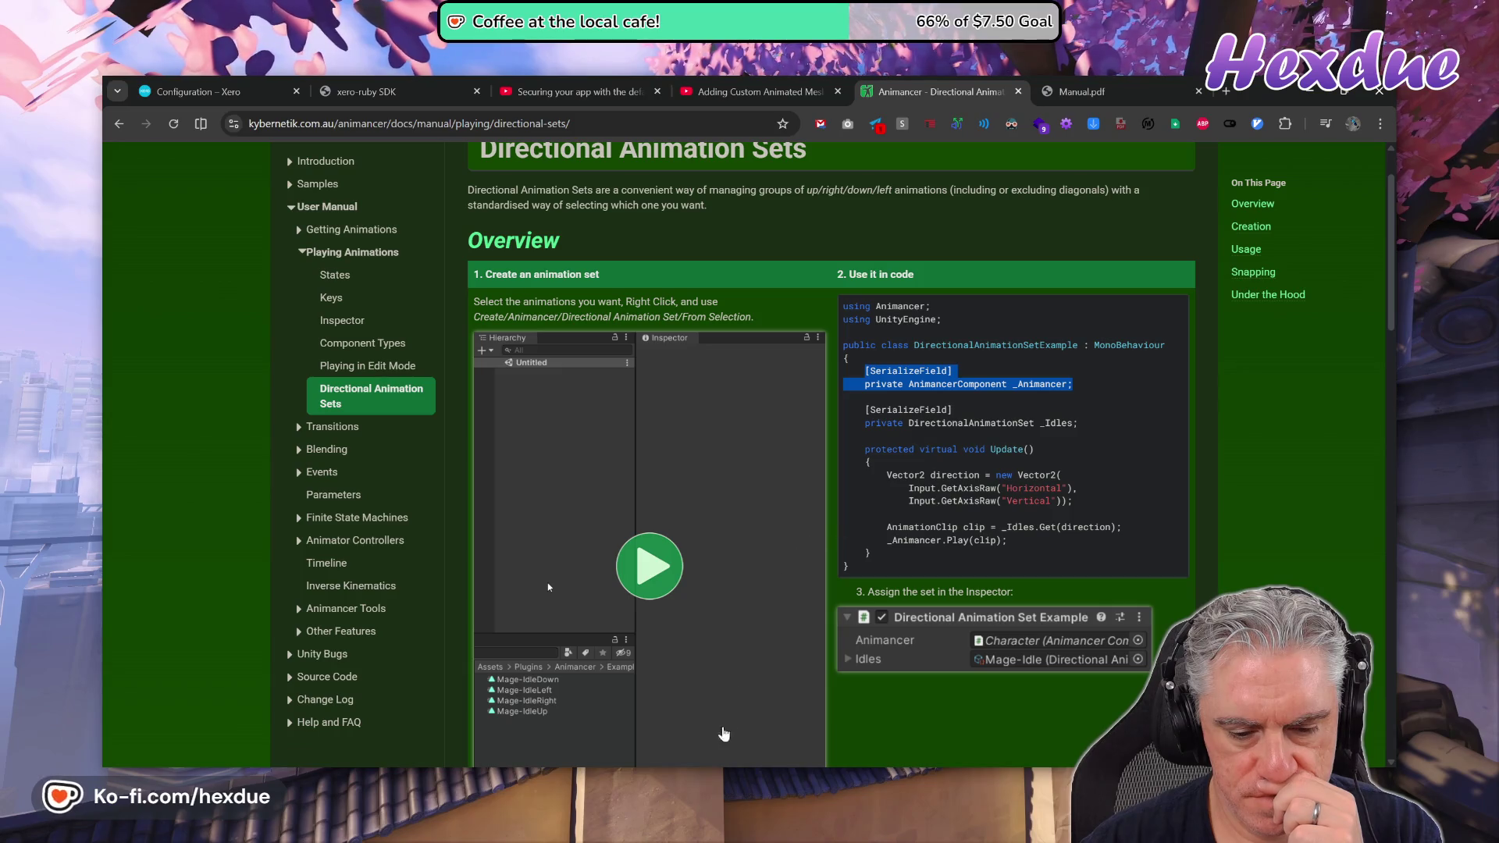
mouse_move(703, 759)
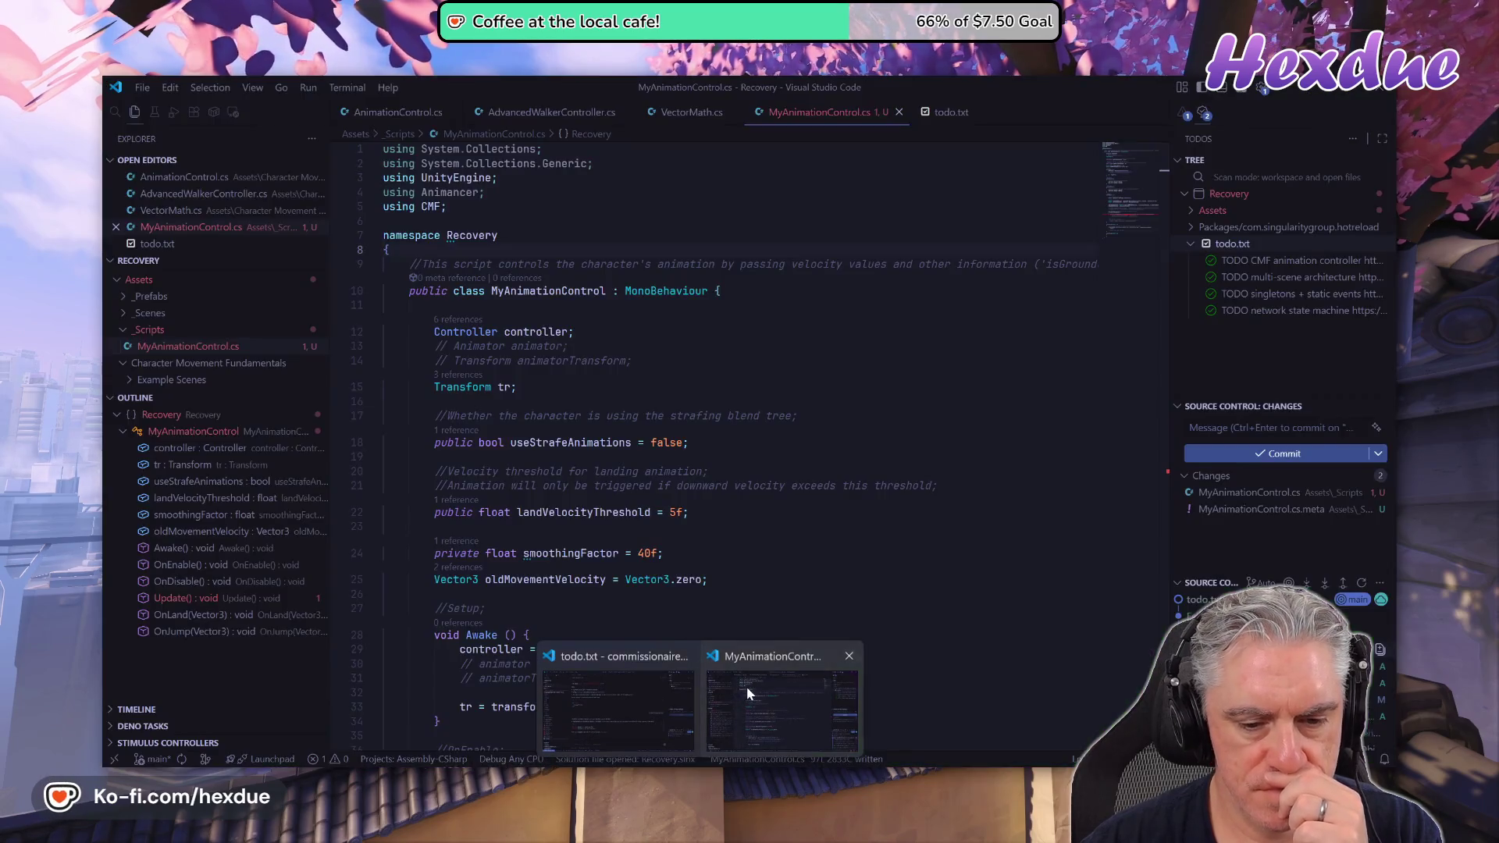
click(743, 695)
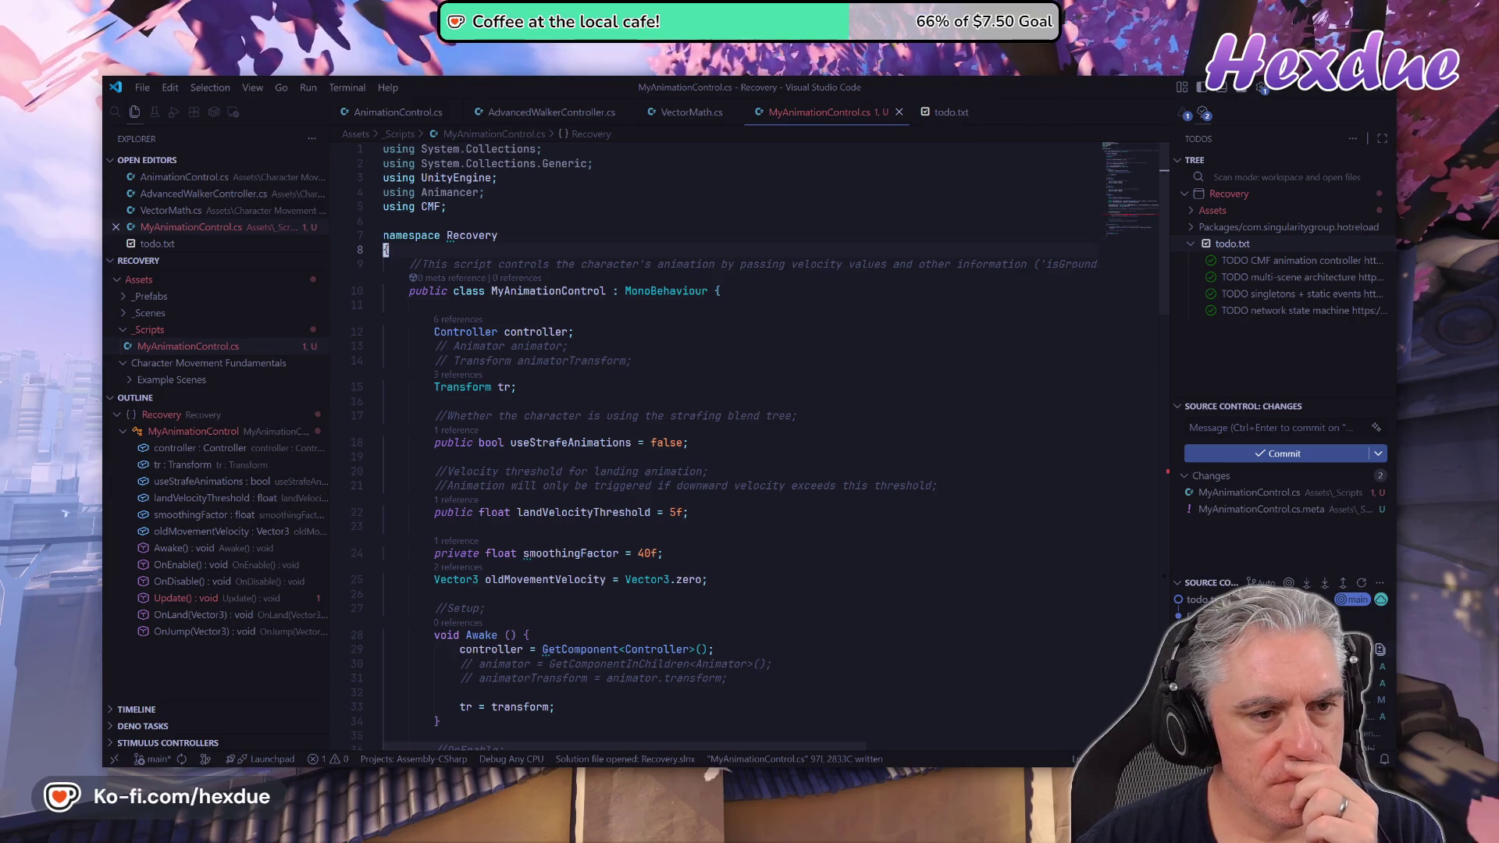
Add a [RequireComponent(typeof(AnimancerComponent))] attribute on a new line by the namespace.
click(472, 235)
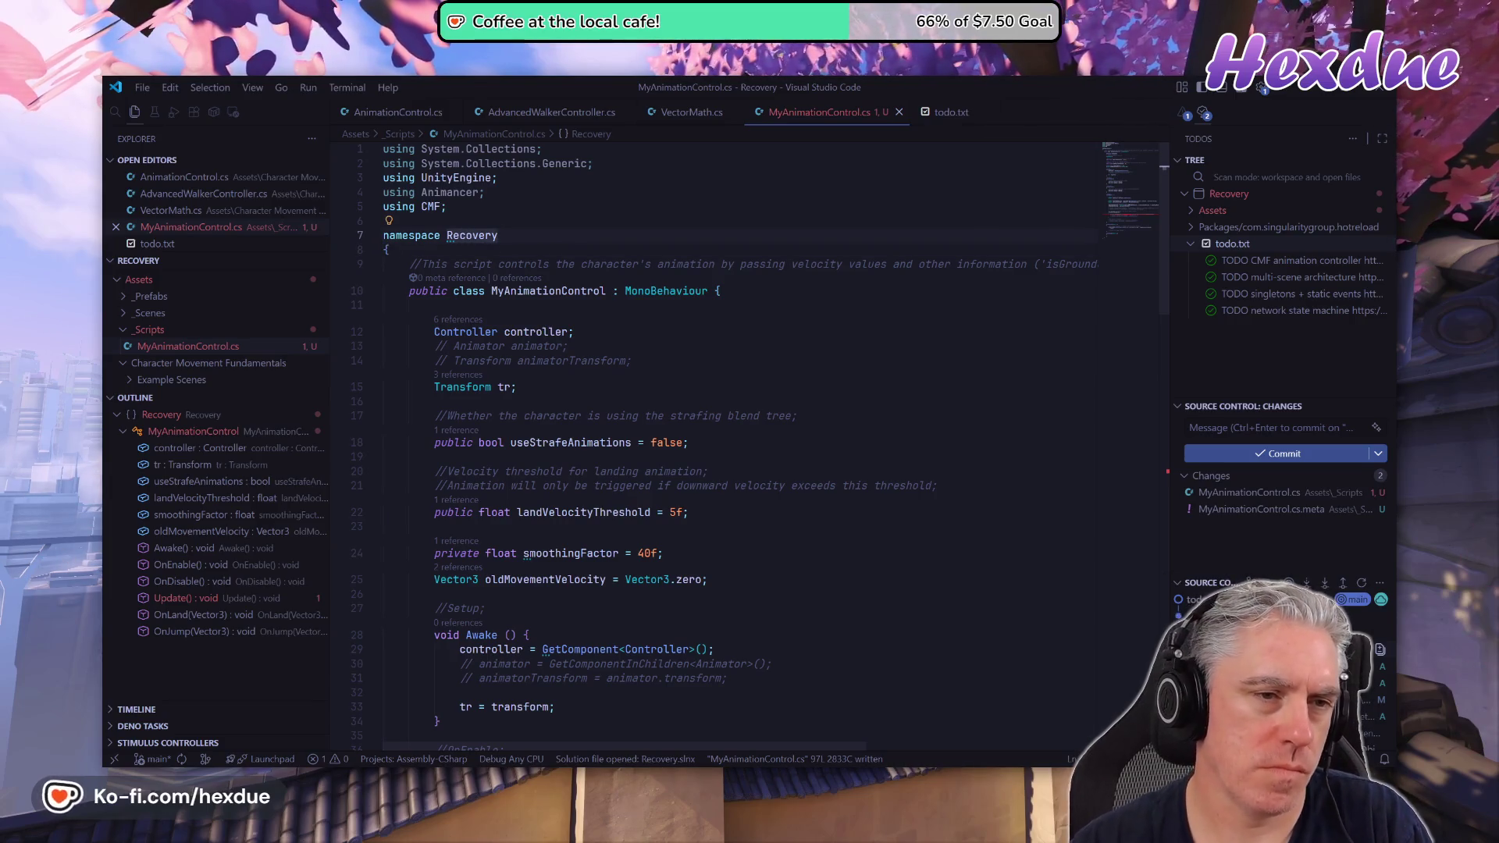
text(kio)
key(BackSpace)
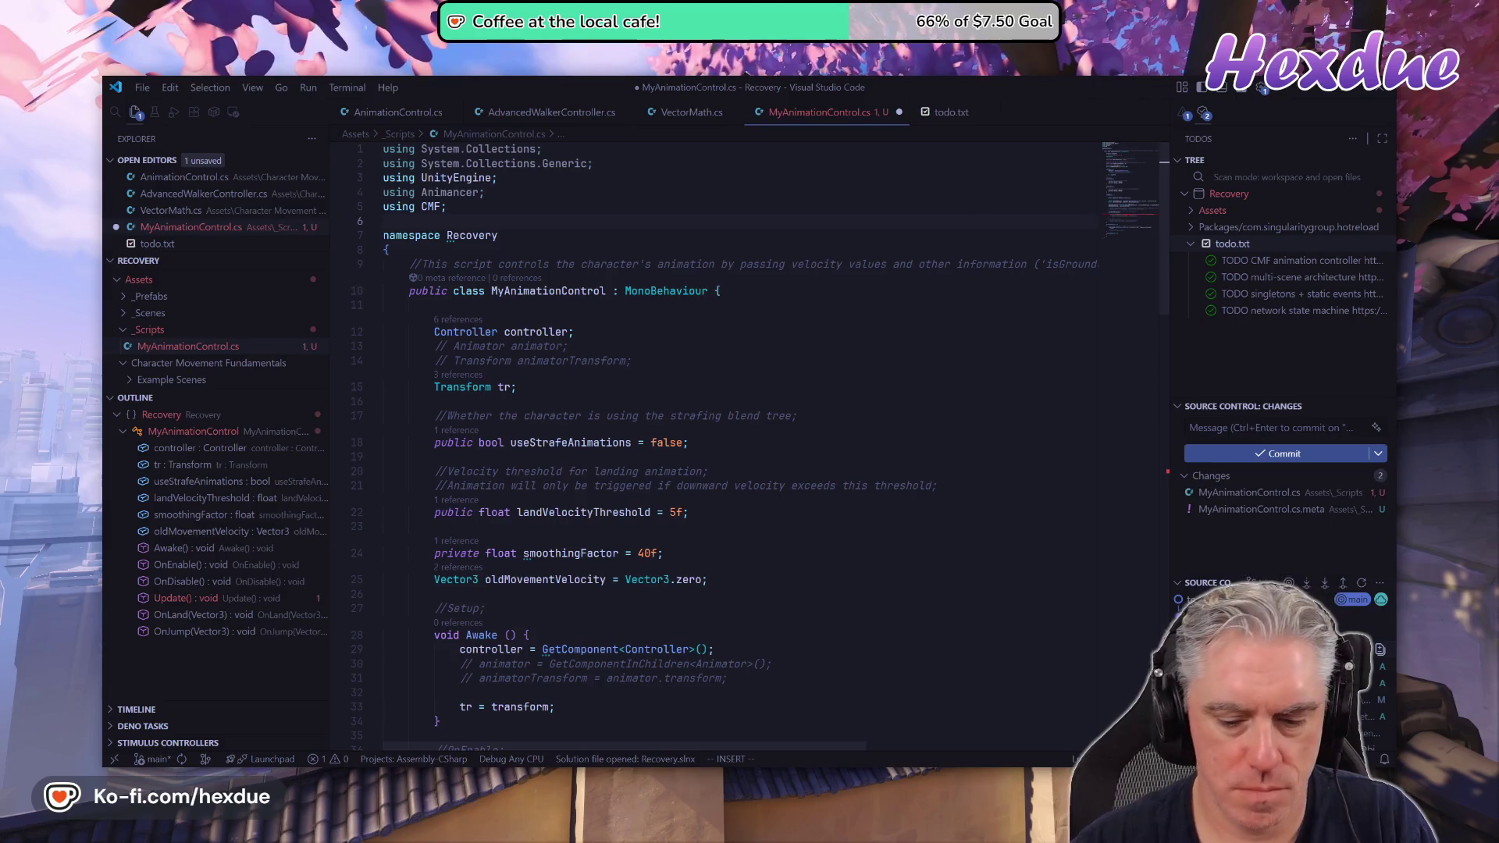
key(Return)
text([R)
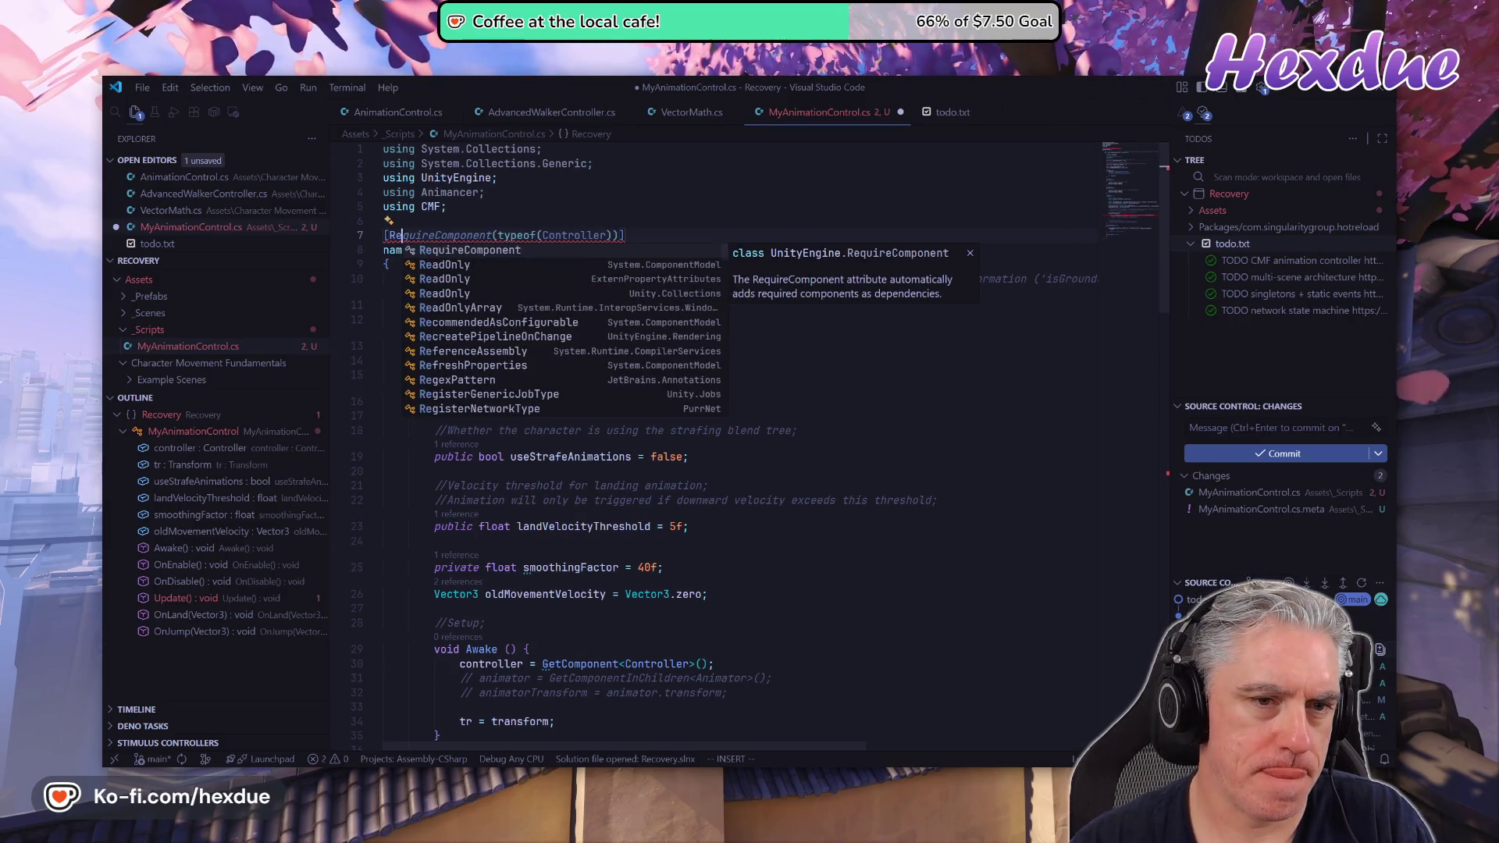
key(Tab)
key(Escape)
text(b)
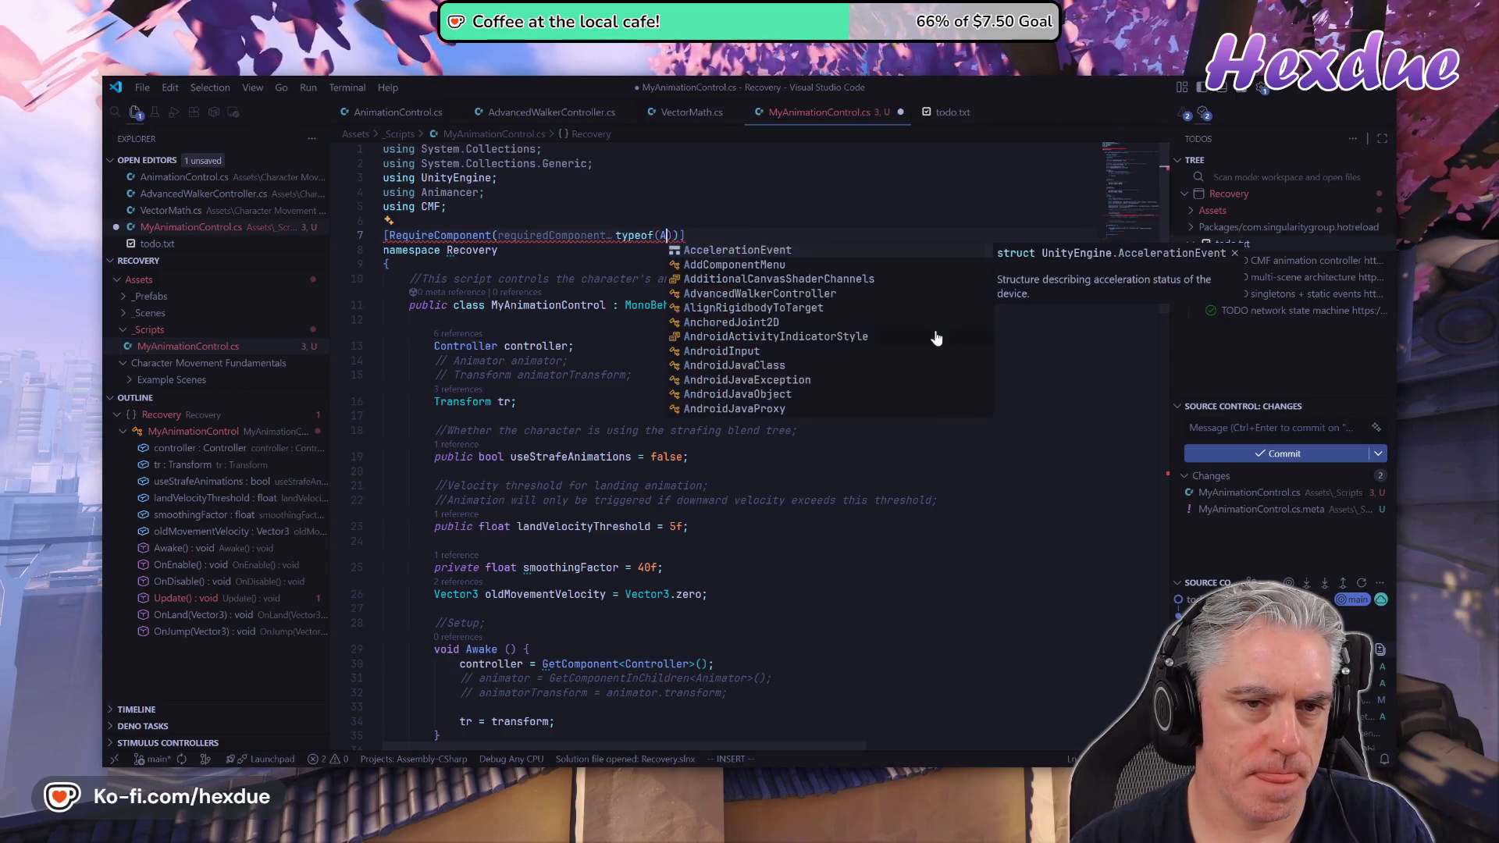
text(ciwAnim)
key(Tab)
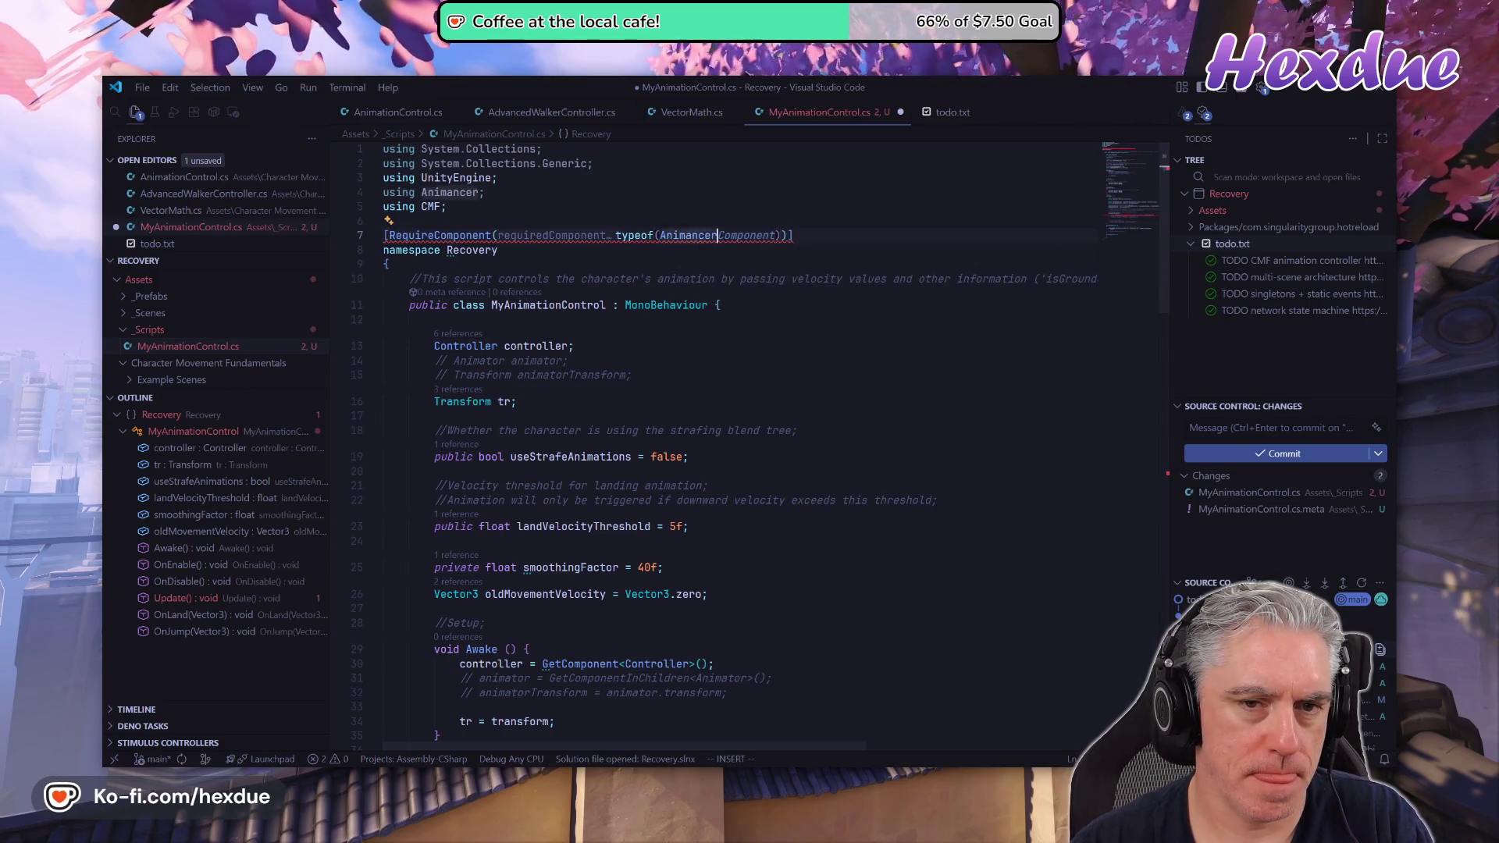
Check the error reported on the misplaced attribute and cut that line.
key(Escape)
key(alt+Tab)
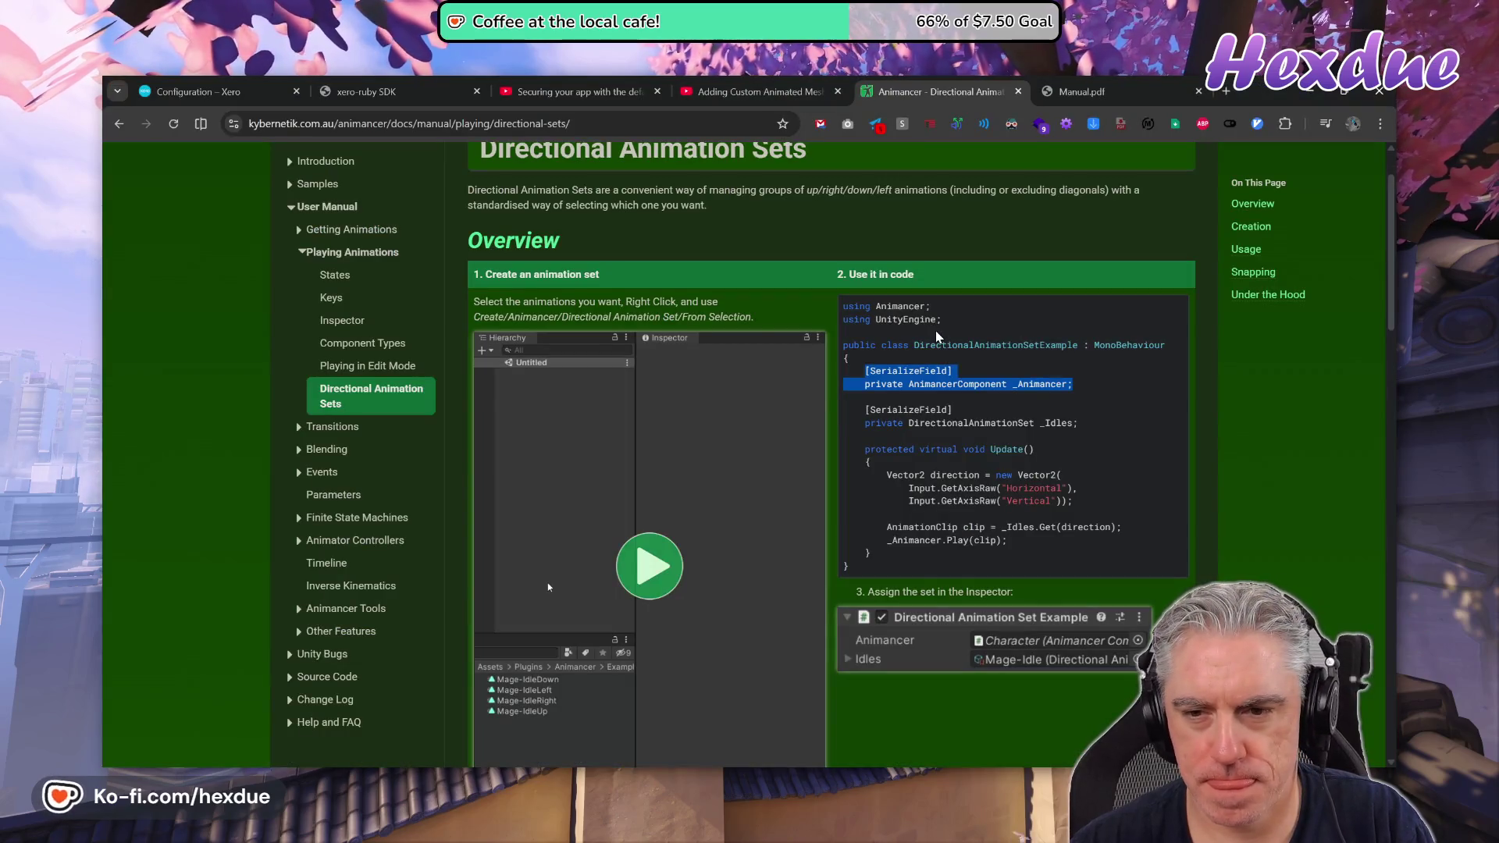
key(alt+Tab)
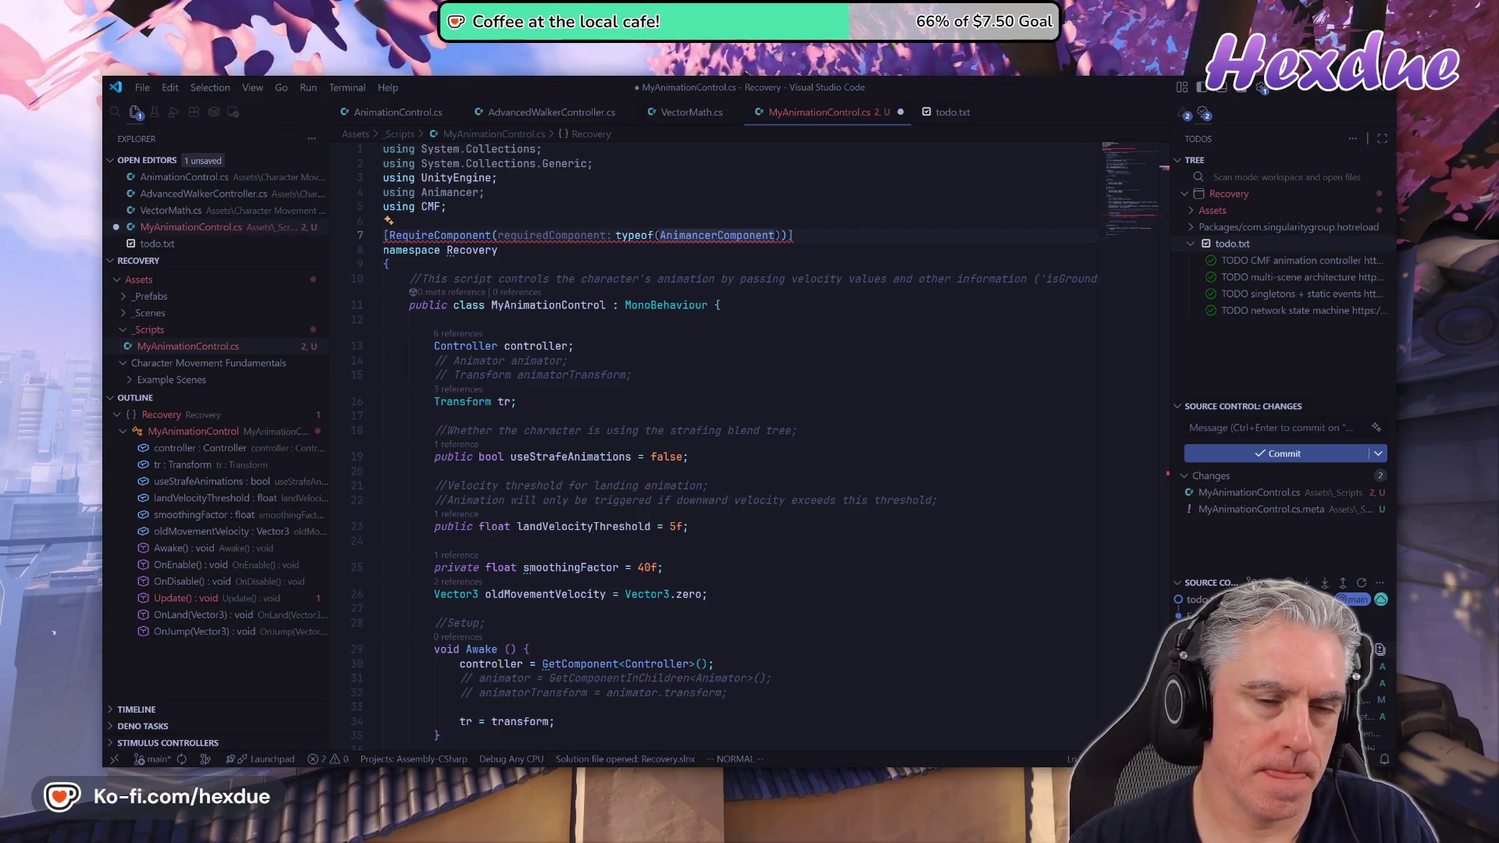
key(g)
key(h)
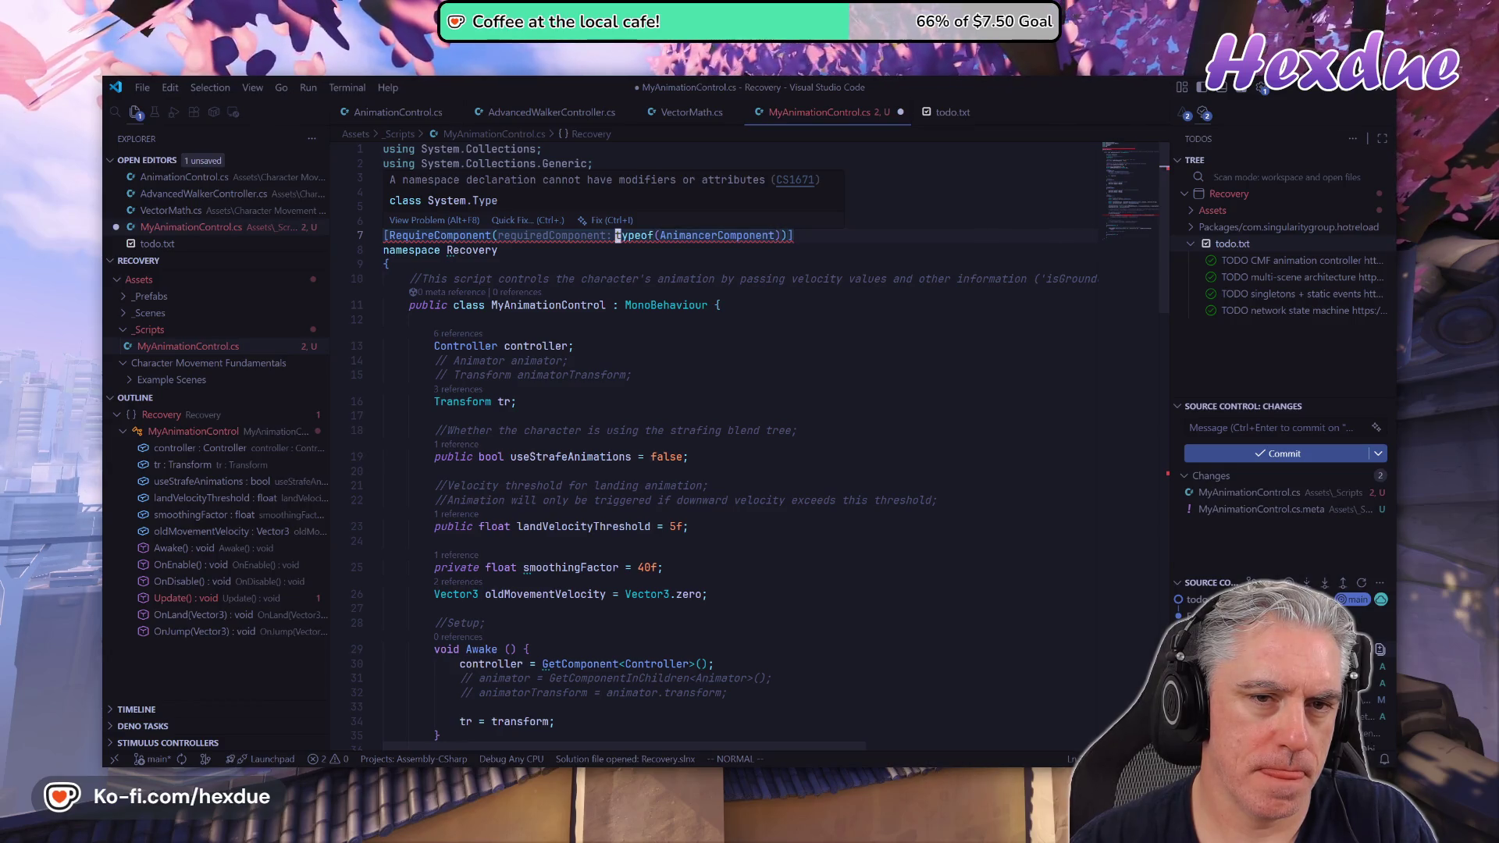
key(d)
key(d)
key(j)
key(j)
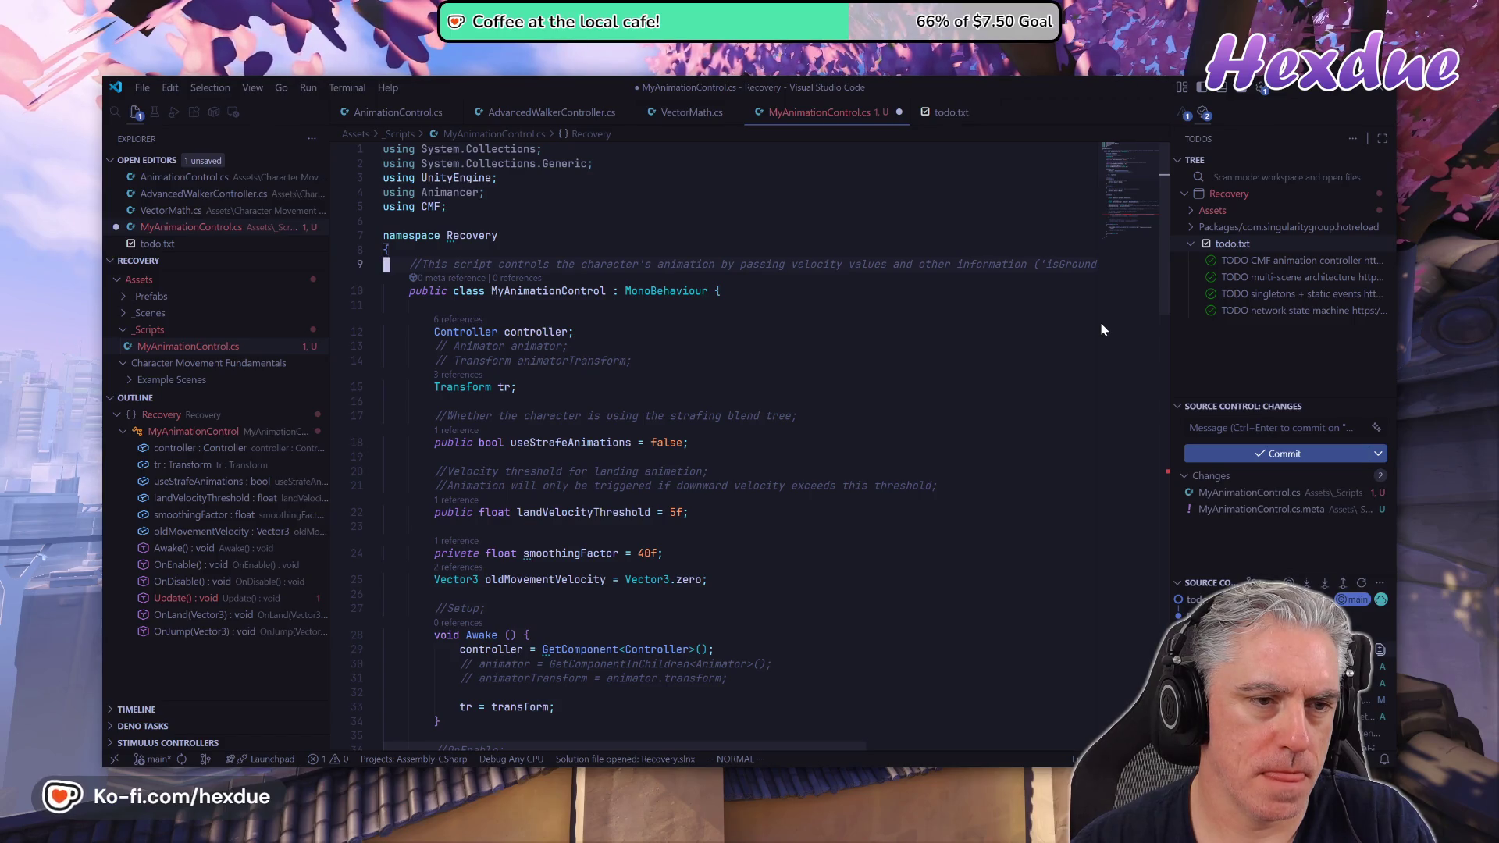
Paste the attribute, indented, directly above the MyAnimationControl class declaration.
key(p)
key(i)
key(Tab)
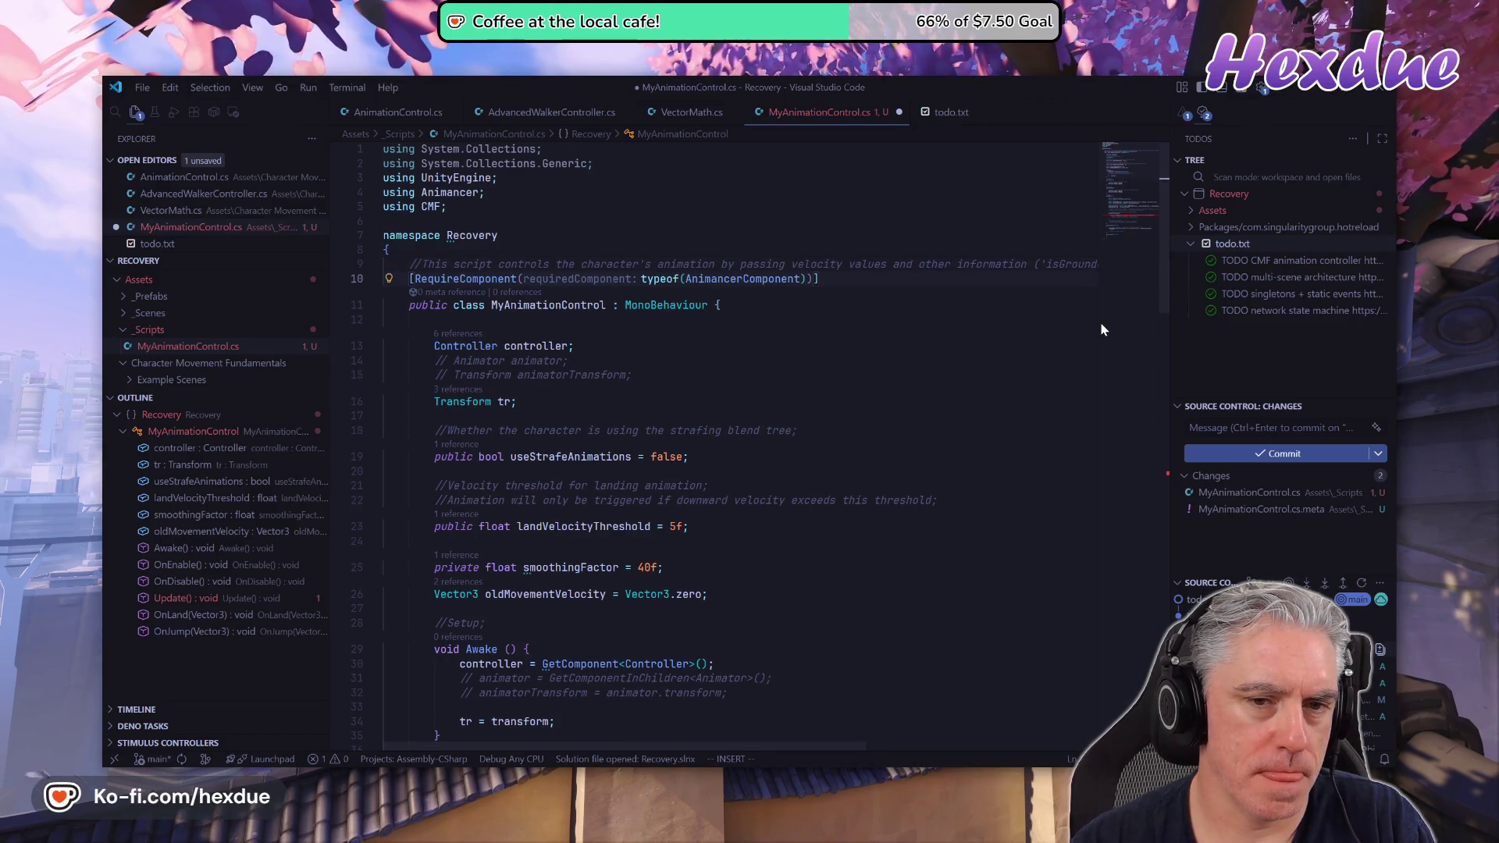
key(Escape)
key(d)
key(d)
key(k)
key(k)
key(j)
key(p)
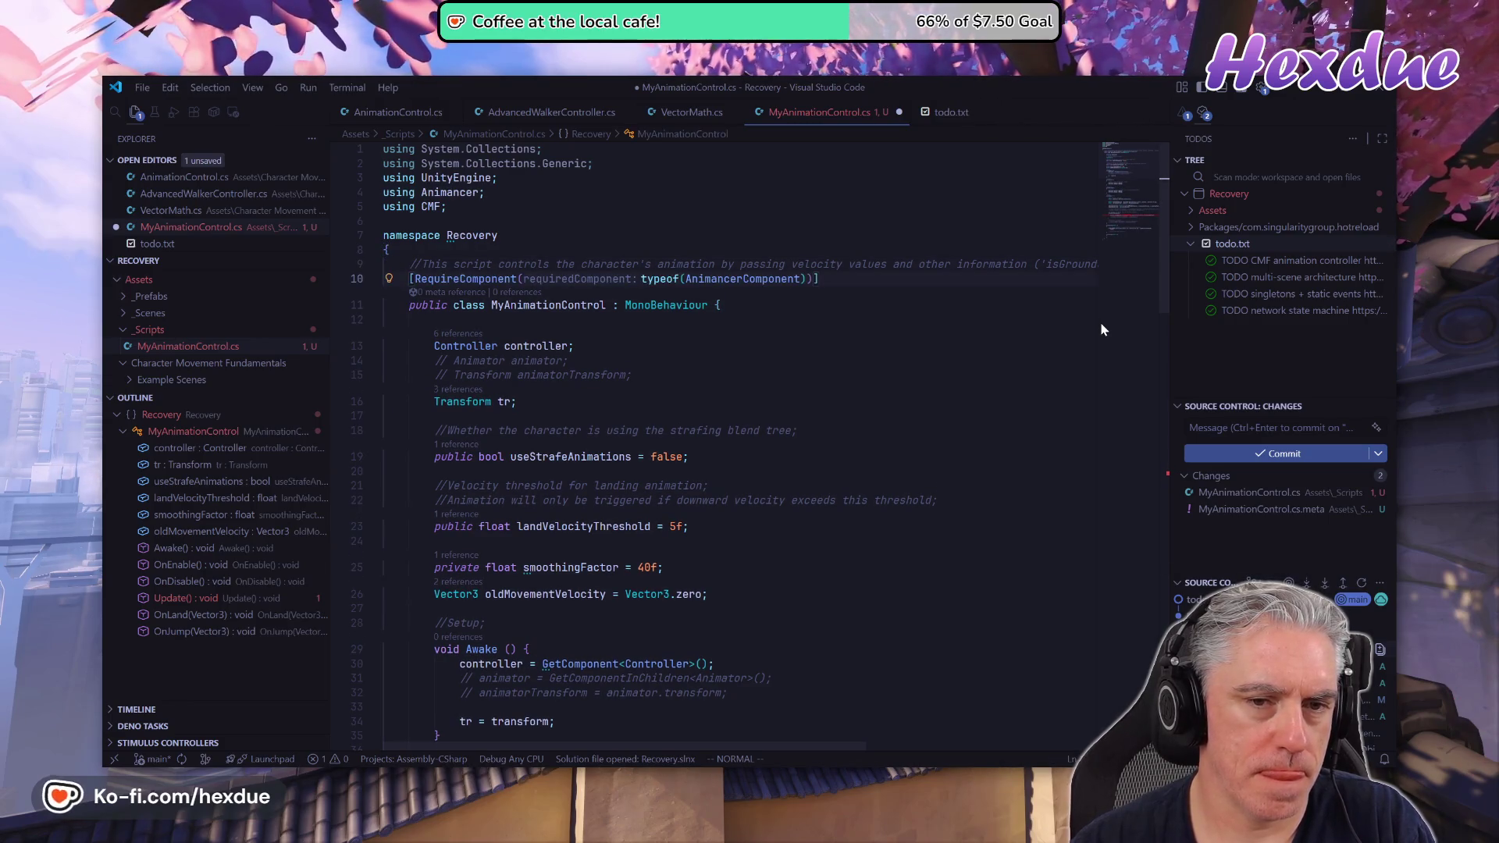
key(j)
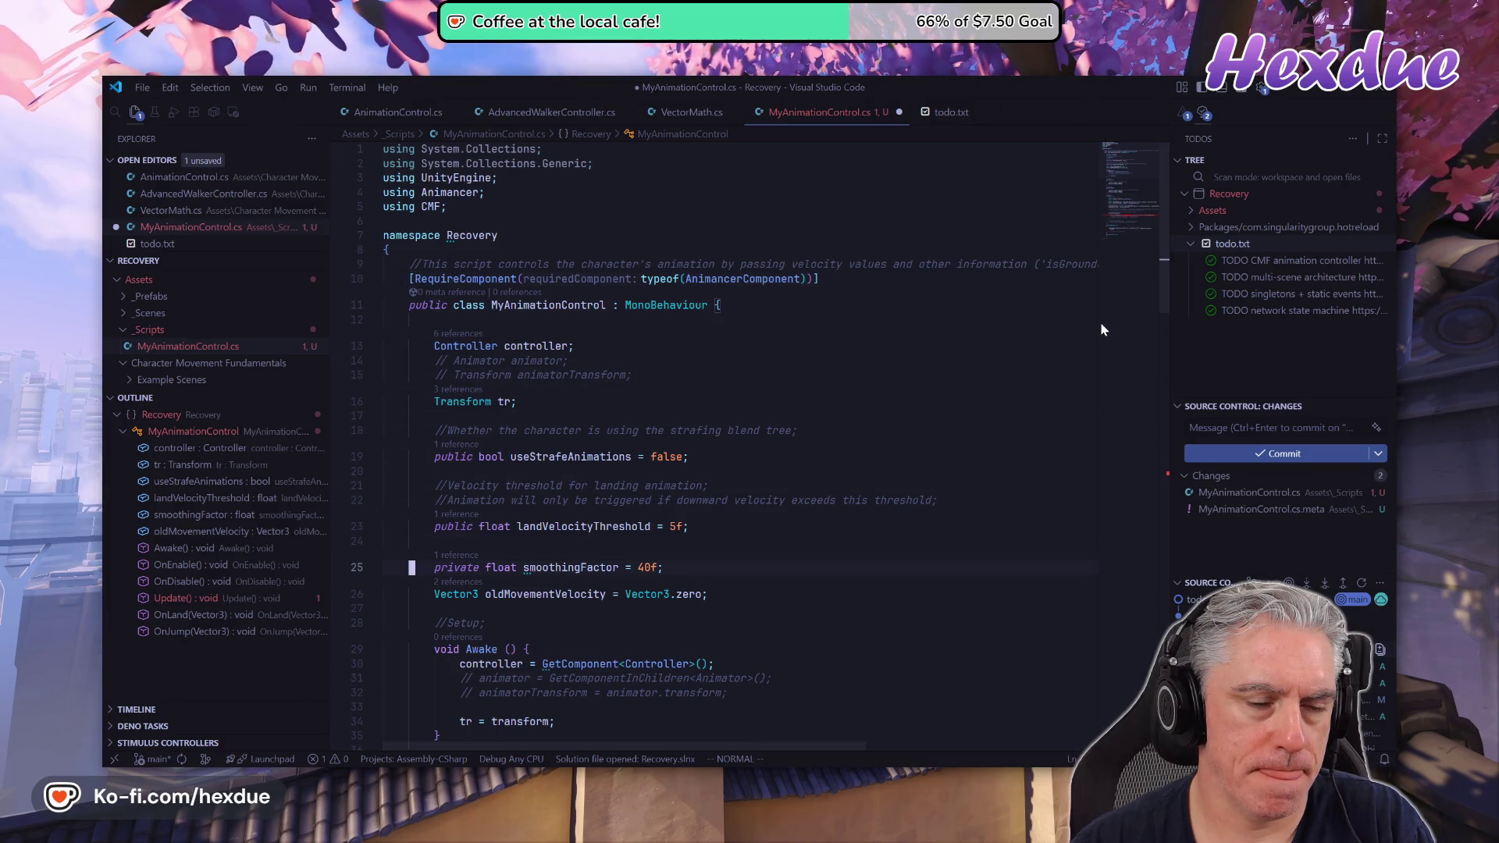
key(alt+Tab)
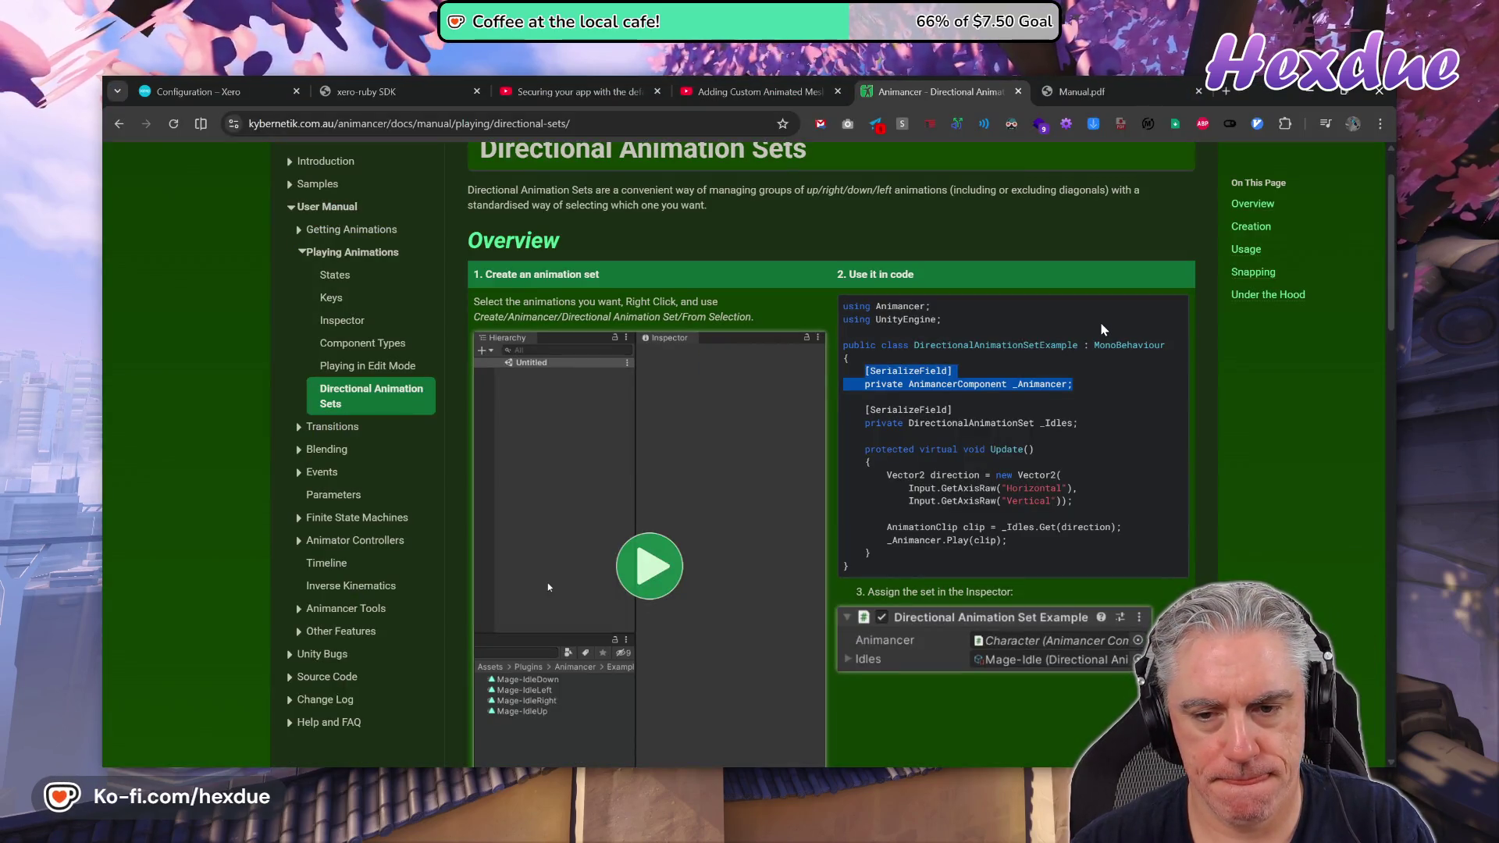
Add an AnimancerComponent field below the Transform field in MyAnimationControl.
key(alt+Tab)
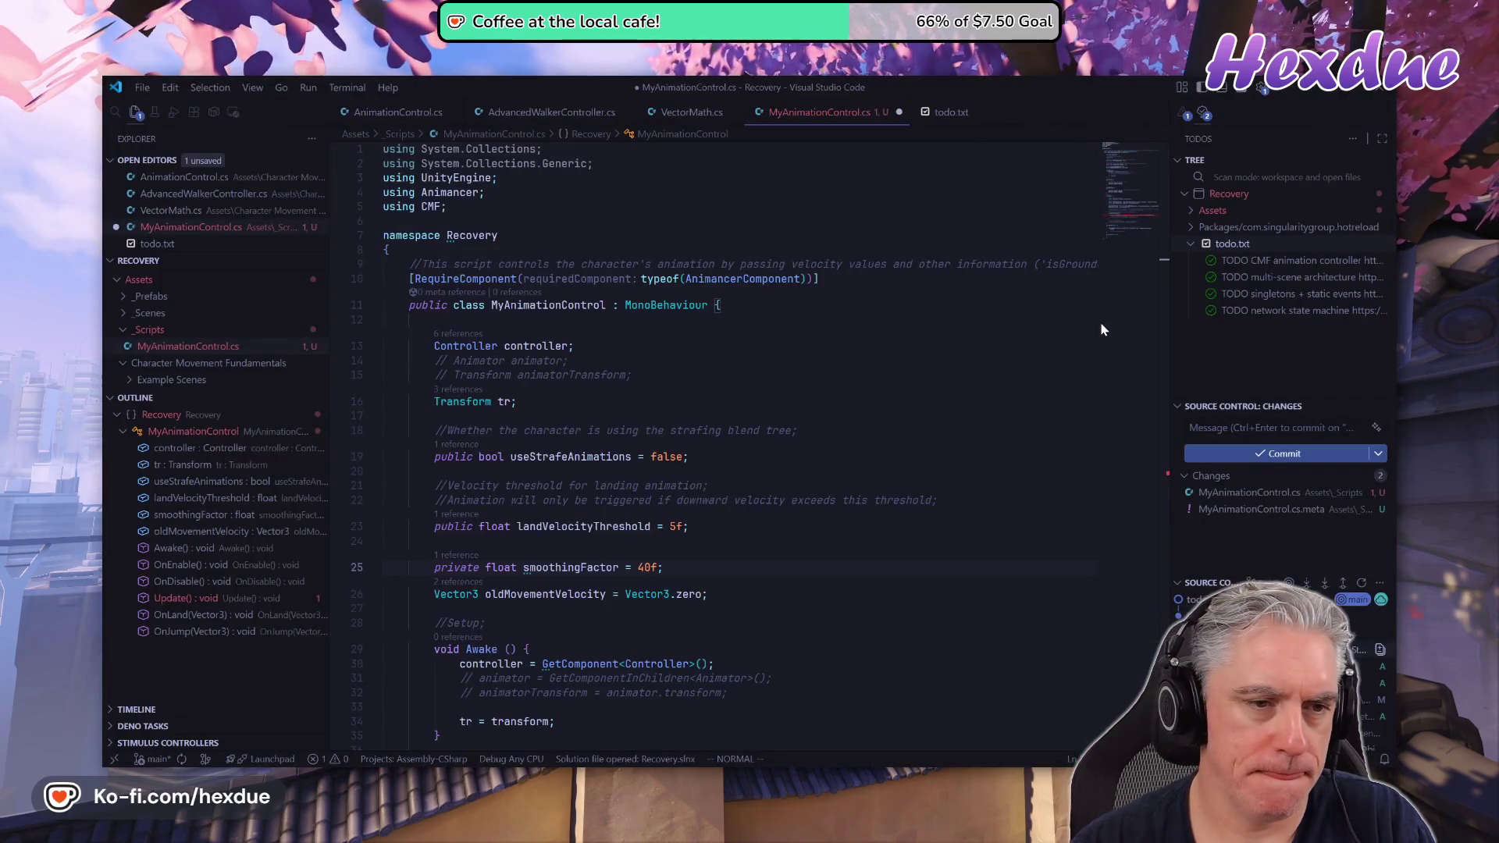
key(braceleft)
key(braceright)
key(braceright)
key(braceright)
key(braceright)
key(braceleft)
key(braceleft)
key(braceleft)
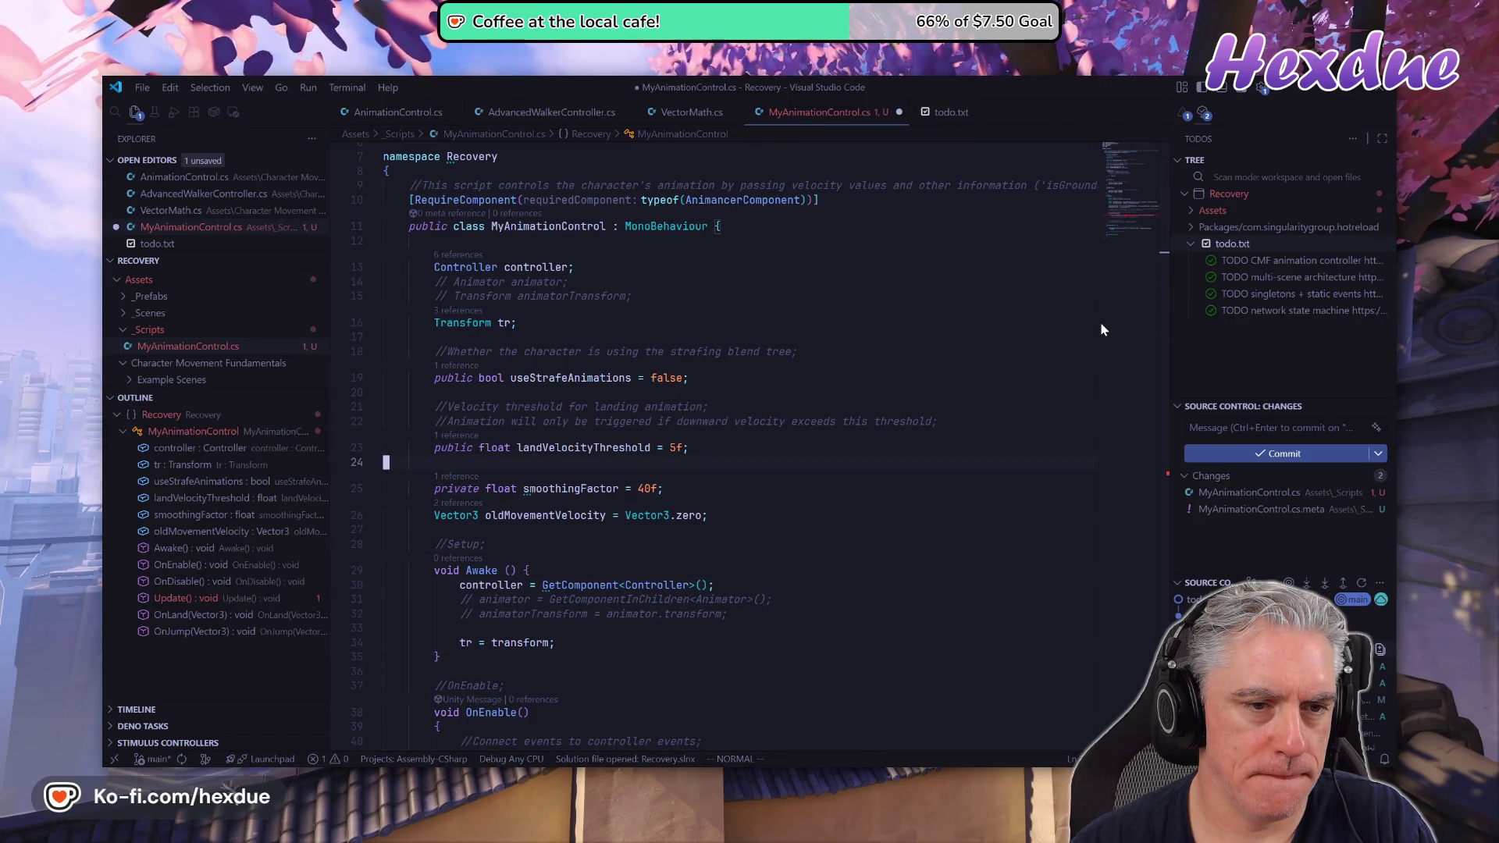
key(k)
key(k)
key(k)
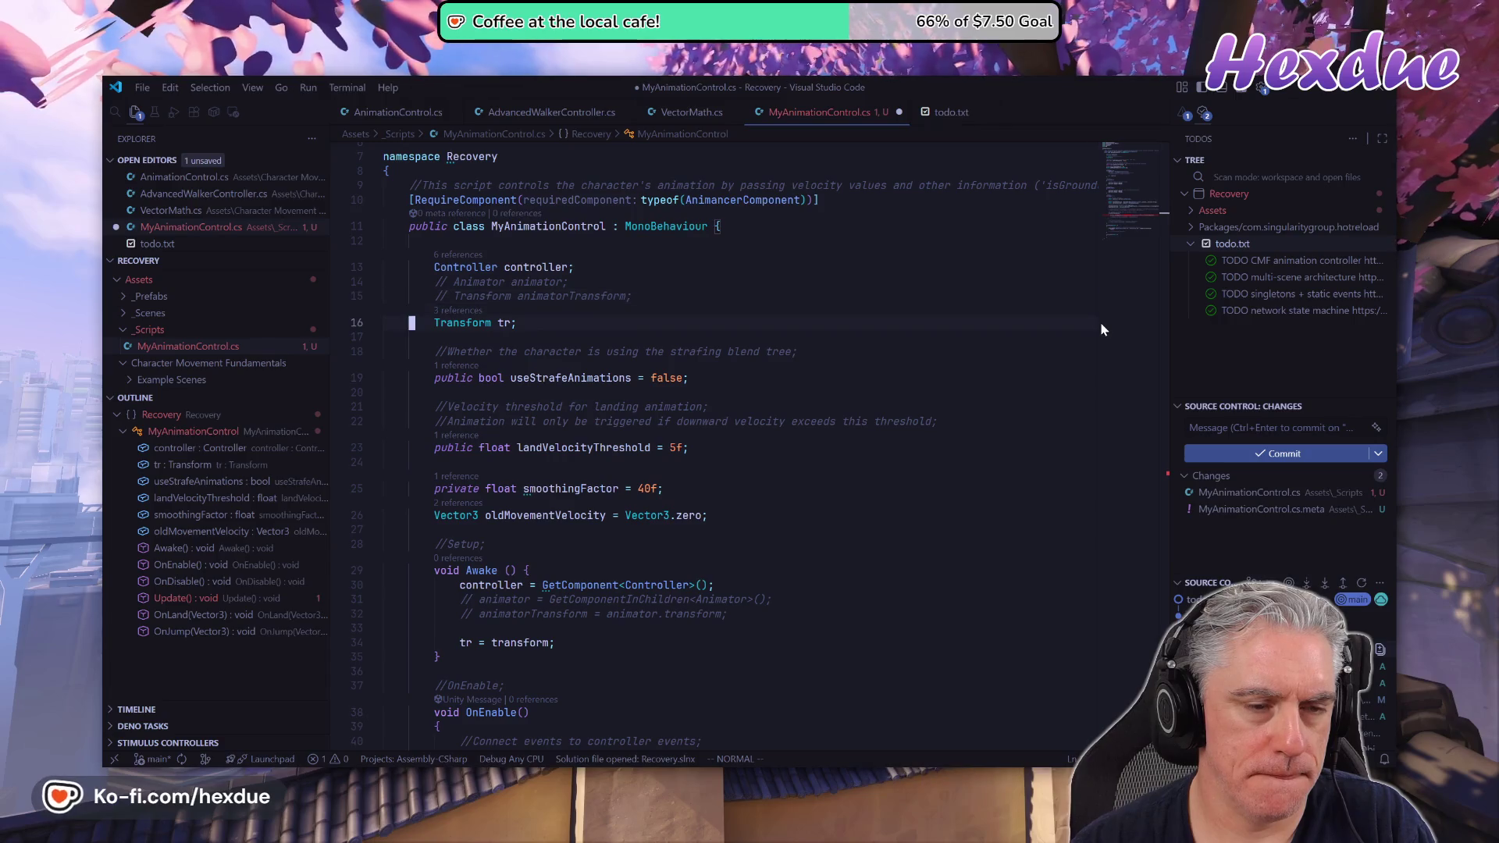
key(j)
key(o)
key(Tab)
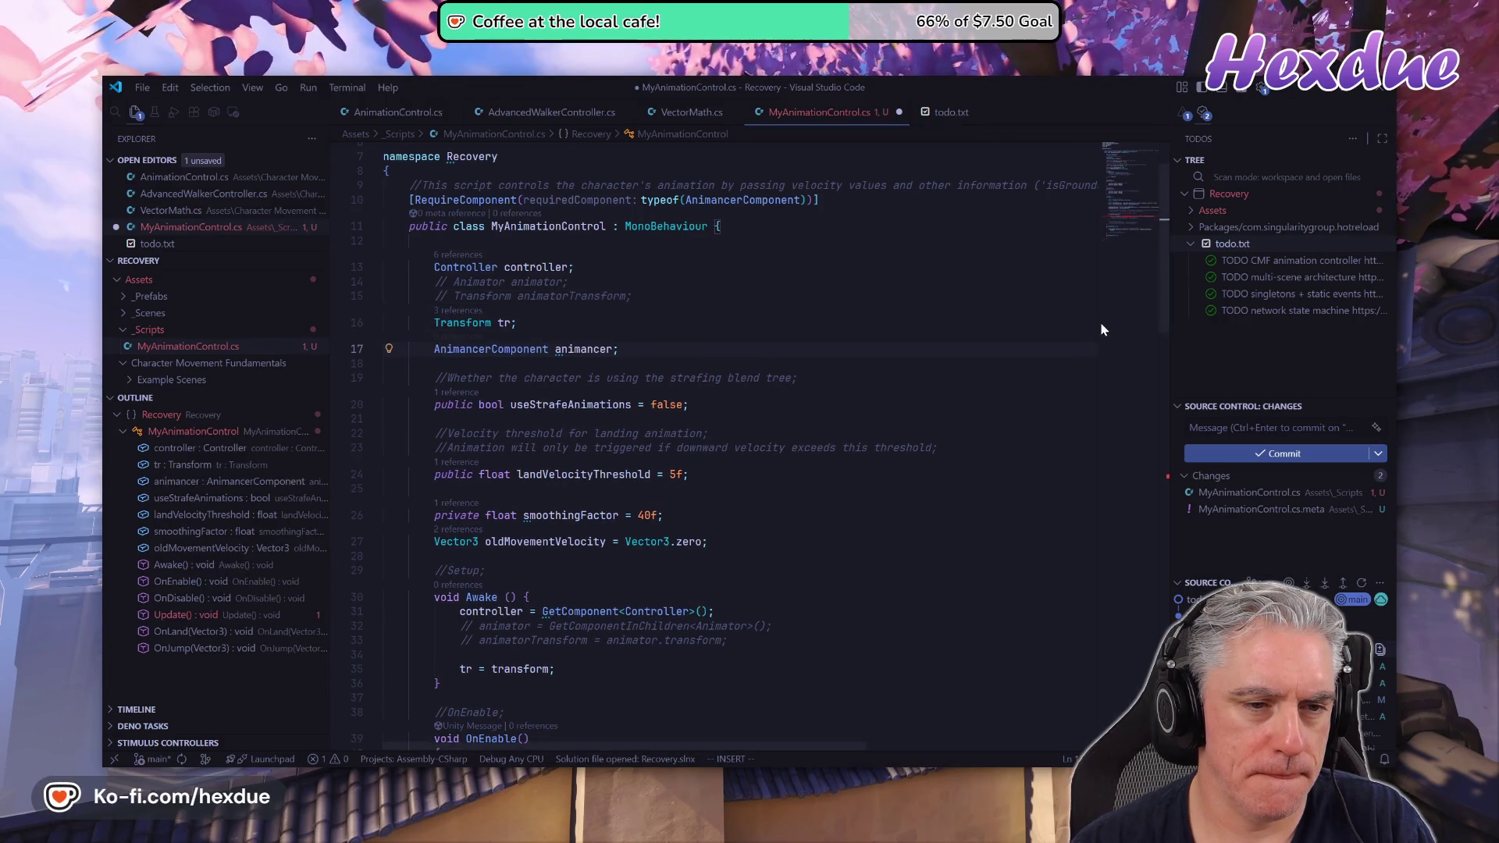
key(alt+Tab)
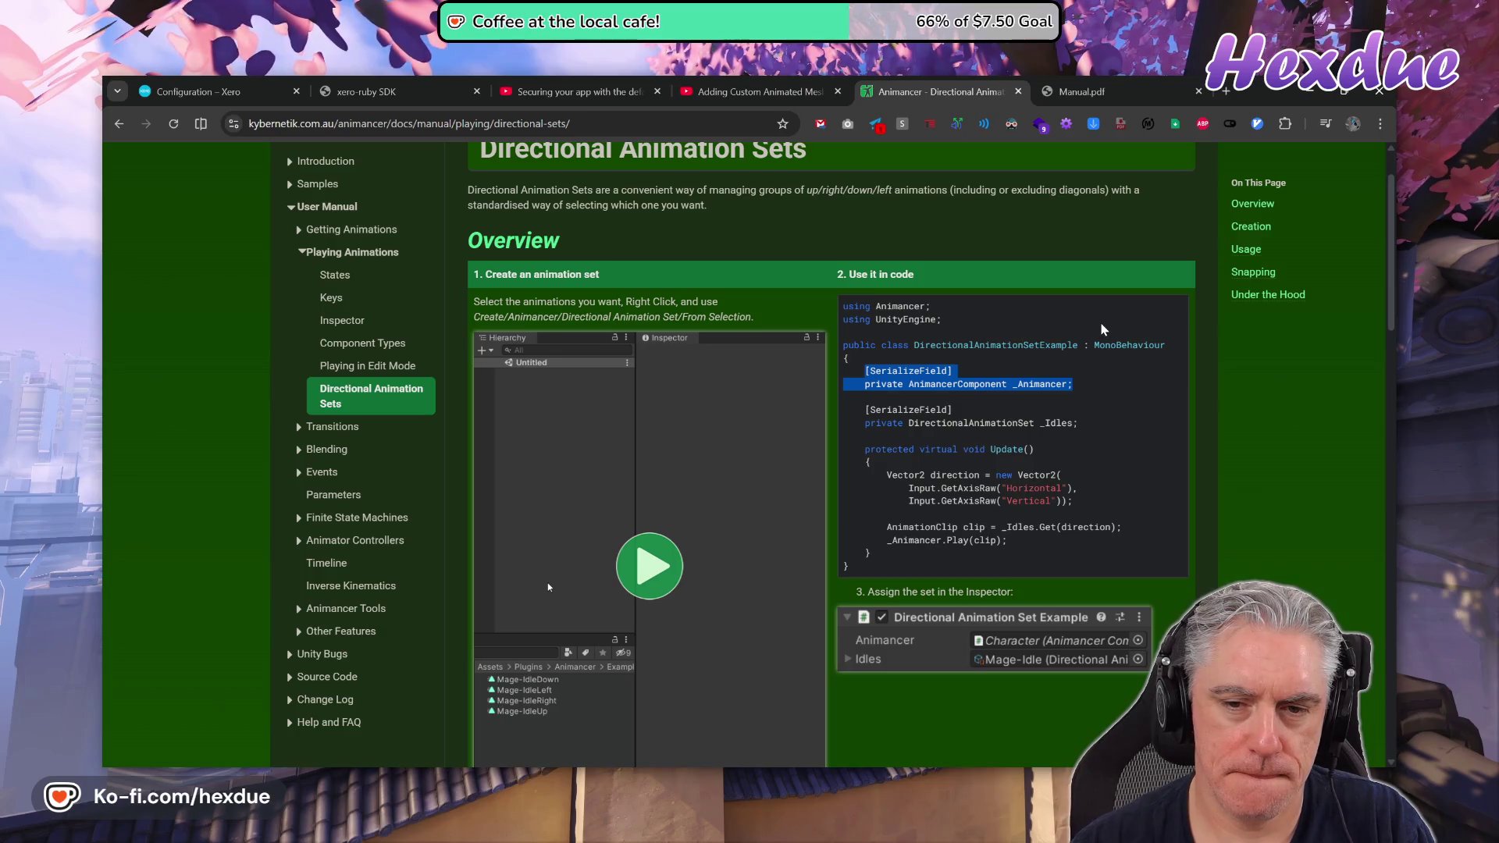
key(alt+Tab)
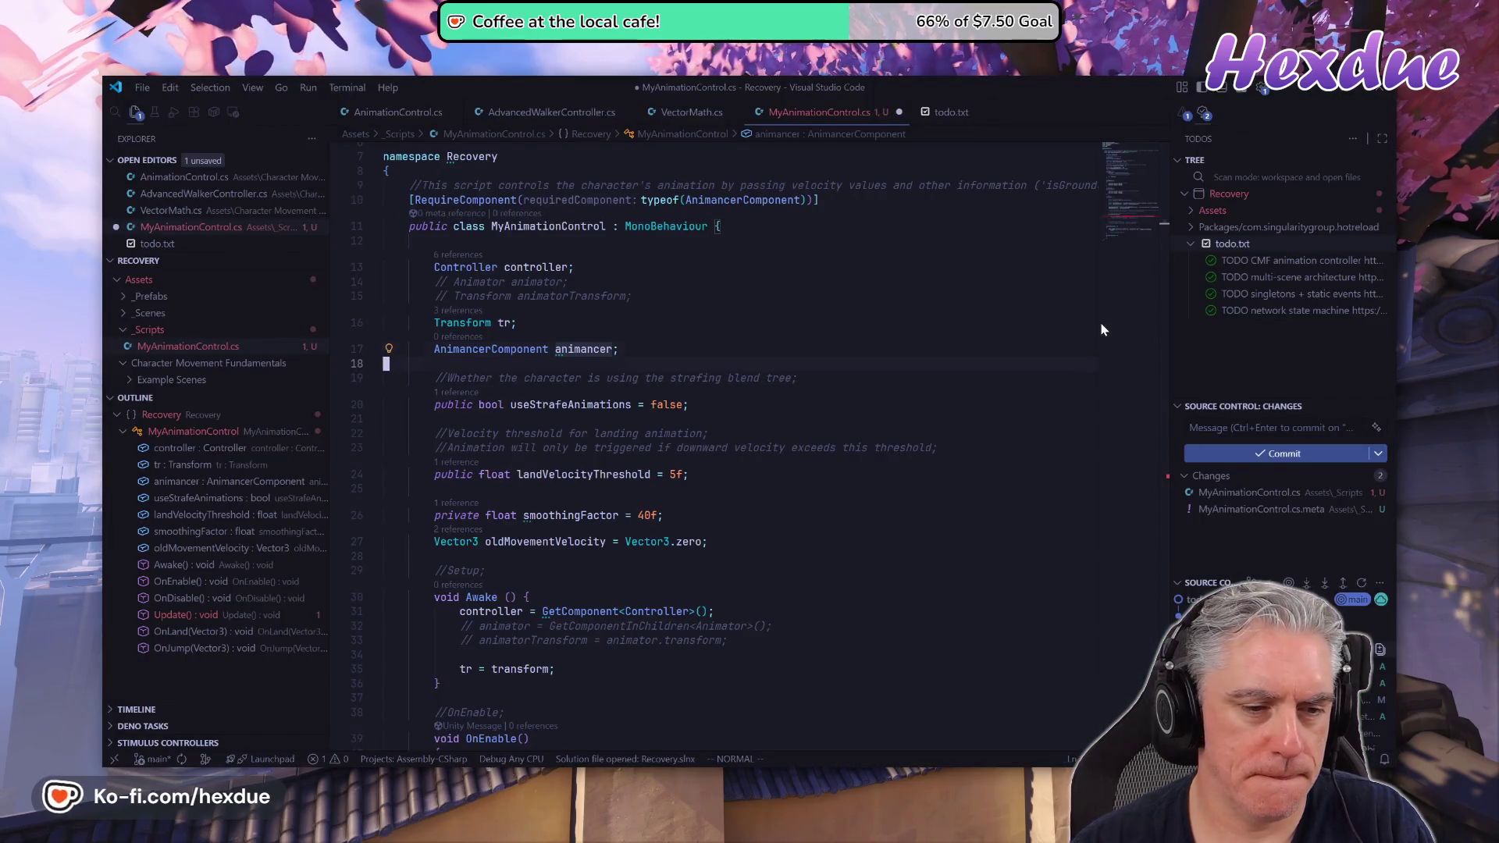
Assign animancer with GetComponent in Awake, right after tr = transform.
key(j)
key(j)
key(o)
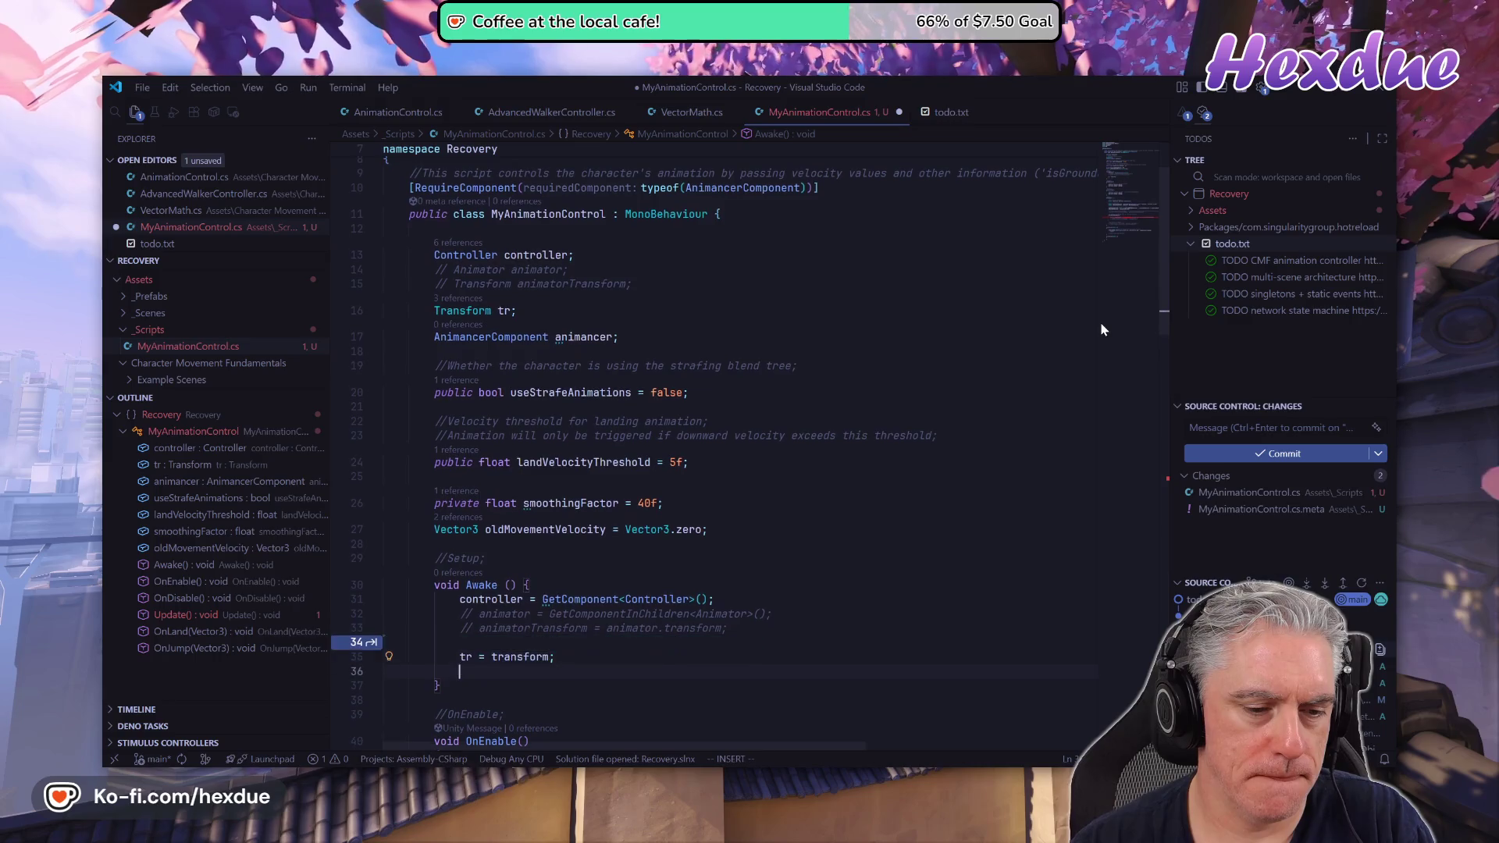
key(Escape)
key(k)
key(k)
key(k)
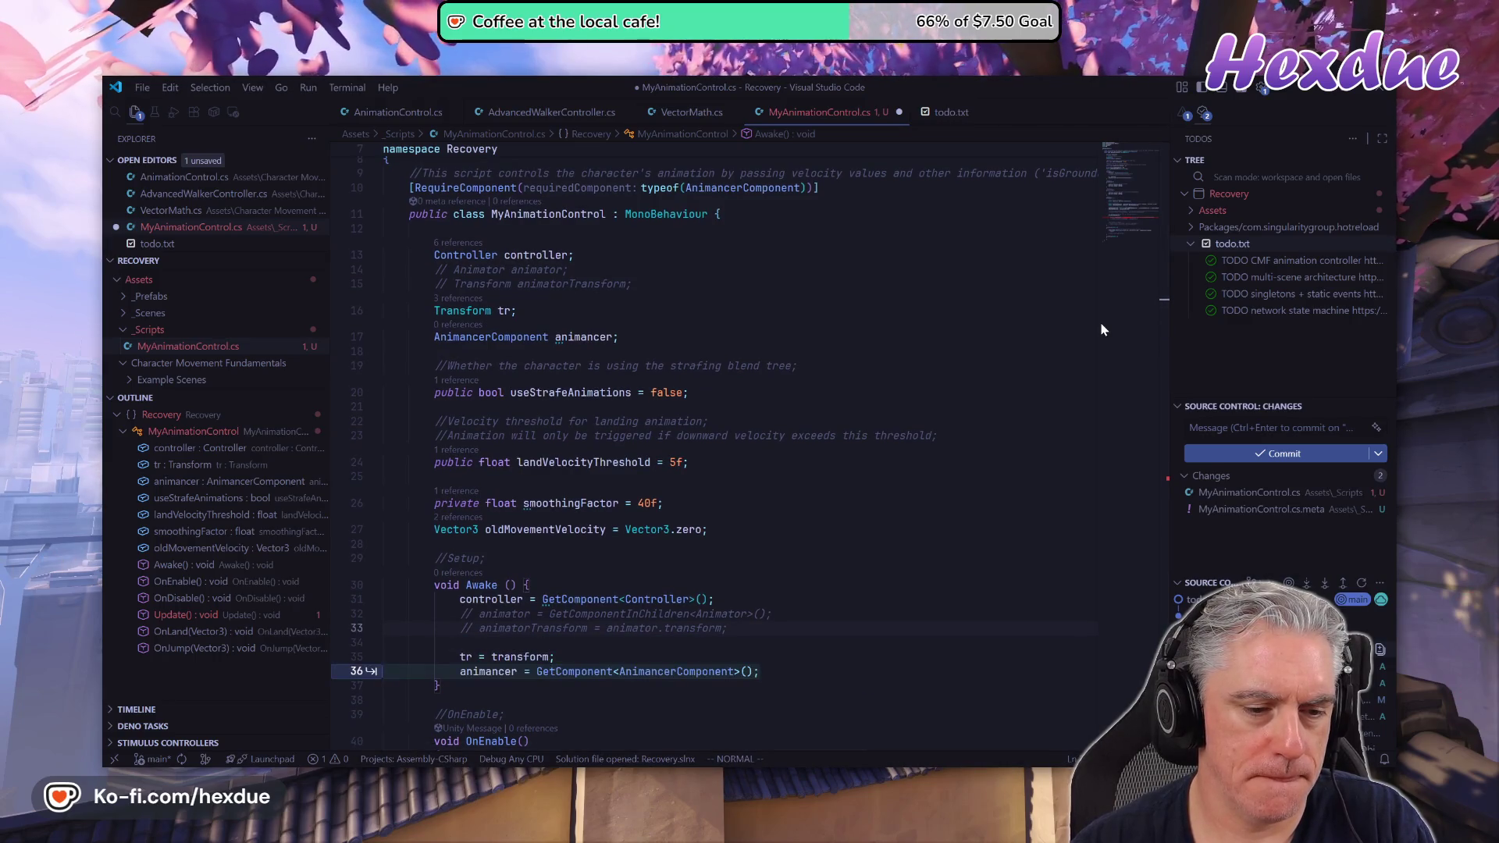
text(oanimancer = GetComponent<AnimancerComponent>();)
key(Tab)
key(Escape)
Add a serialized idleAnimation clip field.
key(A)
key(alt+Tab)
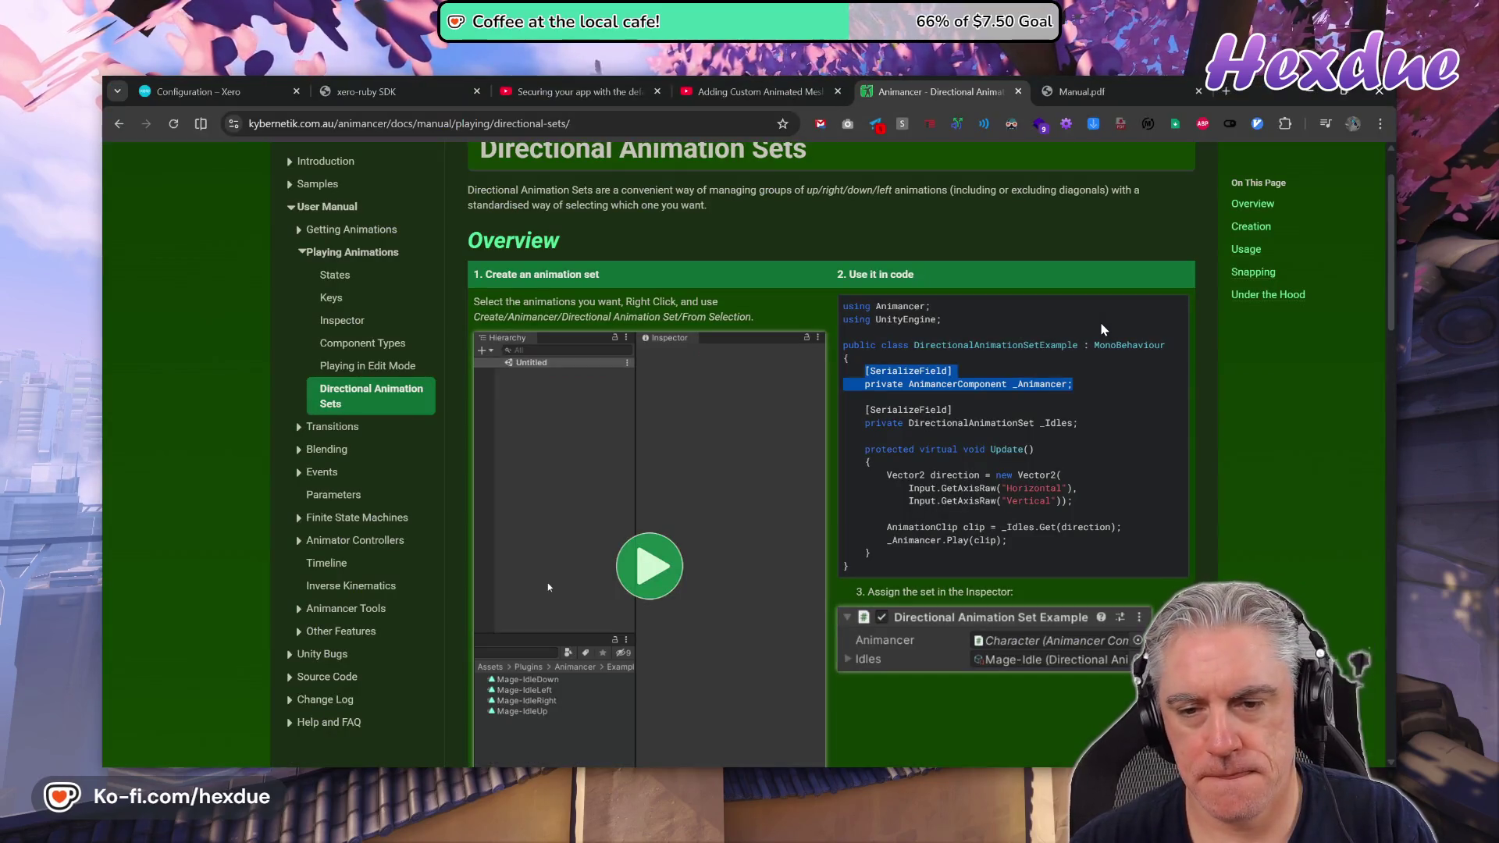
key(alt+Tab)
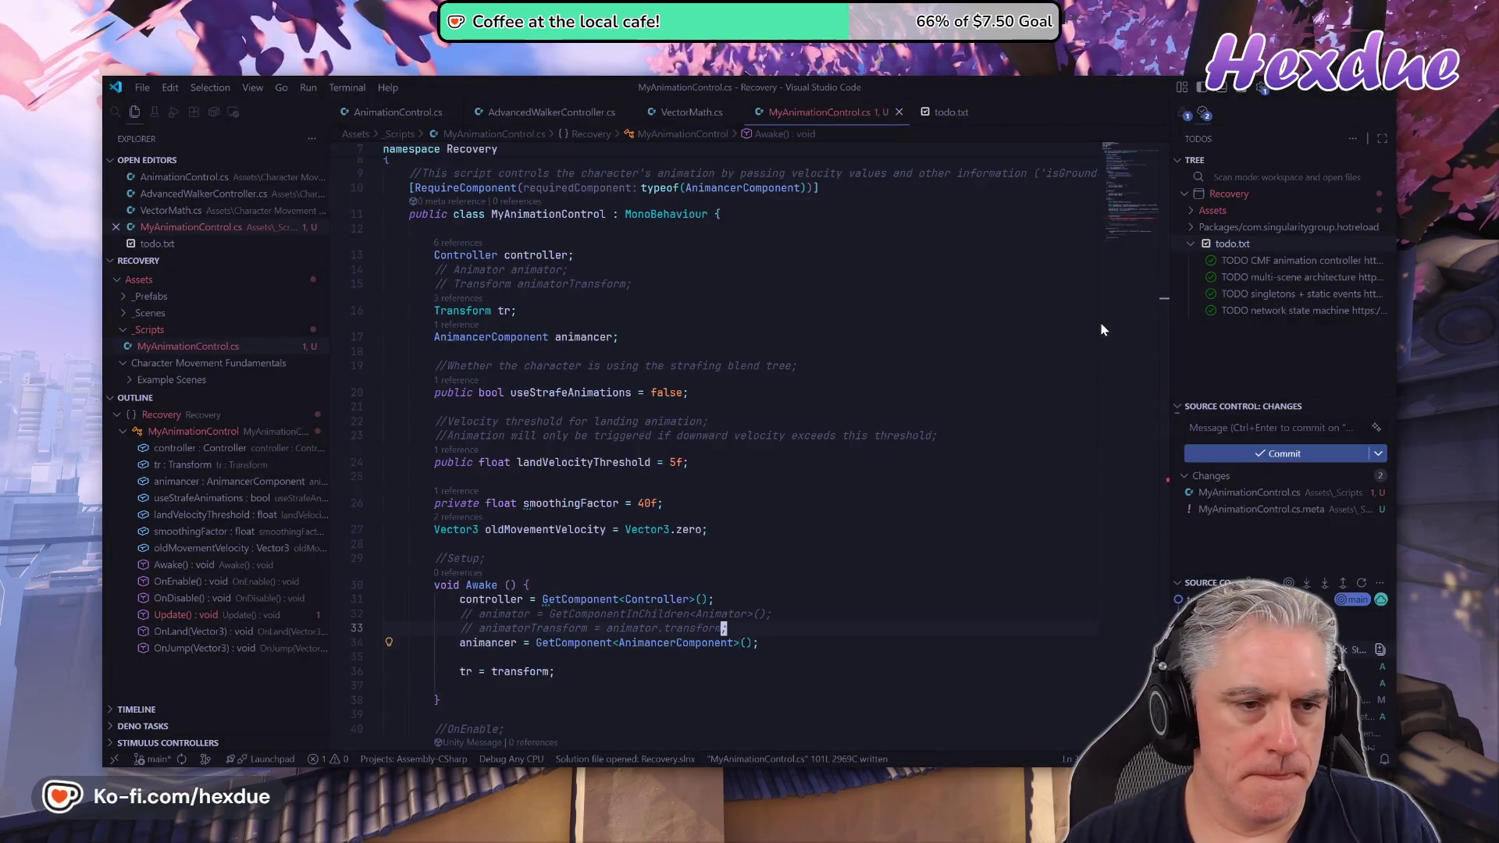
text(o)
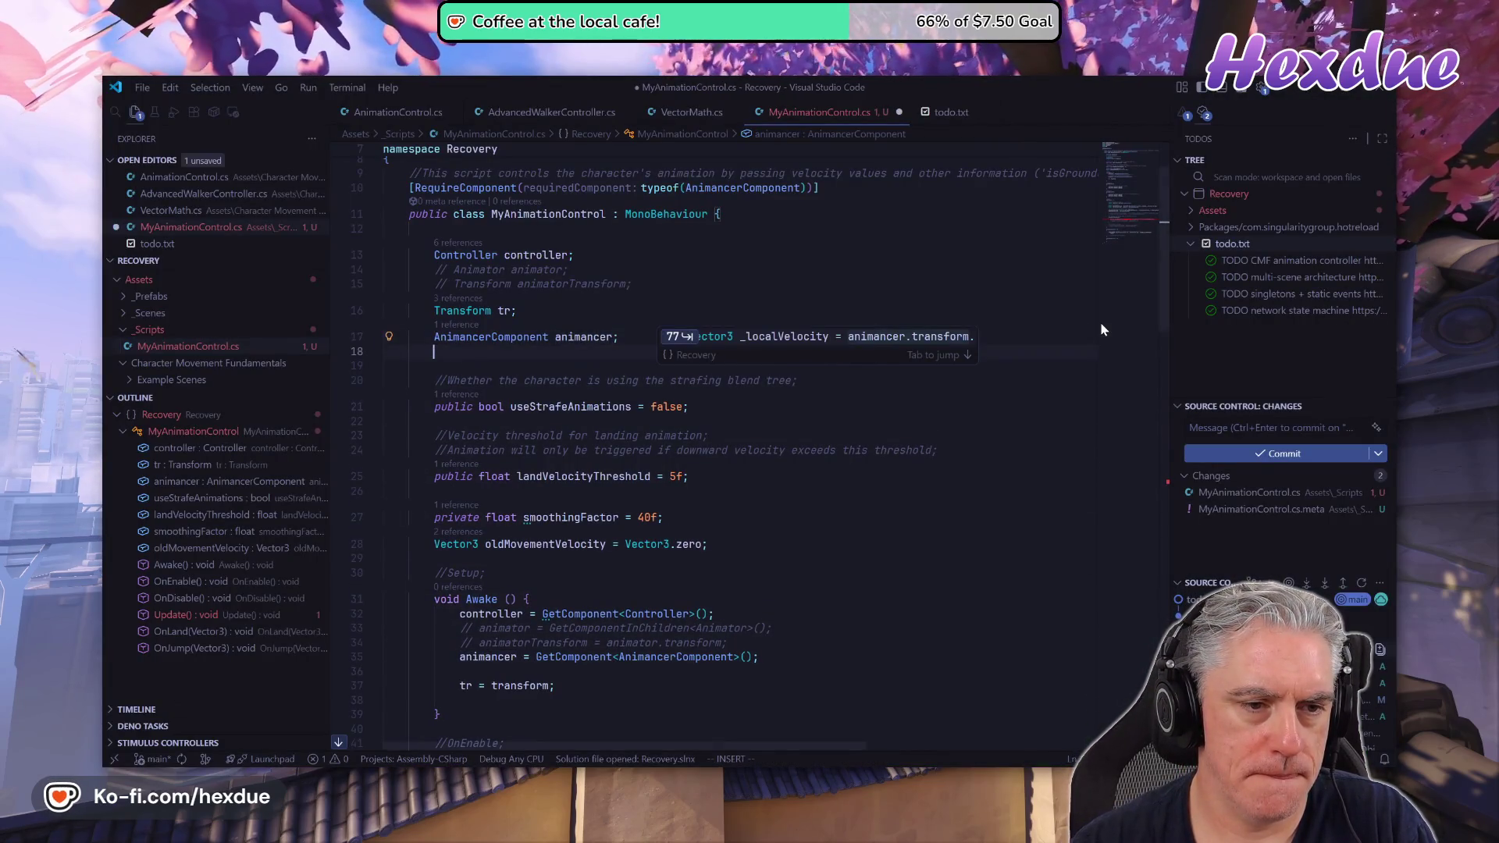
text([)
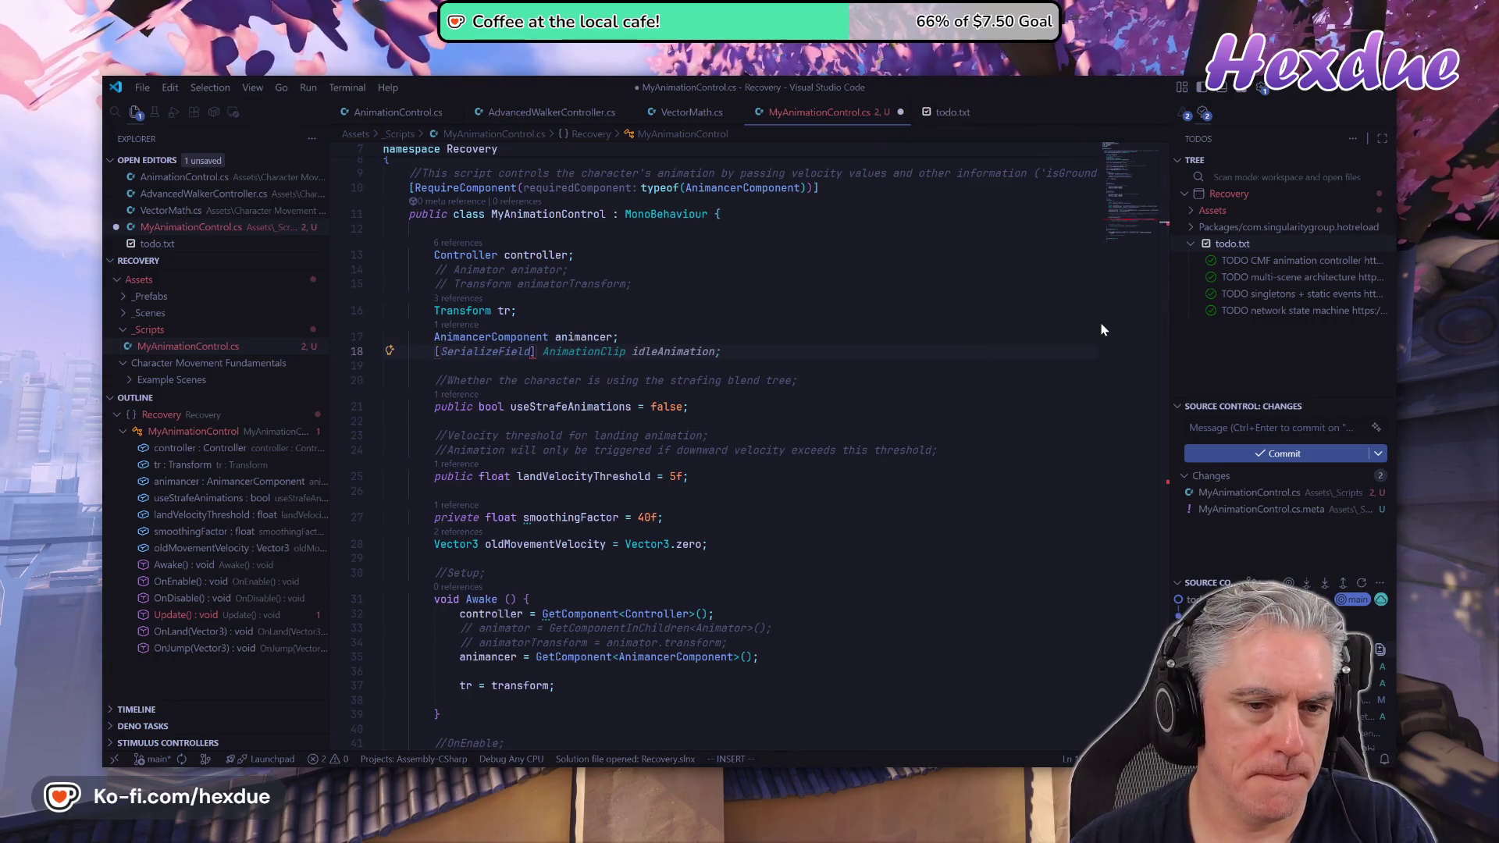
key(Tab)
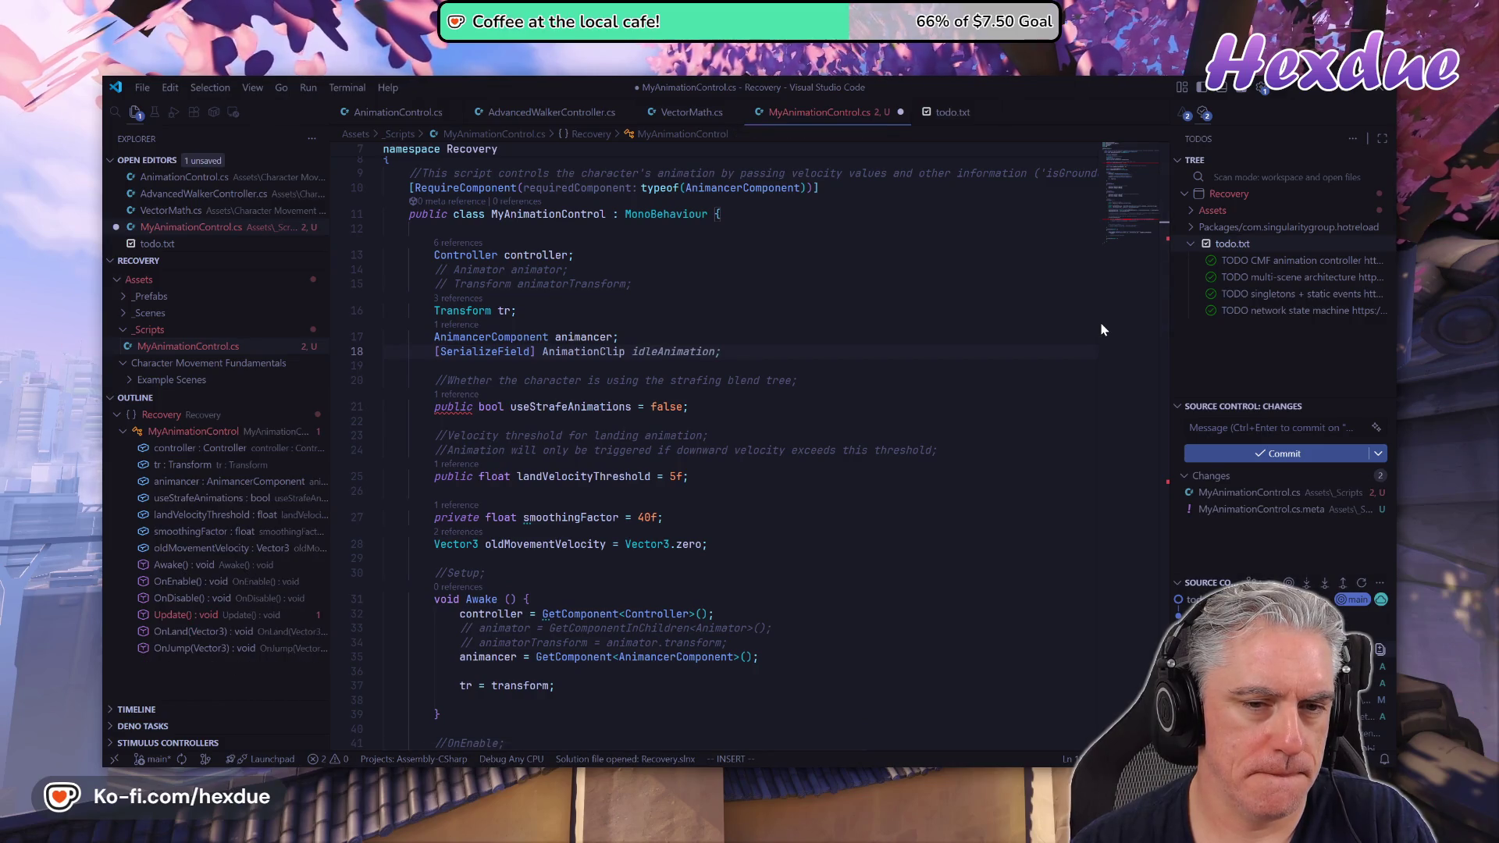
key(Tab)
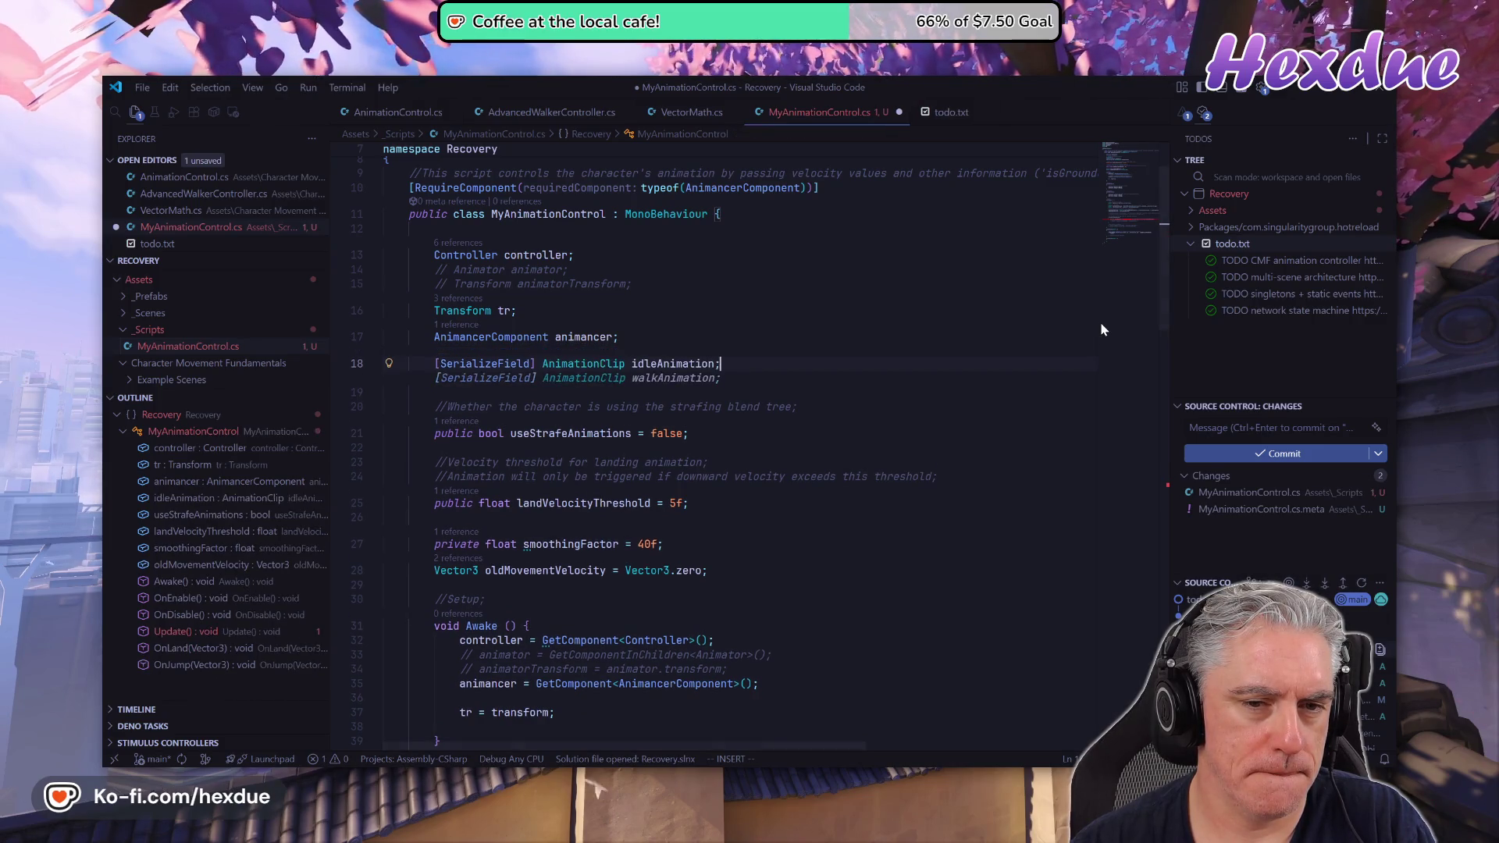
key(Escape)
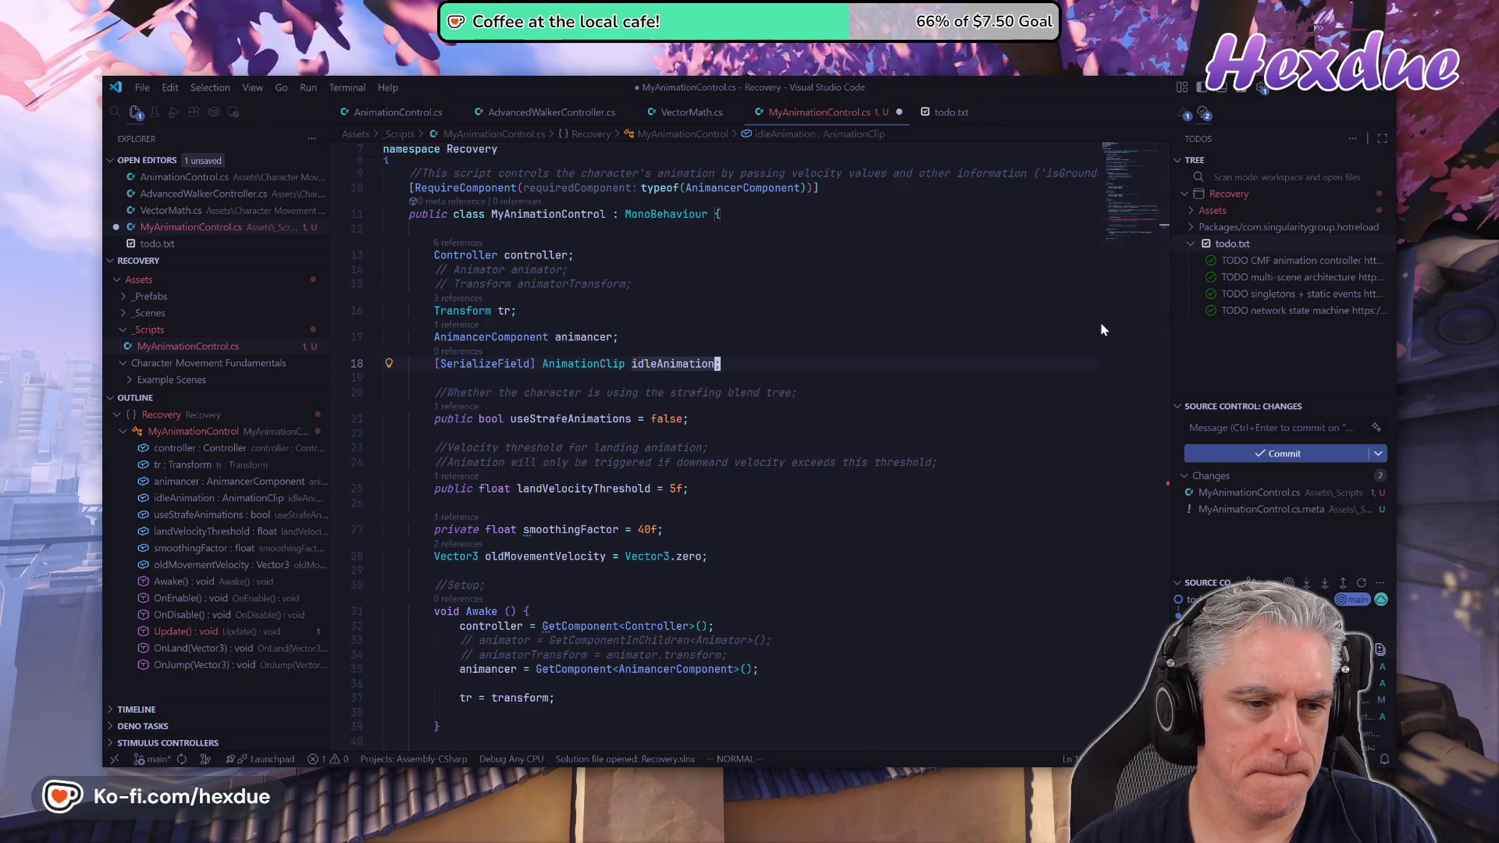
Declare a [SerializeField] DirectionalAnimationSet8 movementAnimations field on line 19.
key(o)
text([)
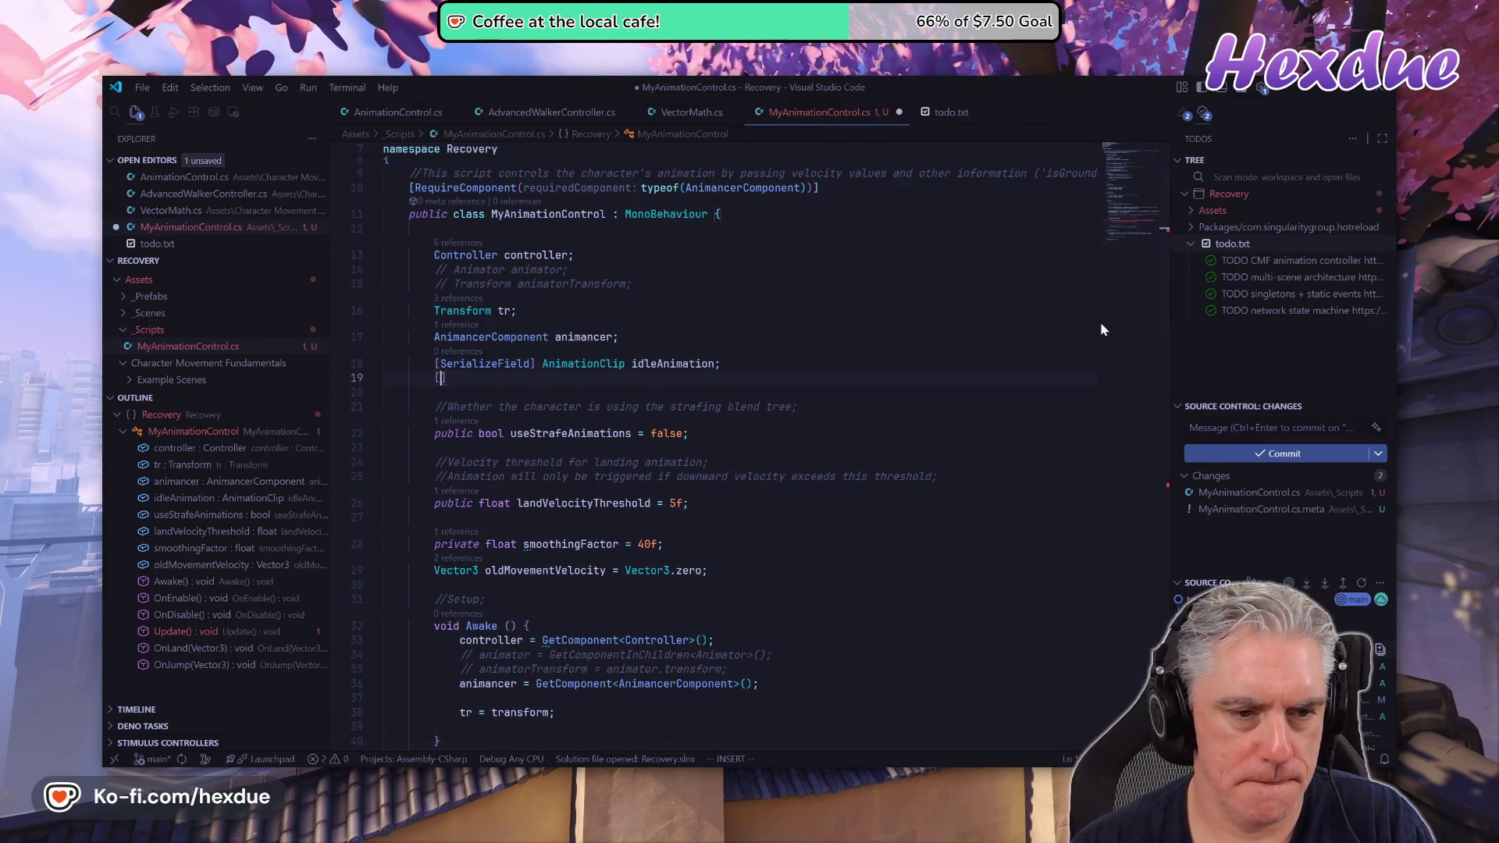
text(SerializeField] AnimationClip walkAnimation;)
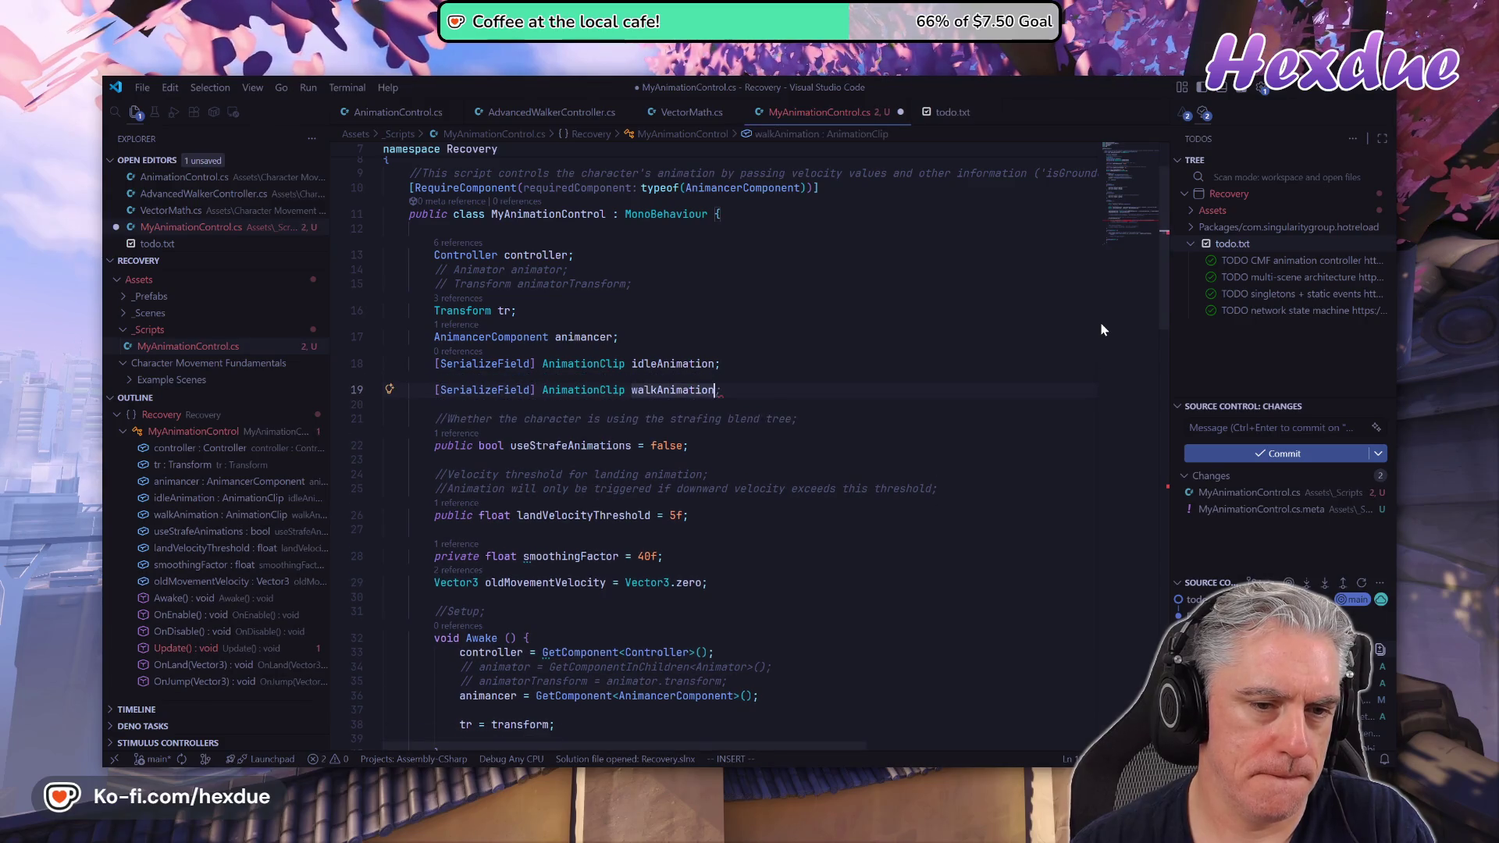
key(BackSpace)
key(BackSpace)
key(BackSpace)
text(Dire)
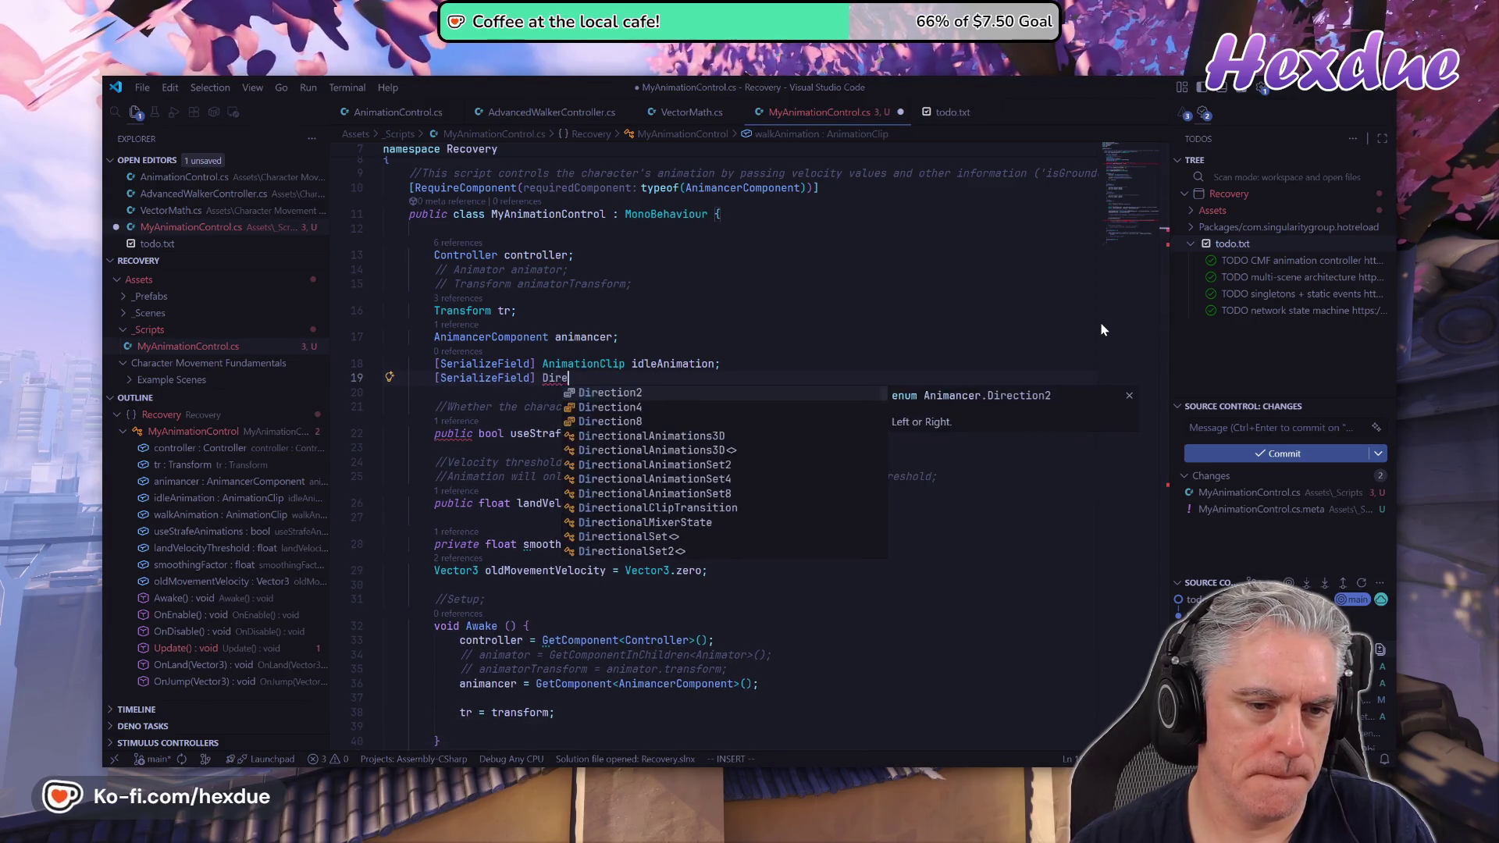
key(Down)
key(Down)
key(Down)
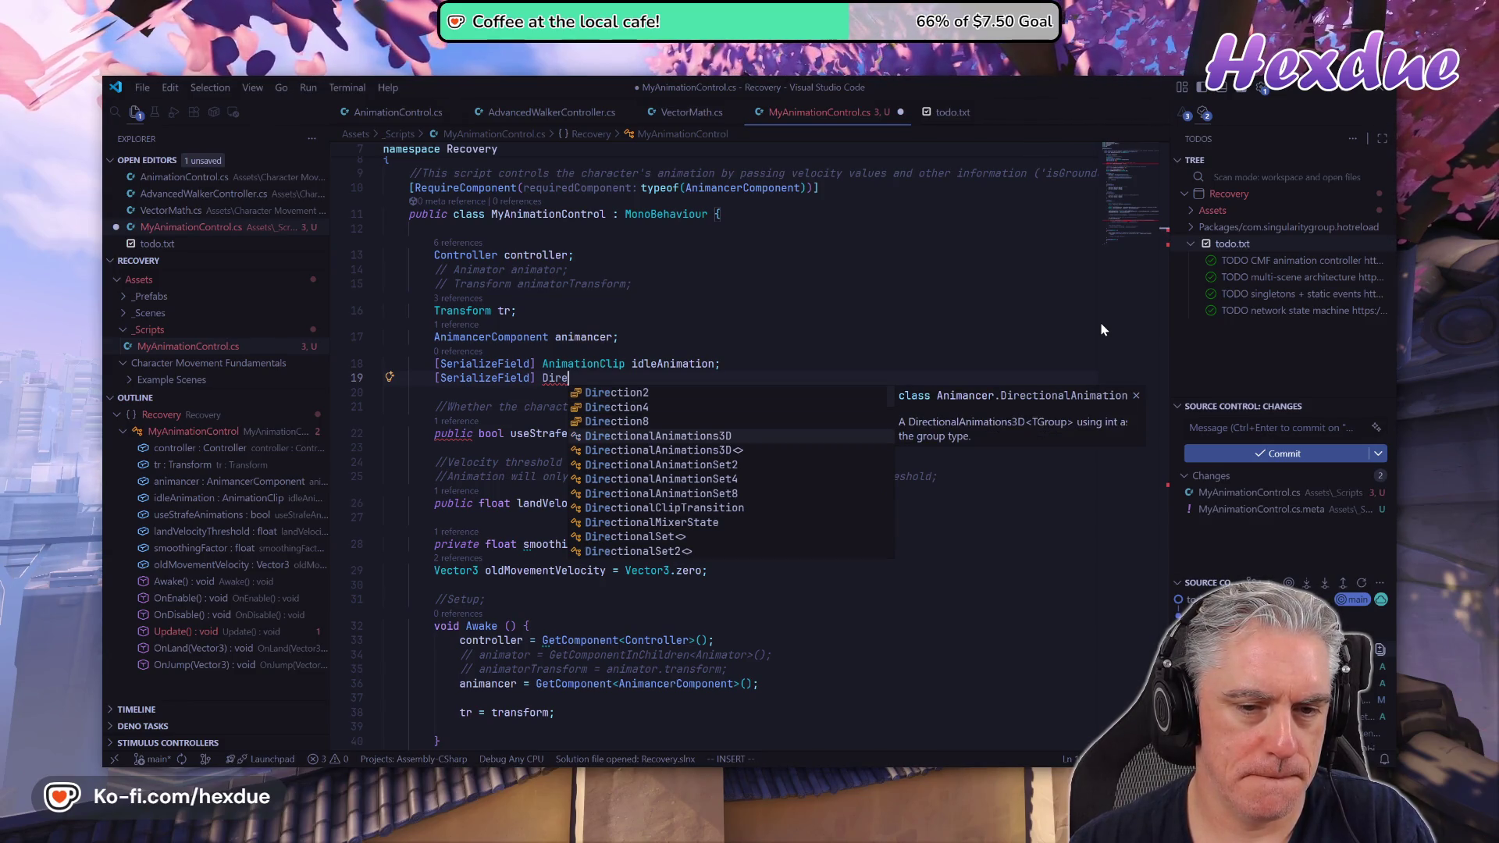
key(Down)
key(Down)
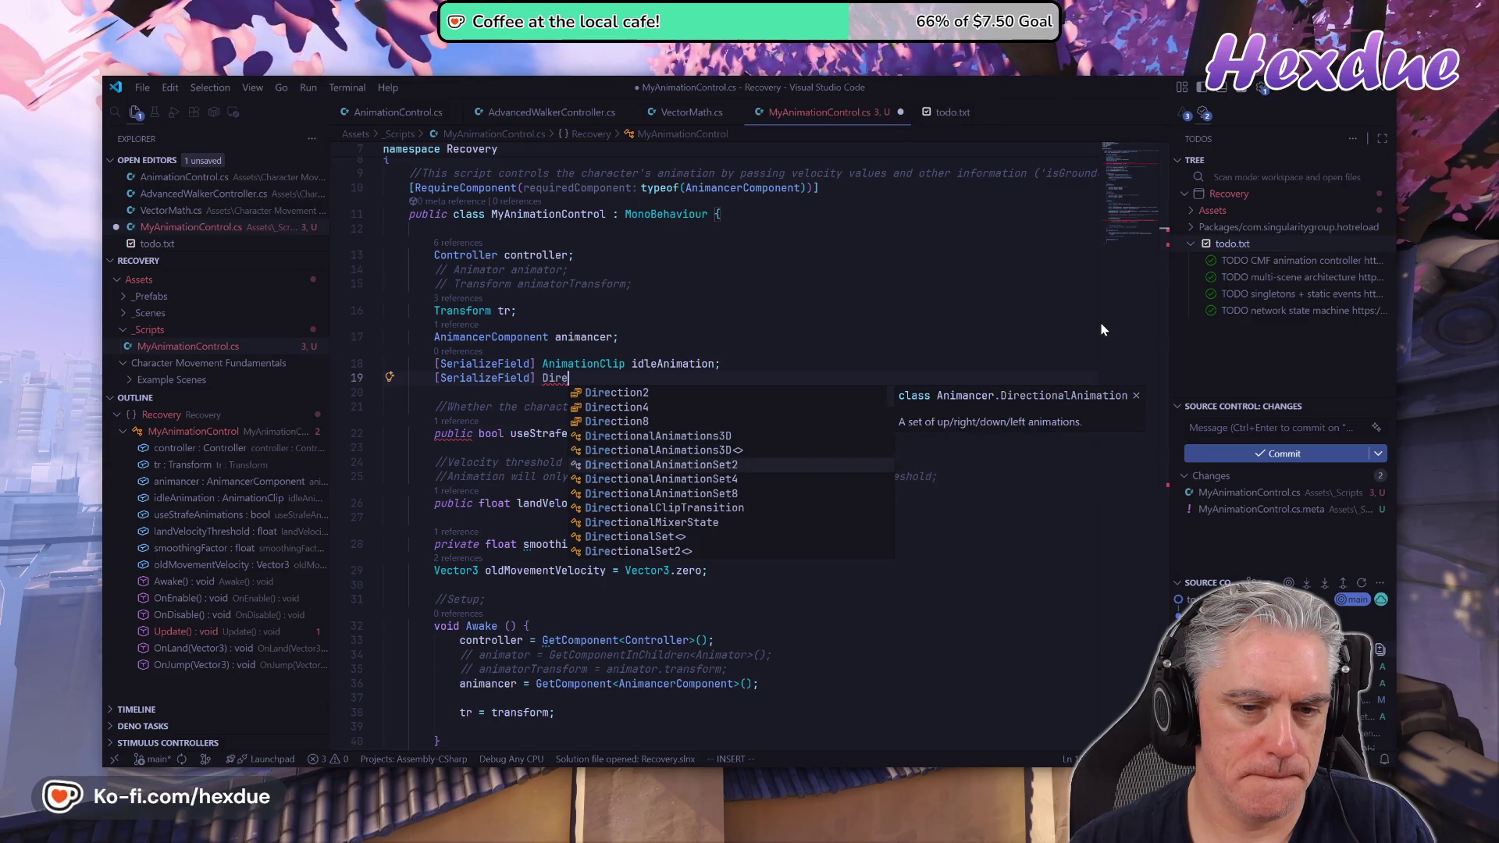
key(Tab)
key(BackSpace)
text(<)
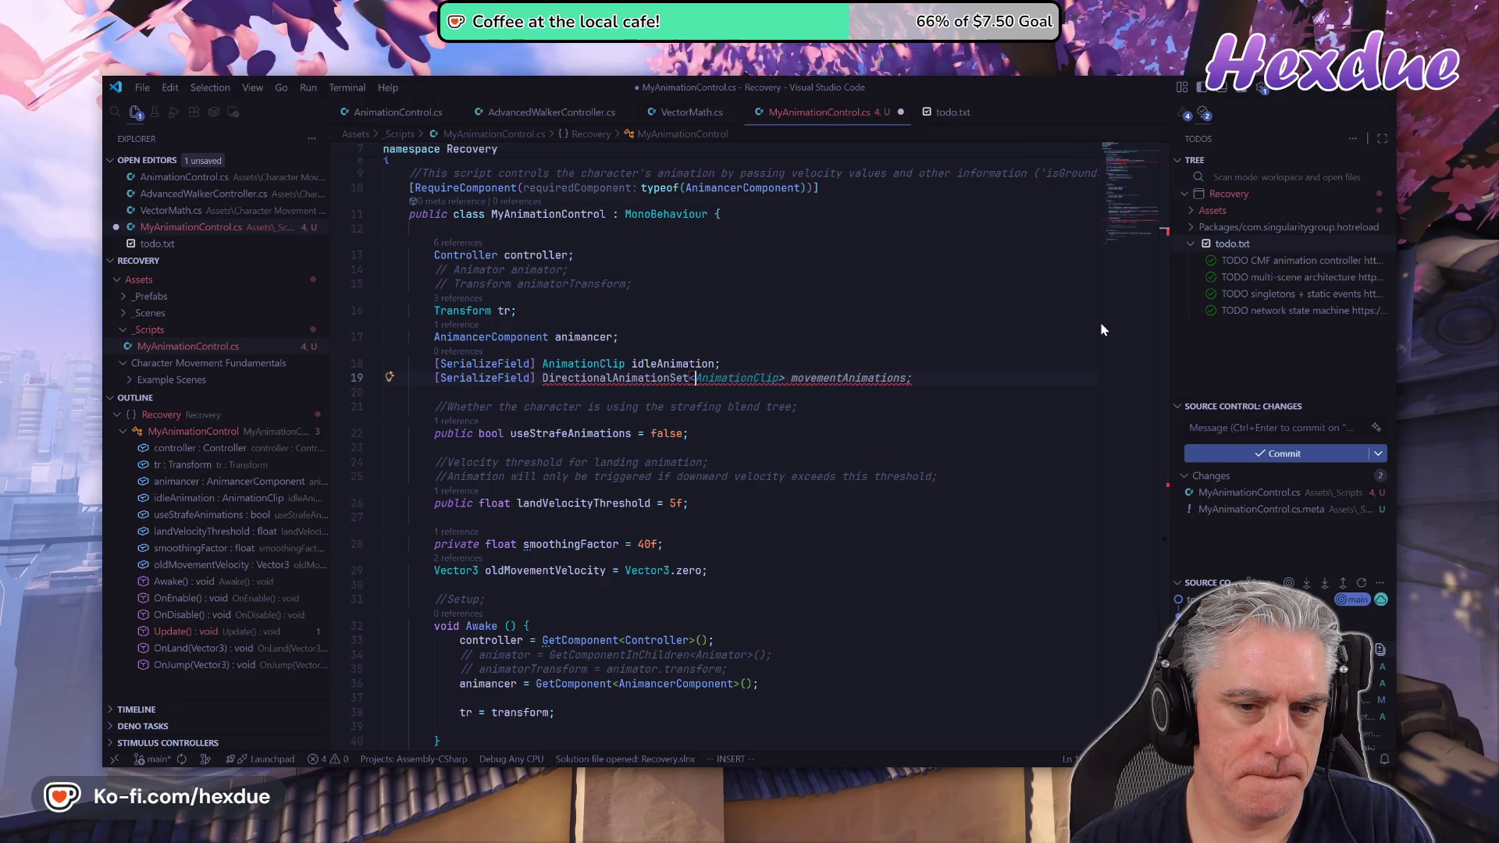
key(Tab)
key(Escape)
text(bcwmovement)
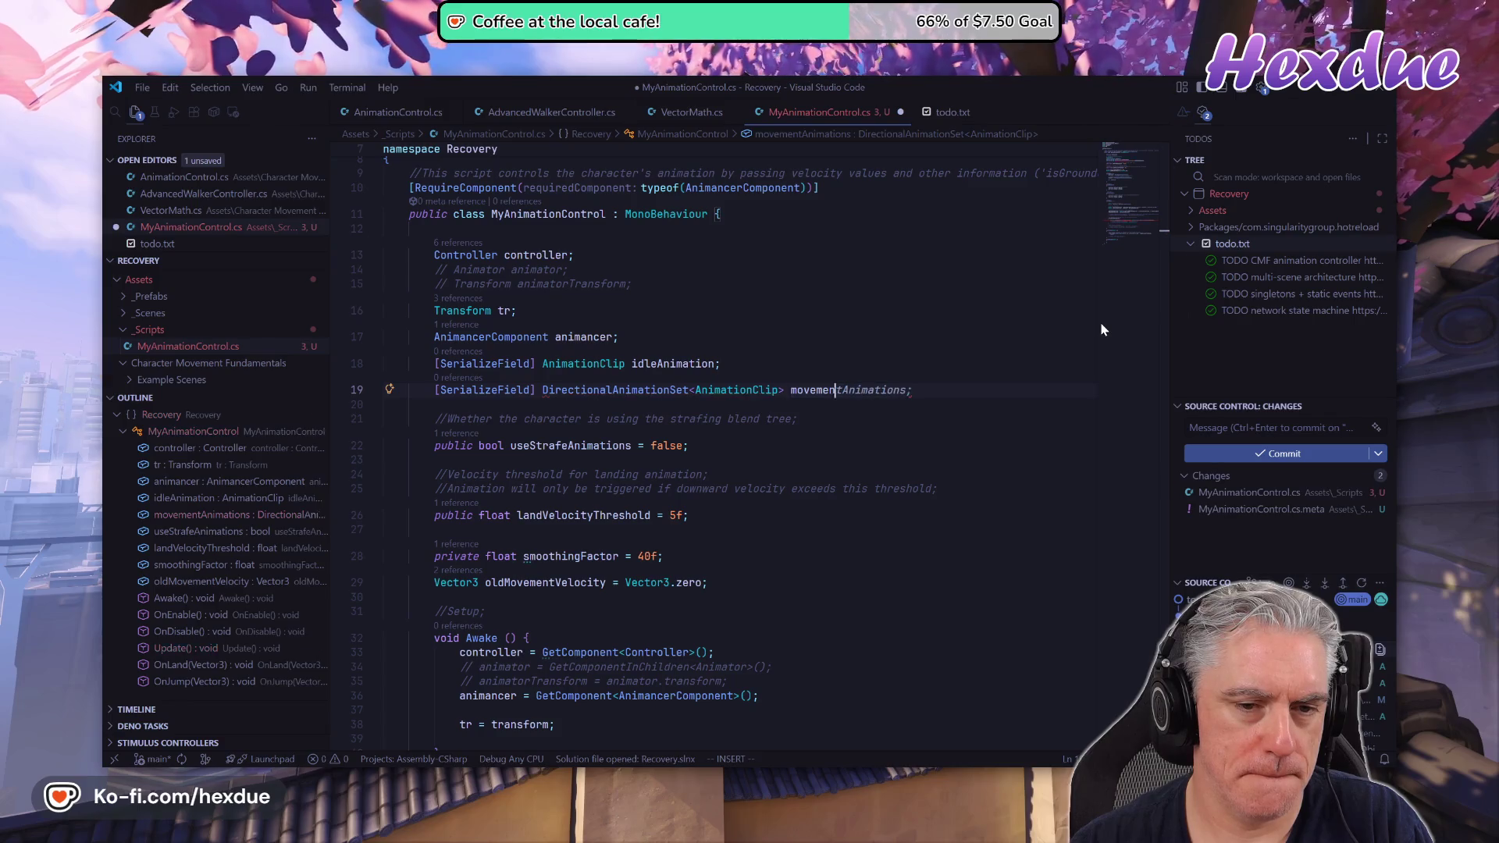
key(ctrl+z)
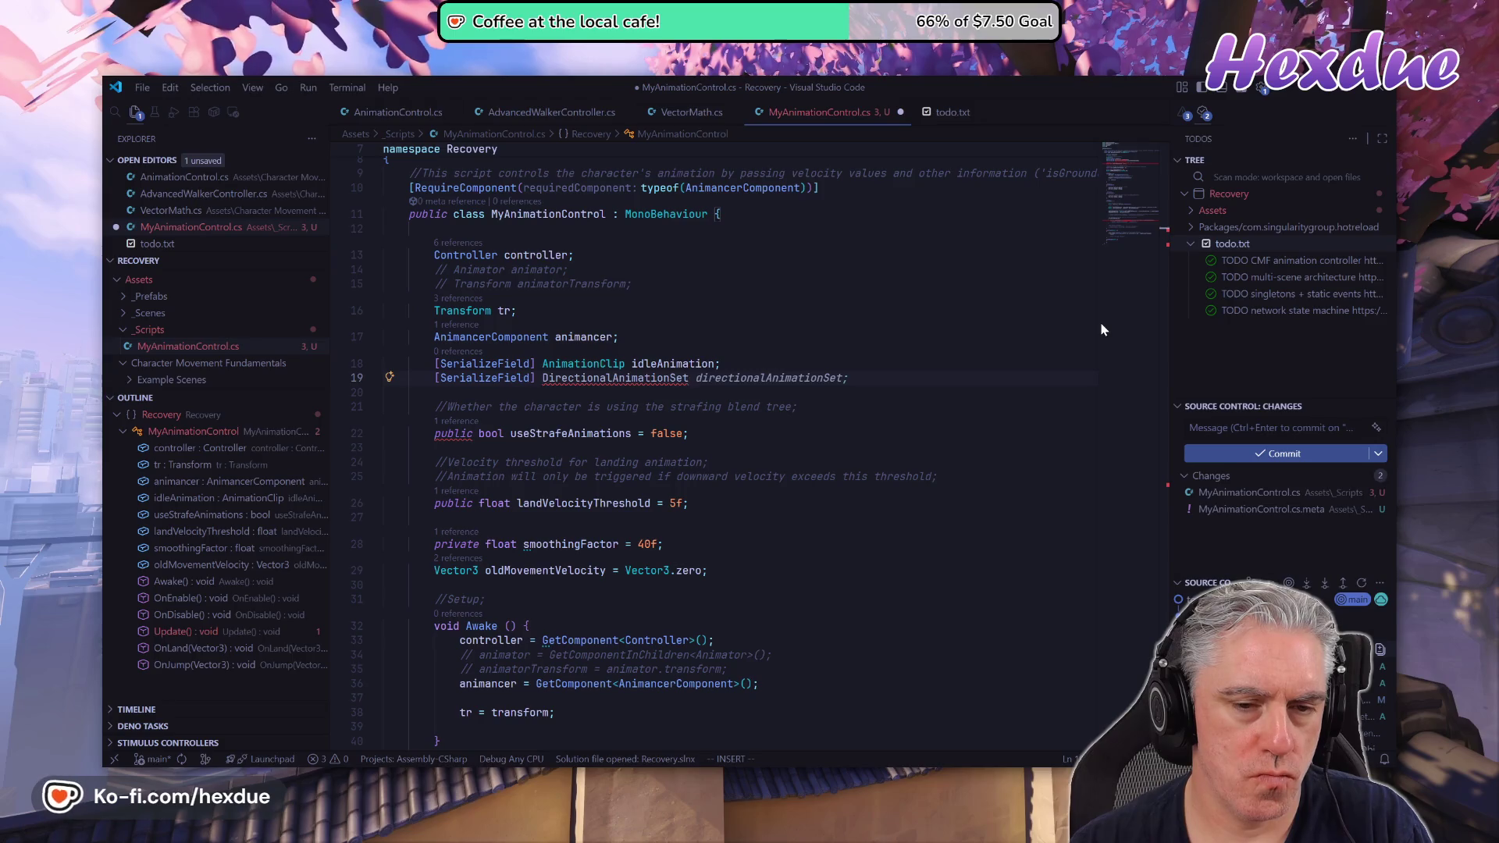
text(8)
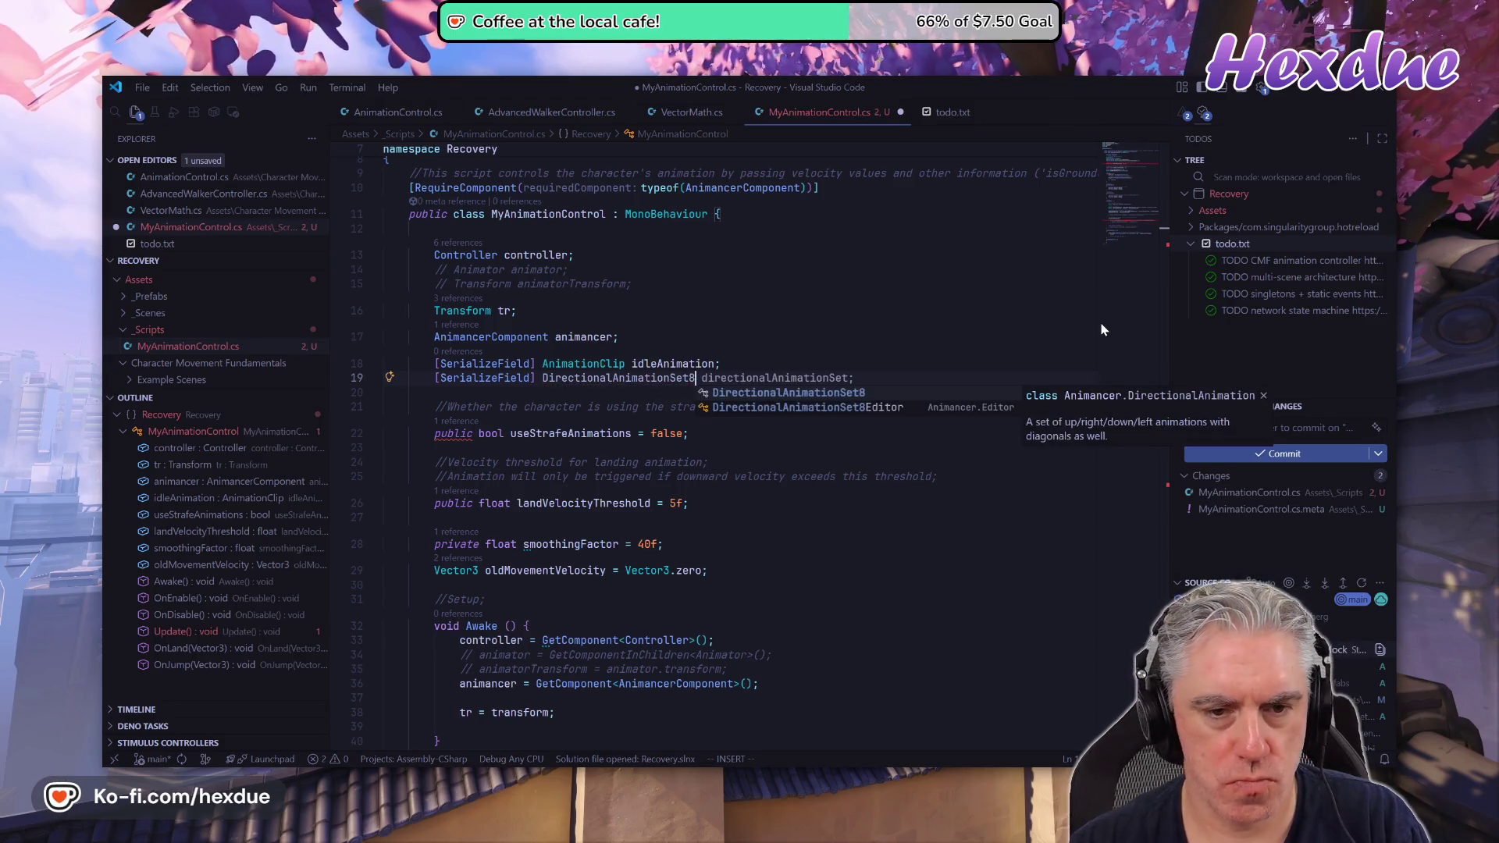
text( movementAnimations;)
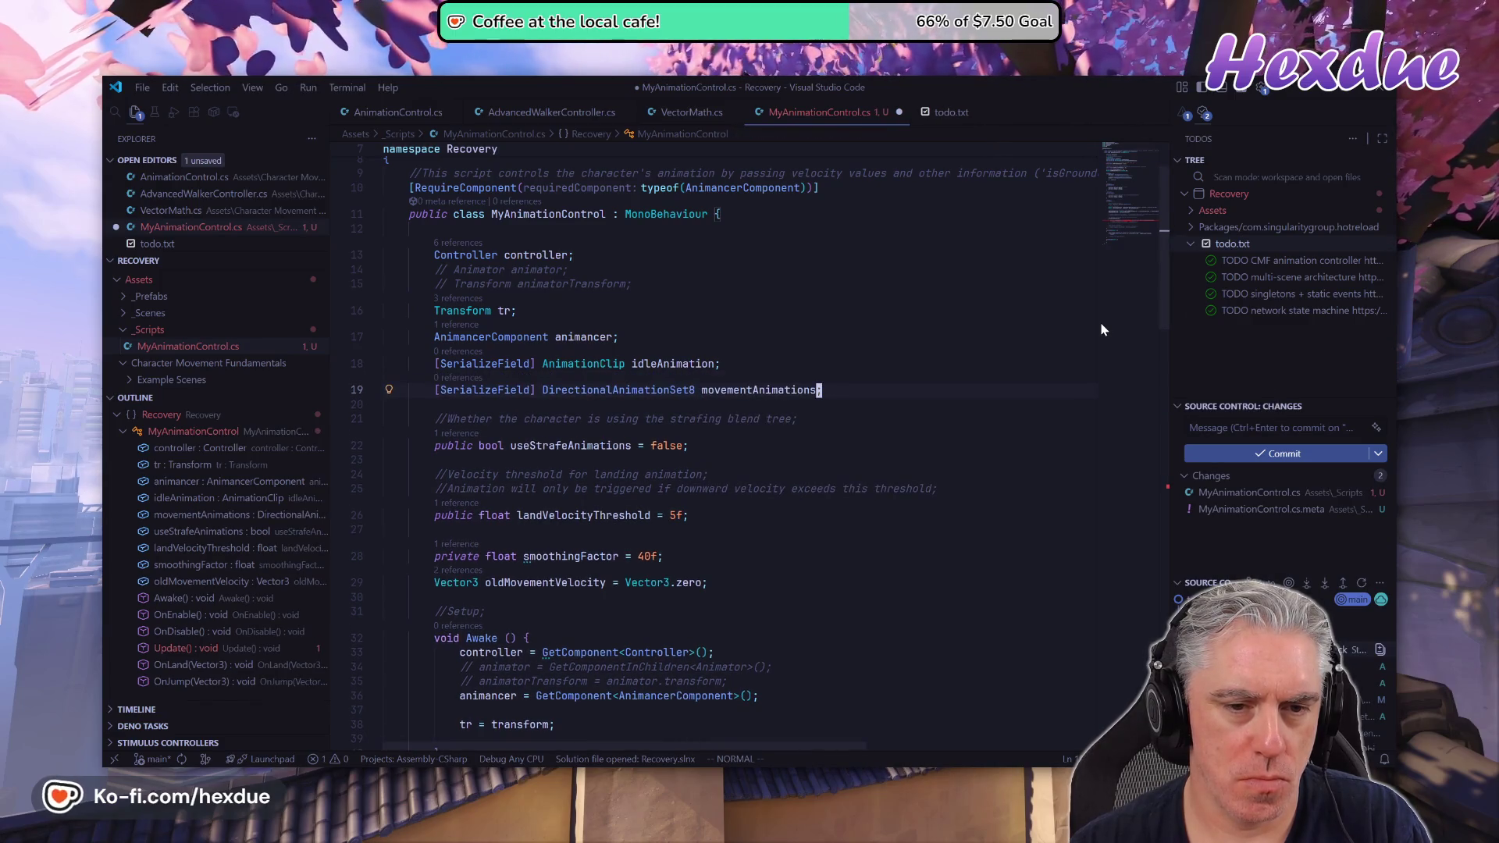
key(alt+Tab)
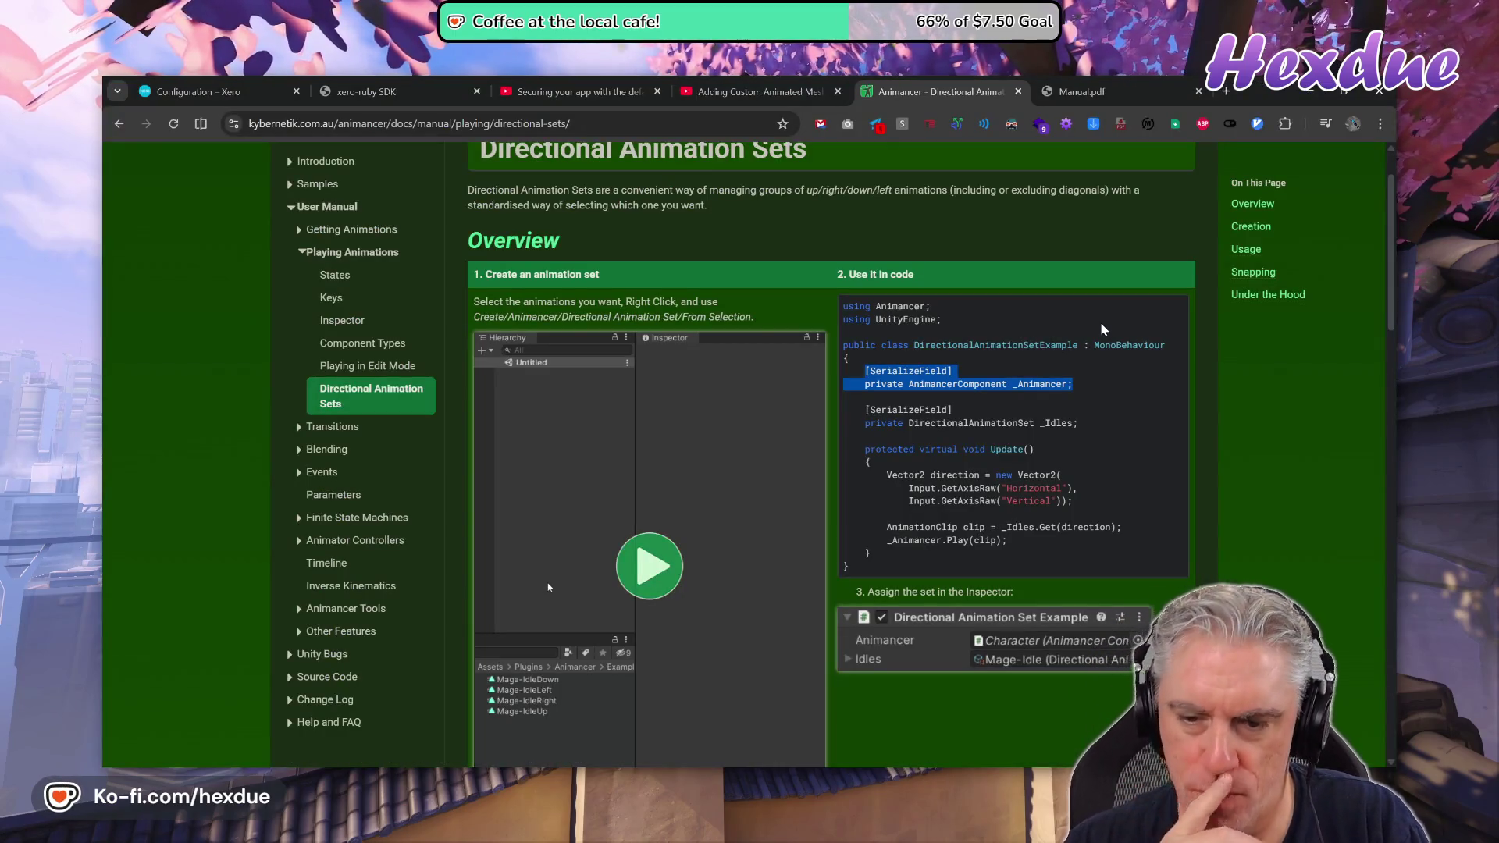
Return to MyAnimationControl.cs after reading the Directional Animation Sets example.
key(alt+Tab)
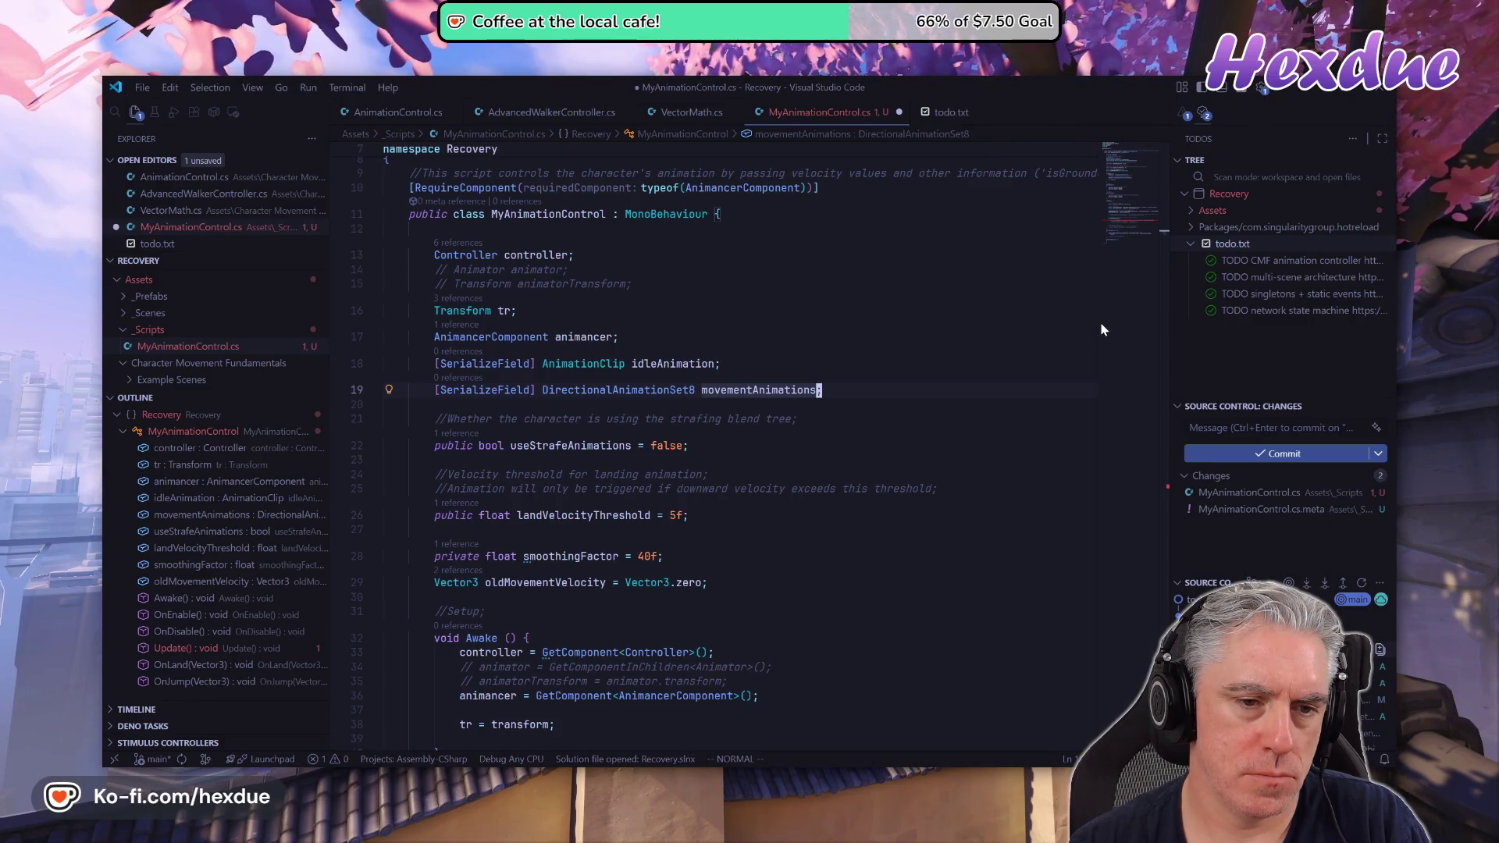
Review Update's velocity smoothing and InverseTransformVector code, then go back to Unity.
key(j)
key(j)
key(j)
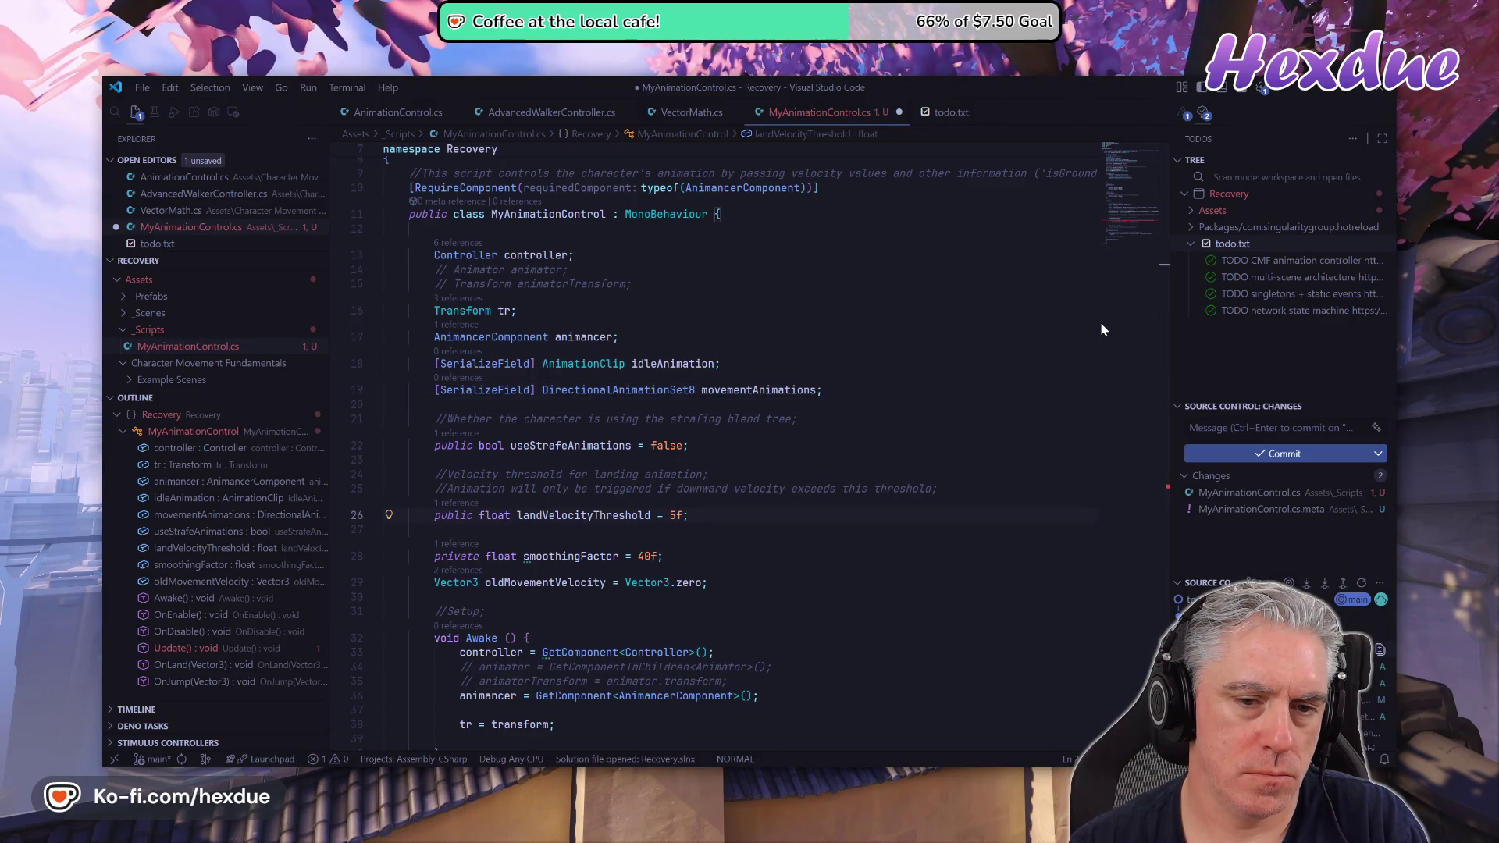
key(j)
key(j)
key(j)
key(j)
key(j)
key(j)
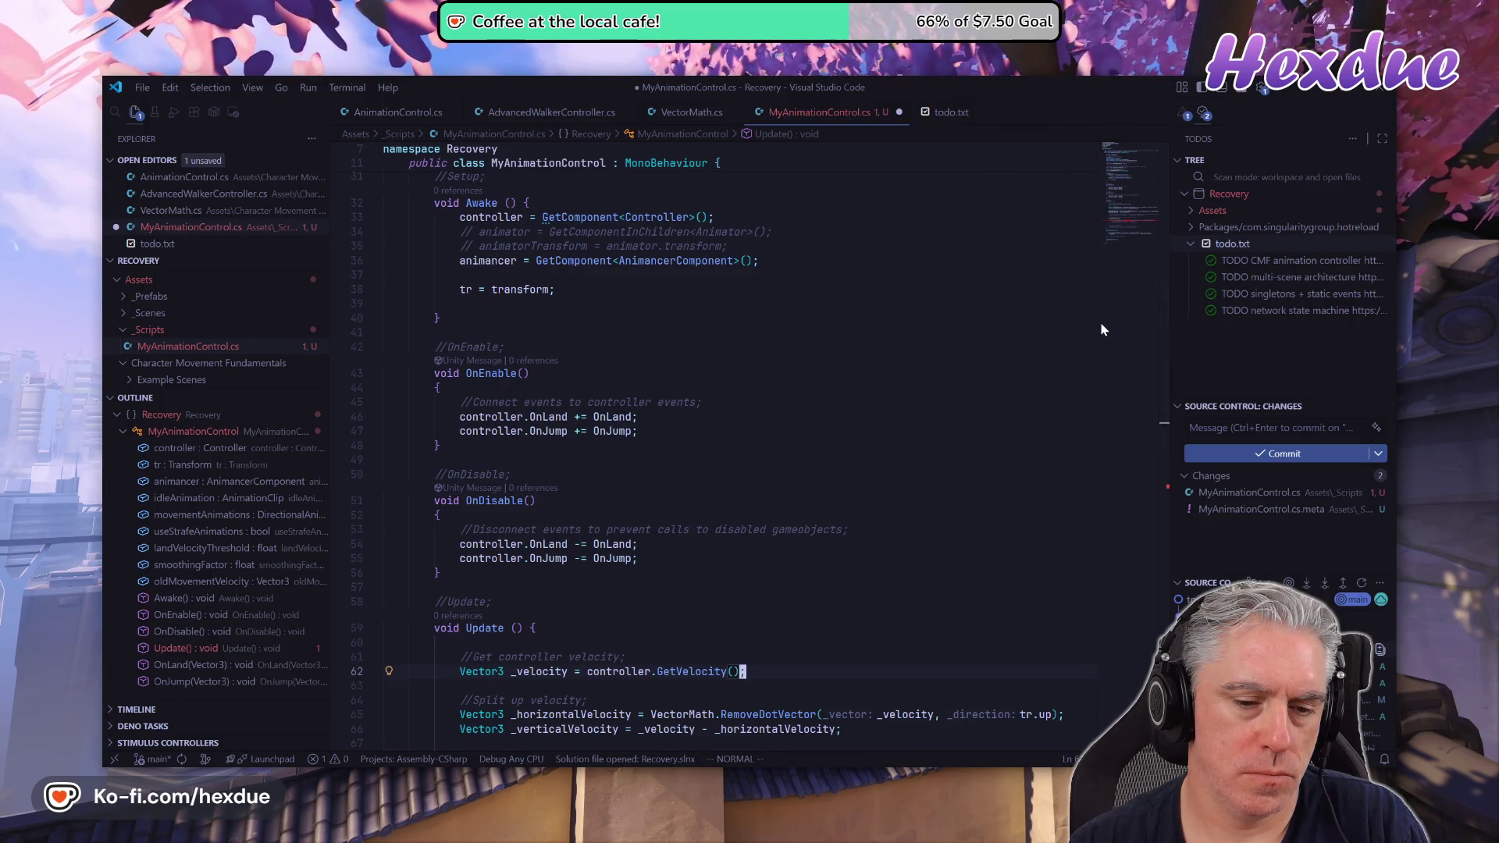
key(j)
key(j)
key(j)
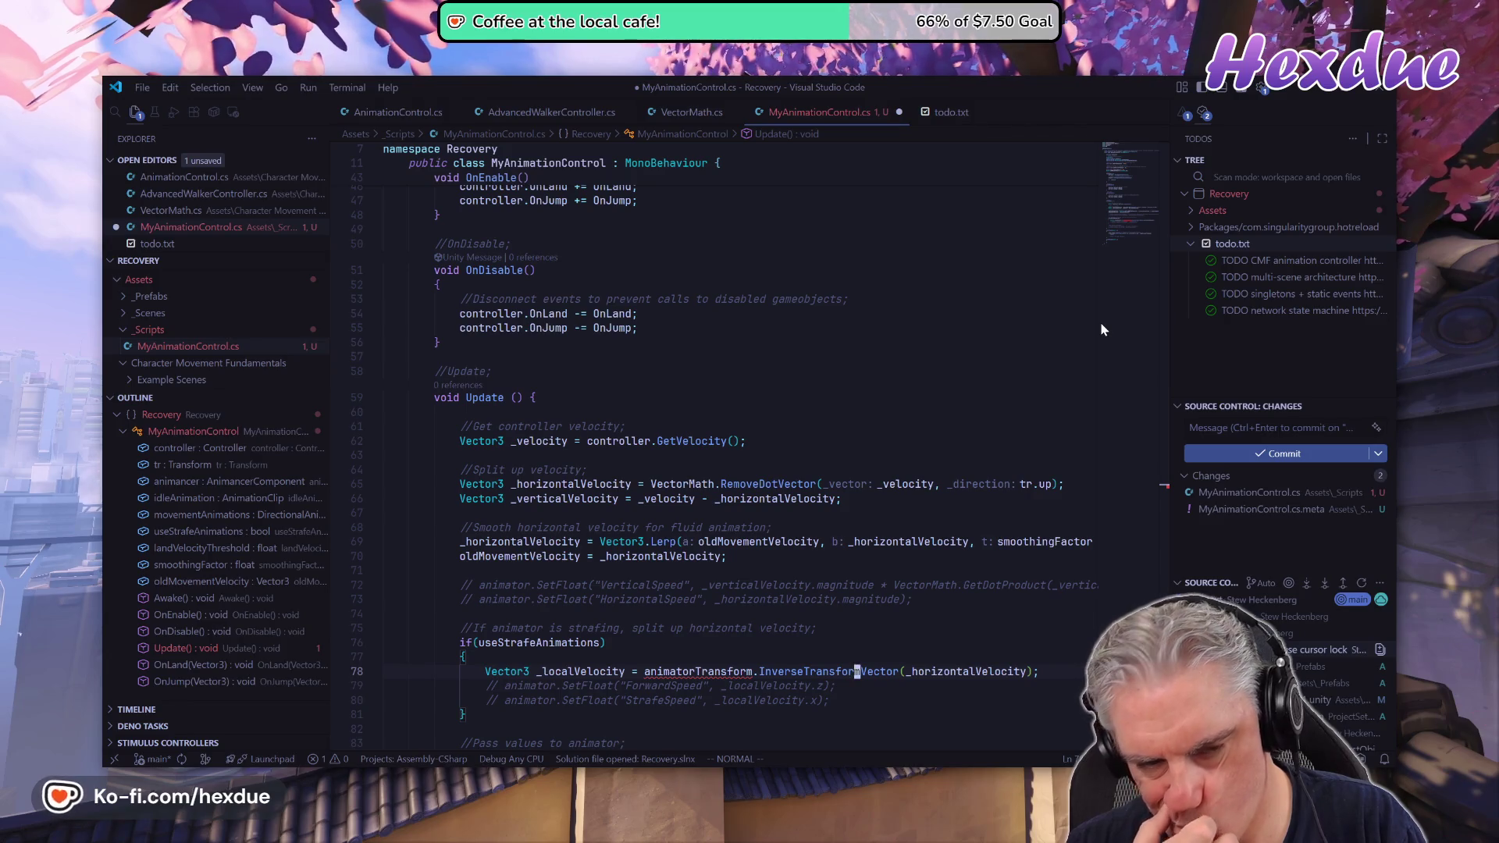
key(k)
key(k)
key(k)
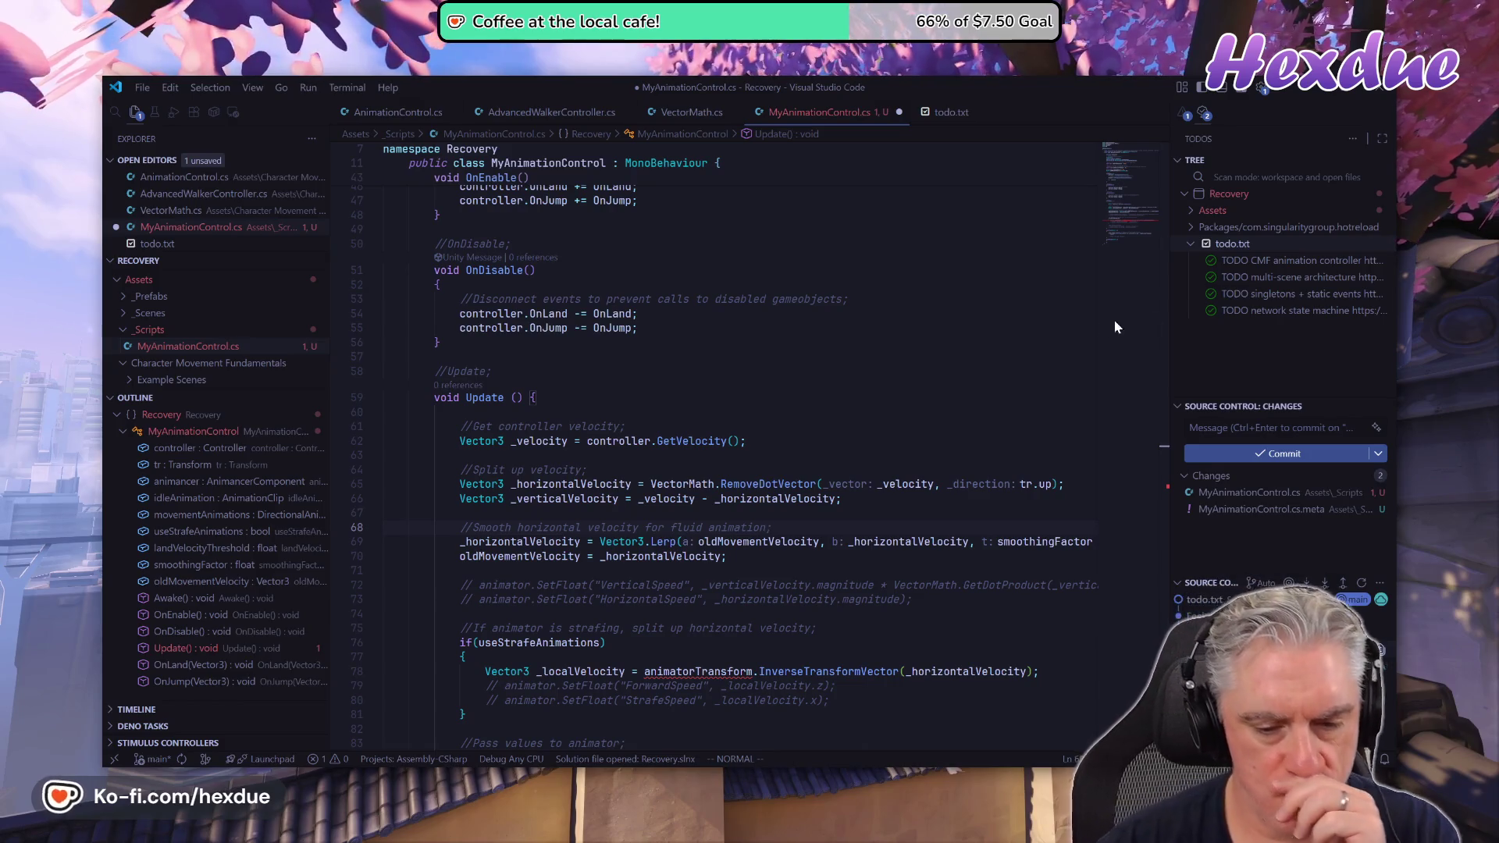
key(alt+Tab)
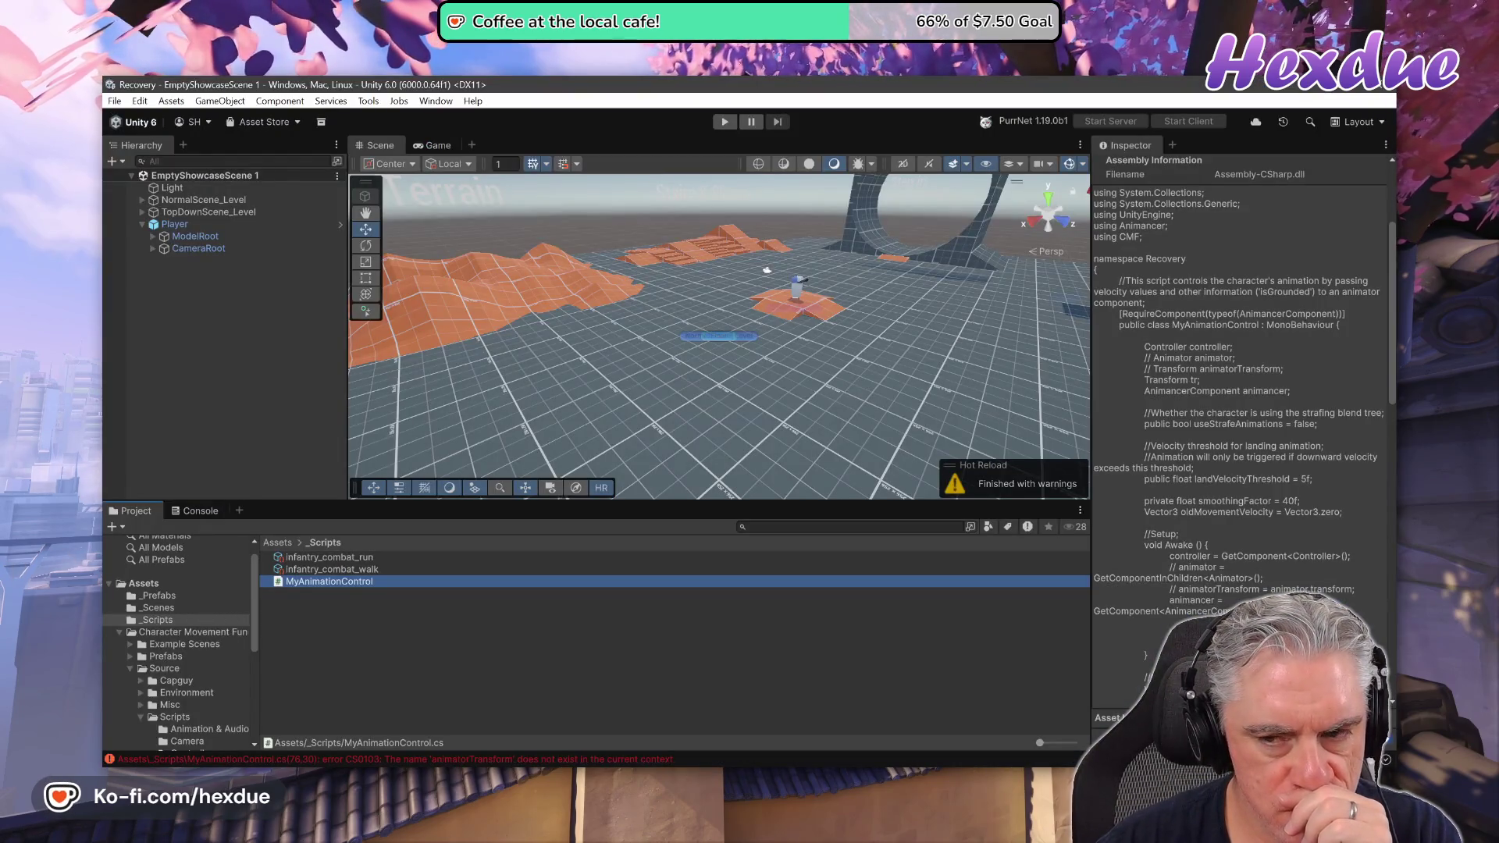
Open the Player prefab from the _Prefabs folder in Prefab Mode.
click(189, 596)
click(312, 557)
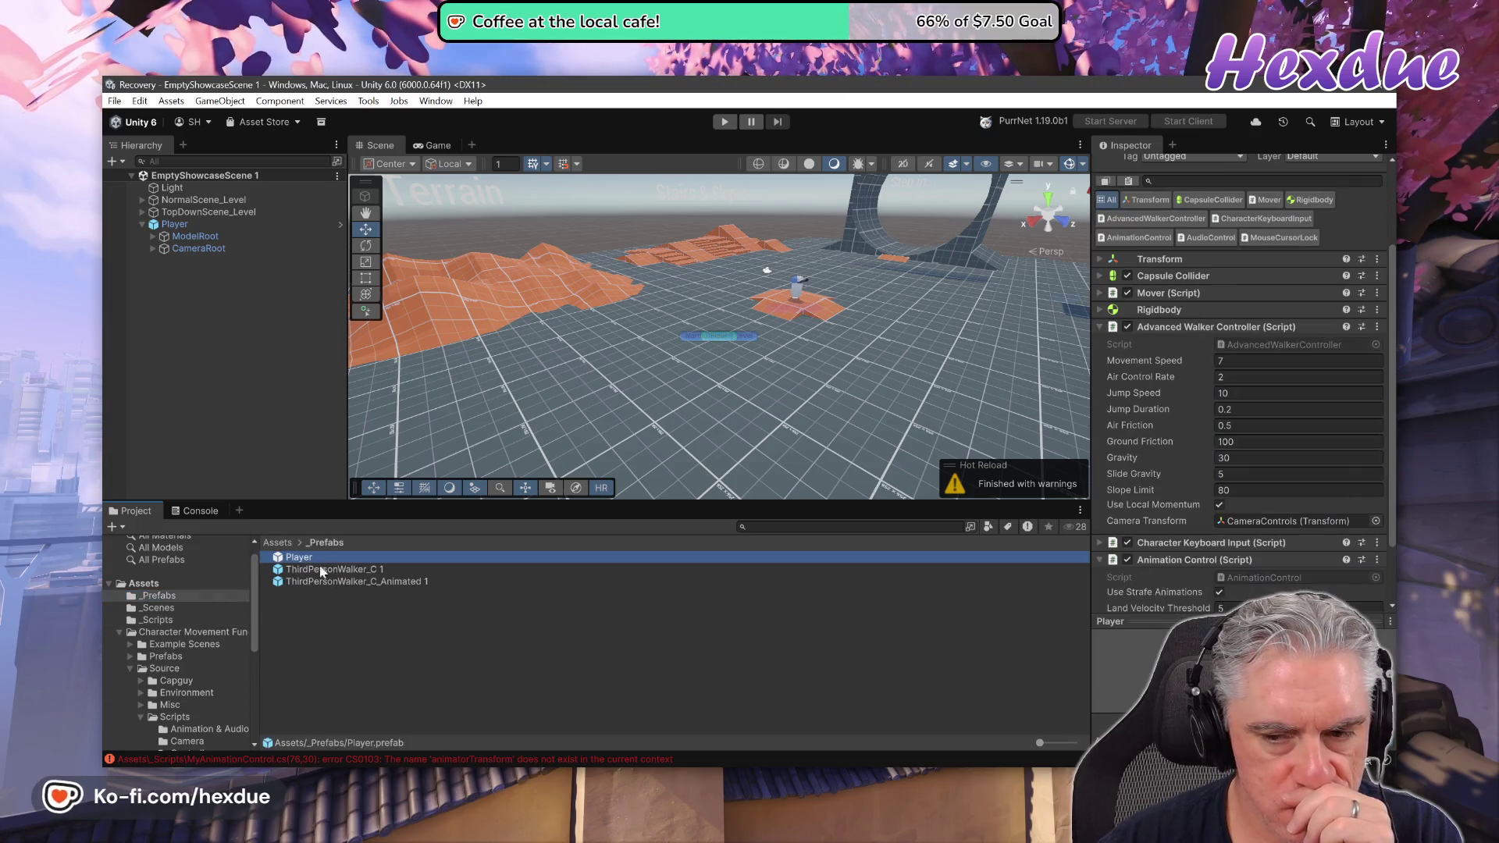
scroll(1188, 476, down, 3)
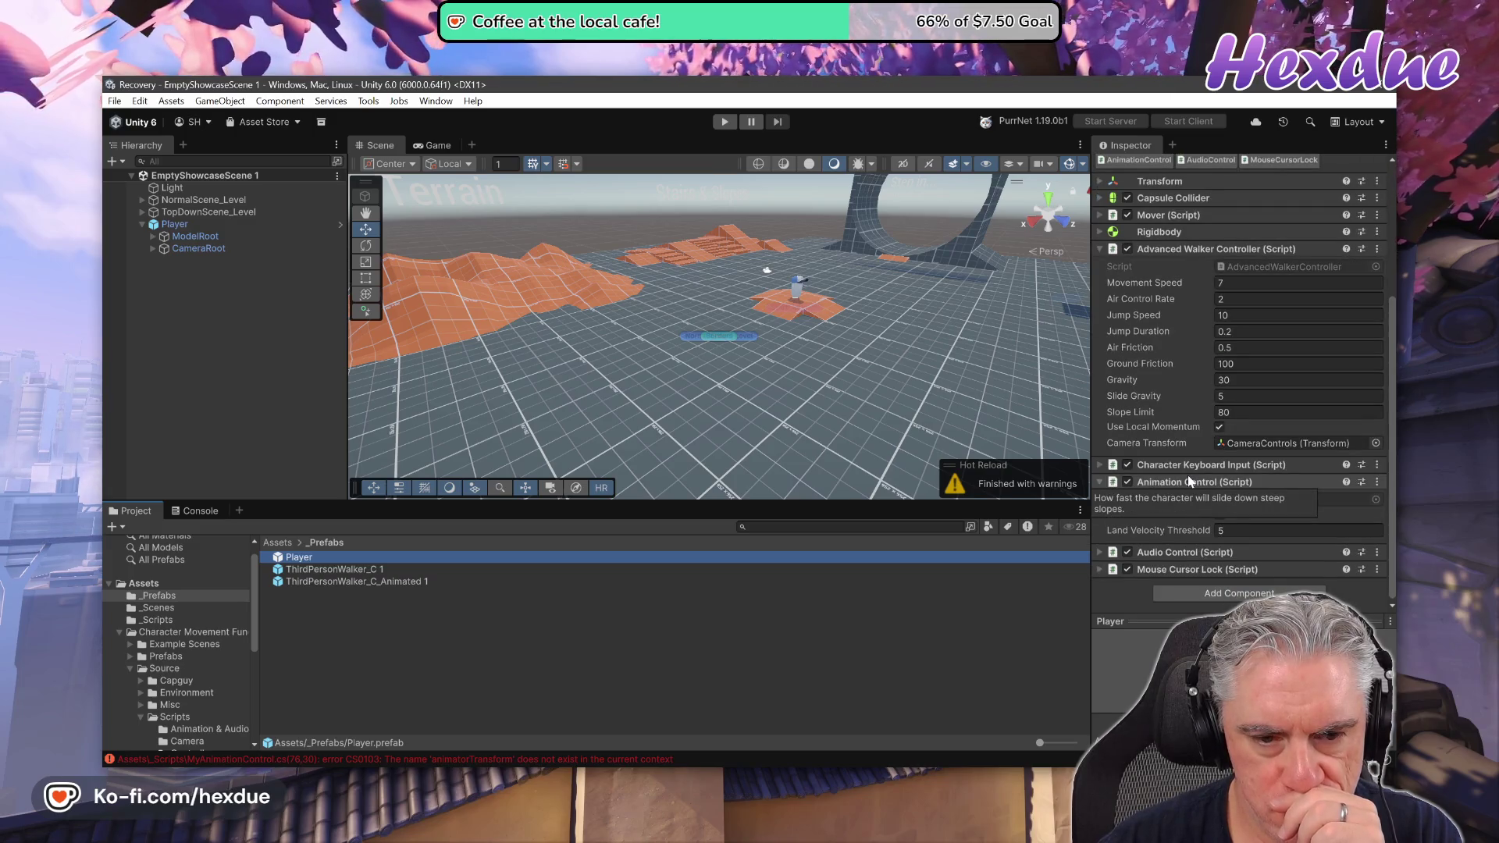
double_click(424, 559)
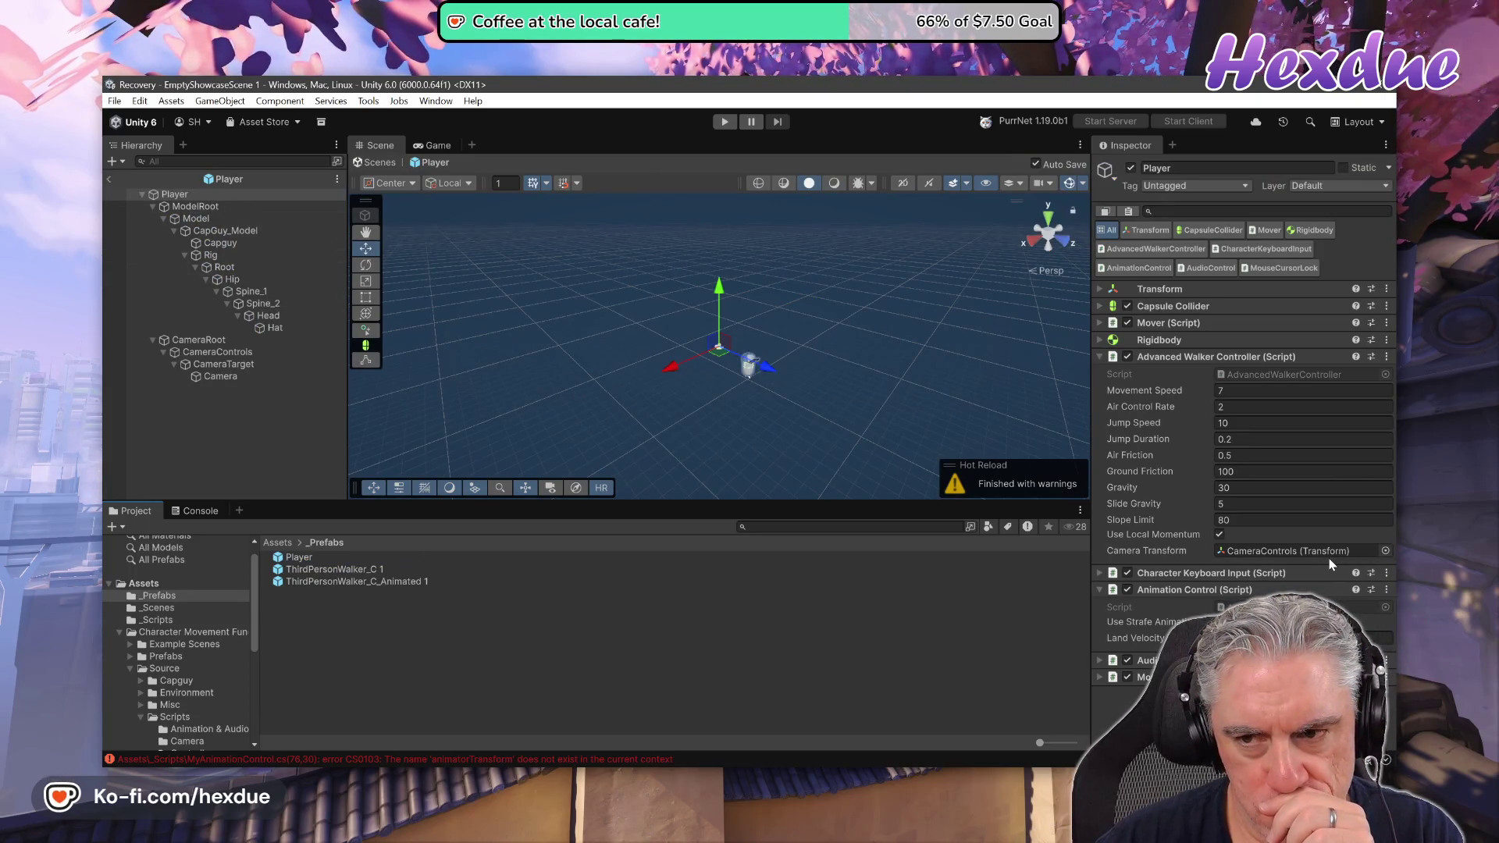
click(191, 207)
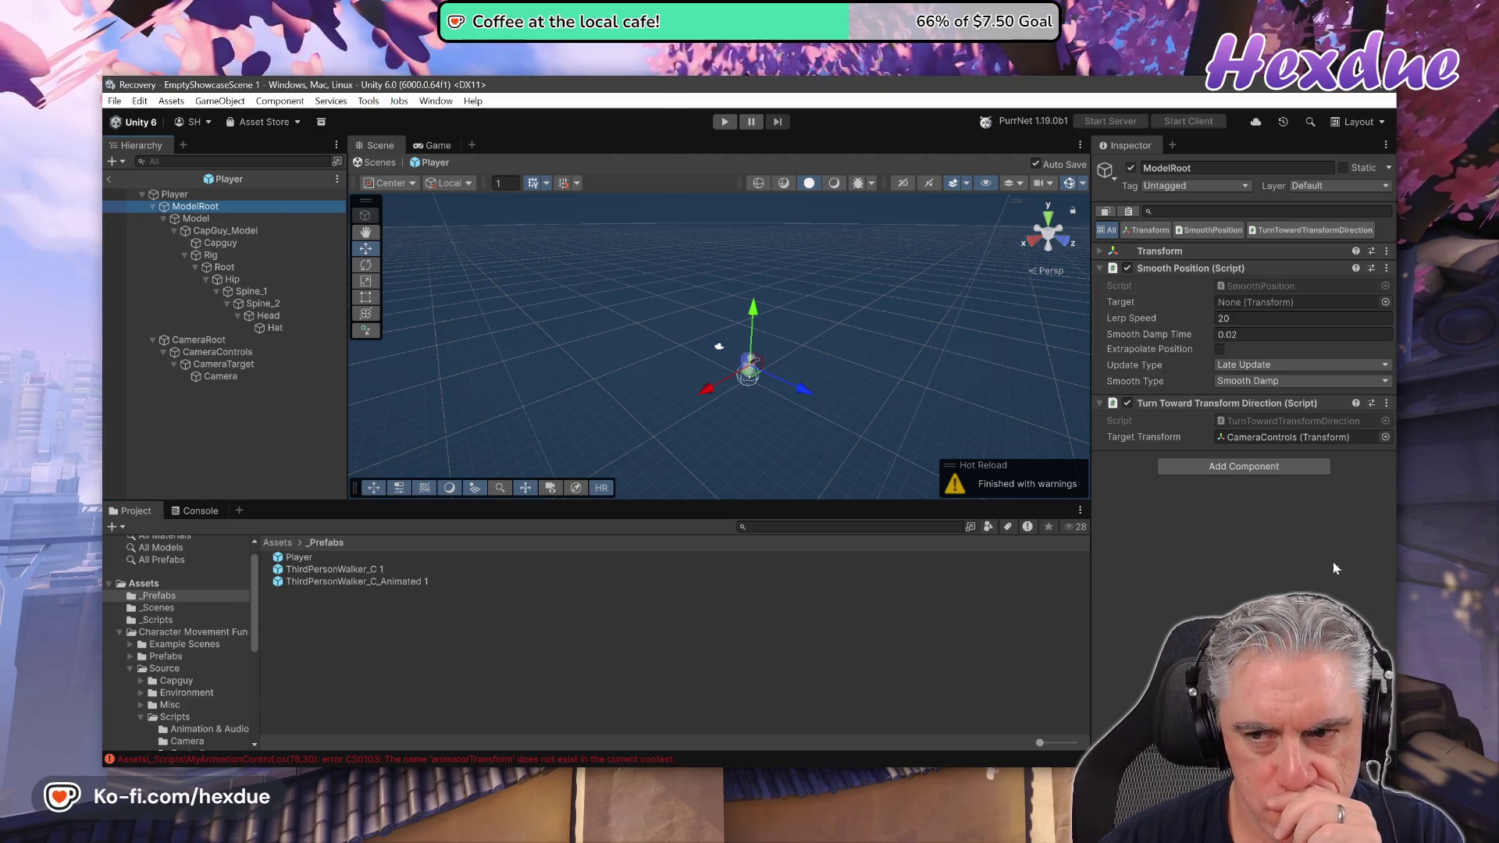
click(199, 220)
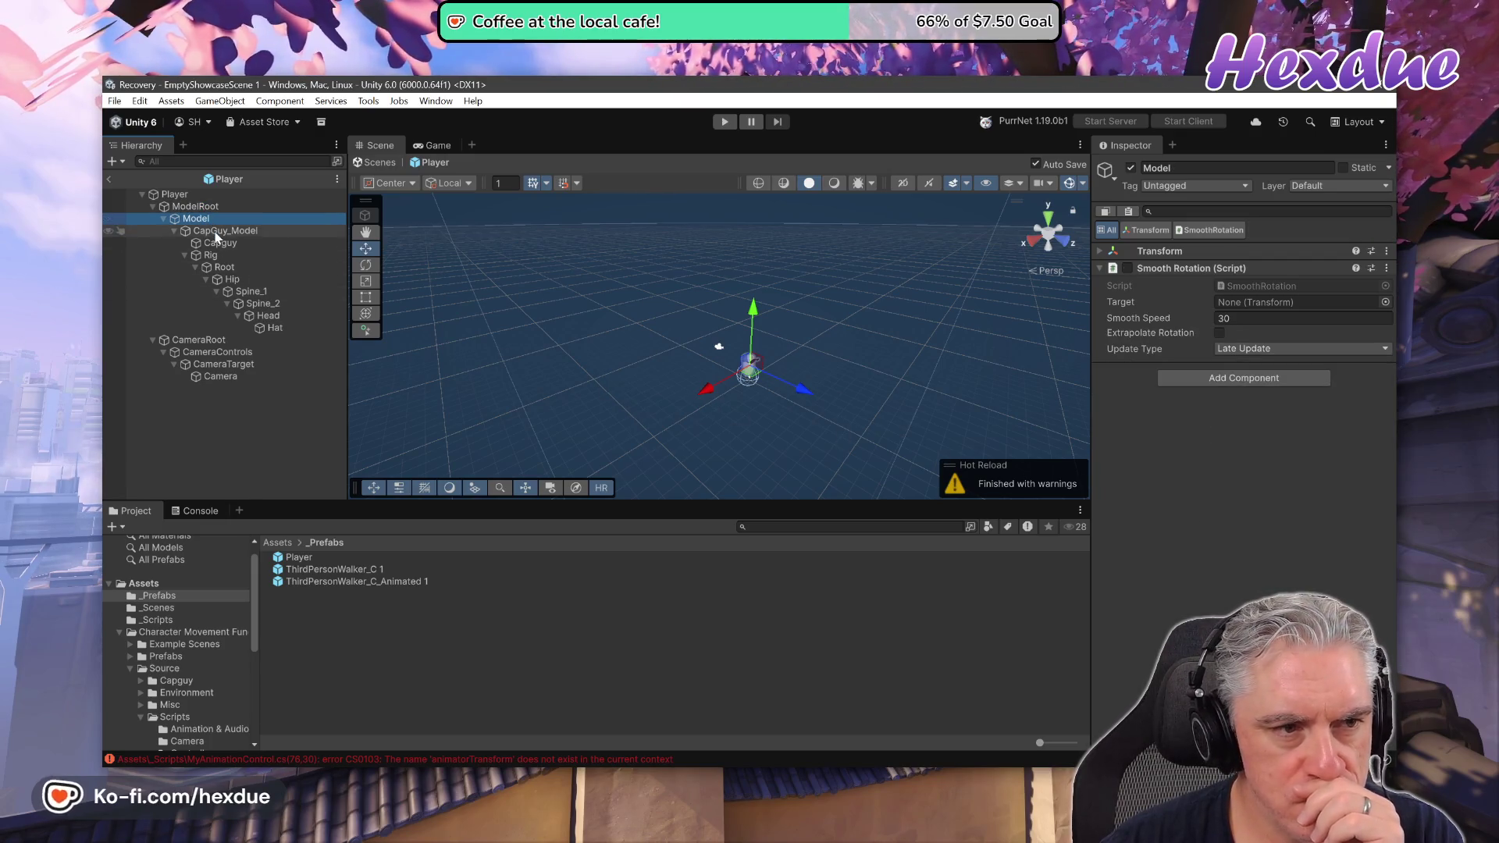
click(217, 232)
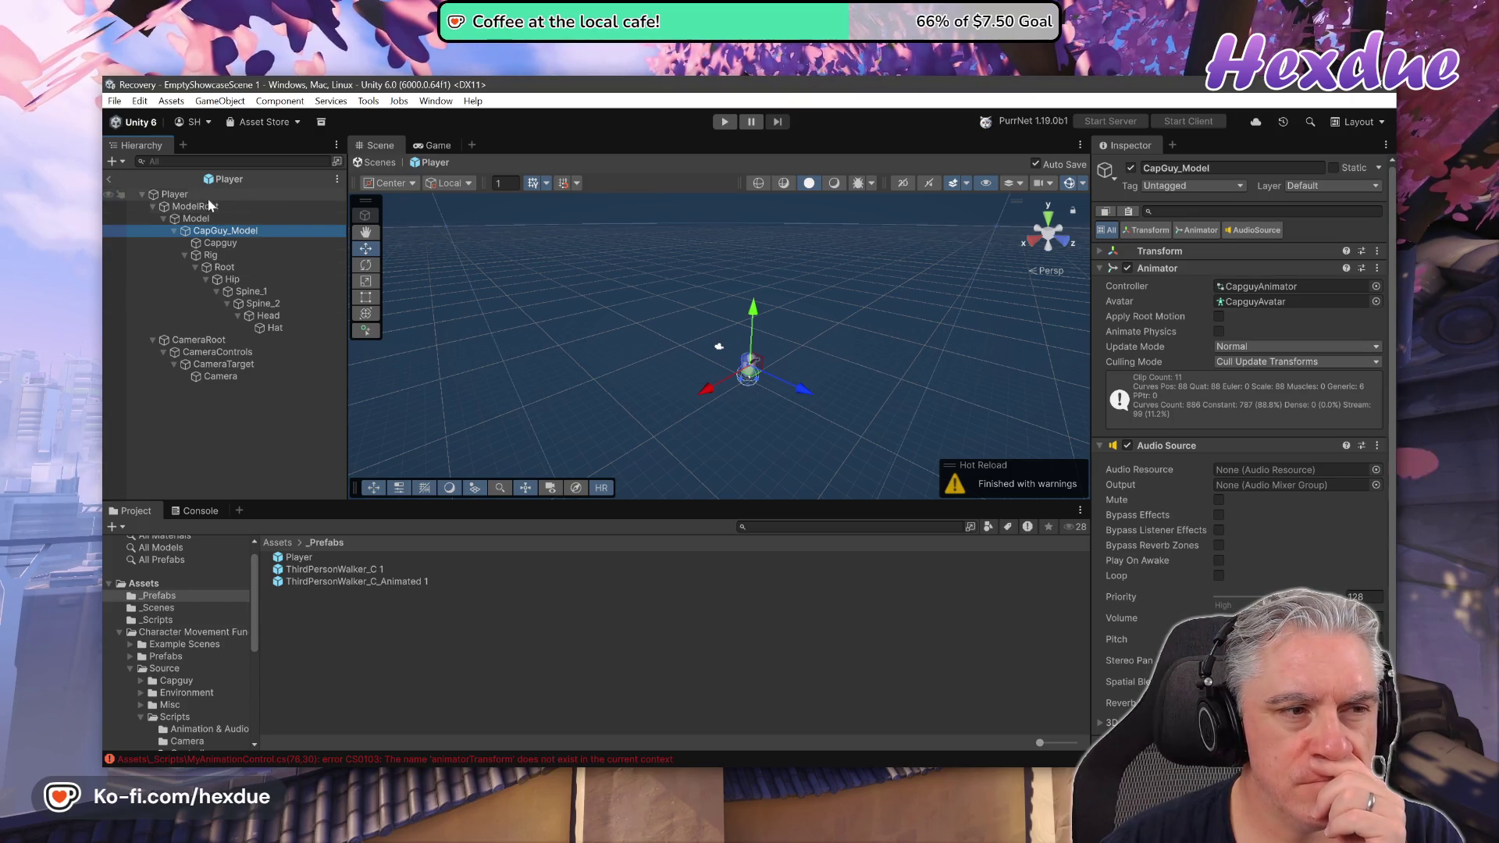
click(176, 194)
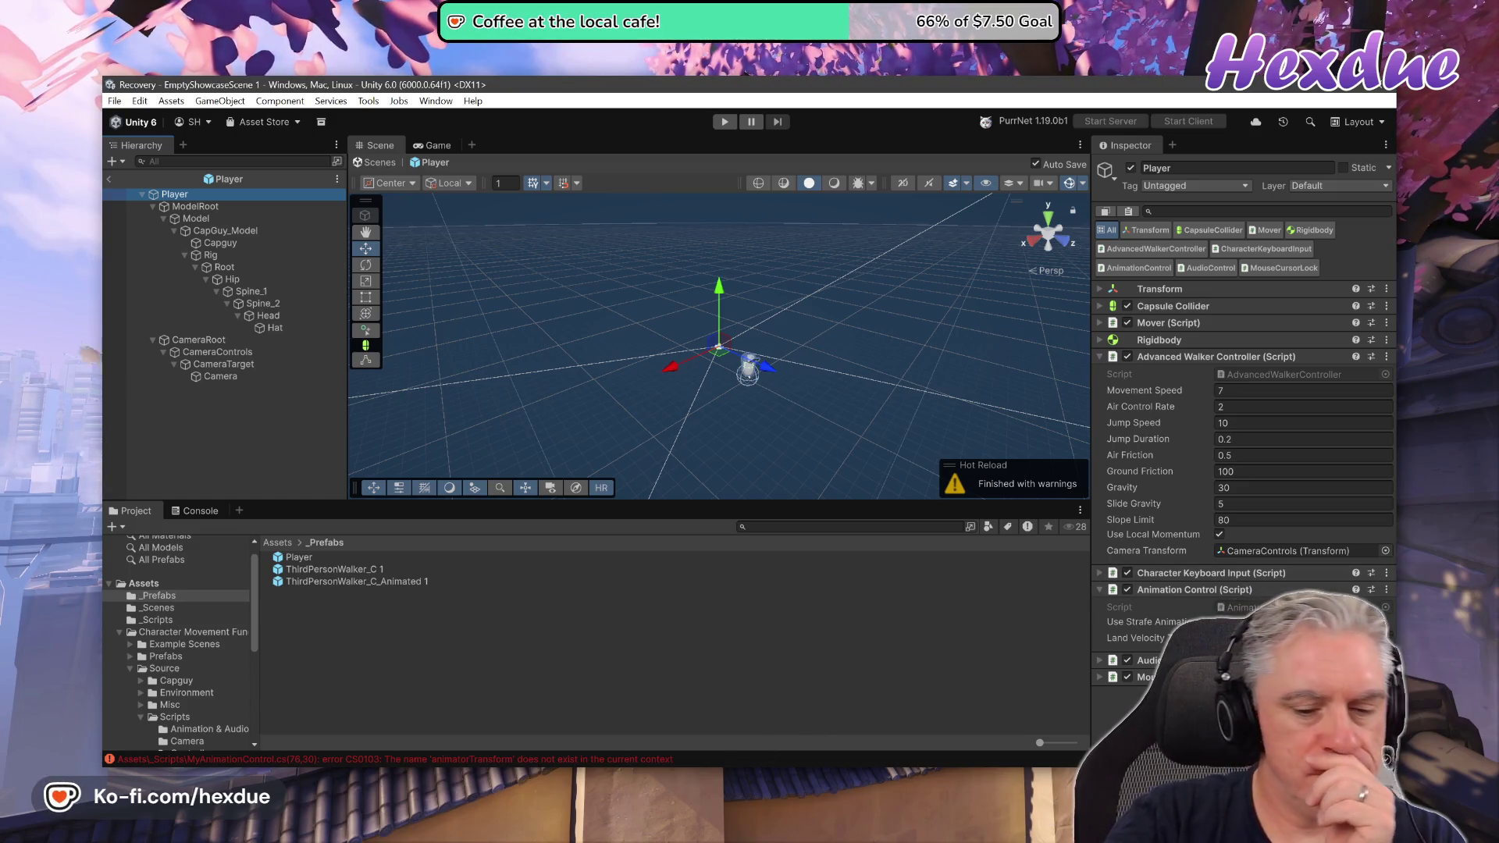
mouse_move(705, 738)
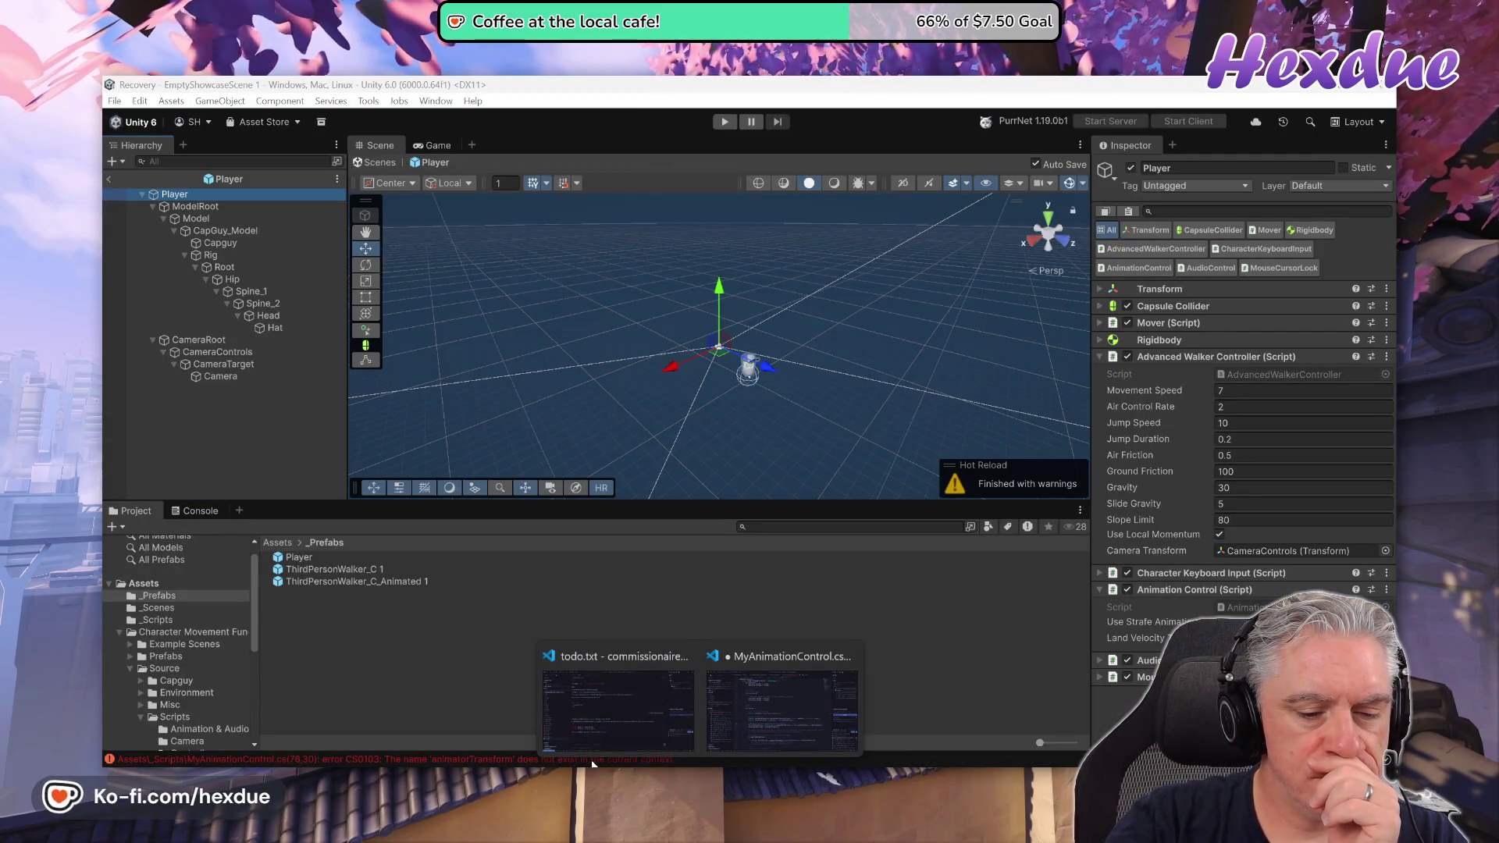
Jump from the Console's CS0103 error to the _localVelocity line using animatorTransform.
click(471, 759)
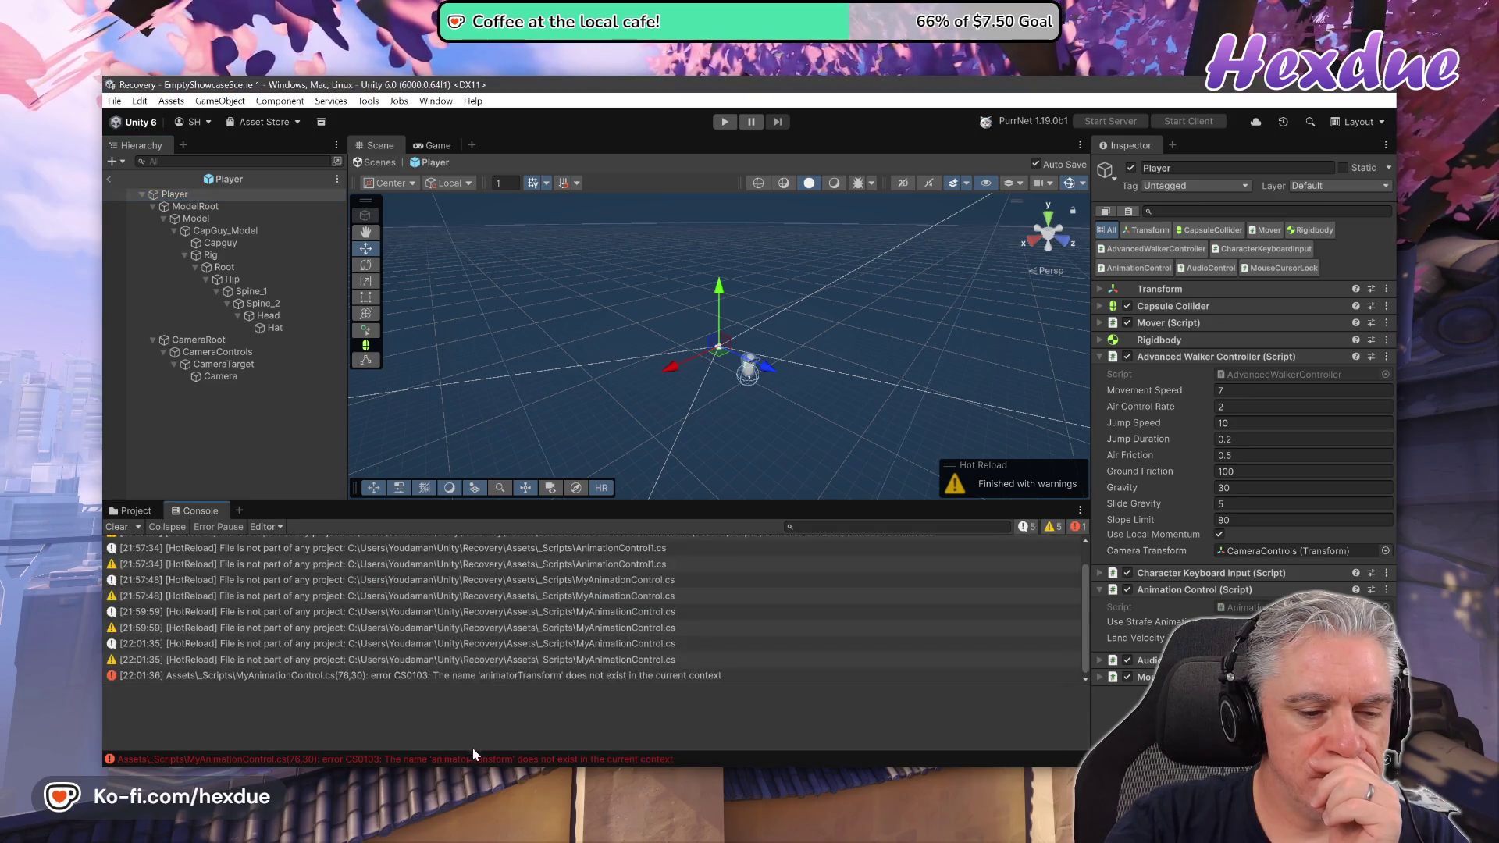
double_click(499, 676)
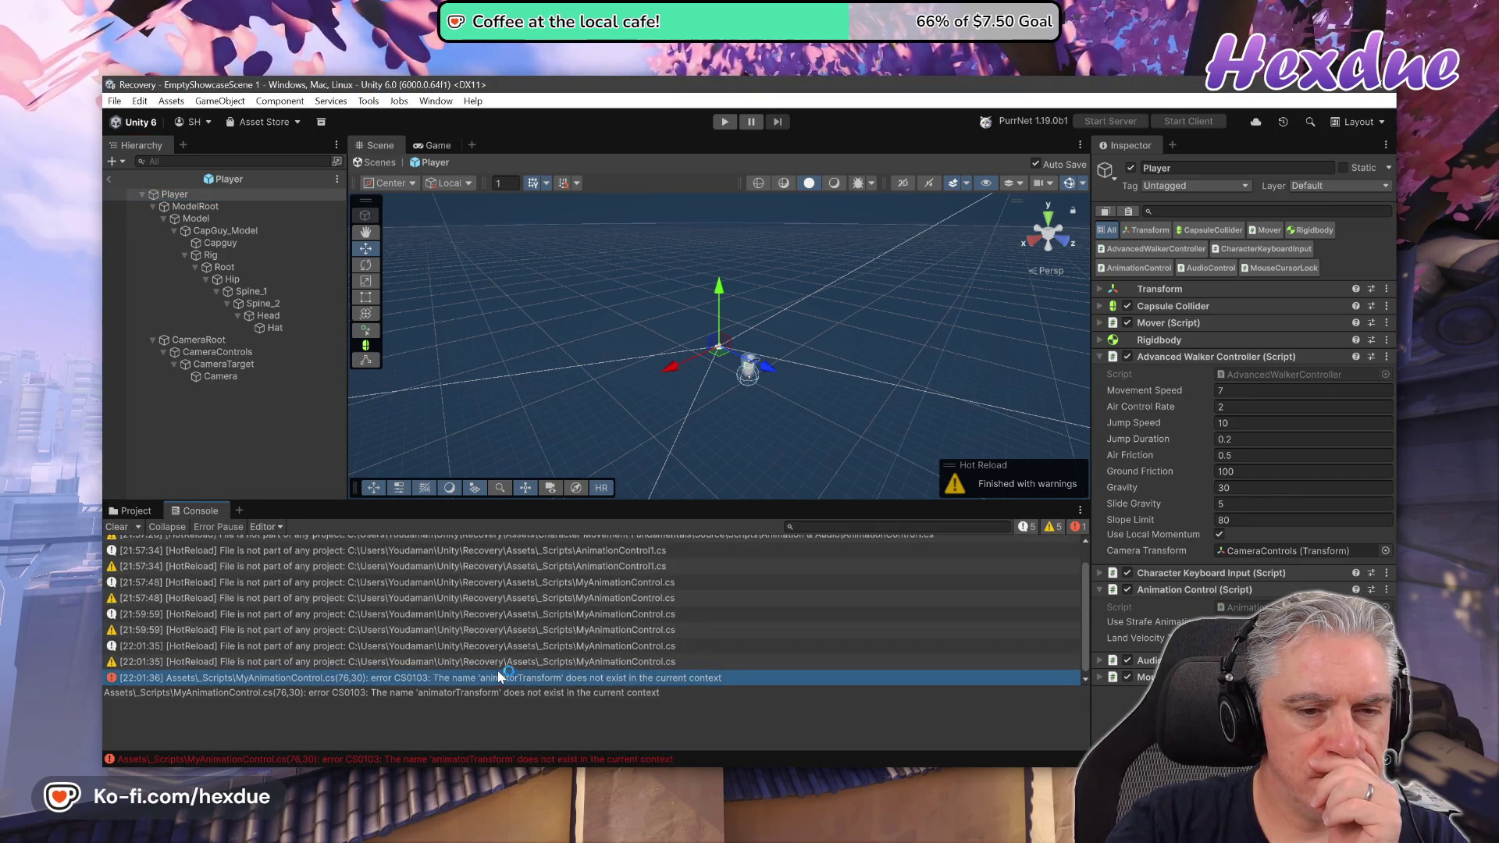
key(j)
key(j)
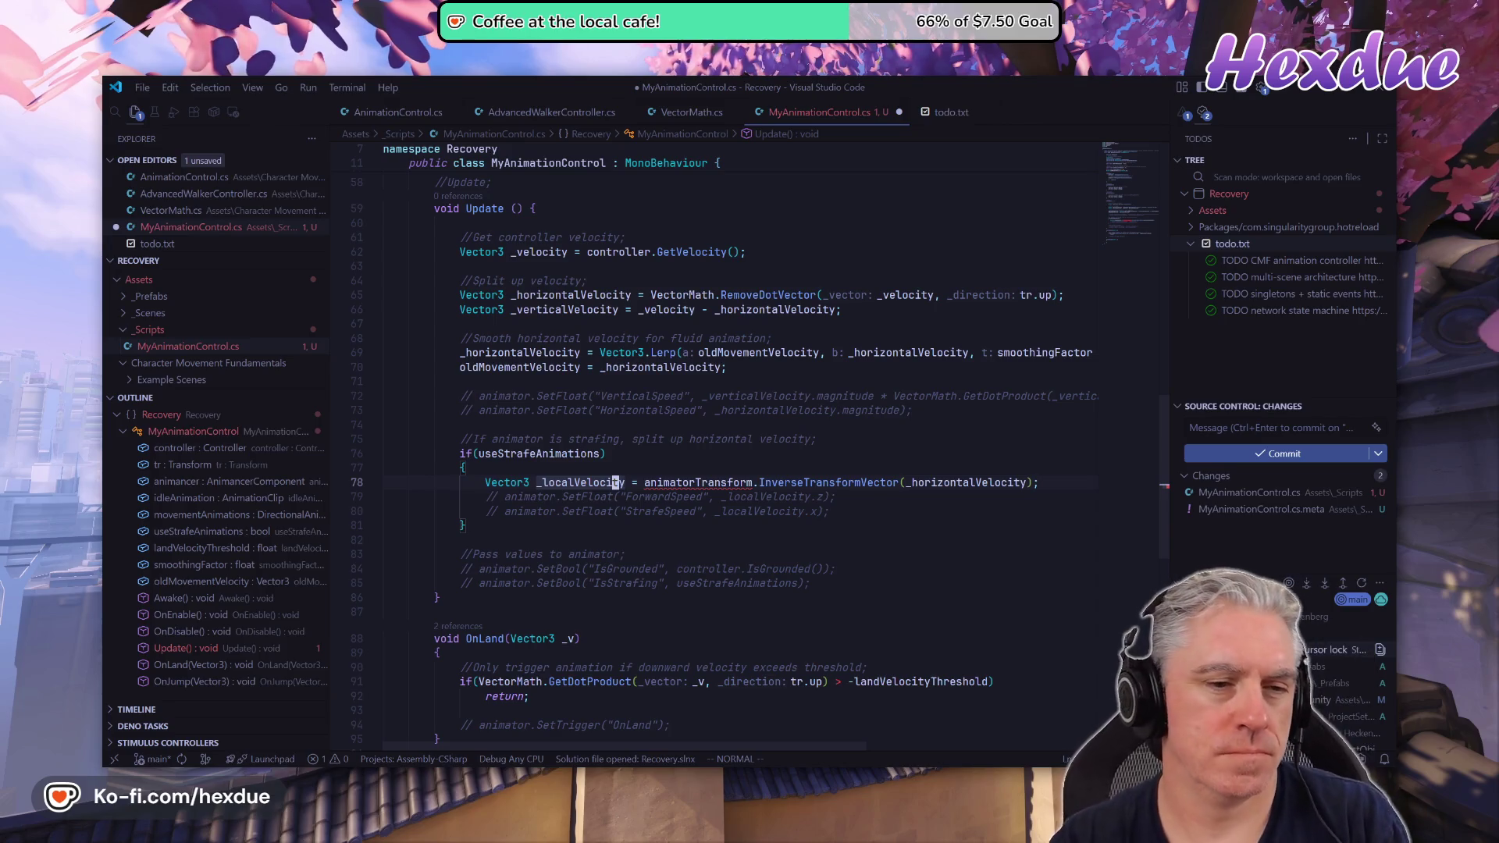
Delete the old animator and strafing code, lines 72–85, from Update.
click(596, 439)
key(k)
key(k)
key(k)
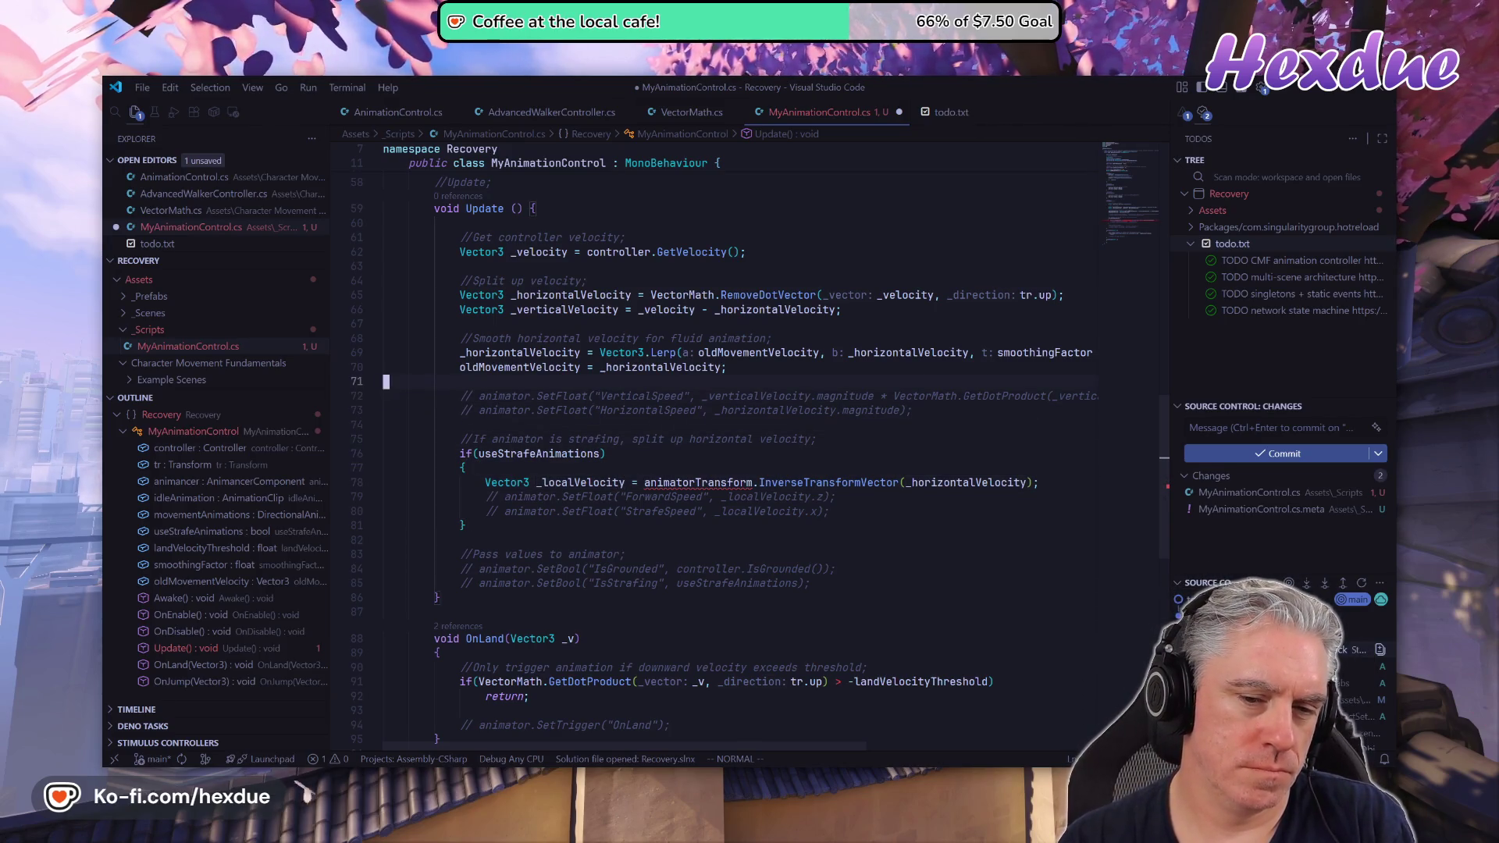
key(j)
key(shift+v)
key(j)
key(j)
key(j)
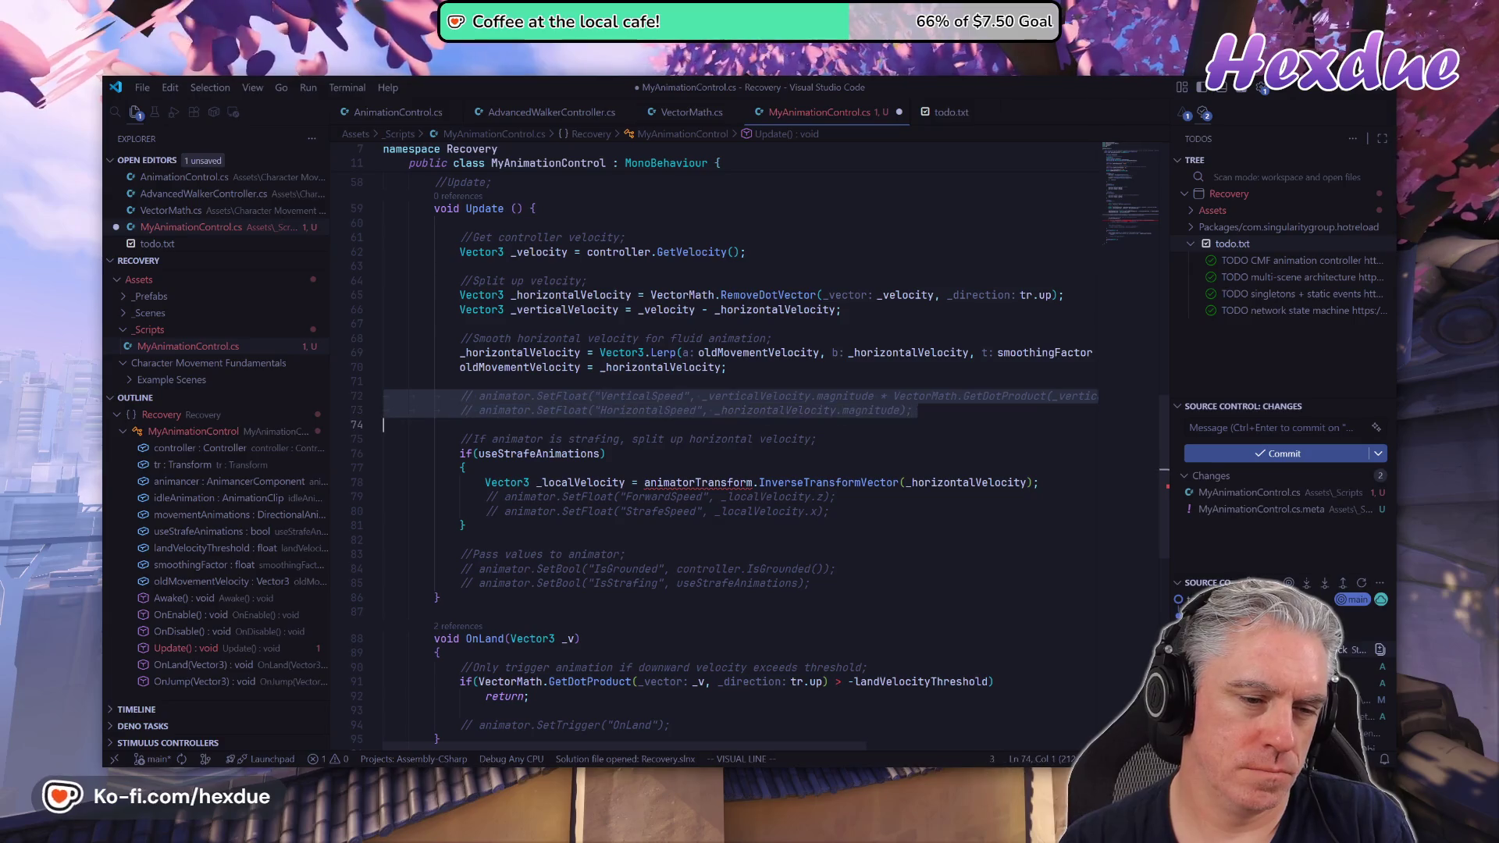
key(j)
key(j)
key(j)
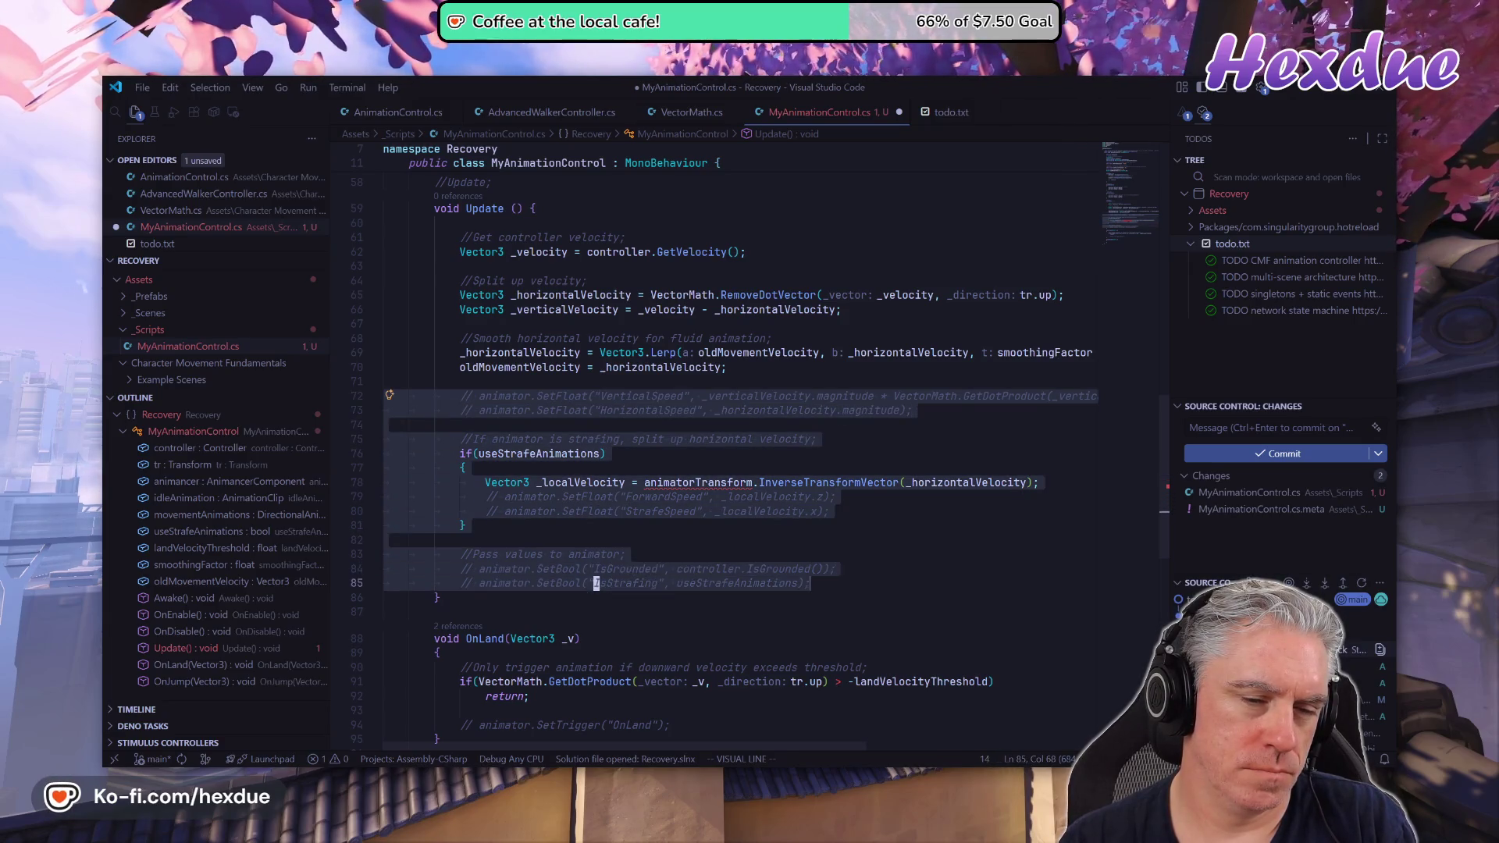
key(d)
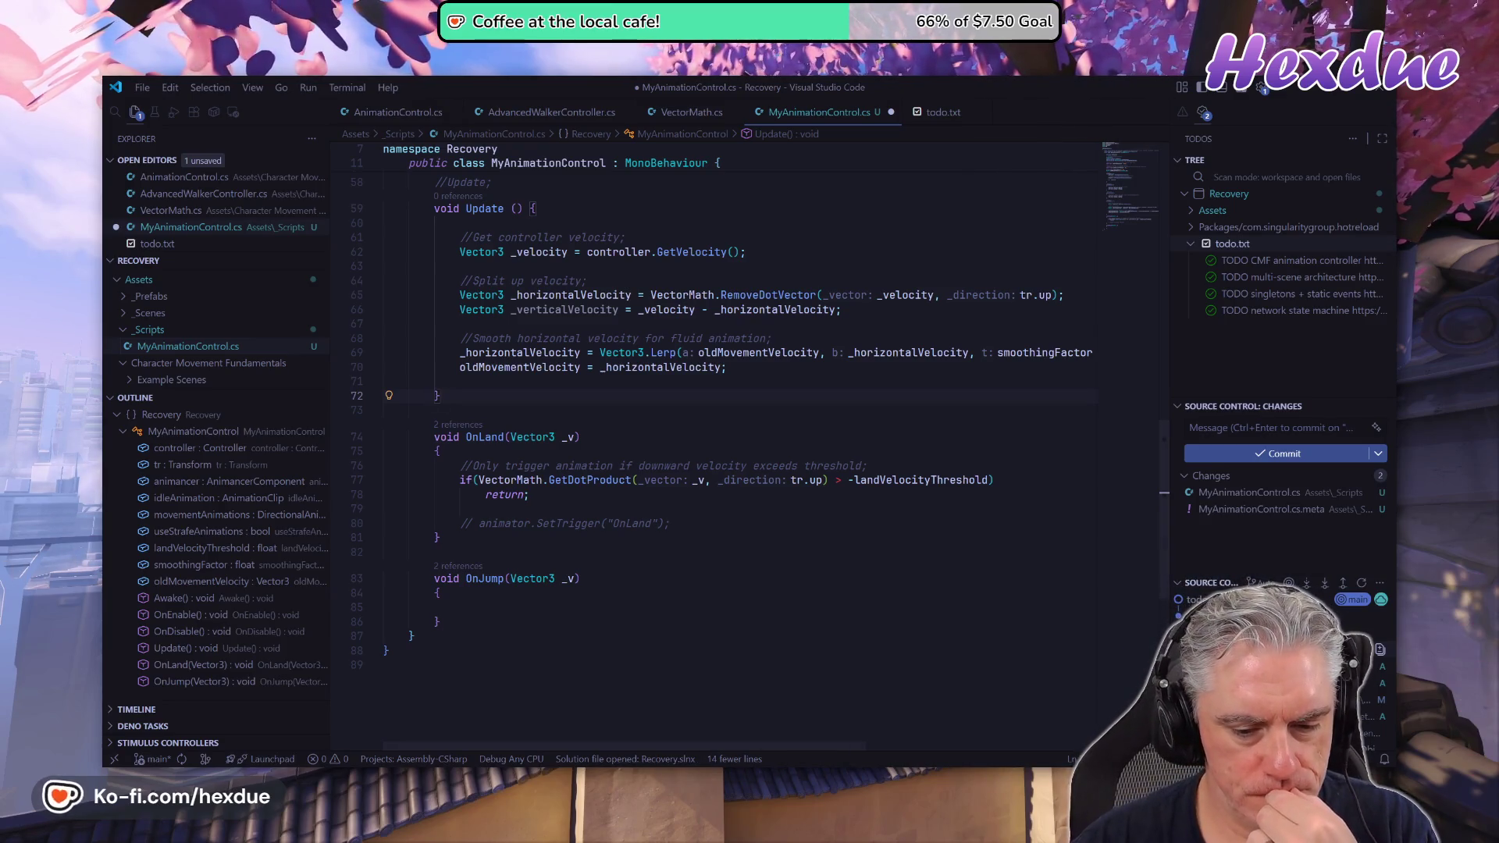
key(alt+Tab)
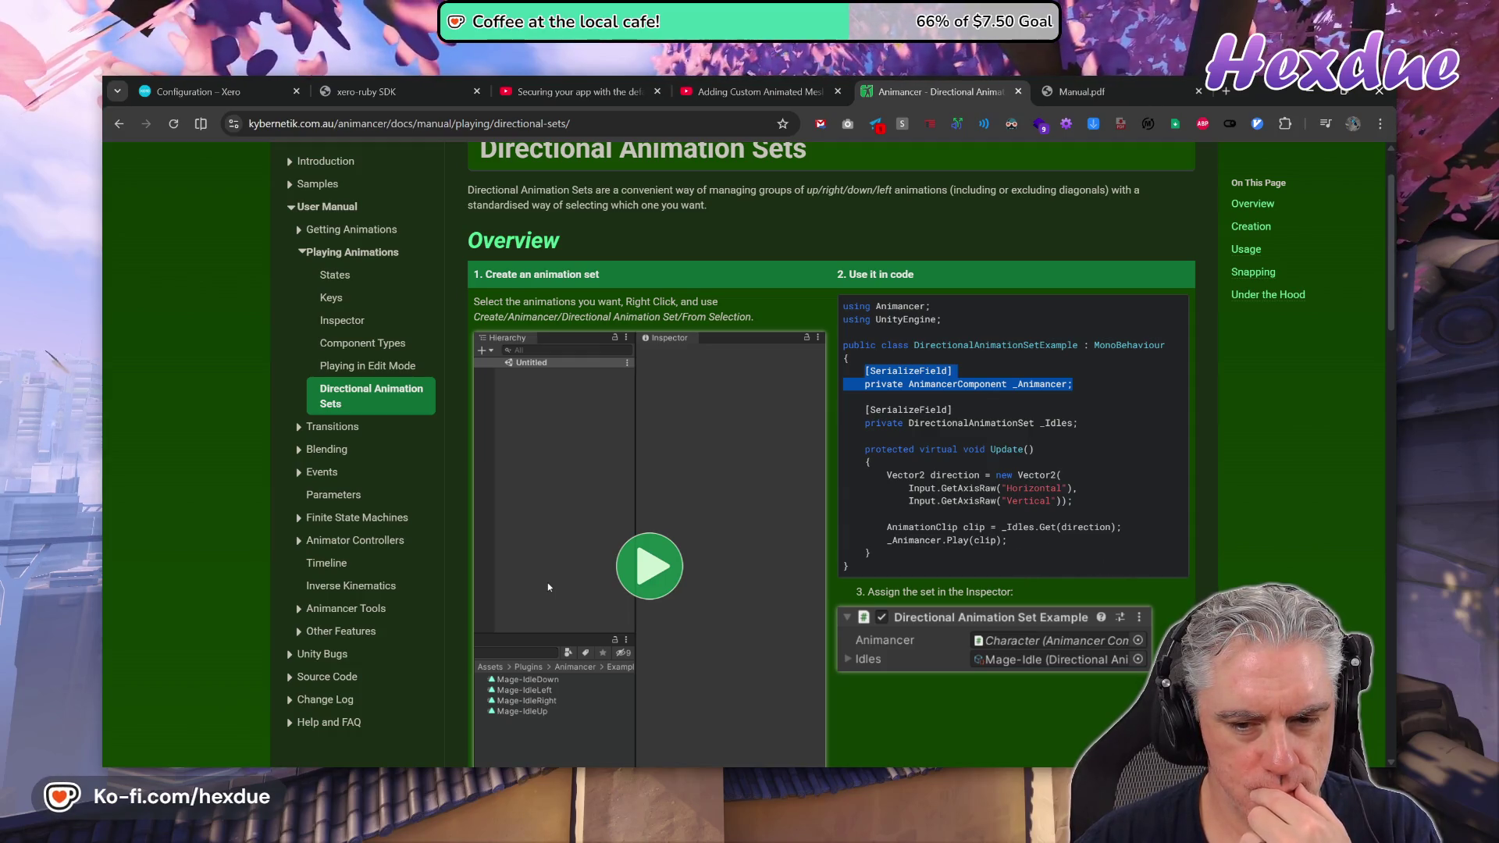
Copy the docs example's Vector2 direction through _Animancer.Play lines and return to VS Code.
drag(887, 528, 1058, 547)
click(969, 519)
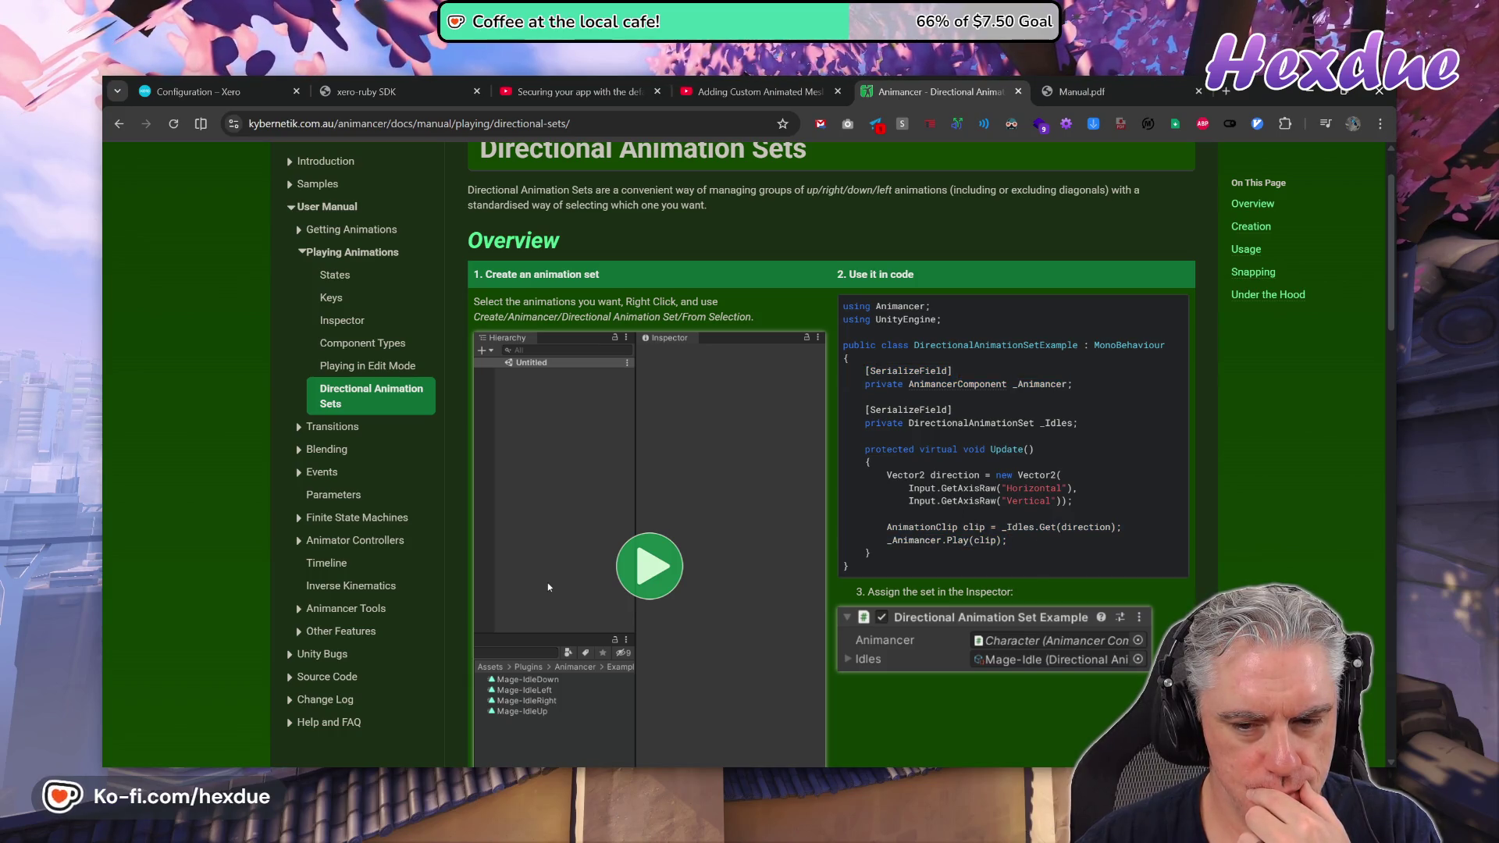
mouse_move(887, 475)
mouse_down()
mouse_move(942, 500)
mouse_move(964, 537)
mouse_up()
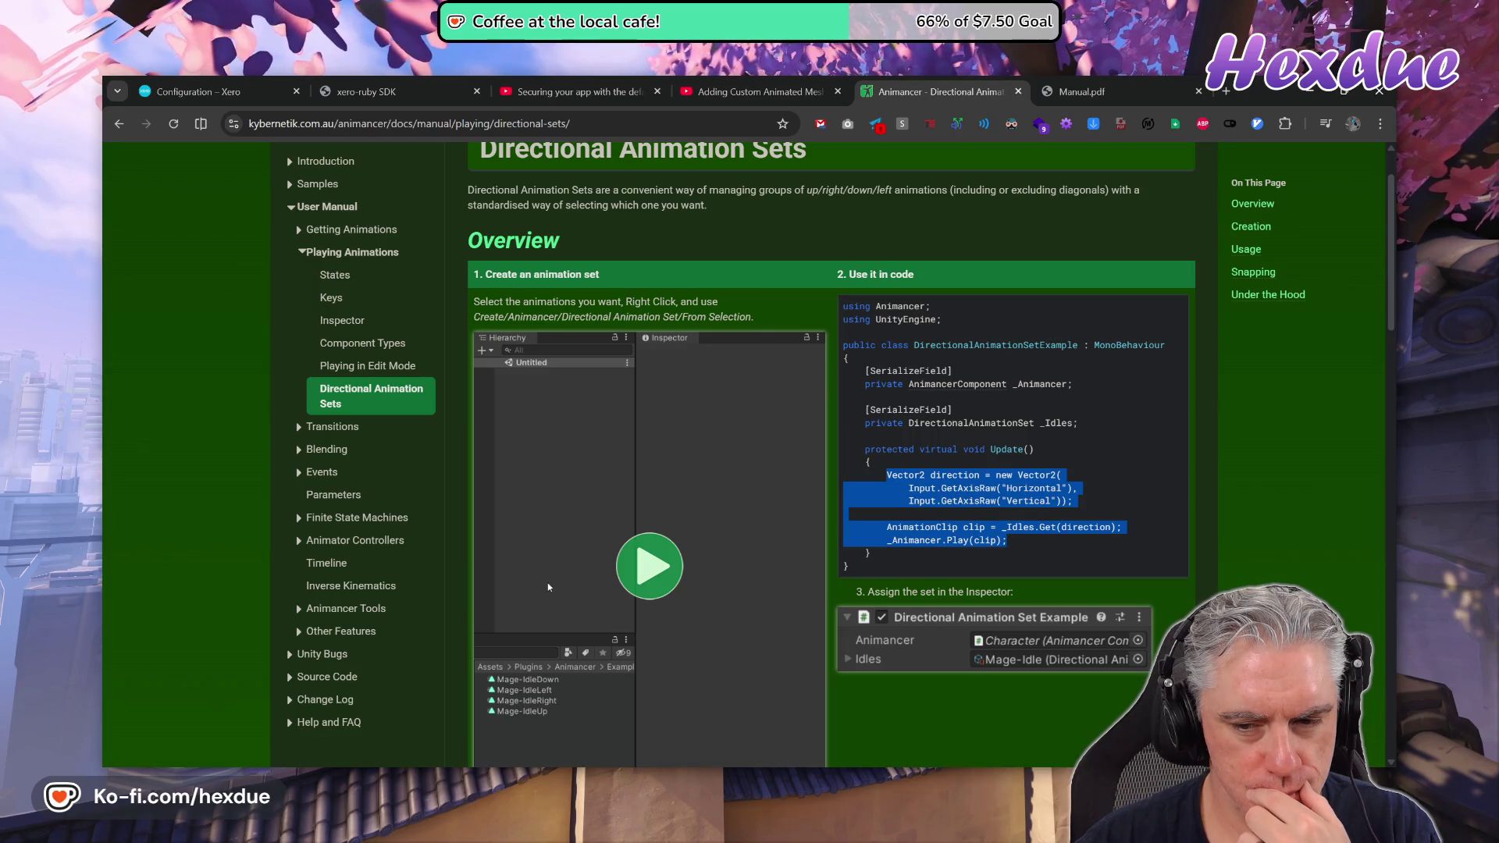
right_click(964, 537)
click(1007, 552)
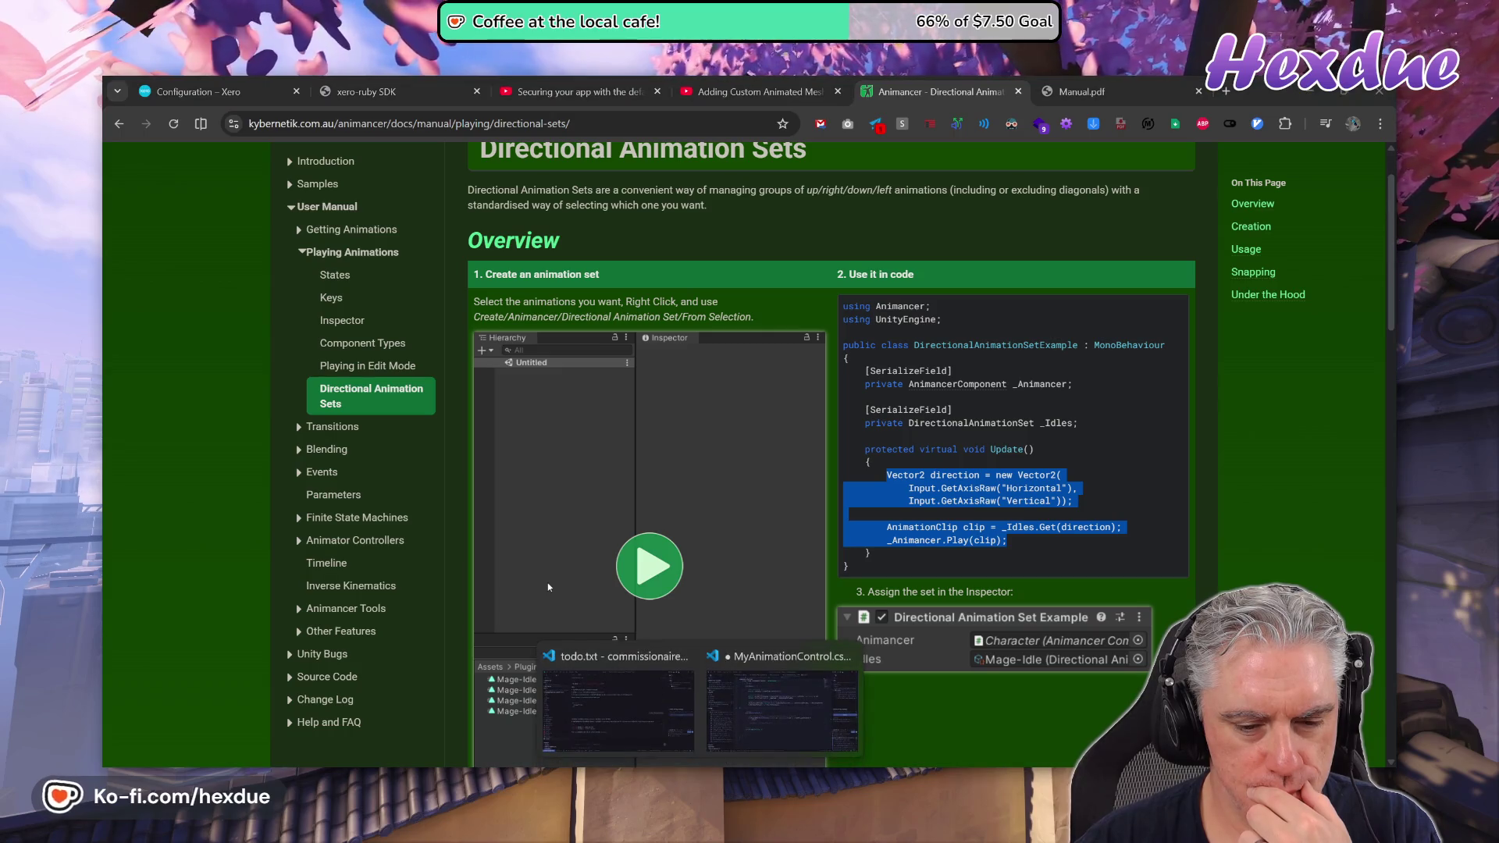
mouse_move(748, 709)
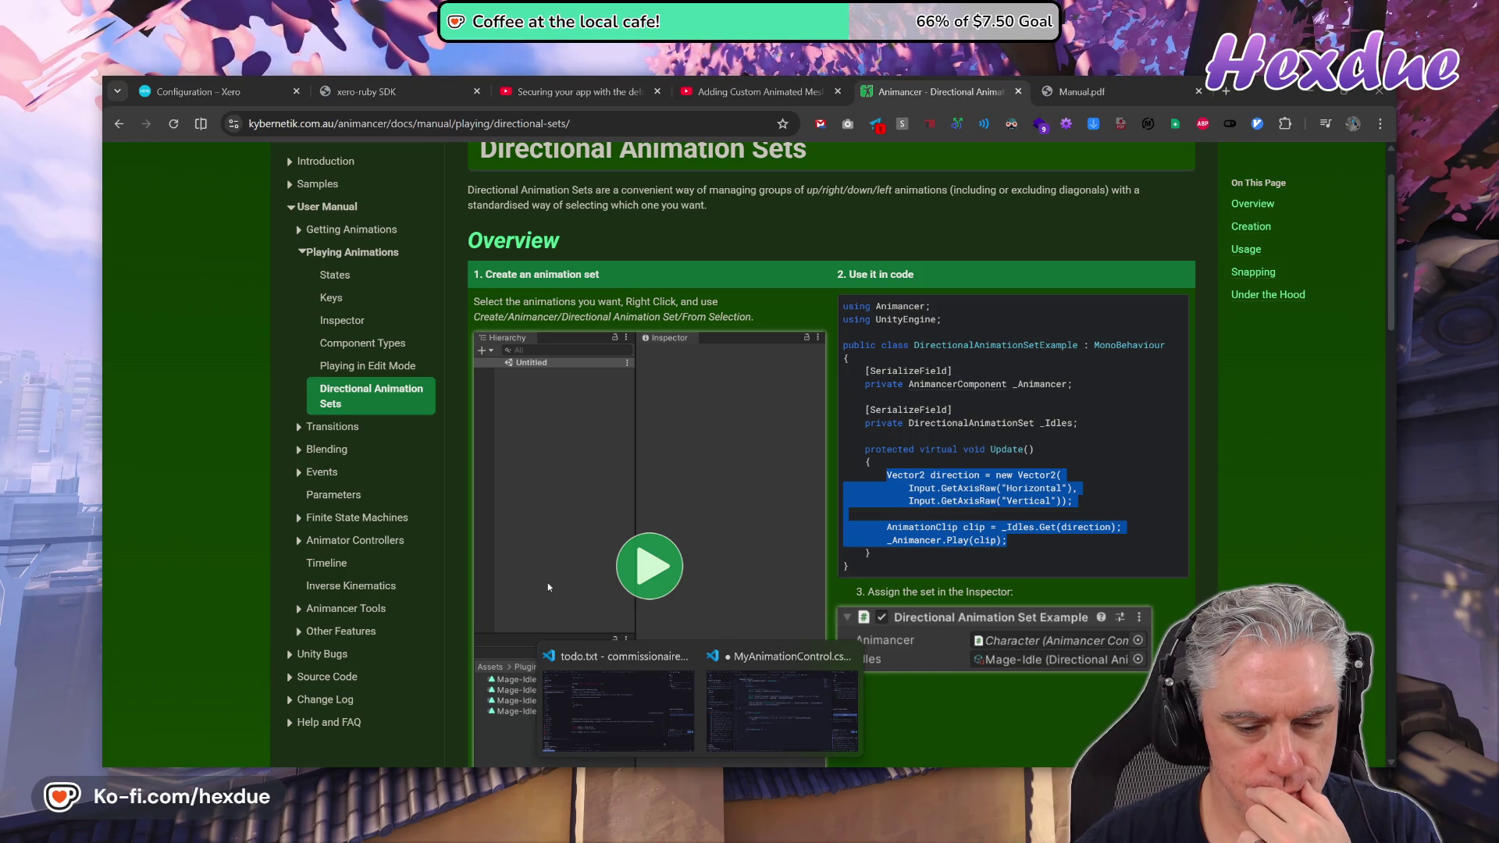
click(781, 708)
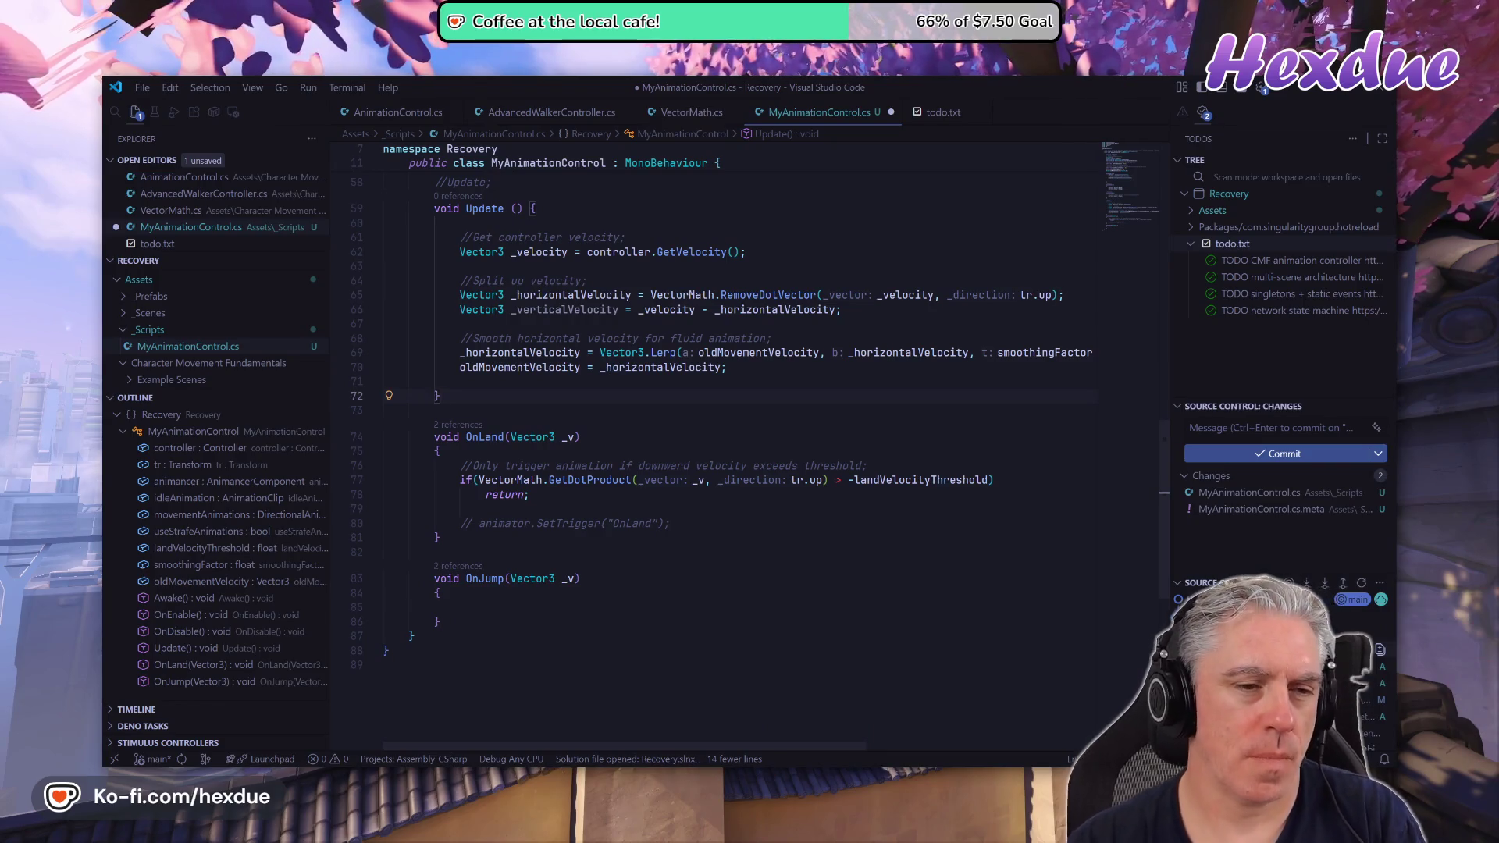
Restore the deleted direction, movementAnimations.Get(direction) and animancer.Play(clip) lines at line 70.
click(437, 366)
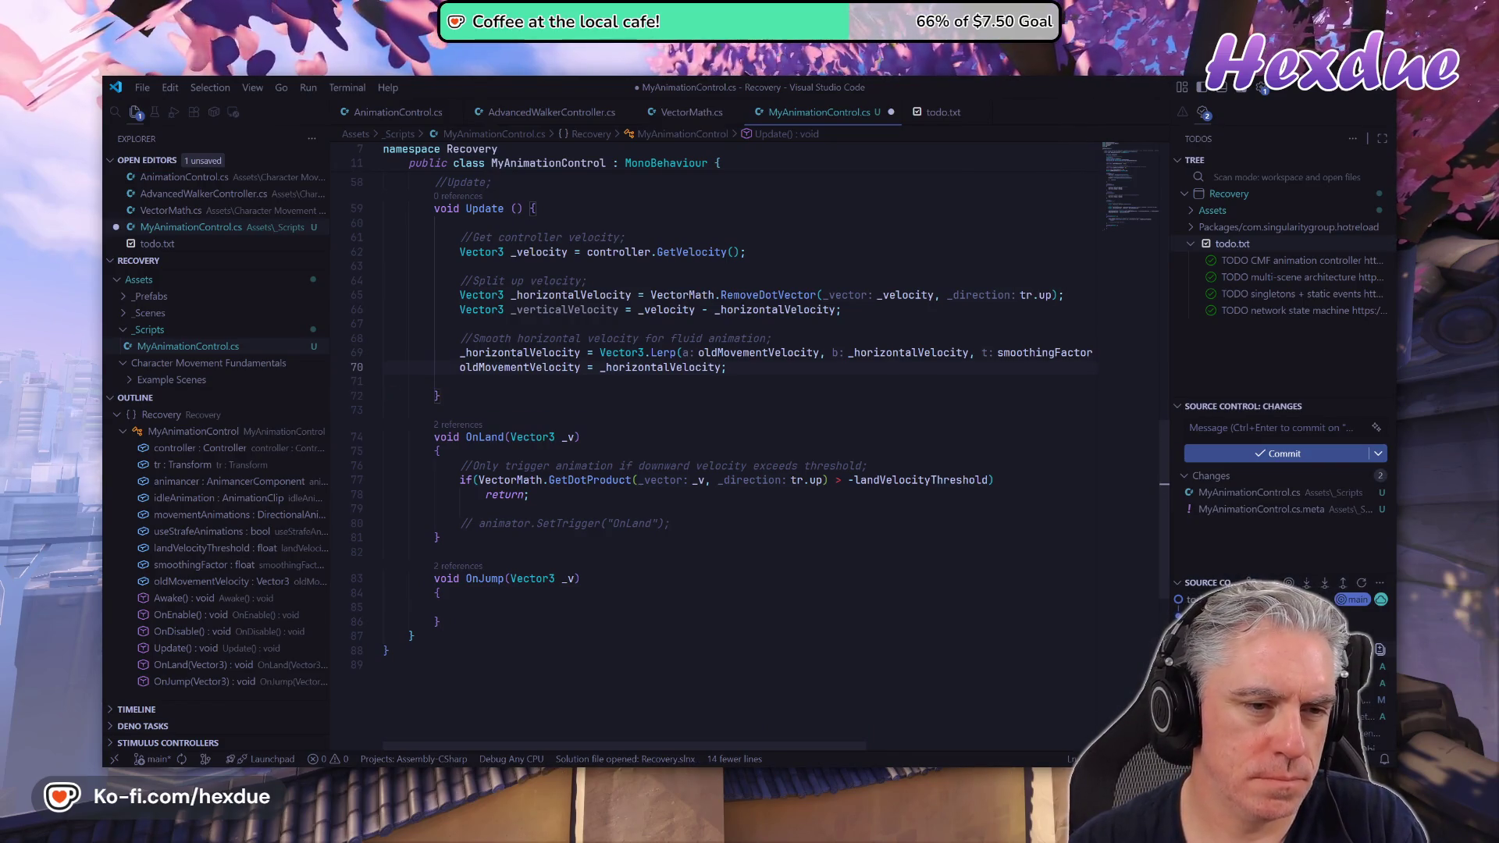
key(ctrl+r)
key(ctrl+r)
key(ctrl+r)
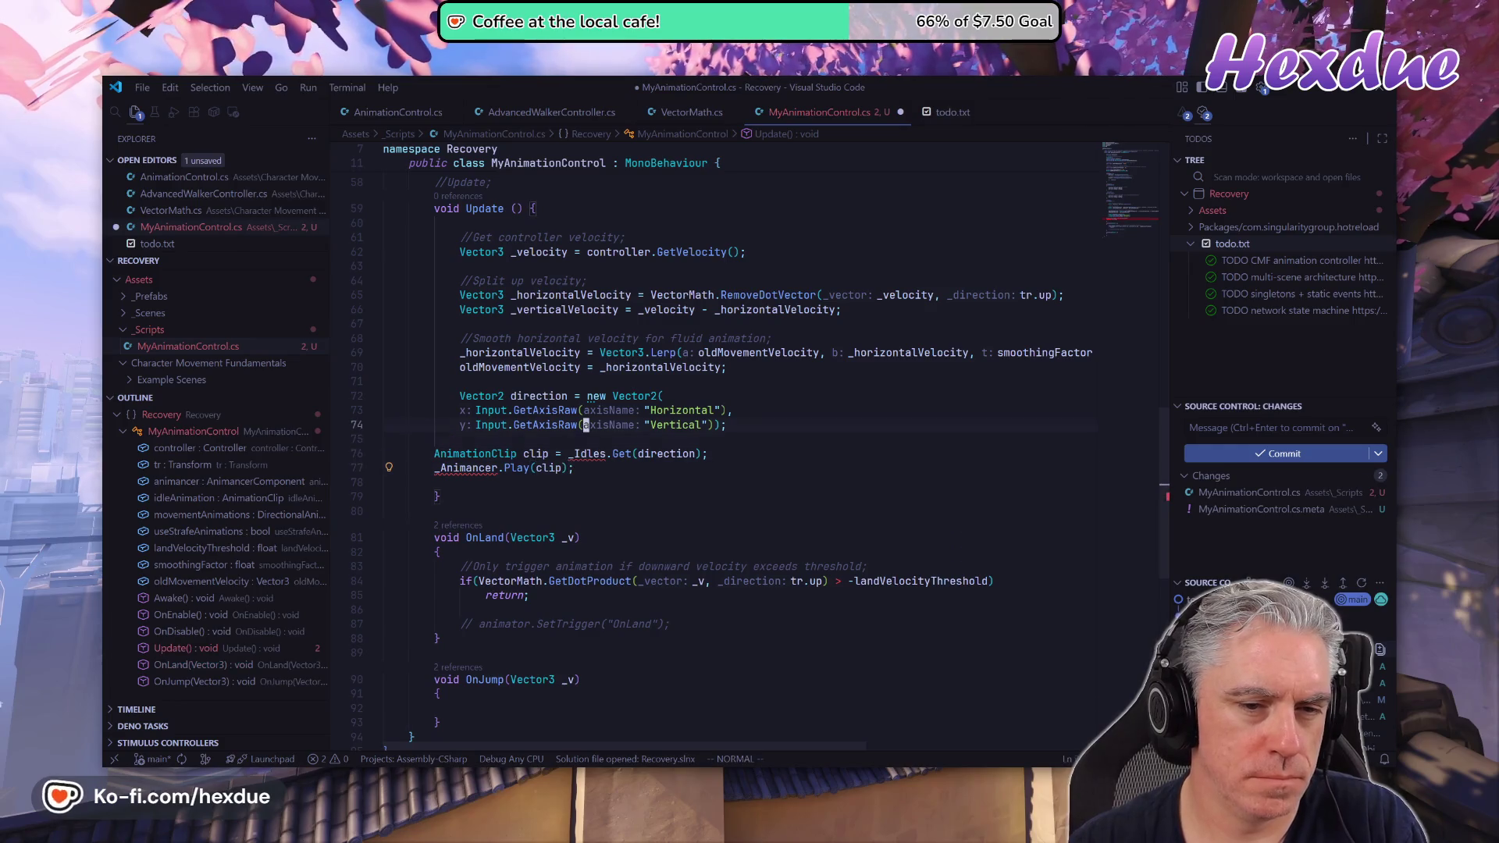
key(k)
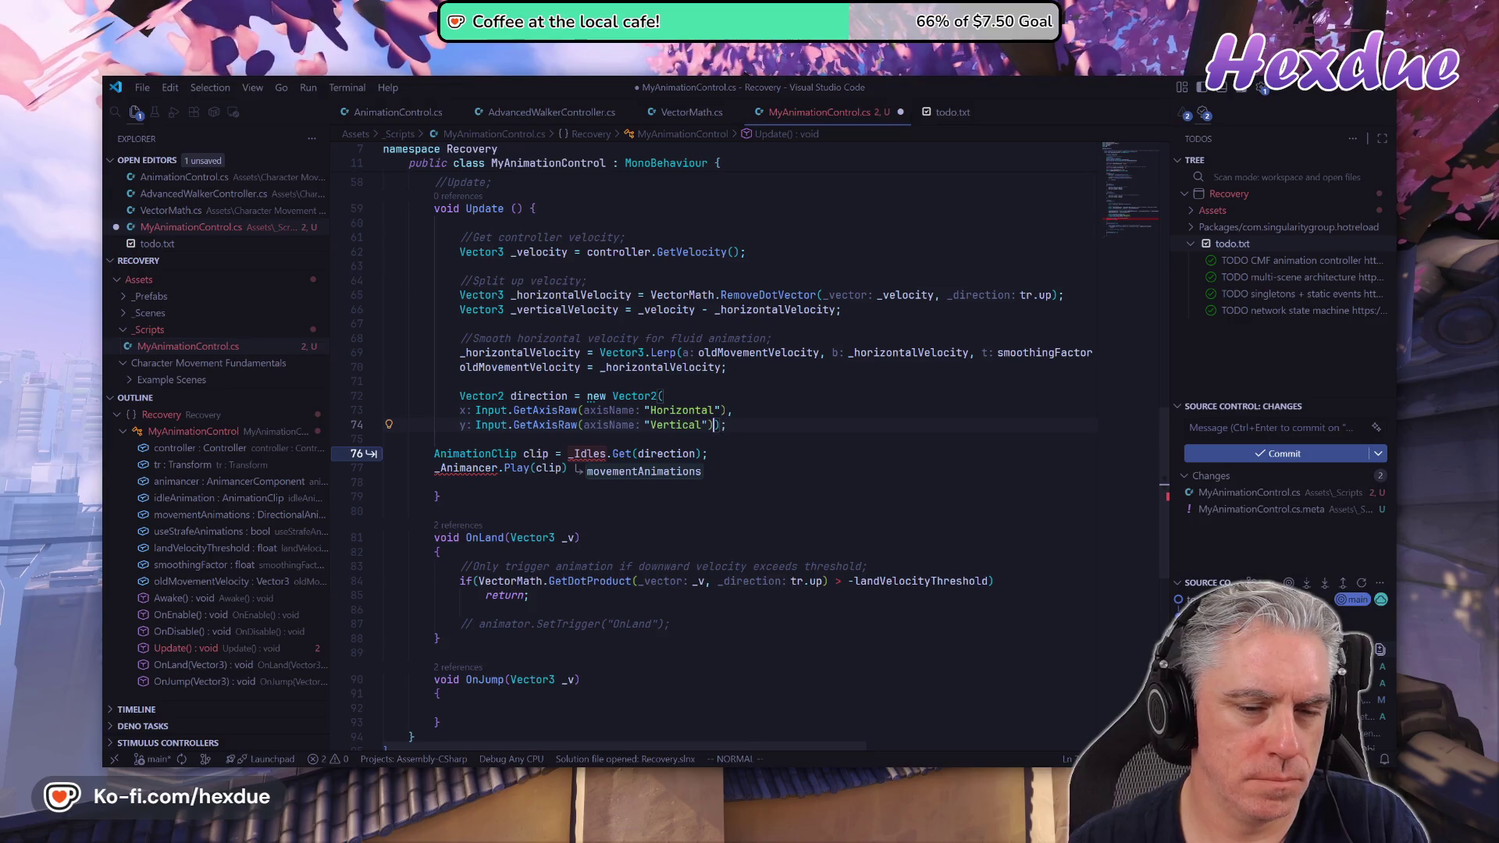
key(ctrl+r)
key(ctrl+r)
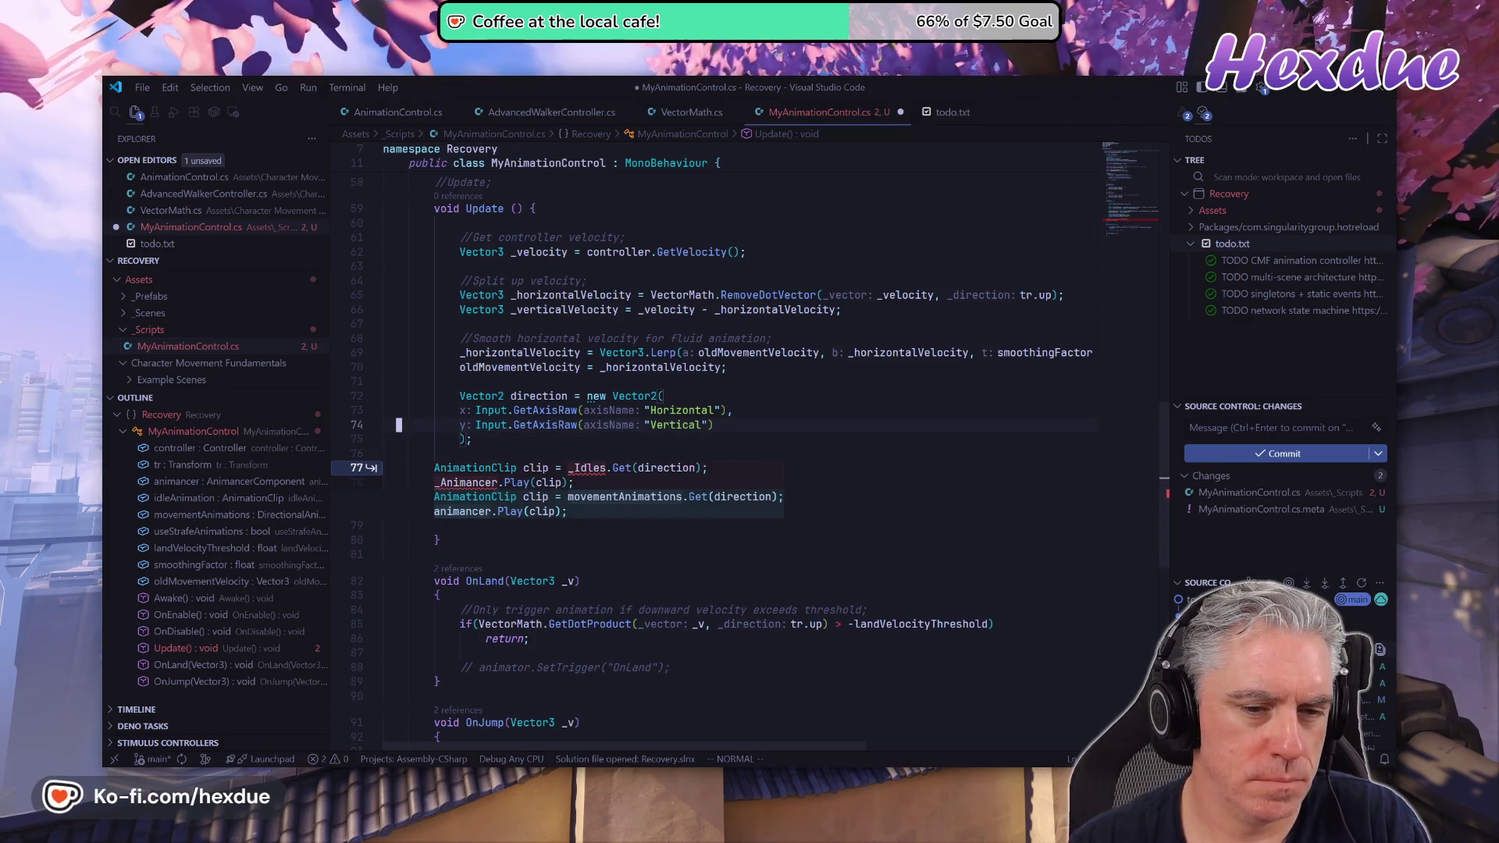
Replace the GetAxisRaw input lines with Copilot's dot-product direction using tr.forward and tr.right.
key(u)
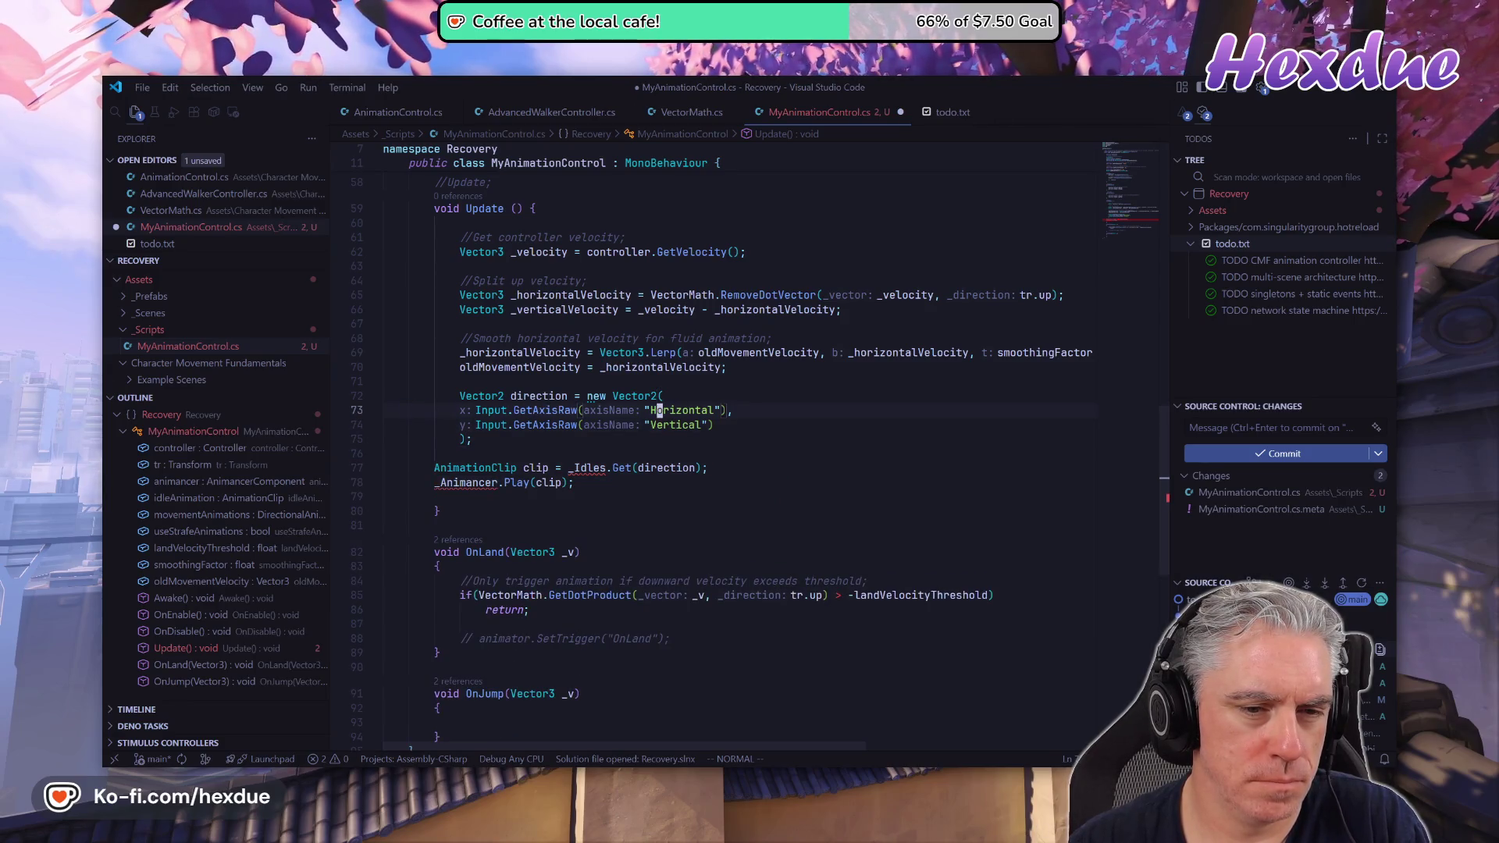
key(d)
key(d)
key(d)
key(d)
key(shift+o)
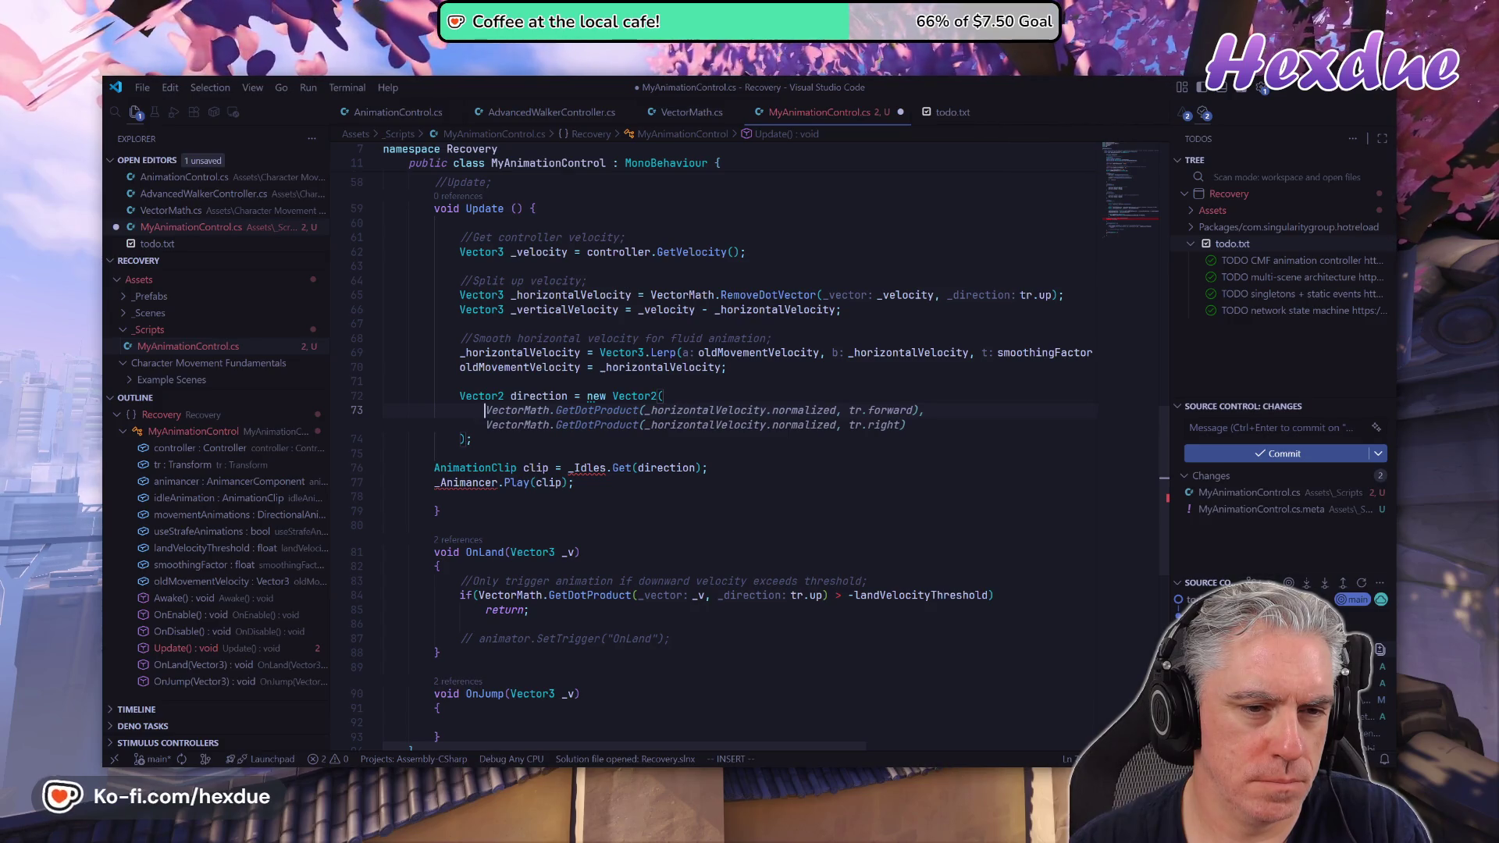
key(Tab)
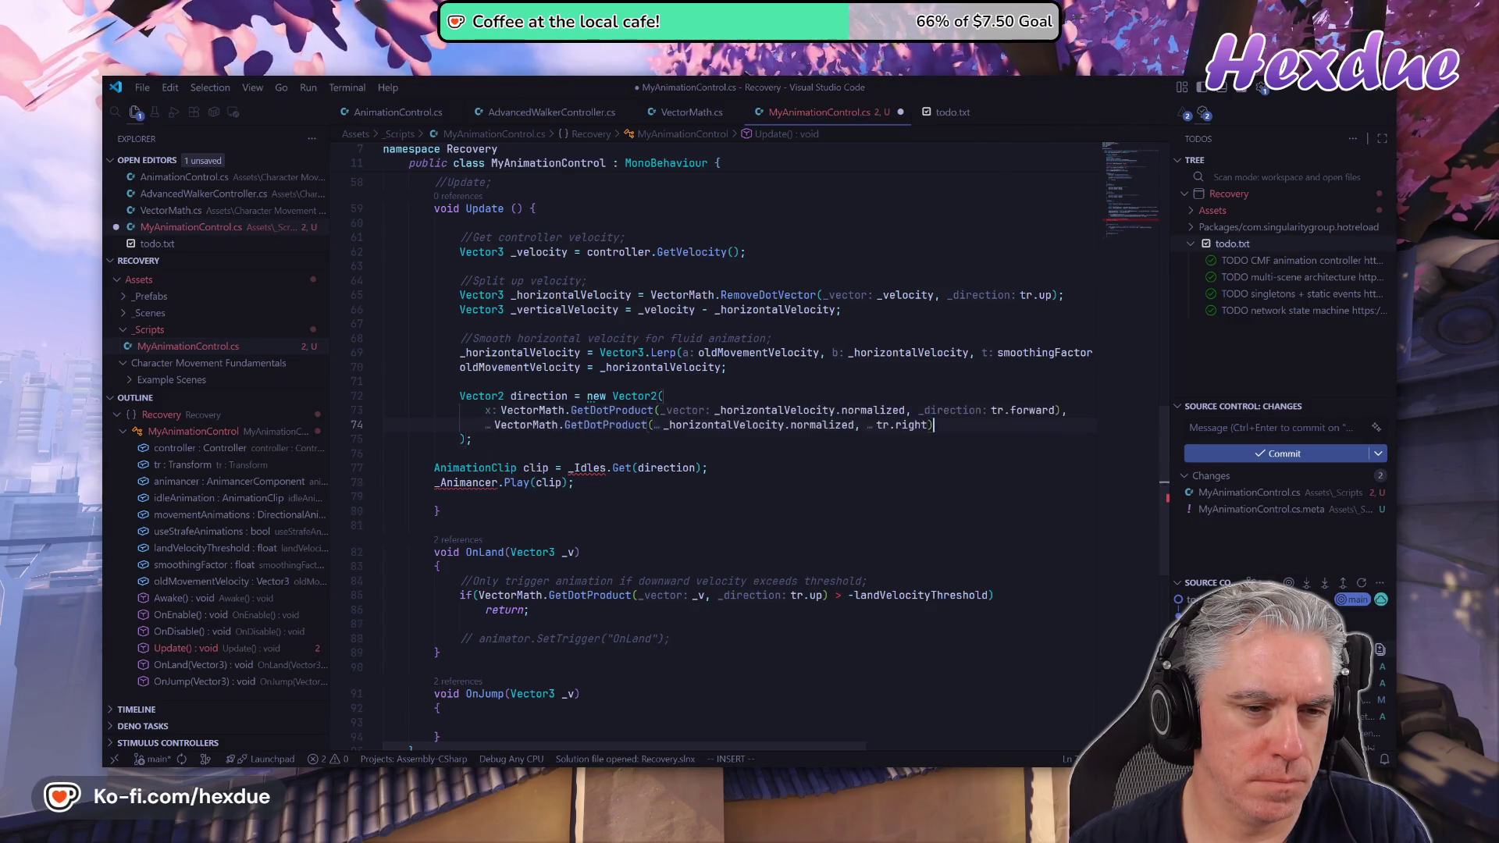
key(Escape)
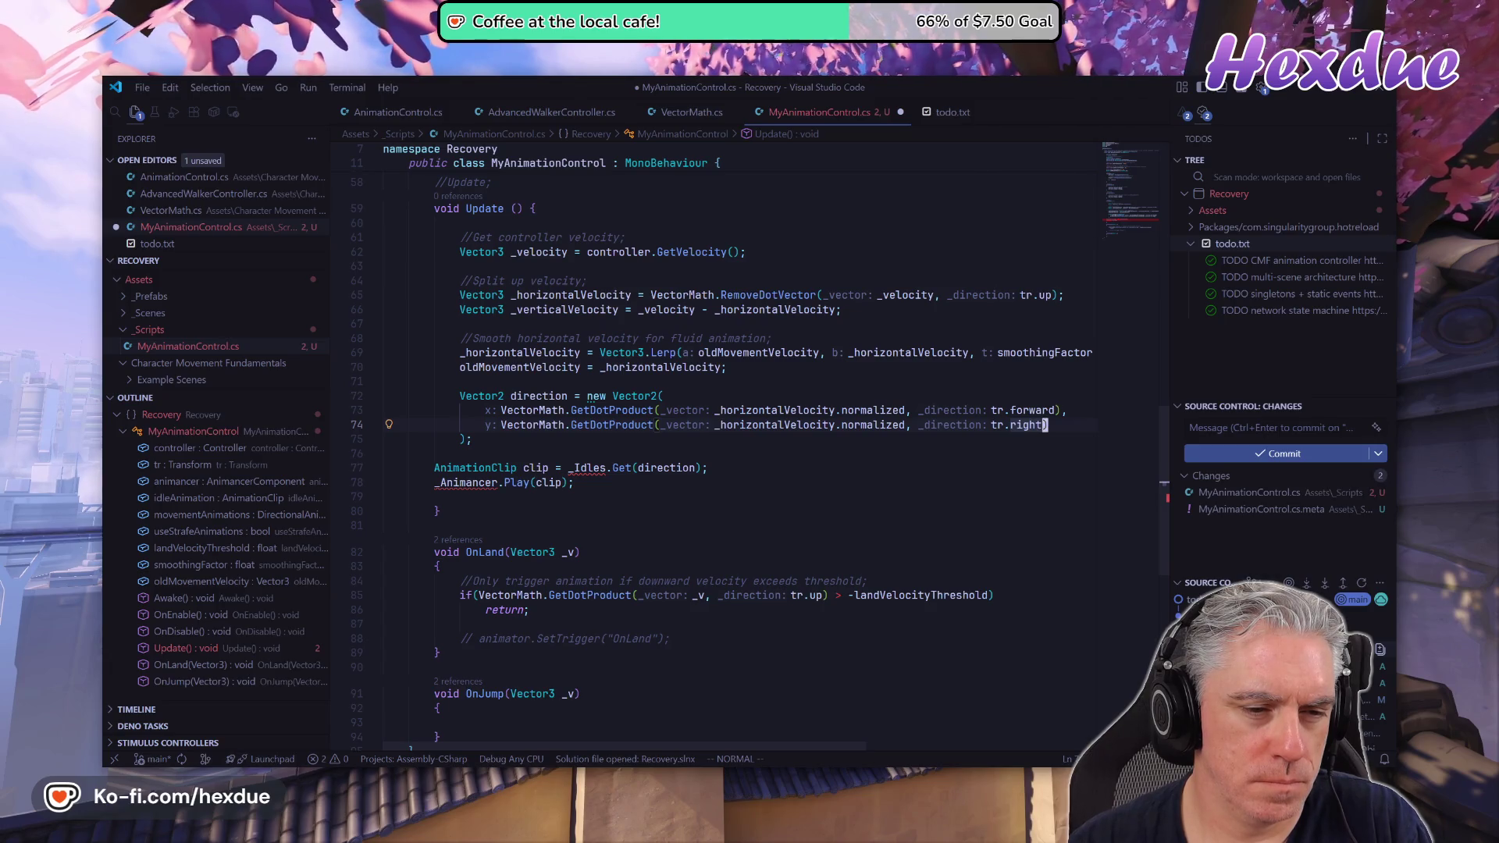
Comment out the _Idles clip and play lines on lines 77–78.
key(j)
key(j)
key(j)
key(h)
key(h)
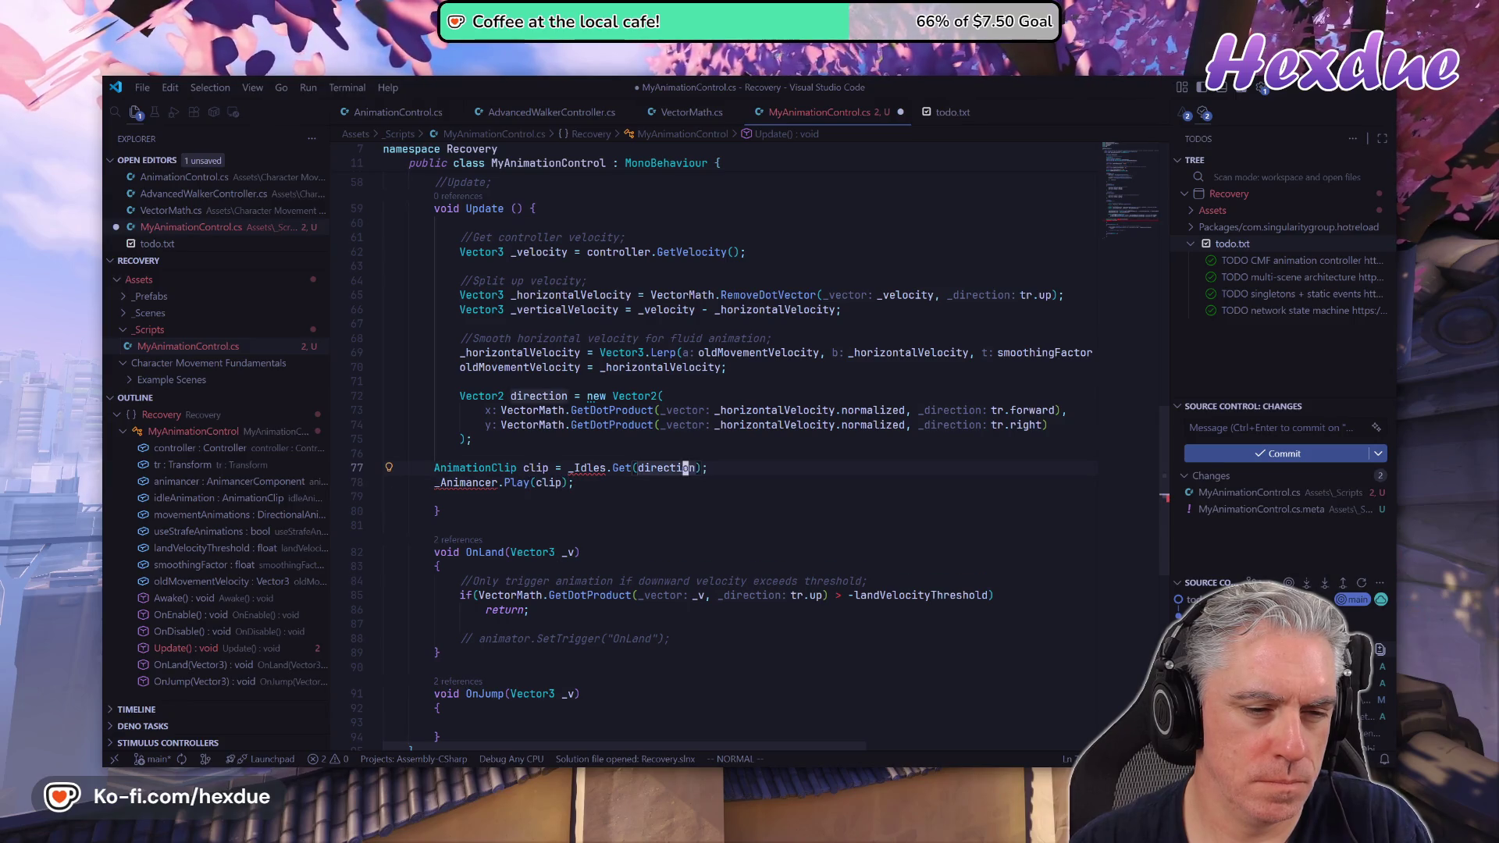
click(444, 468)
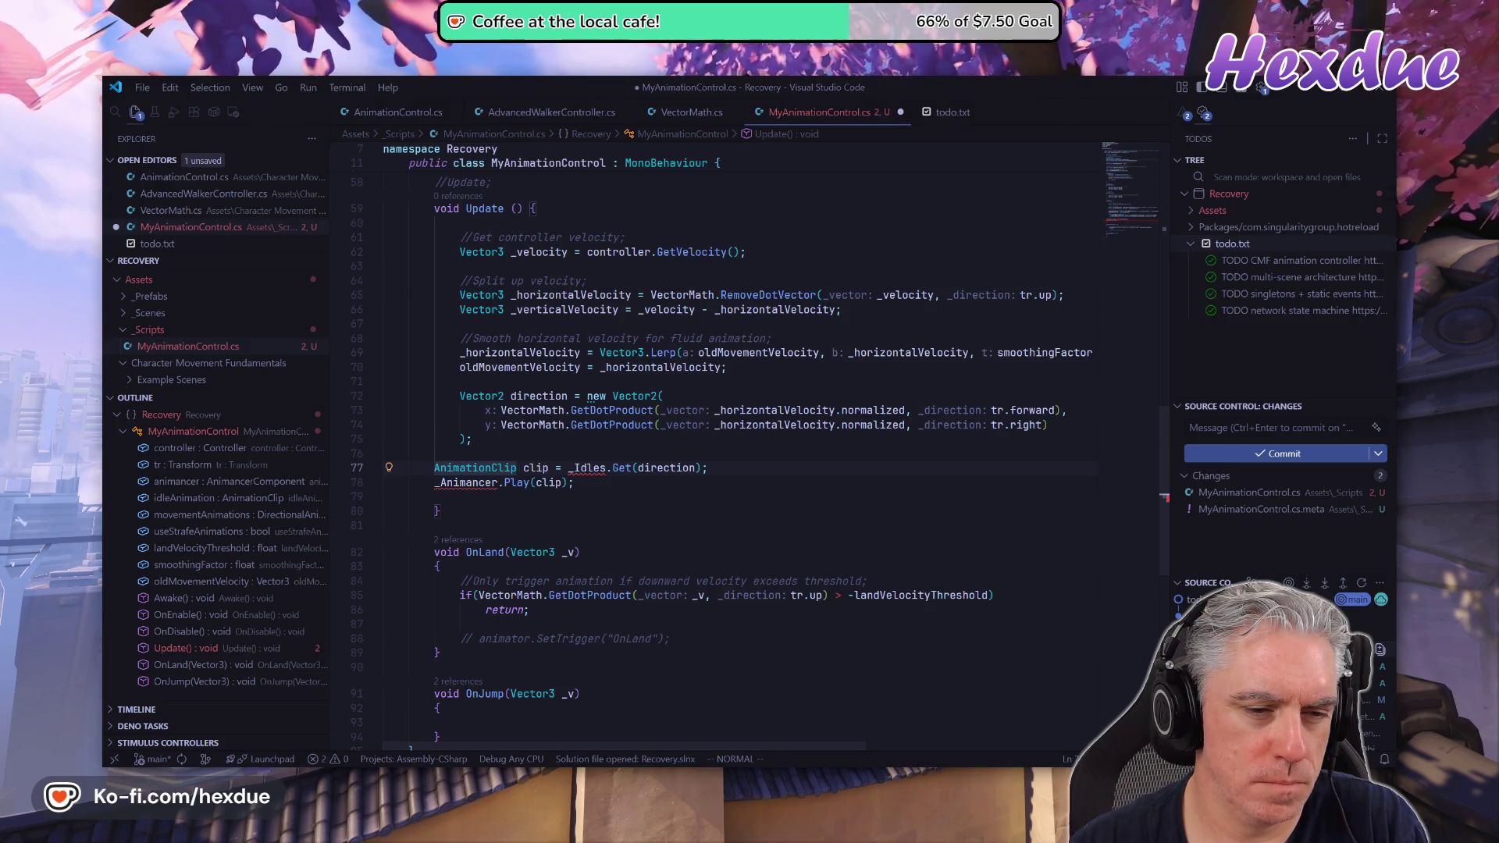
key(shift+v)
key(j)
key(ctrl+slash)
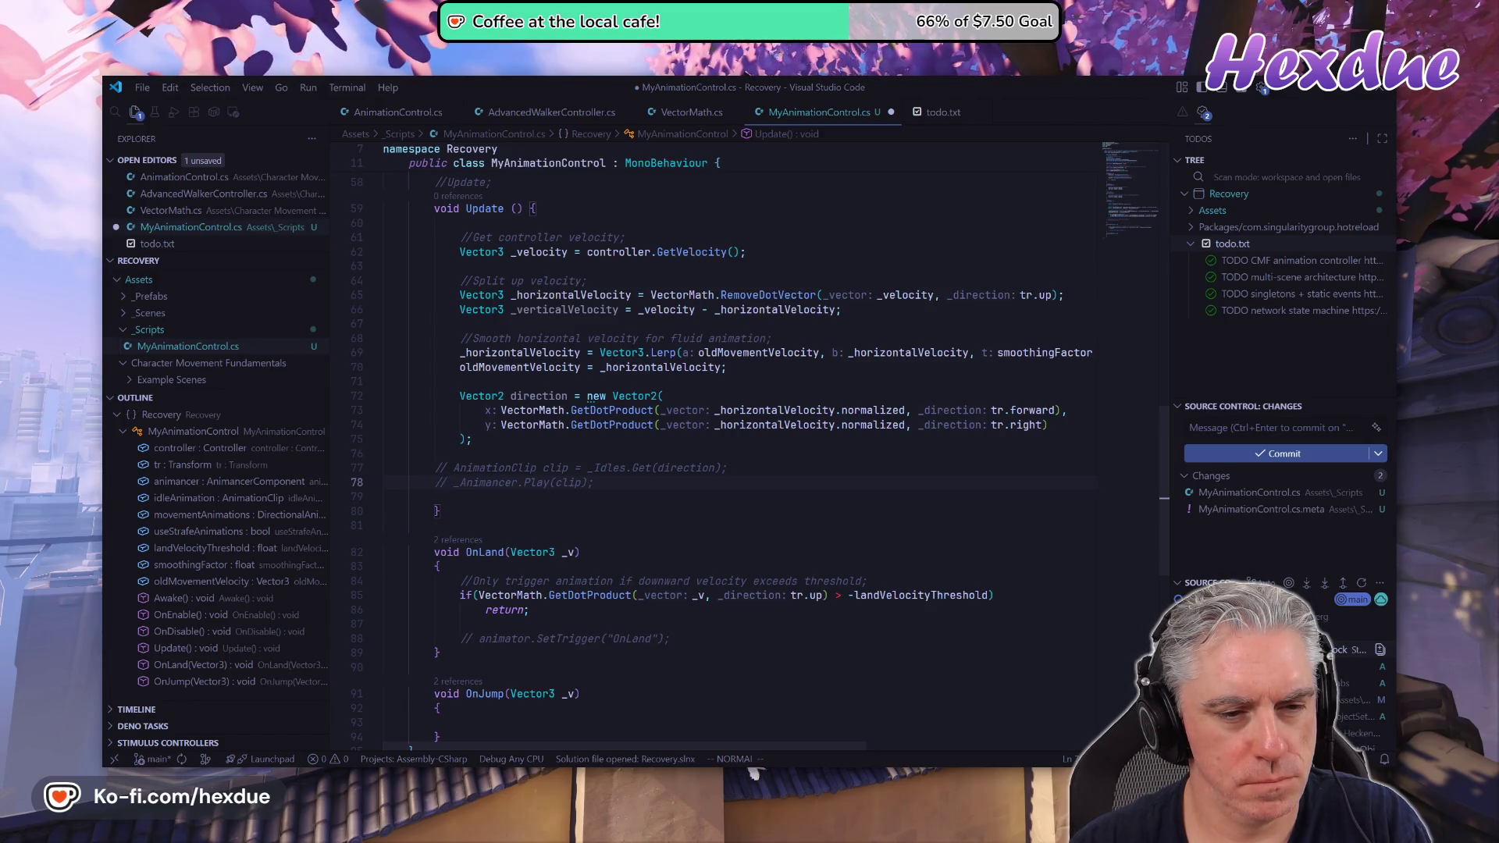
key(k)
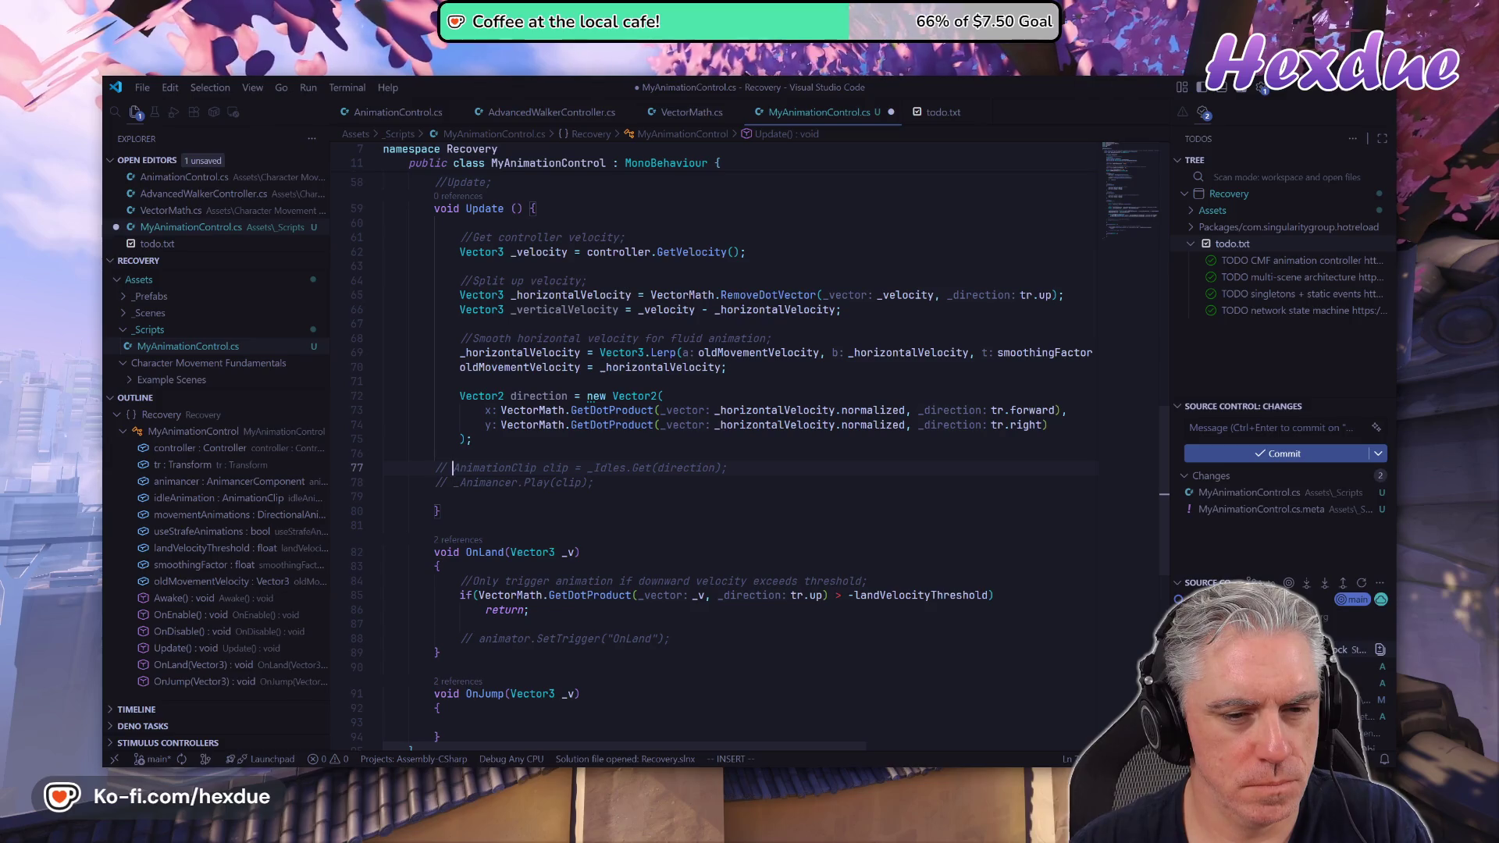
key(Escape)
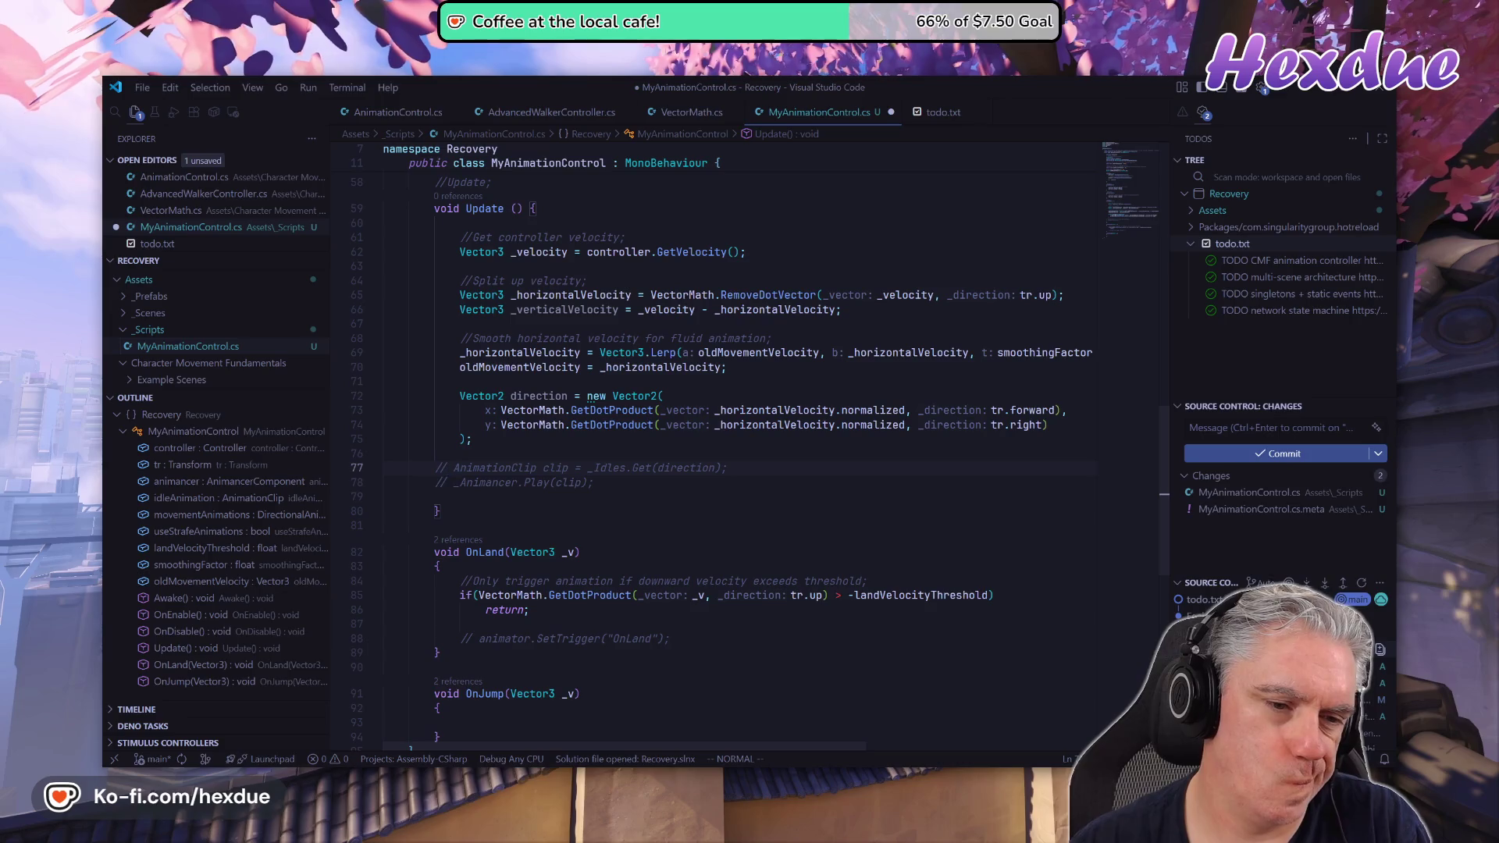
Add a clip line using movementAnimations.Get(direction), correcting GetAnimation to Get.
key(j)
key(o)
key(Tab)
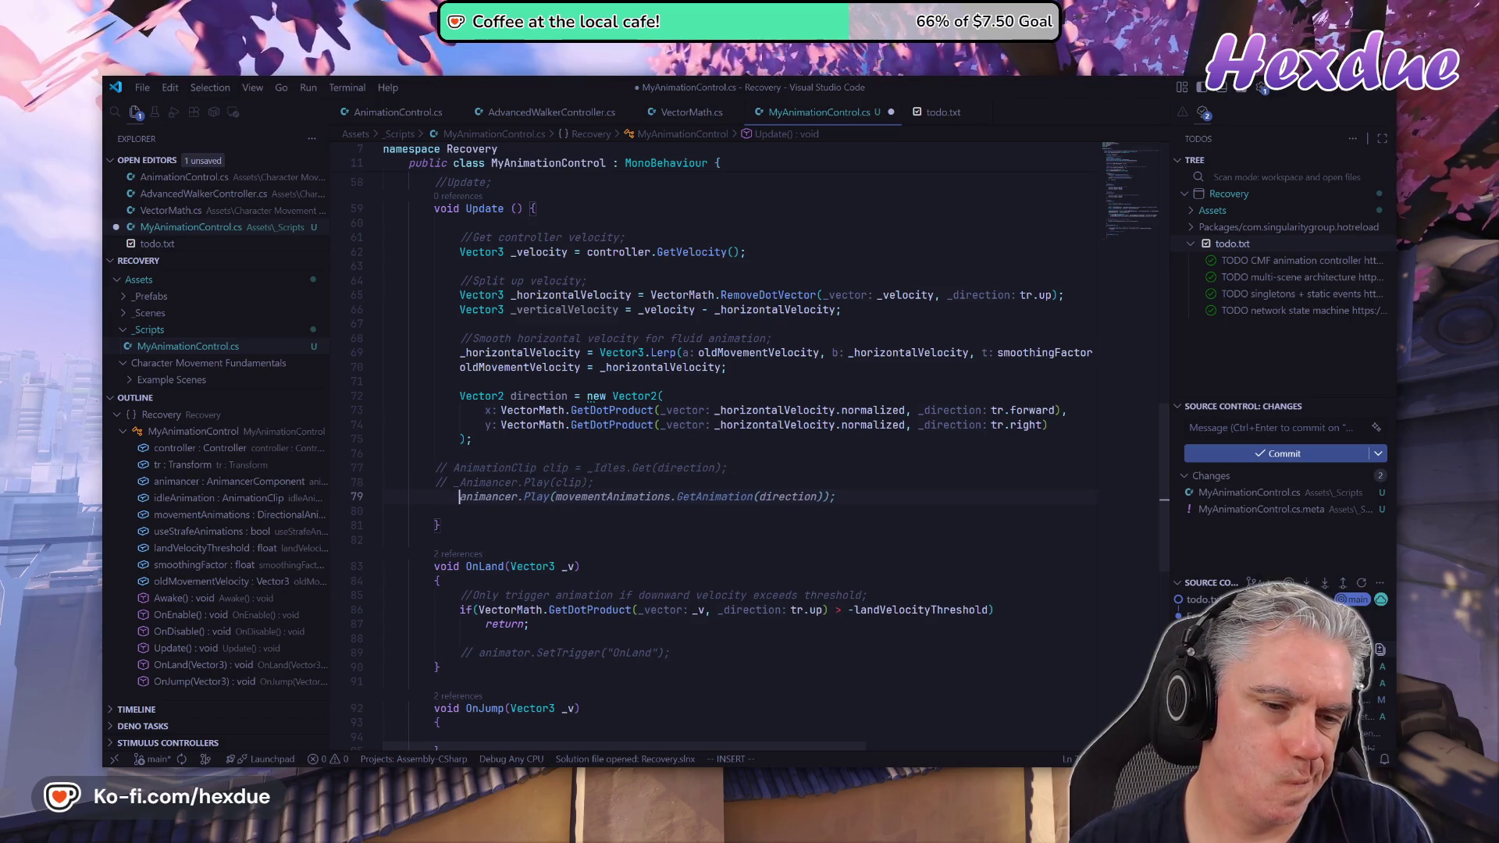
text(Animati)
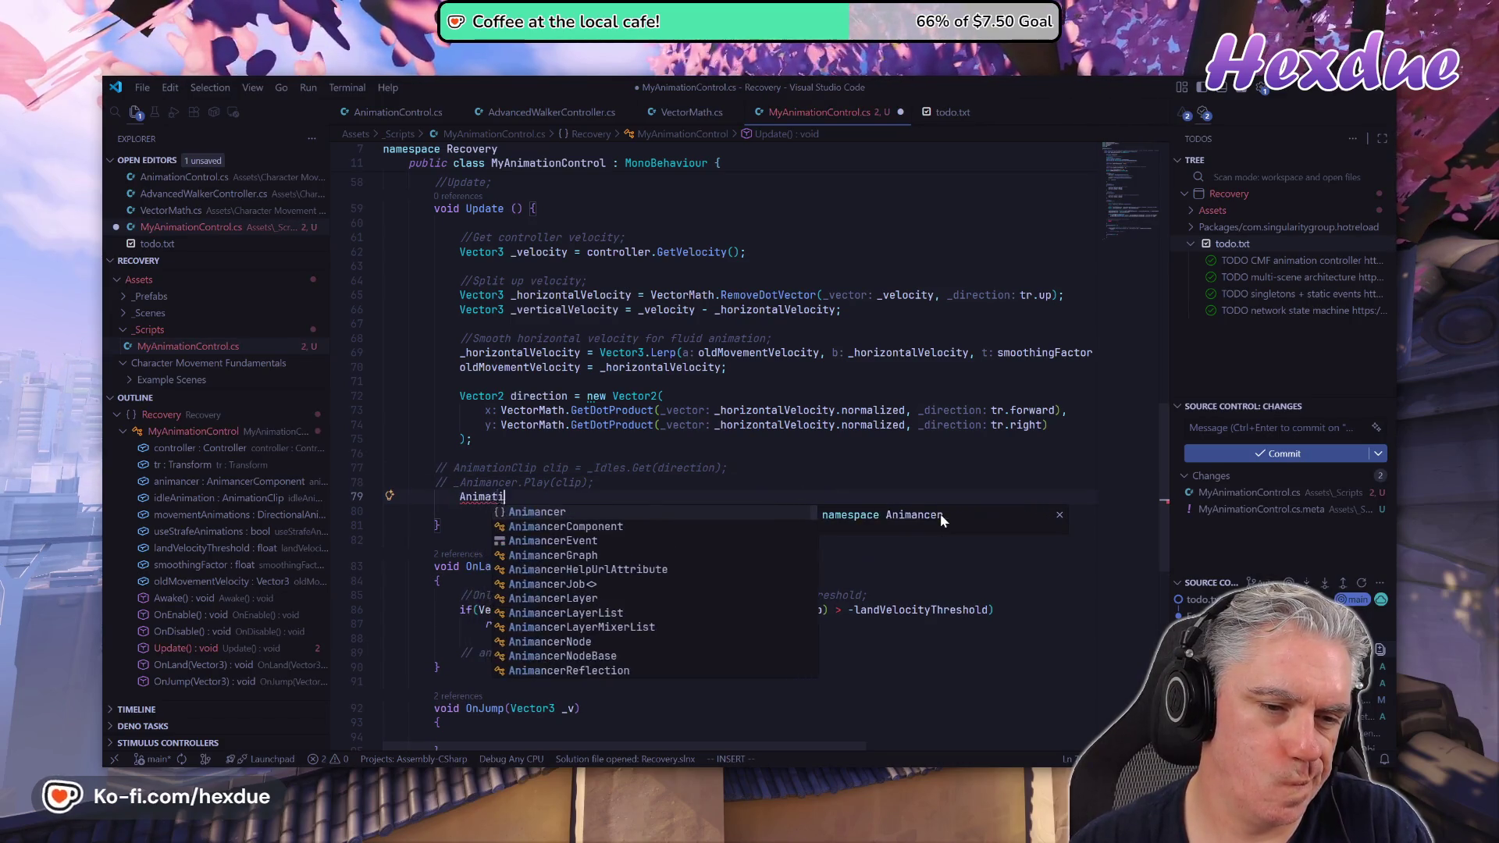
text(on)
key(Tab)
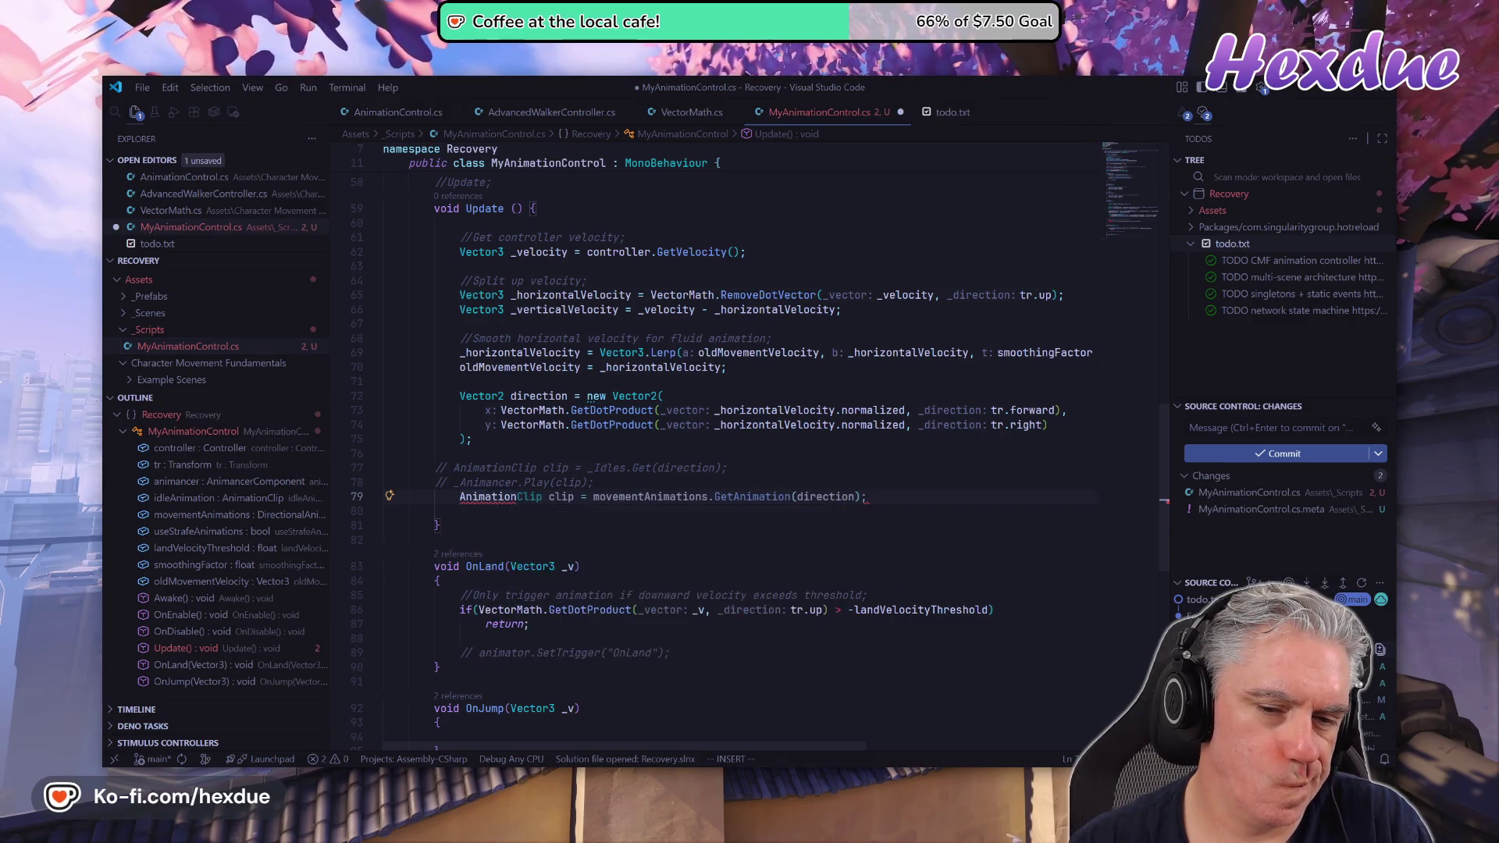
key(Escape)
key(b)
key(b)
key(b)
key(i)
key(BackSpace)
key(BackSpace)
key(BackSpace)
key(Escape)
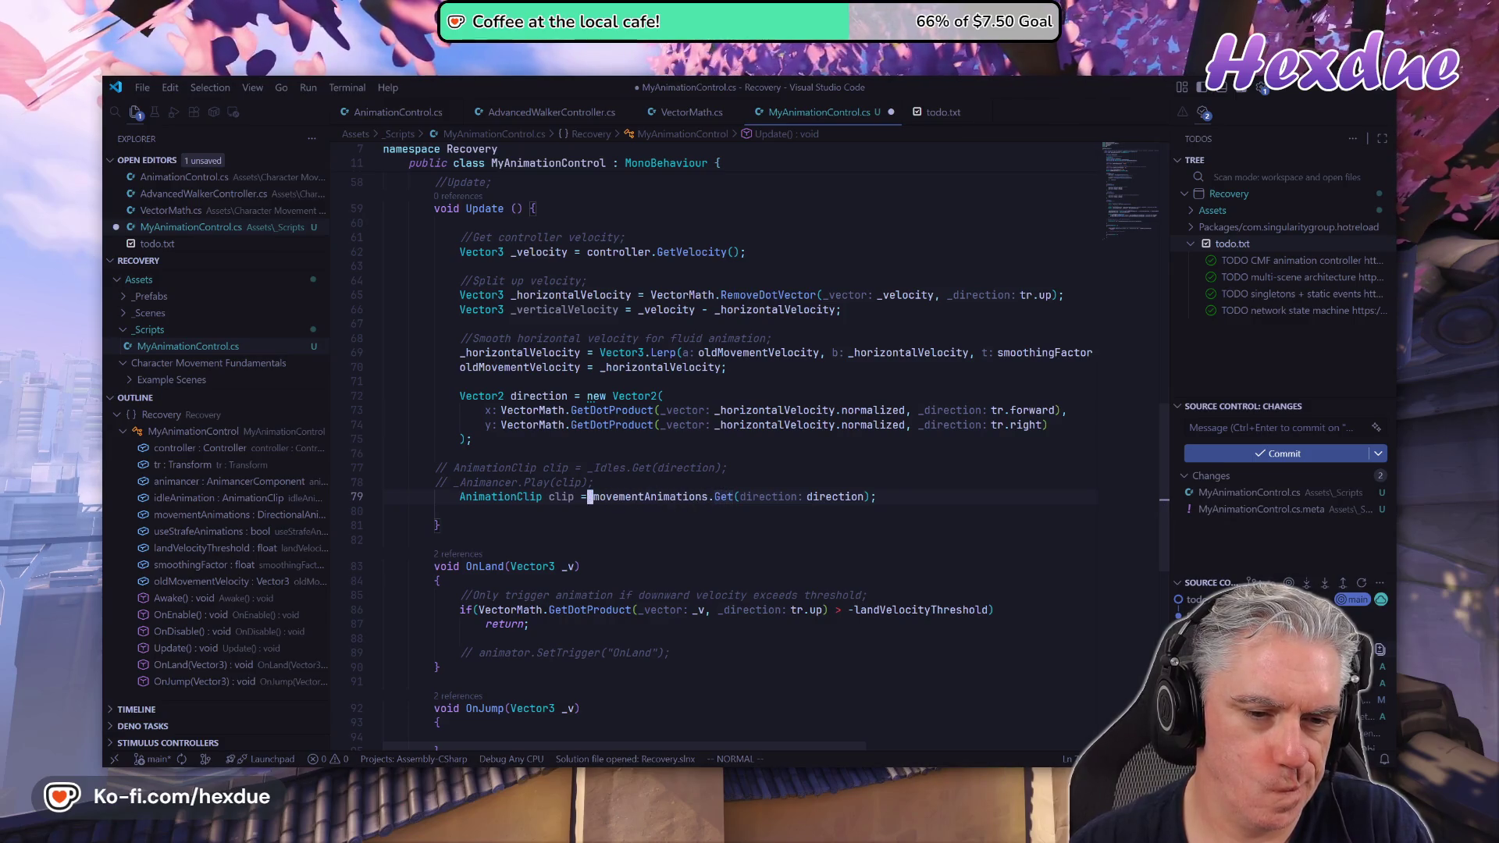
key(i)
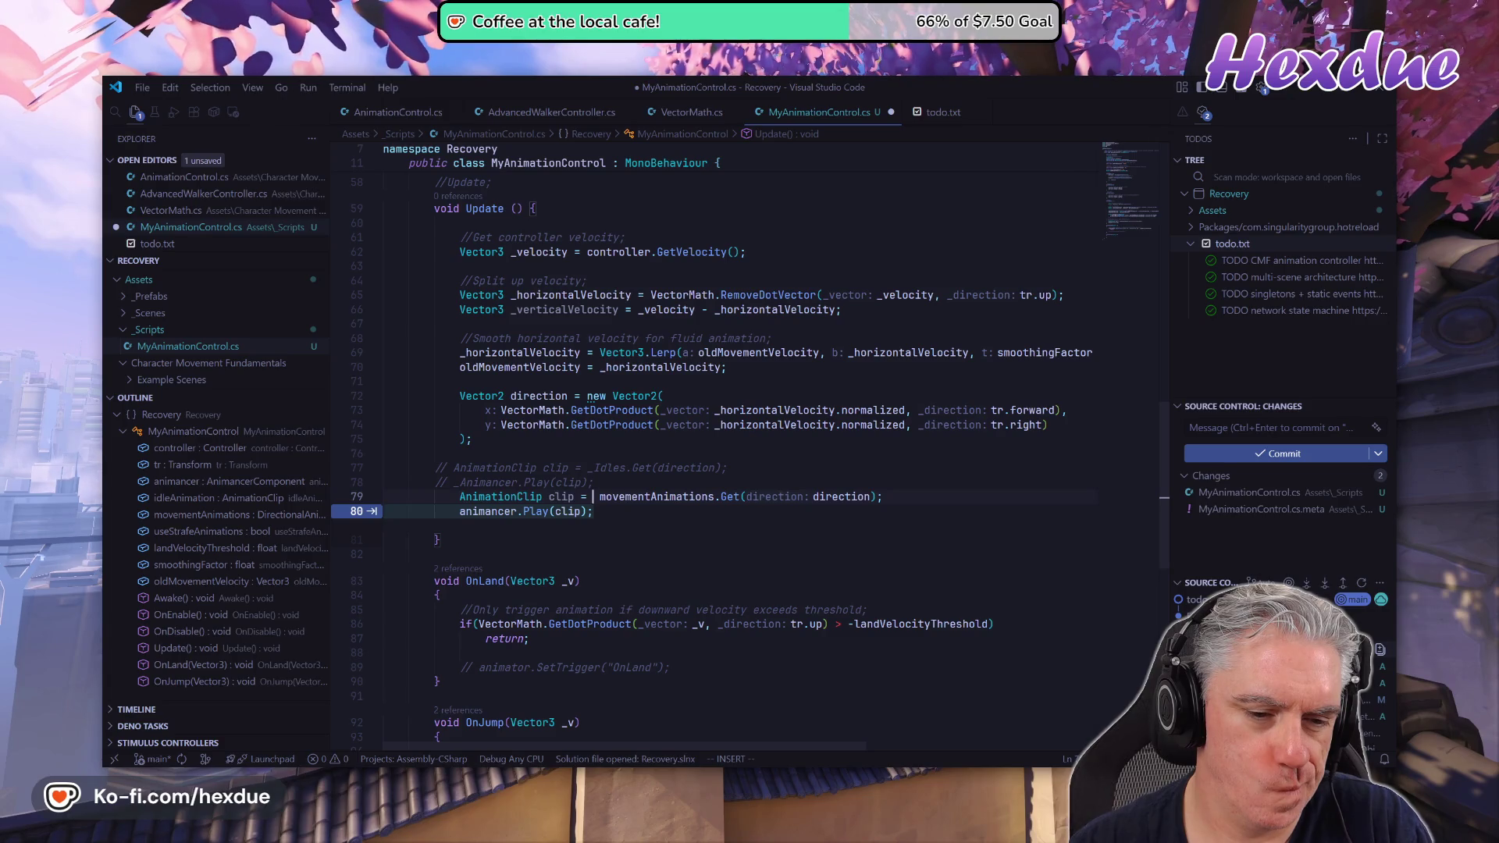
key(Escape)
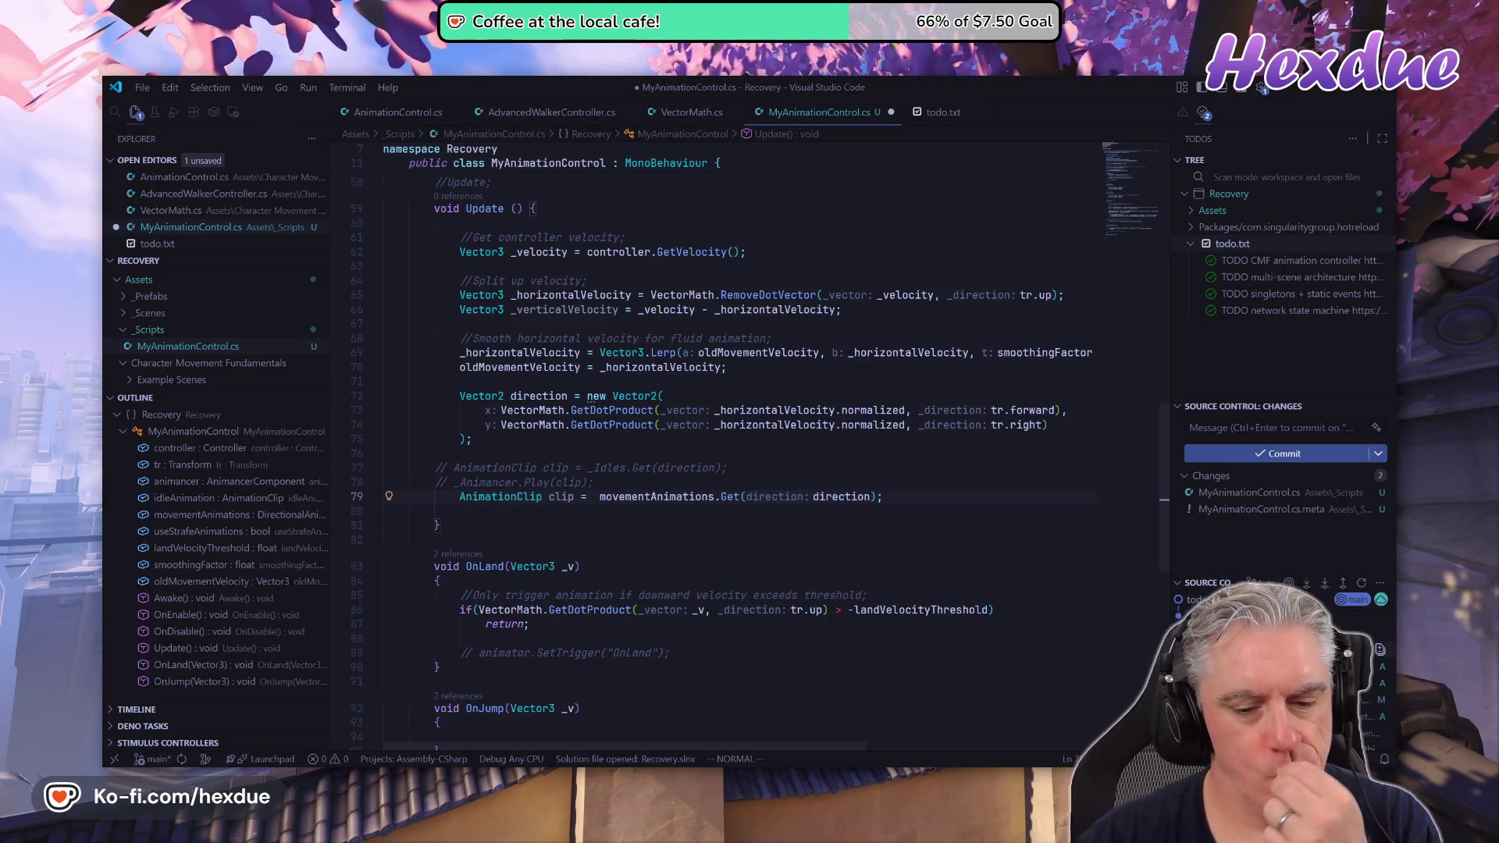
key(alt+Tab)
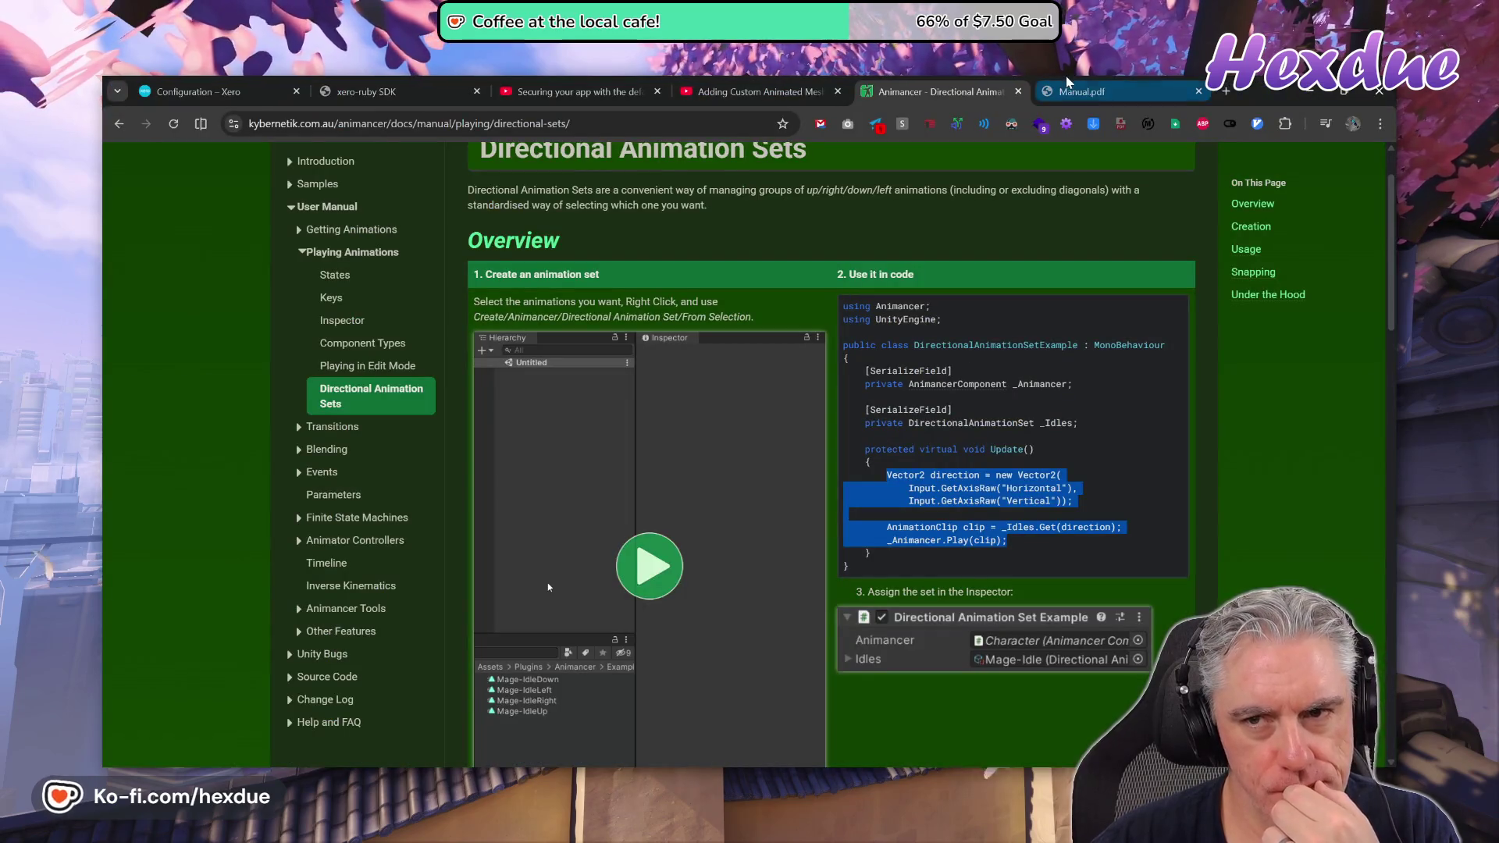
Read the Delegates section on page 61 of Manual.pdf, then go back to MyAnimationControl.cs.
key(ctrl+Tab)
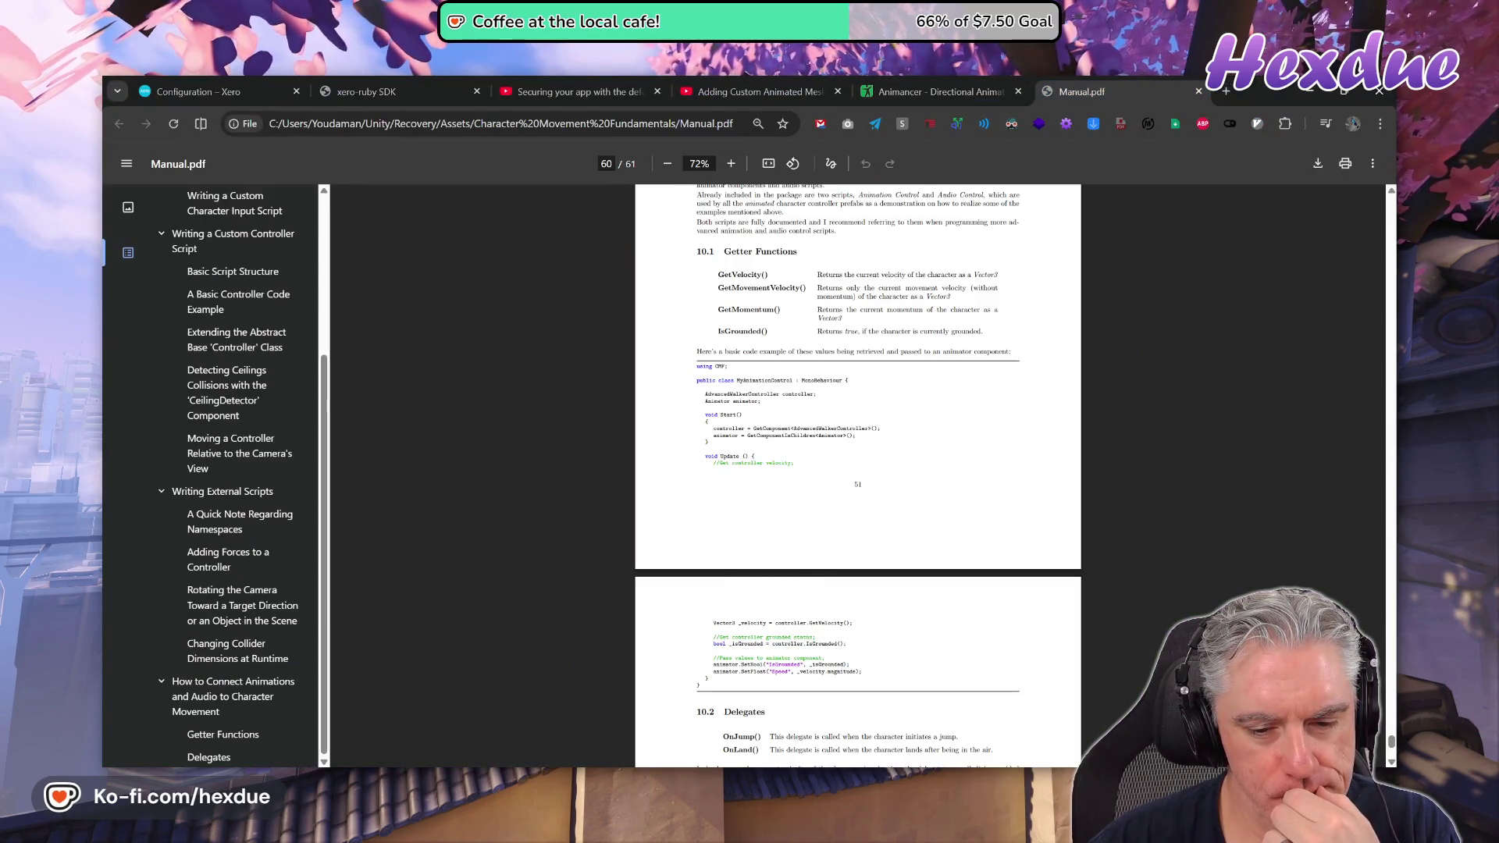
scroll(858, 476, down, 5)
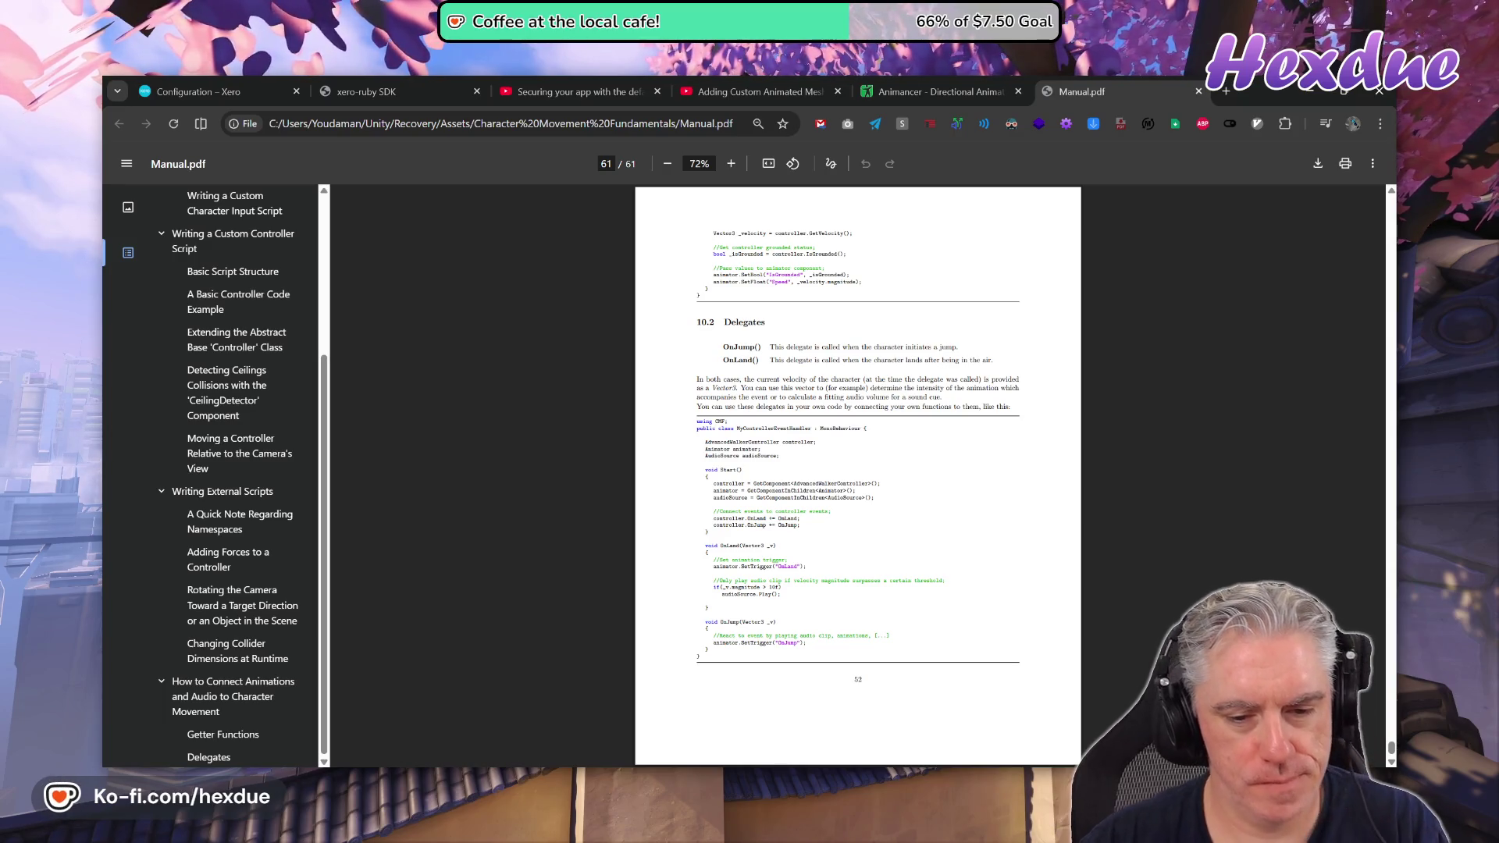
key(alt+Tab)
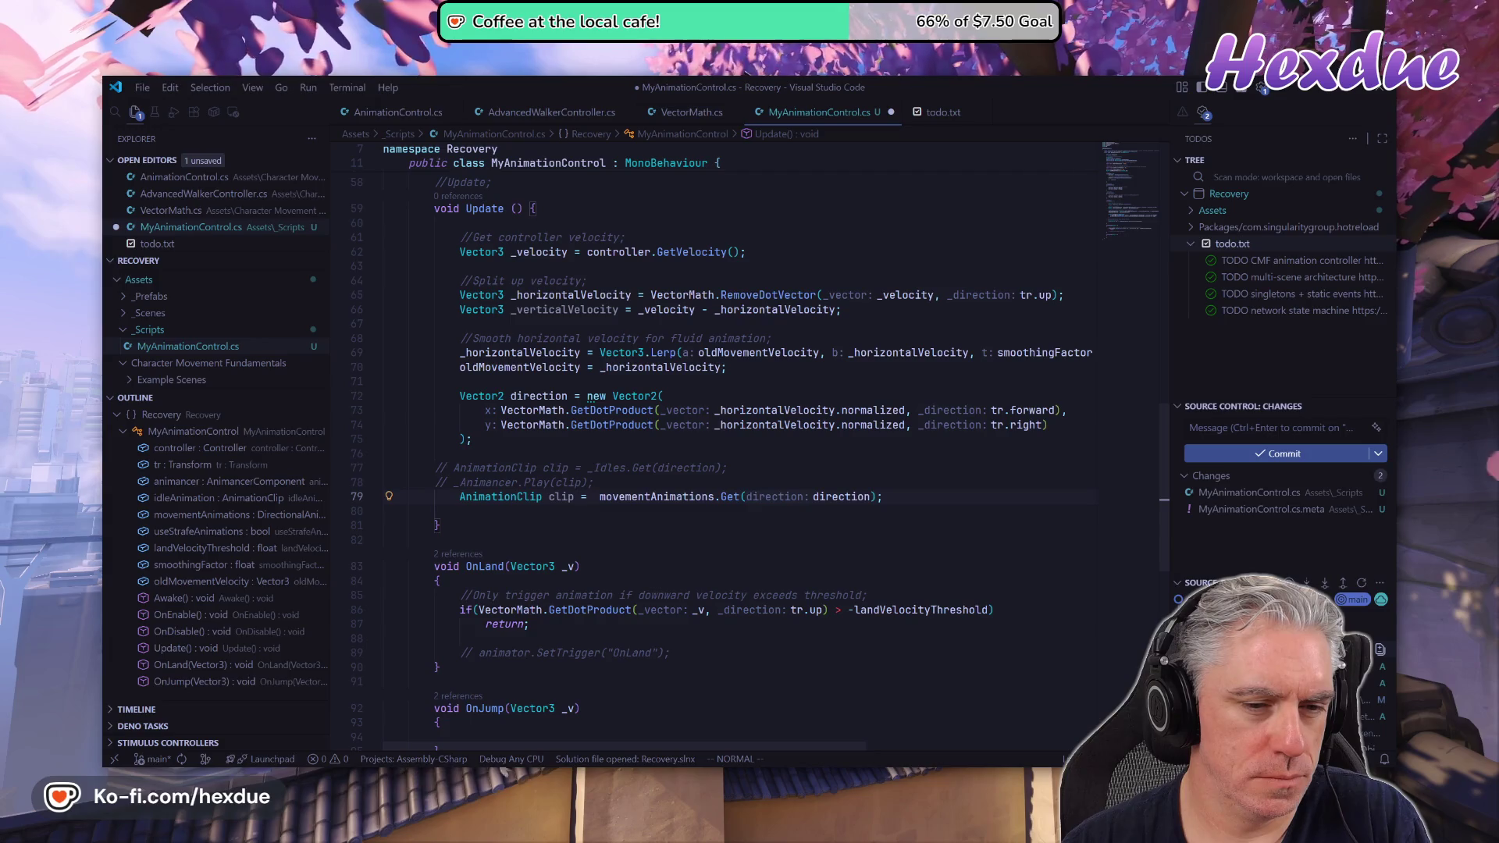
Make the clip line choose the movement clip when _velocity.magnitude > 0, otherwise idleAnimation.
key(a)
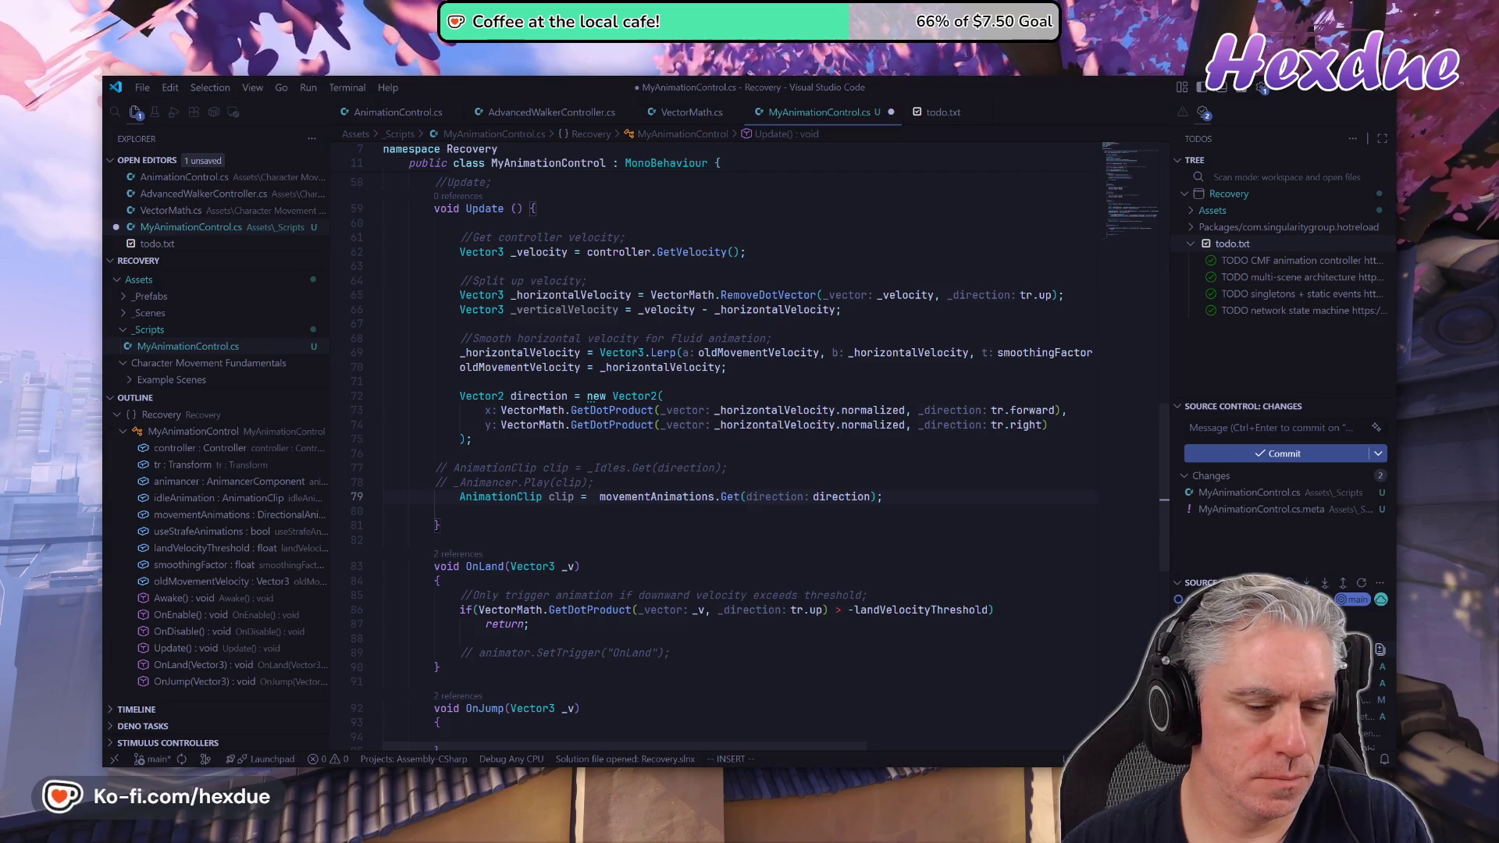
text(_vle)
key(BackSpace)
key(BackSpace)
text(el)
key(Tab)
text(.ma)
key(Tab)
text(> 0 ?)
key(End)
key(Left)
text(: idleAni)
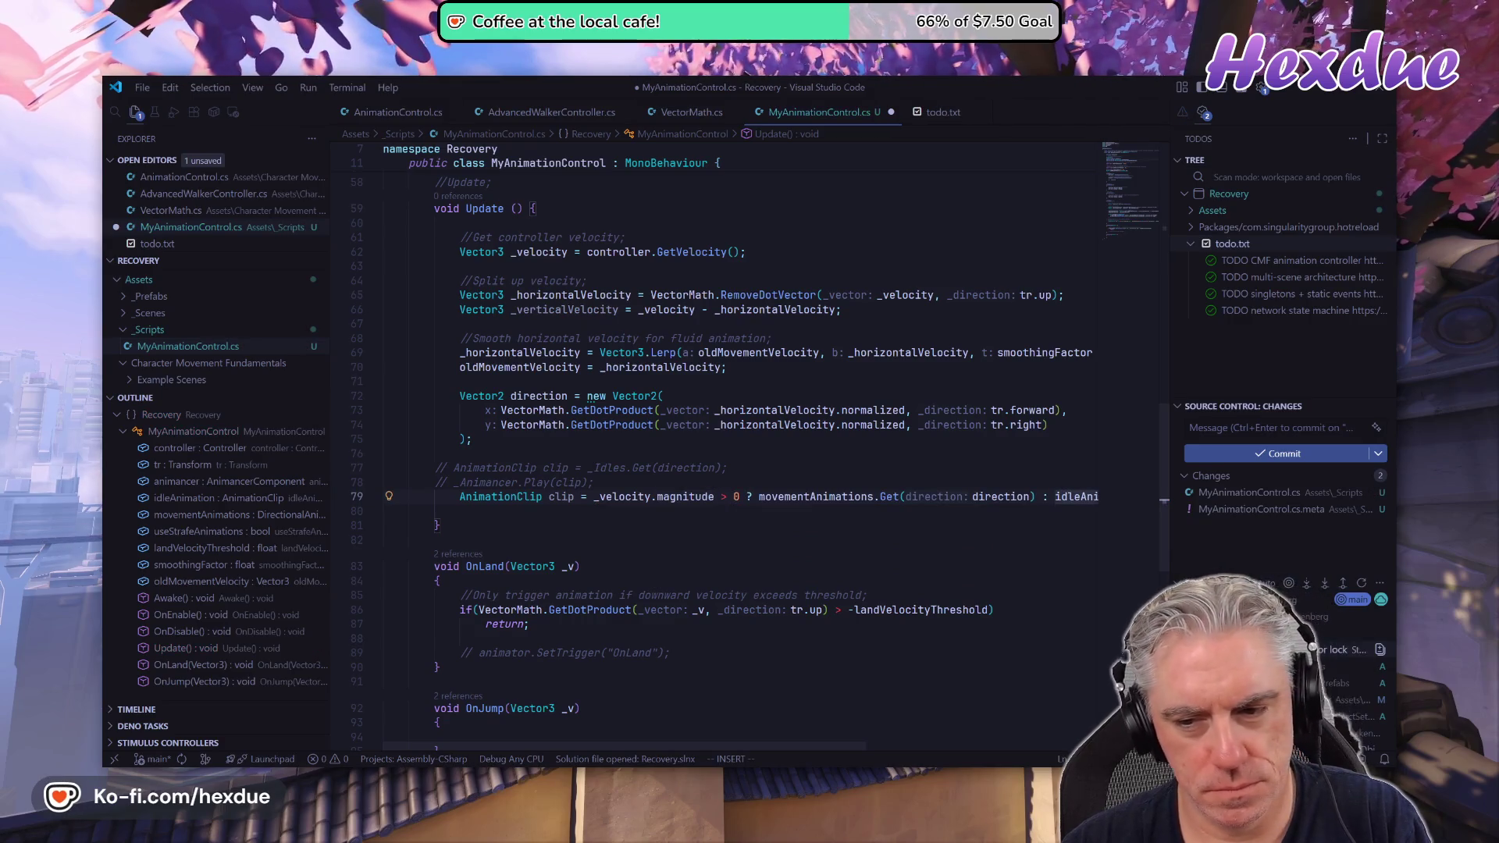
text(mation;)
key(Escape)
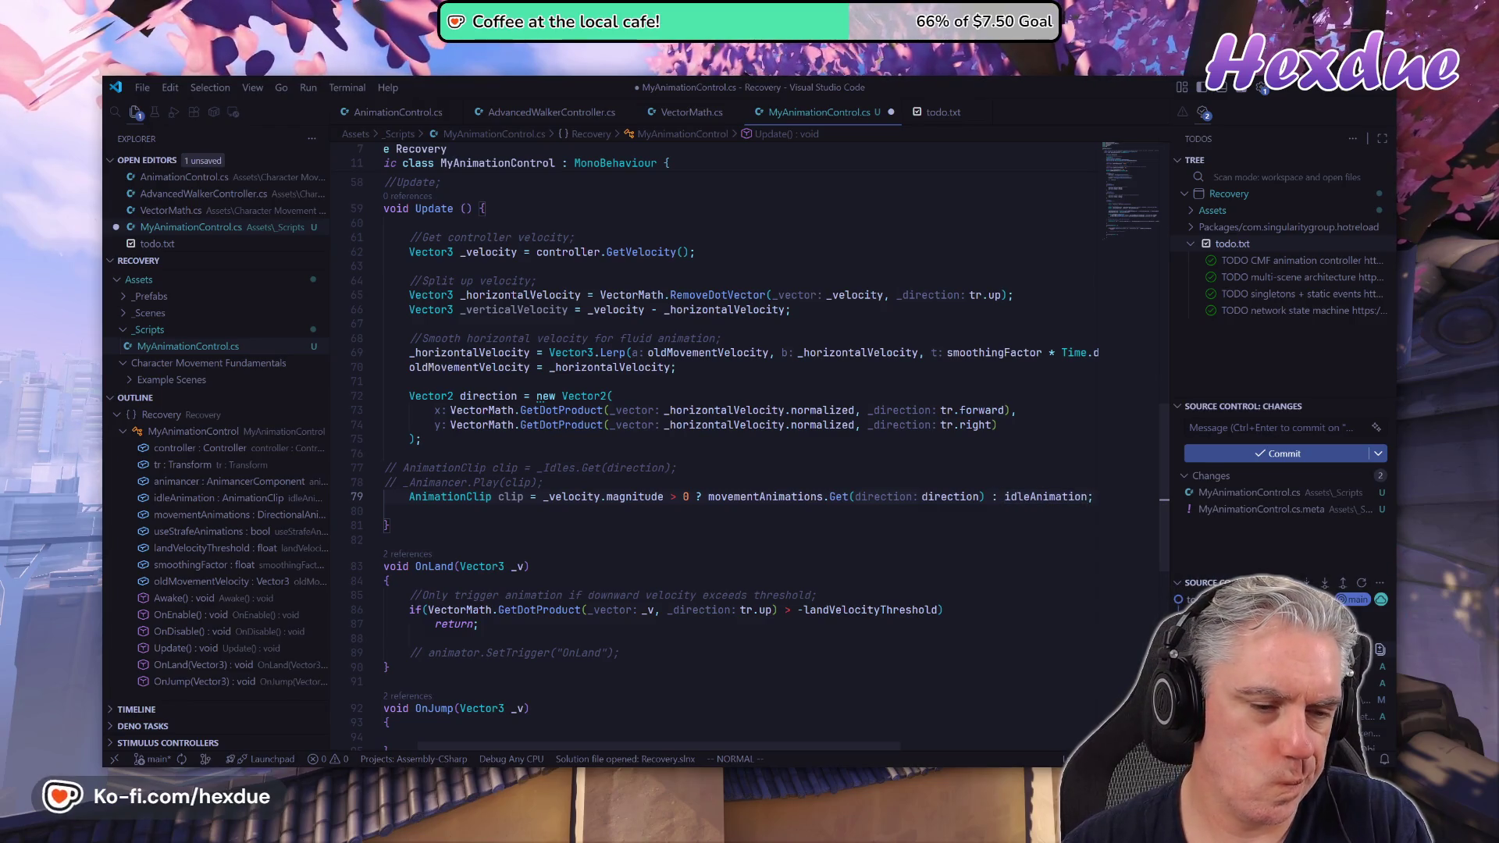
Add animancer.Play(clip), delete the old commented-out lines, save, and switch to Unity.
key(o)
key(k)
key(k)
key(d)
key(j)
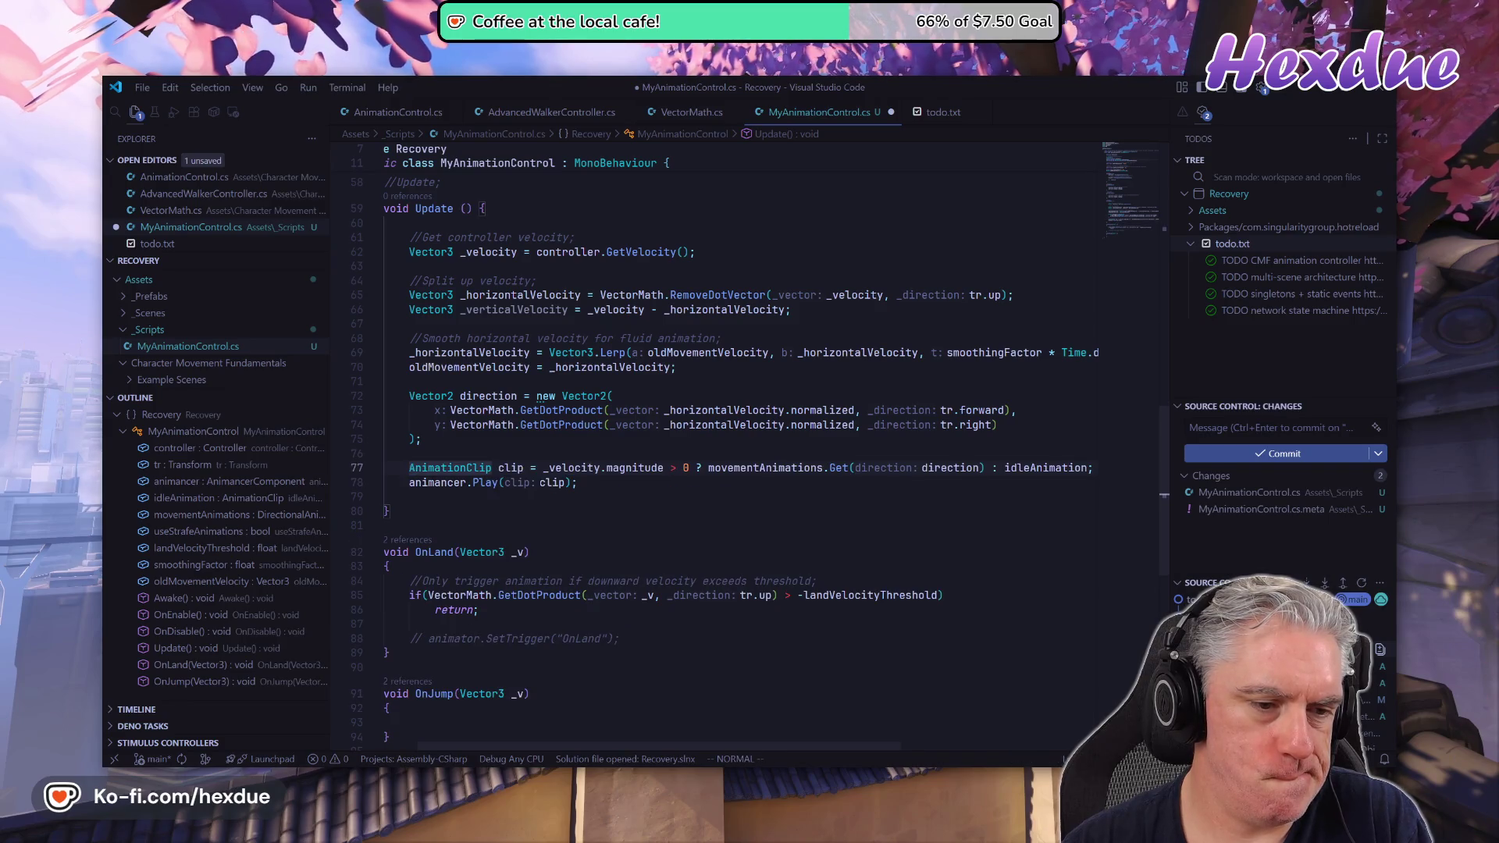
key(j)
key(j)
key(d)
key(d)
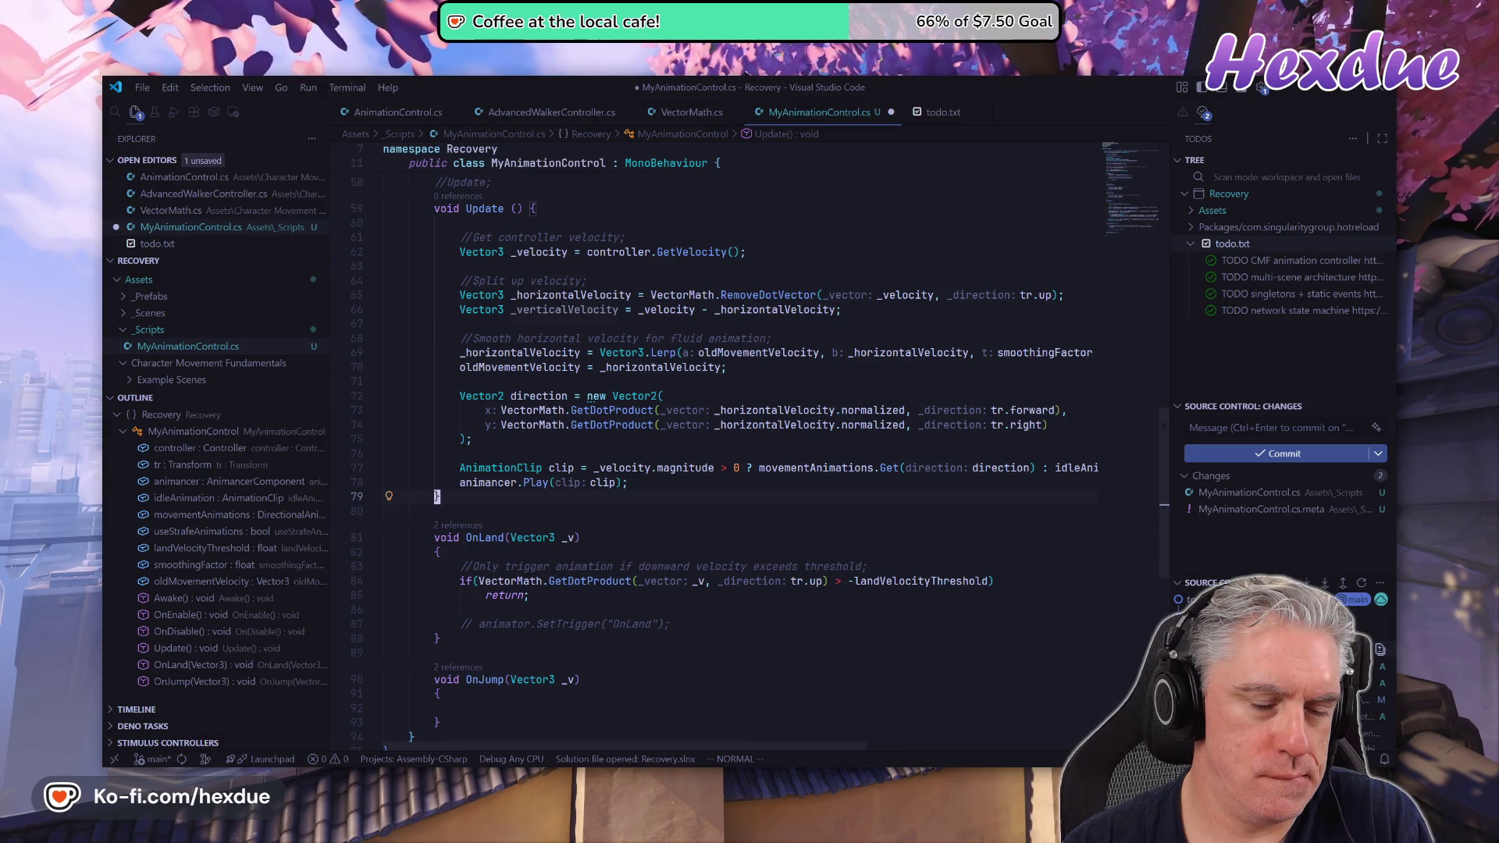
key(k)
key(k)
key(k)
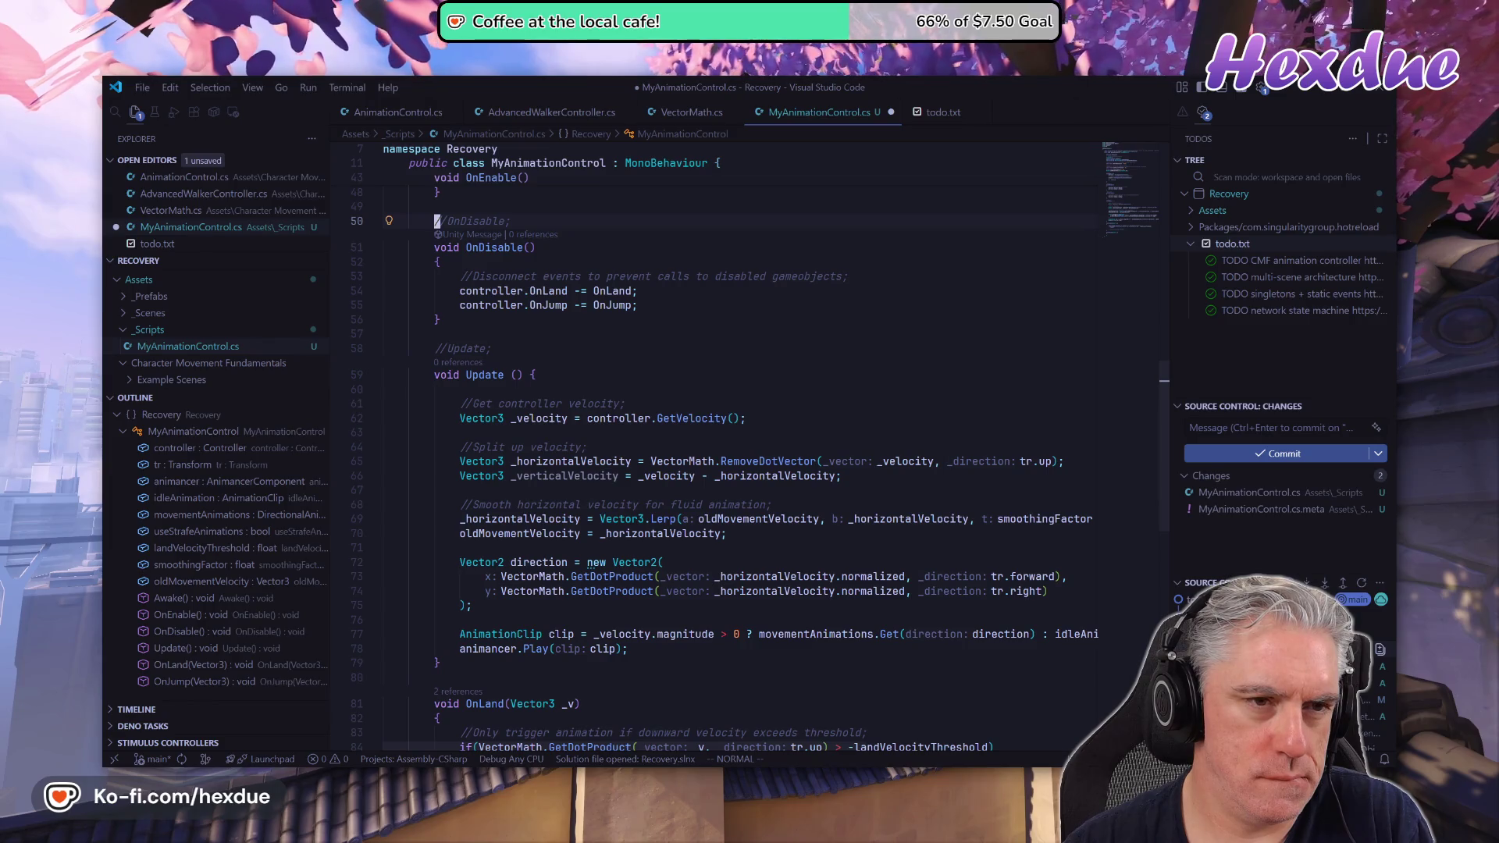
key(ctrl+s)
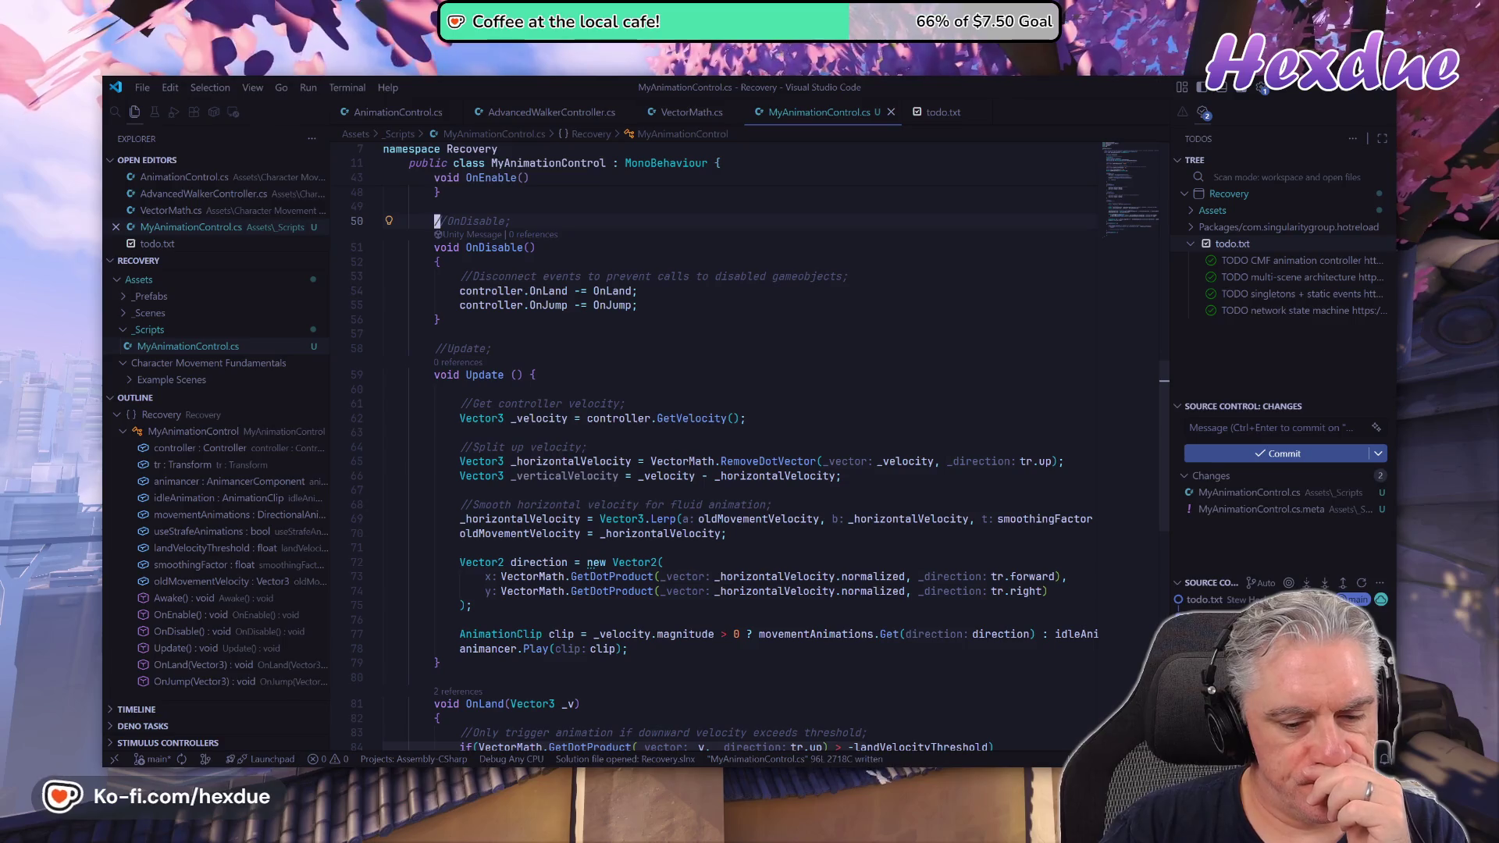
mouse_move(701, 769)
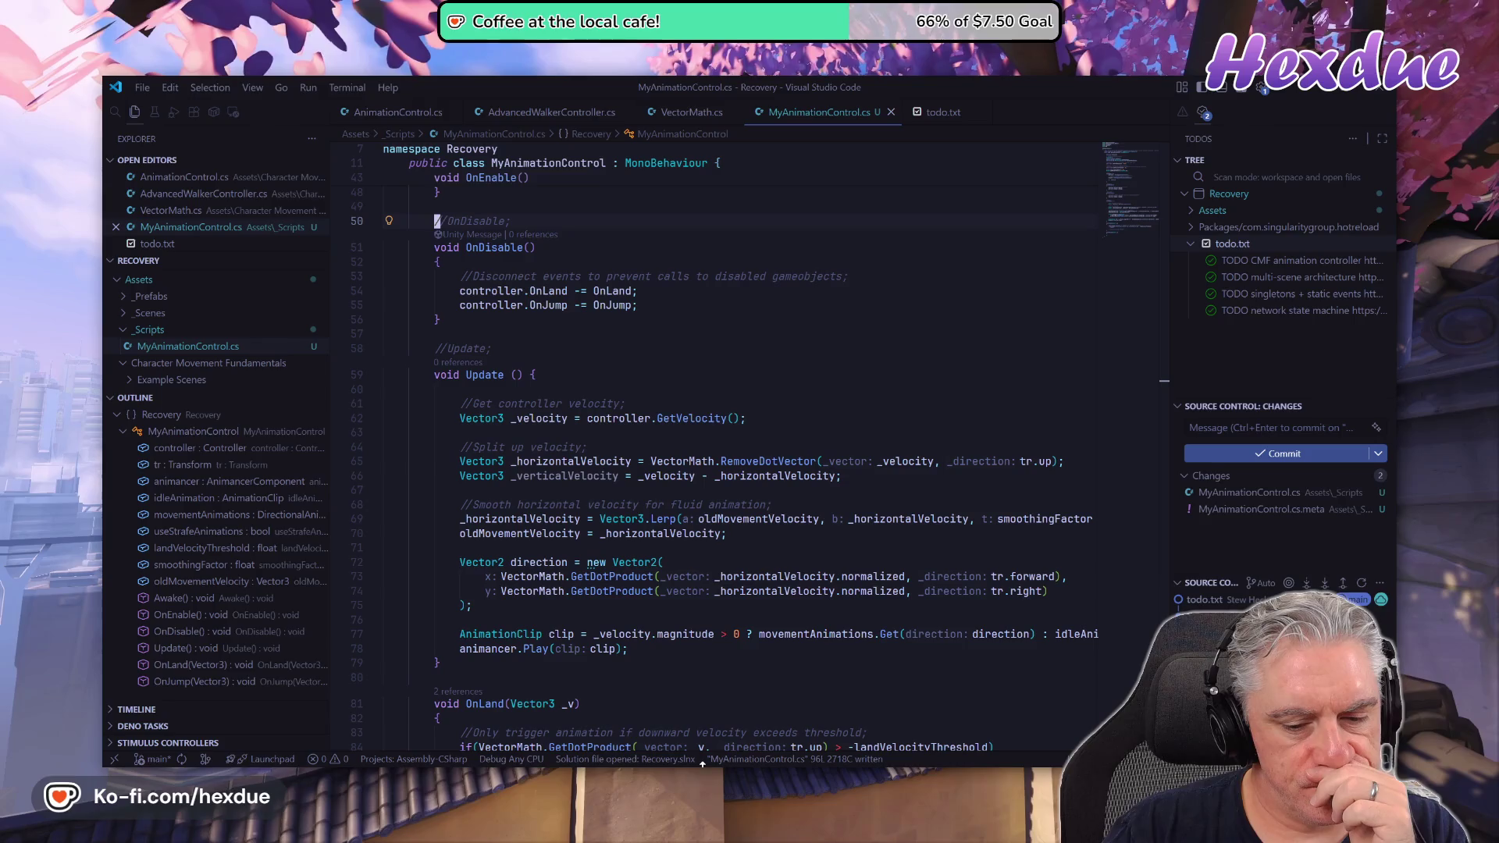
key(alt+Tab)
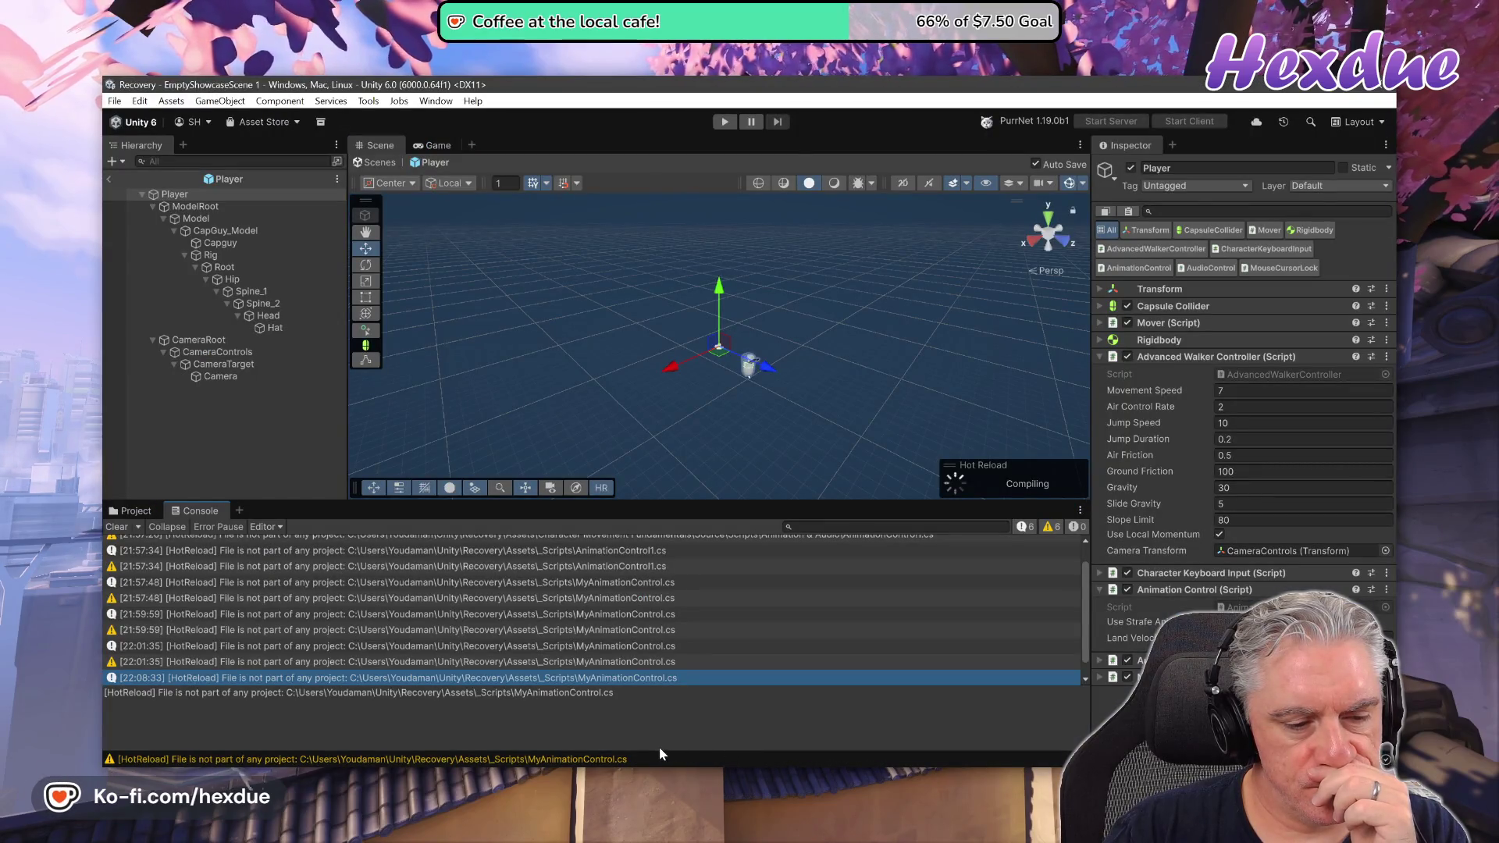
Clear the Console, select the Player prefab in _Prefabs, and disable its Animation Control.
click(116, 528)
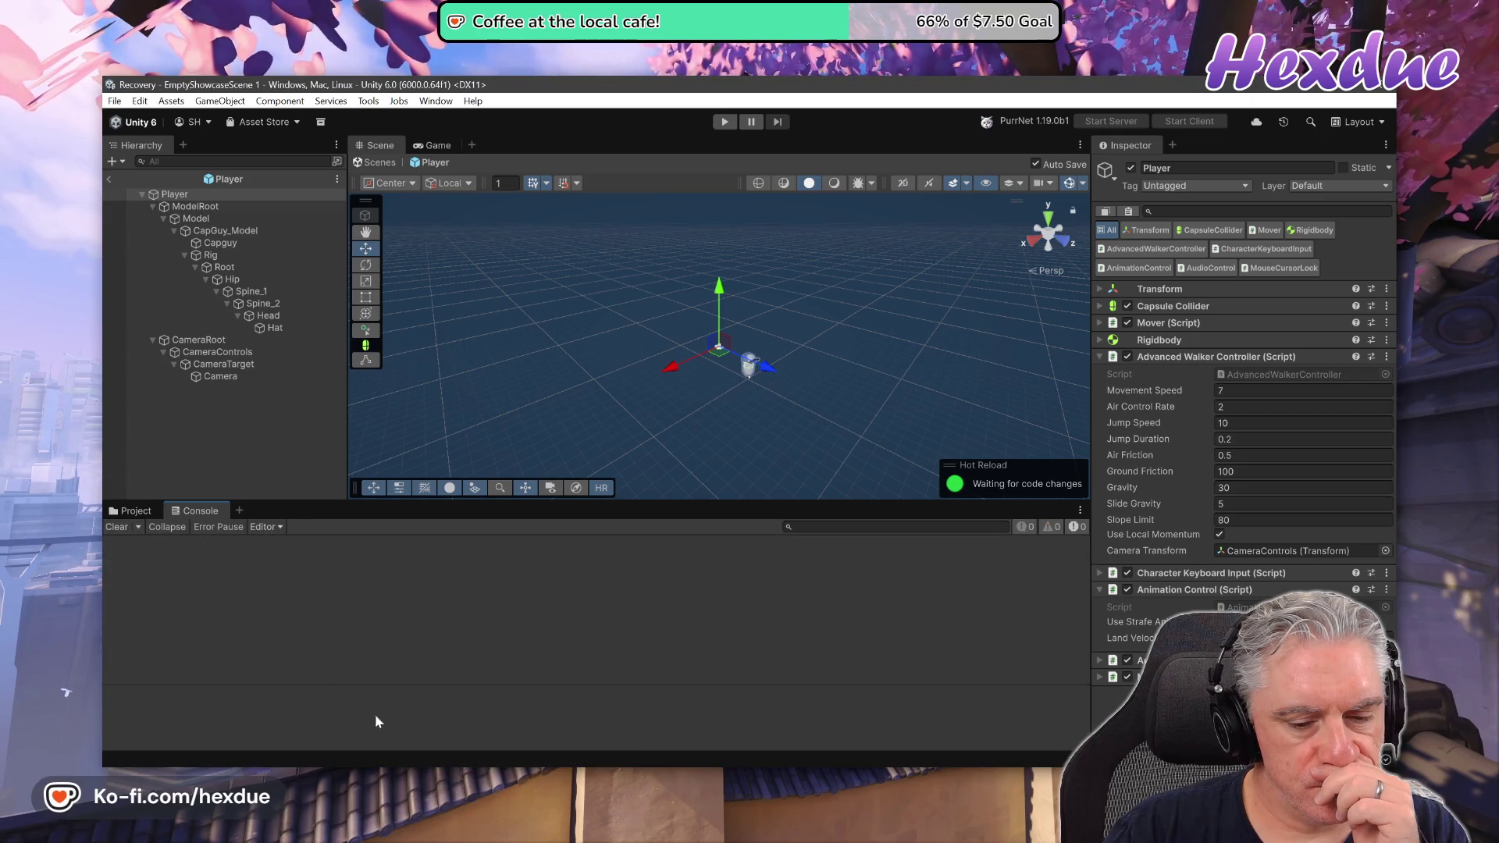
mouse_move(700, 842)
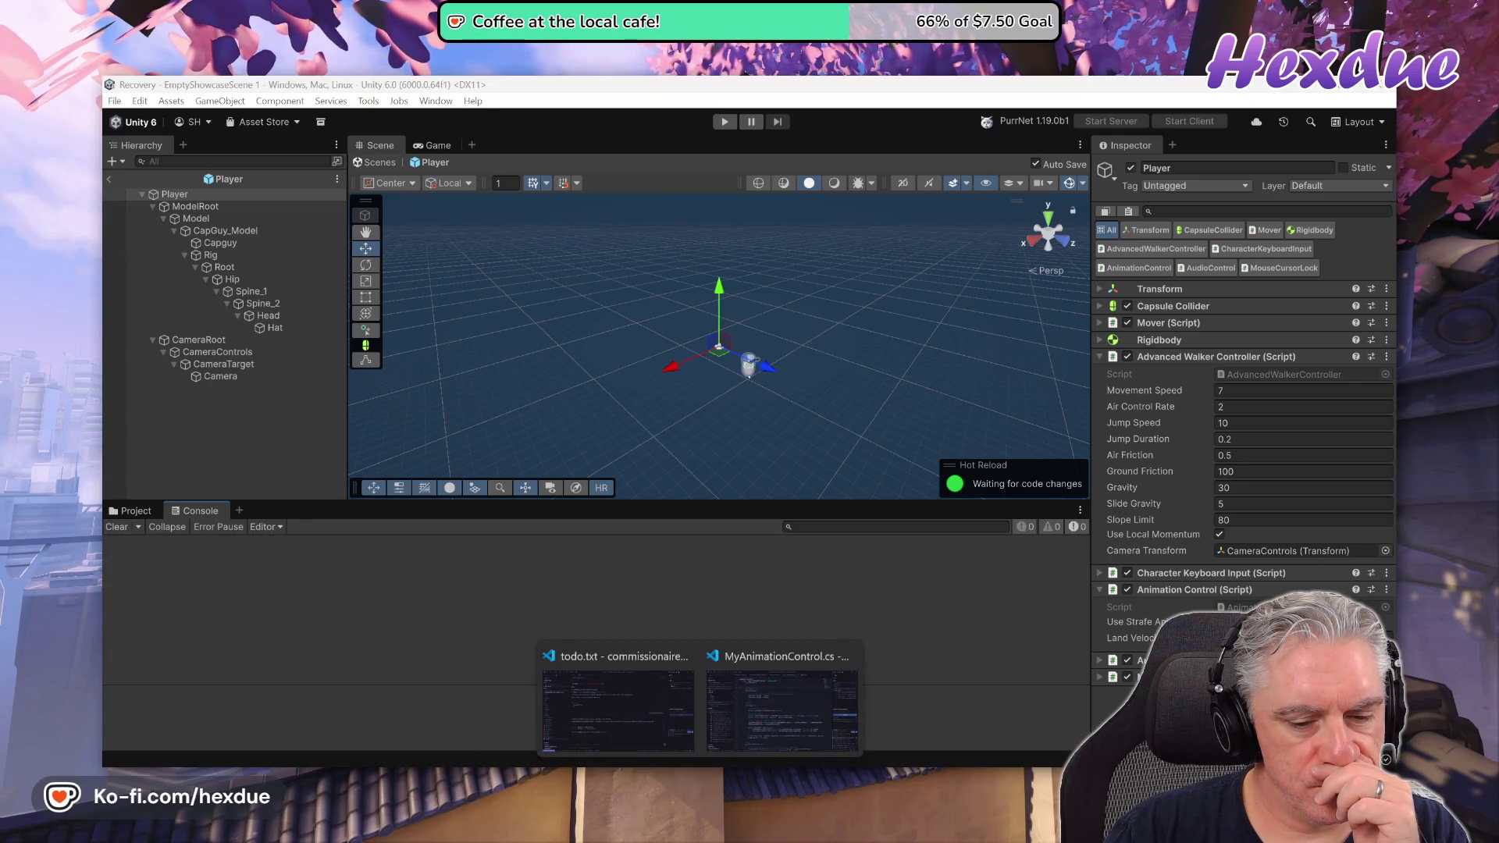
click(137, 512)
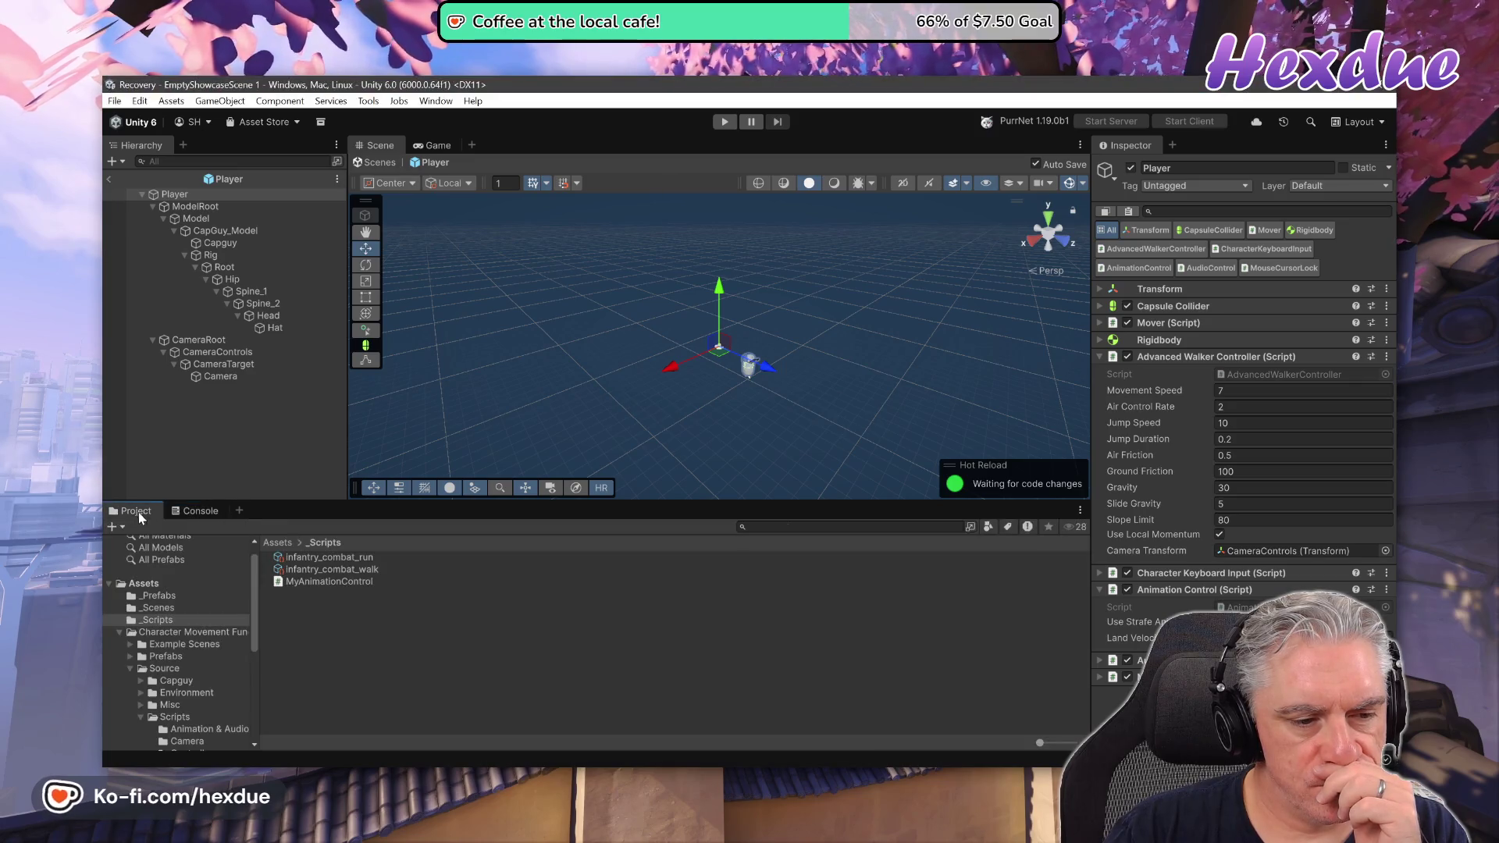
click(159, 596)
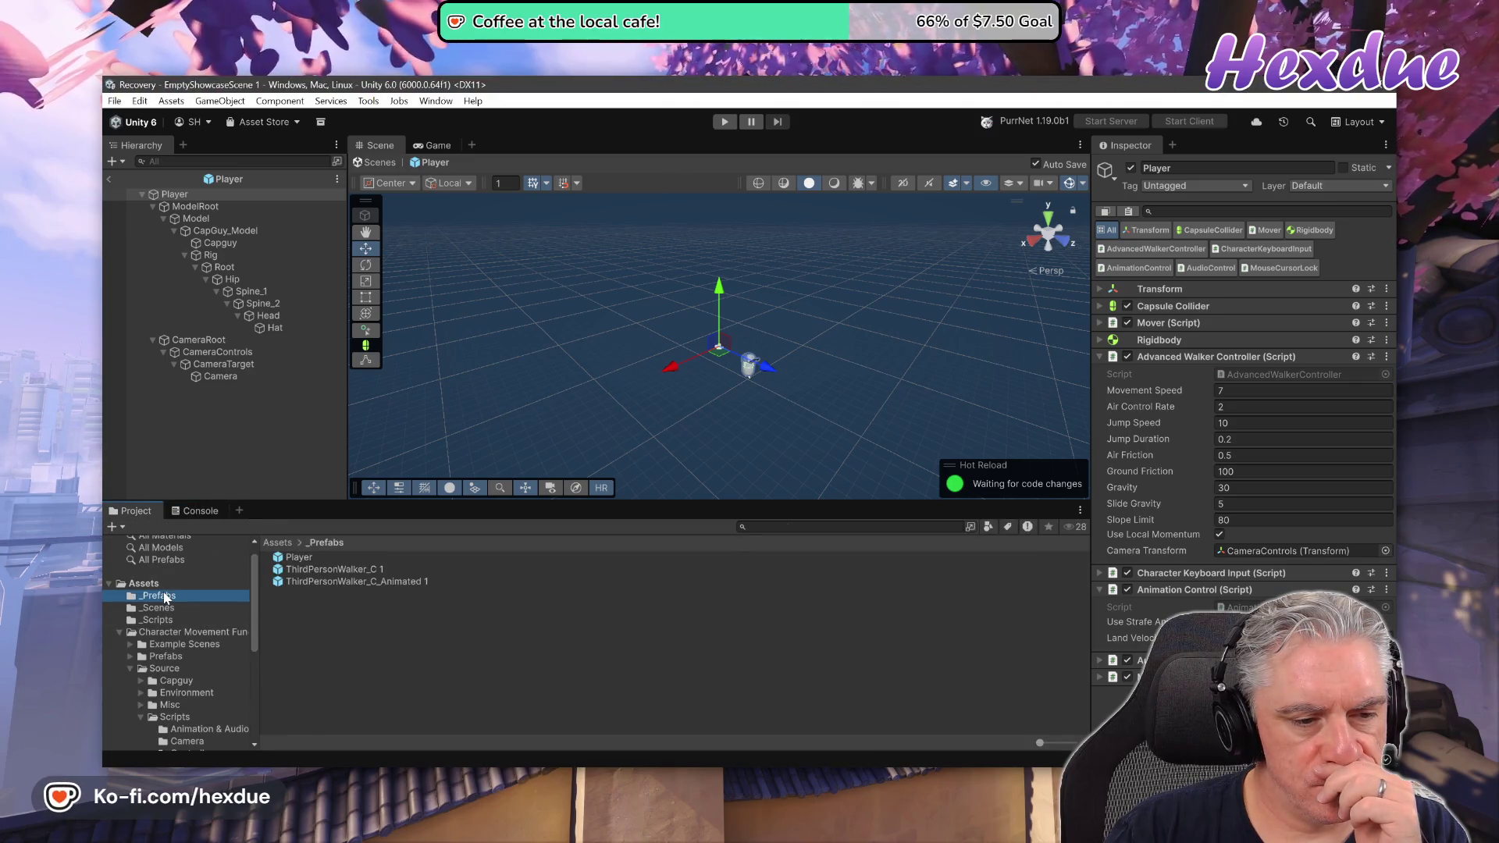
click(291, 558)
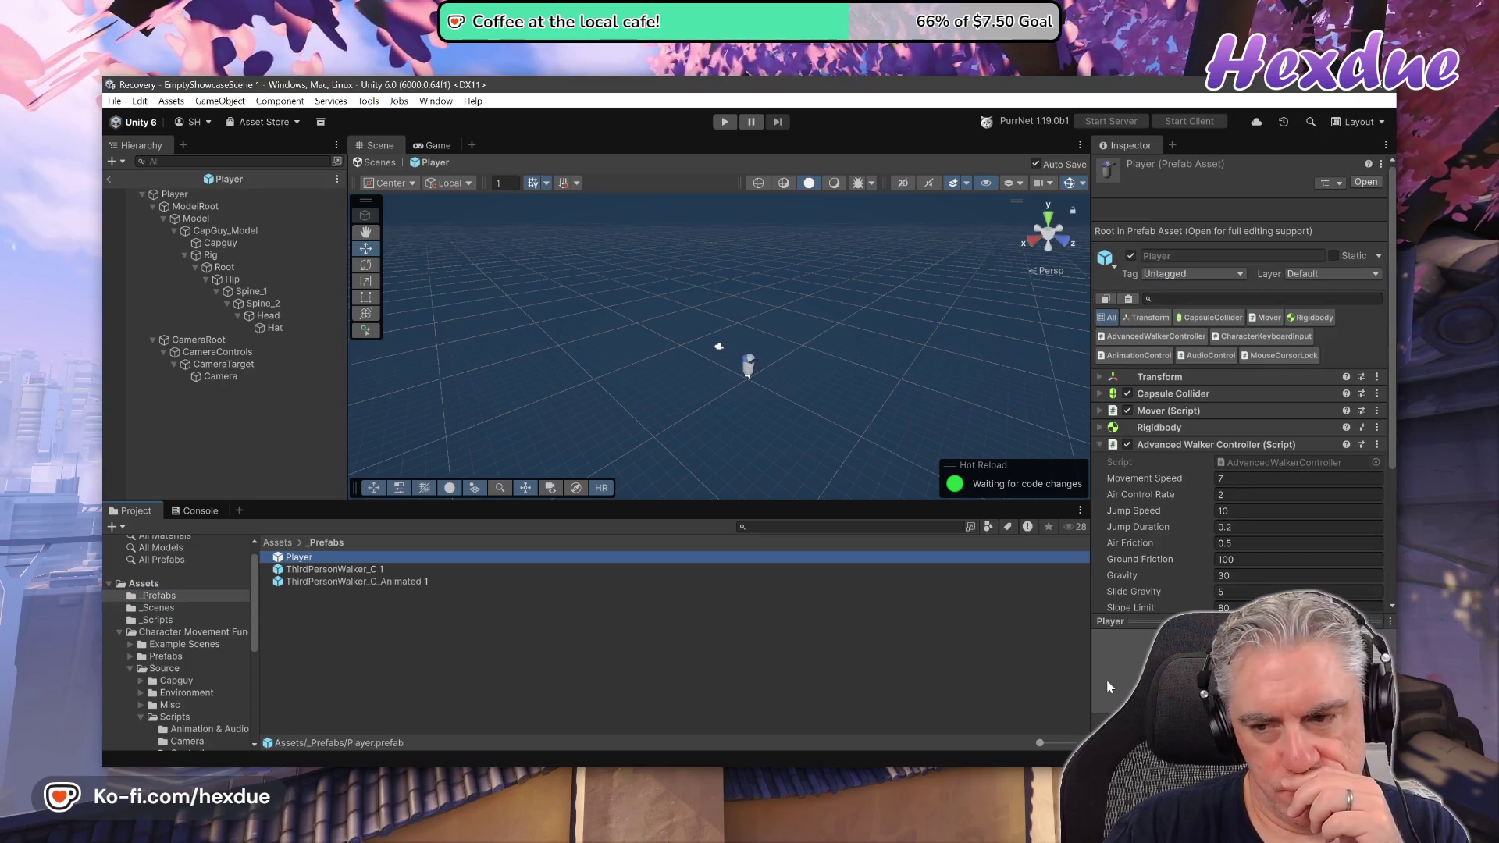
scroll(1149, 501, down, 5)
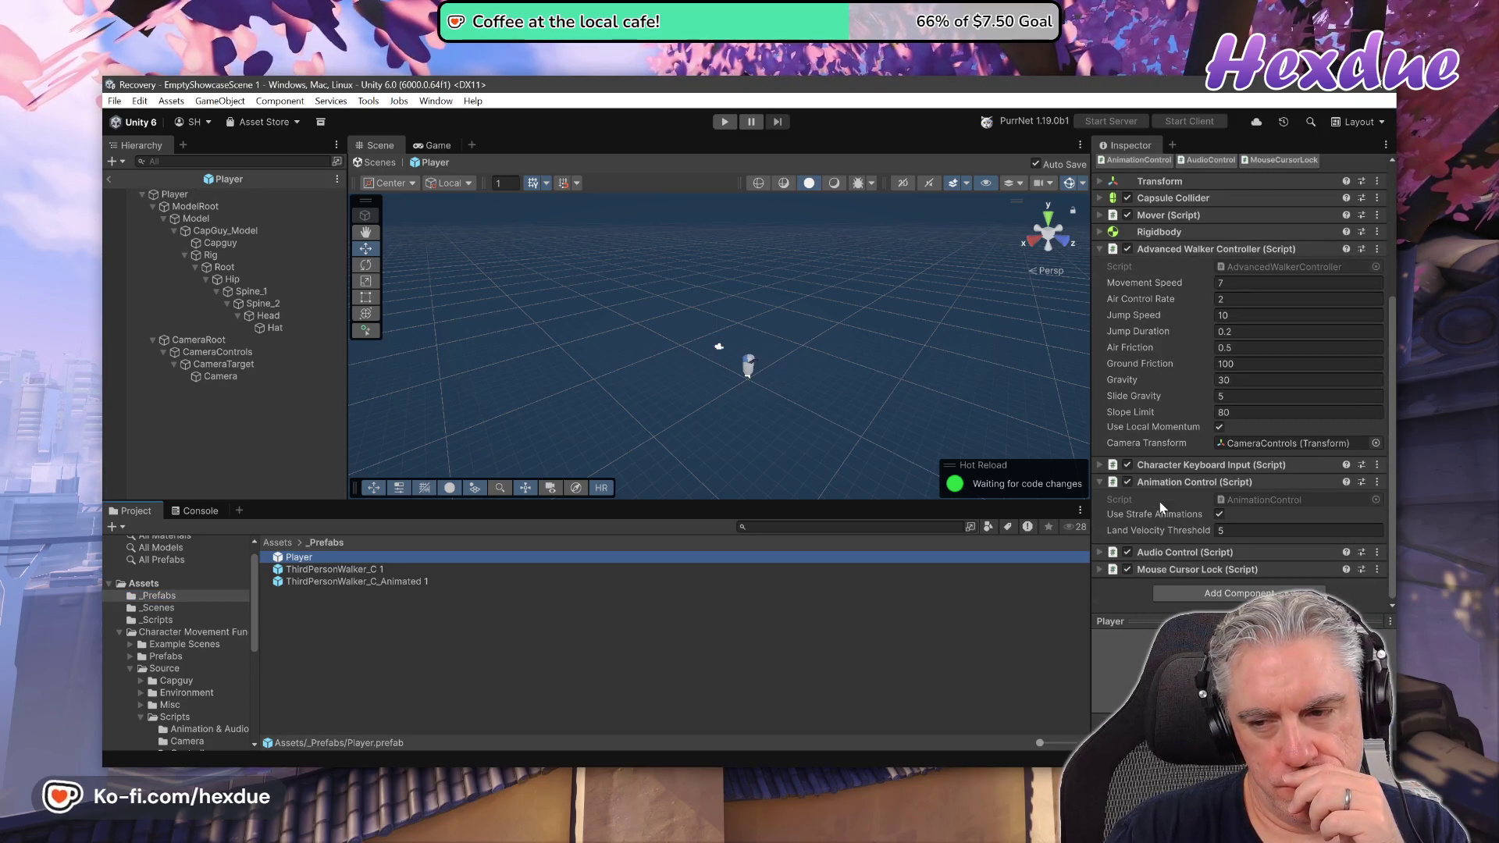
click(1127, 482)
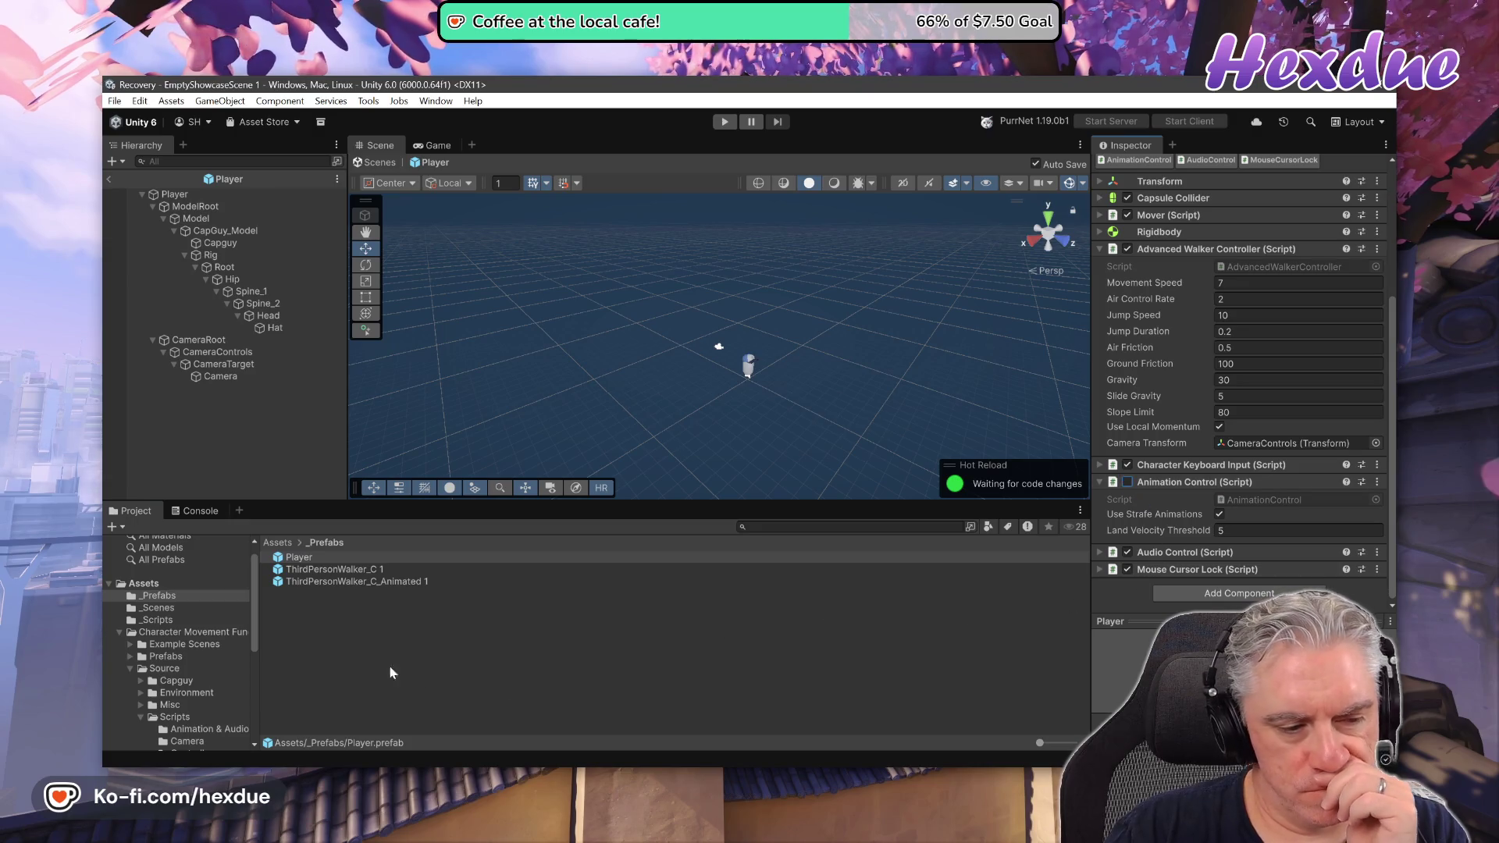
Add MyAnimationControl from _Scripts to the Player prefab, then return to MyAnimationControl.cs.
click(161, 621)
mouse_move(298, 590)
mouse_down()
mouse_move(1257, 617)
mouse_move(1249, 539)
mouse_move(1164, 495)
mouse_move(1152, 551)
mouse_move(1171, 605)
mouse_up()
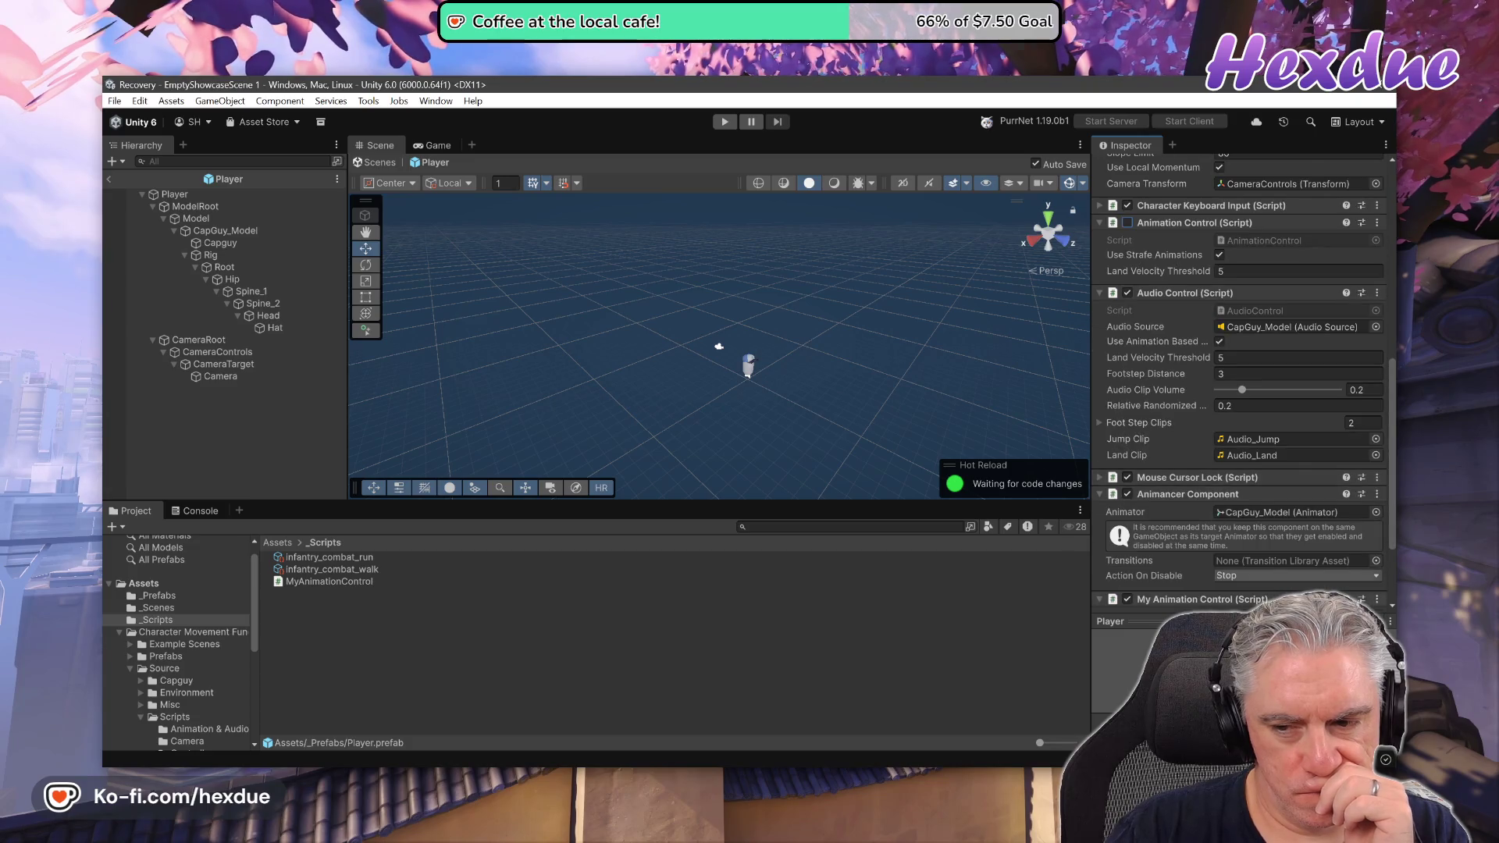
scroll(1201, 562, down, 3)
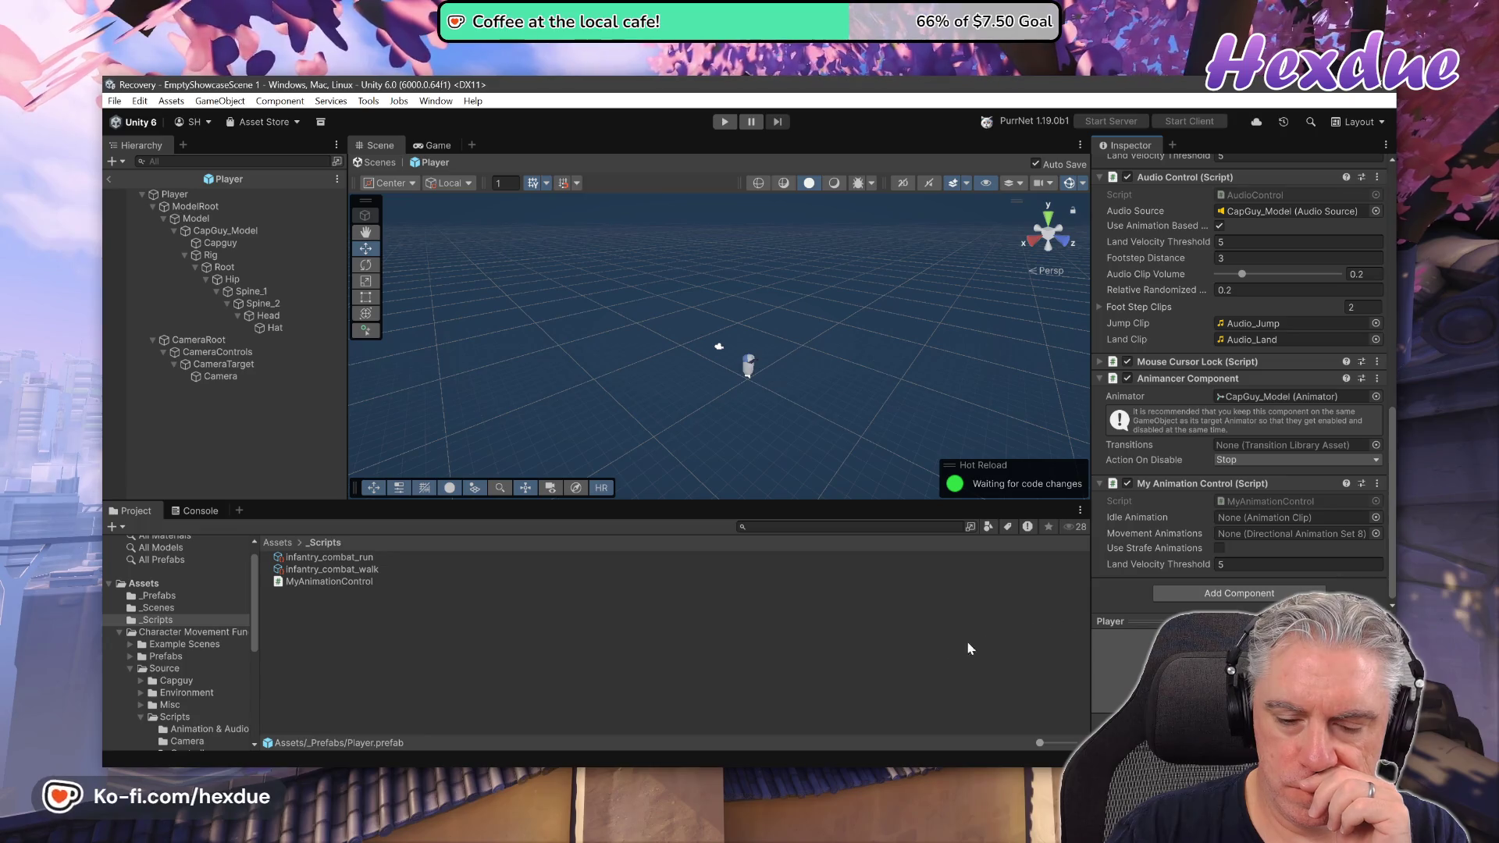
click(701, 777)
click(752, 683)
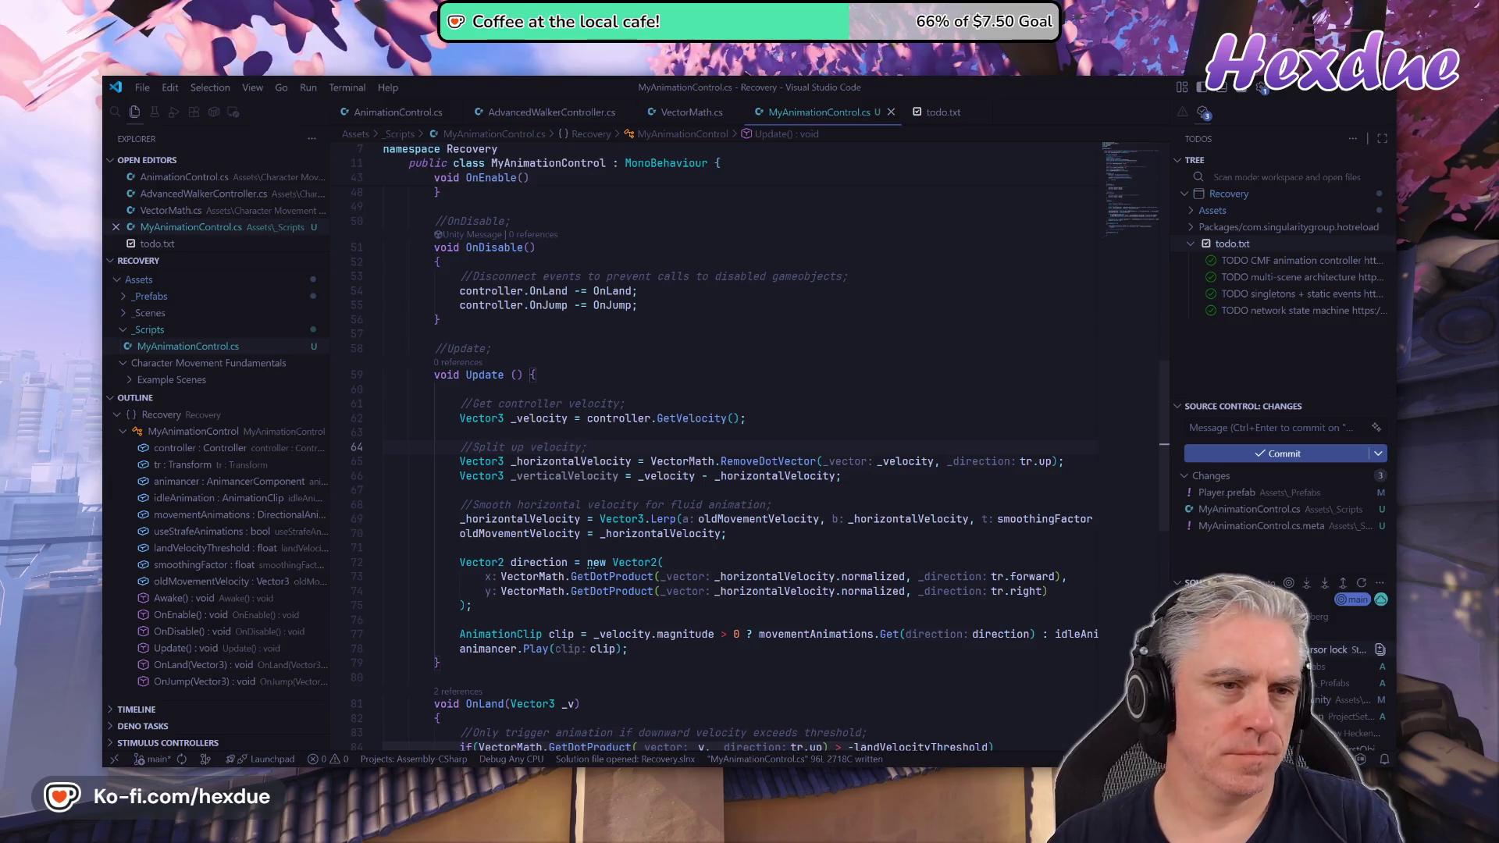
Delete the useStrafeAnimations field and its comment, then save the script.
key(g)
key(g)
text(/strafing)
key(Return)
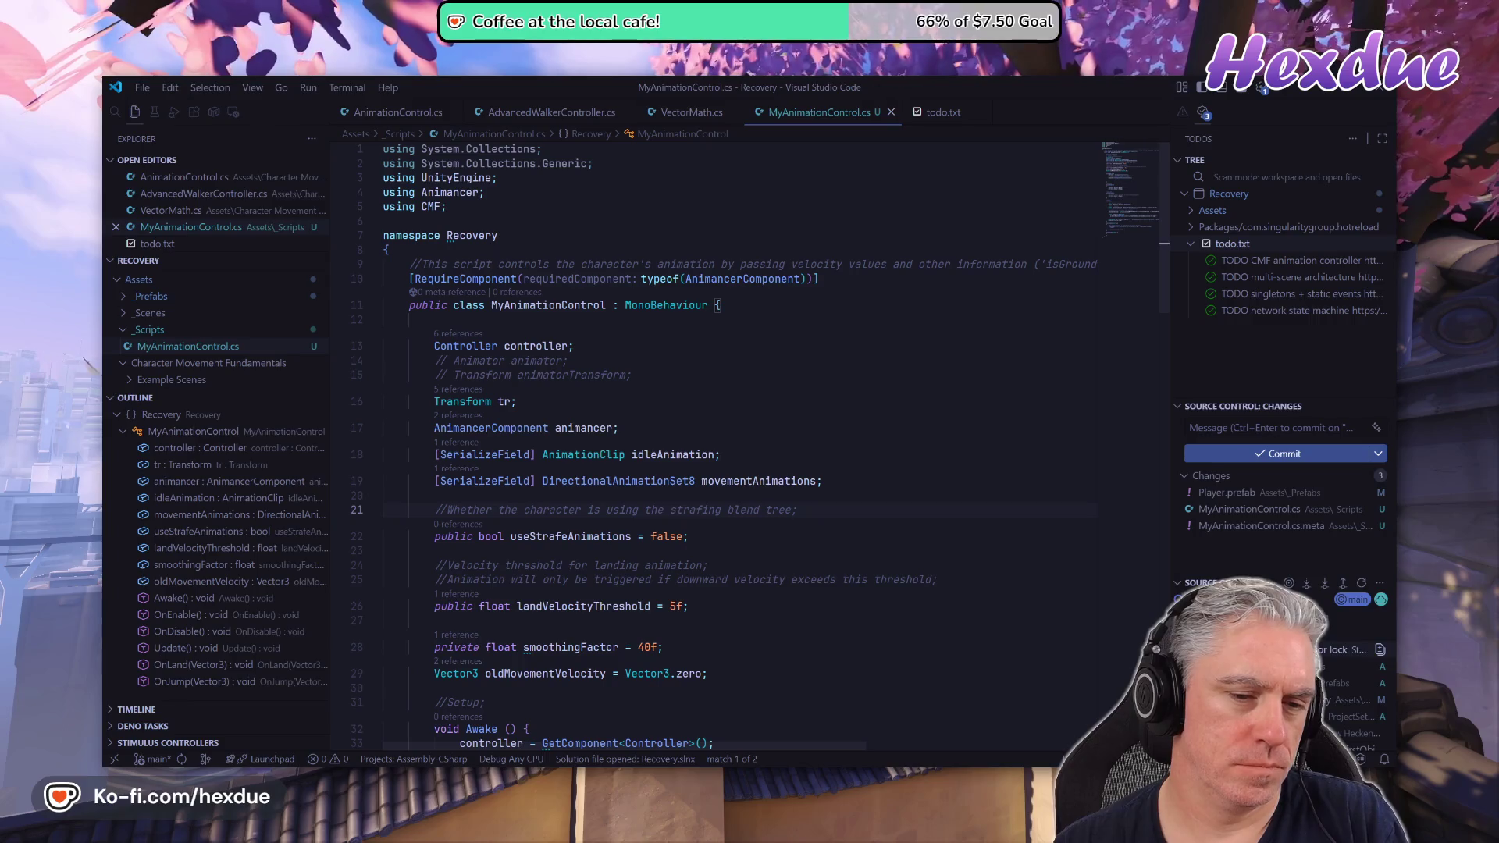
key(ctrl+slash)
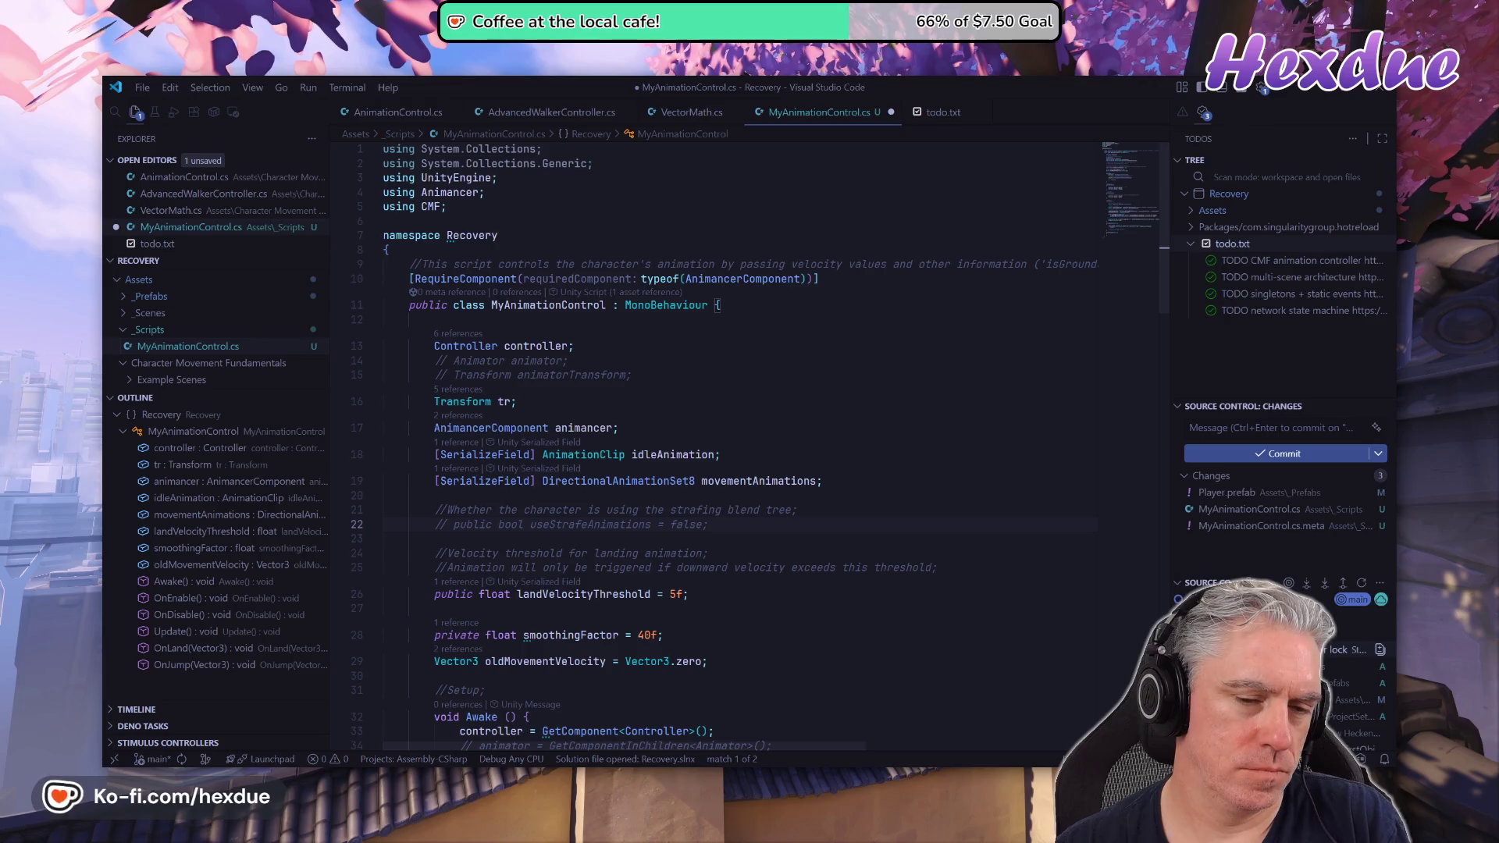
text(/use)
key(Return)
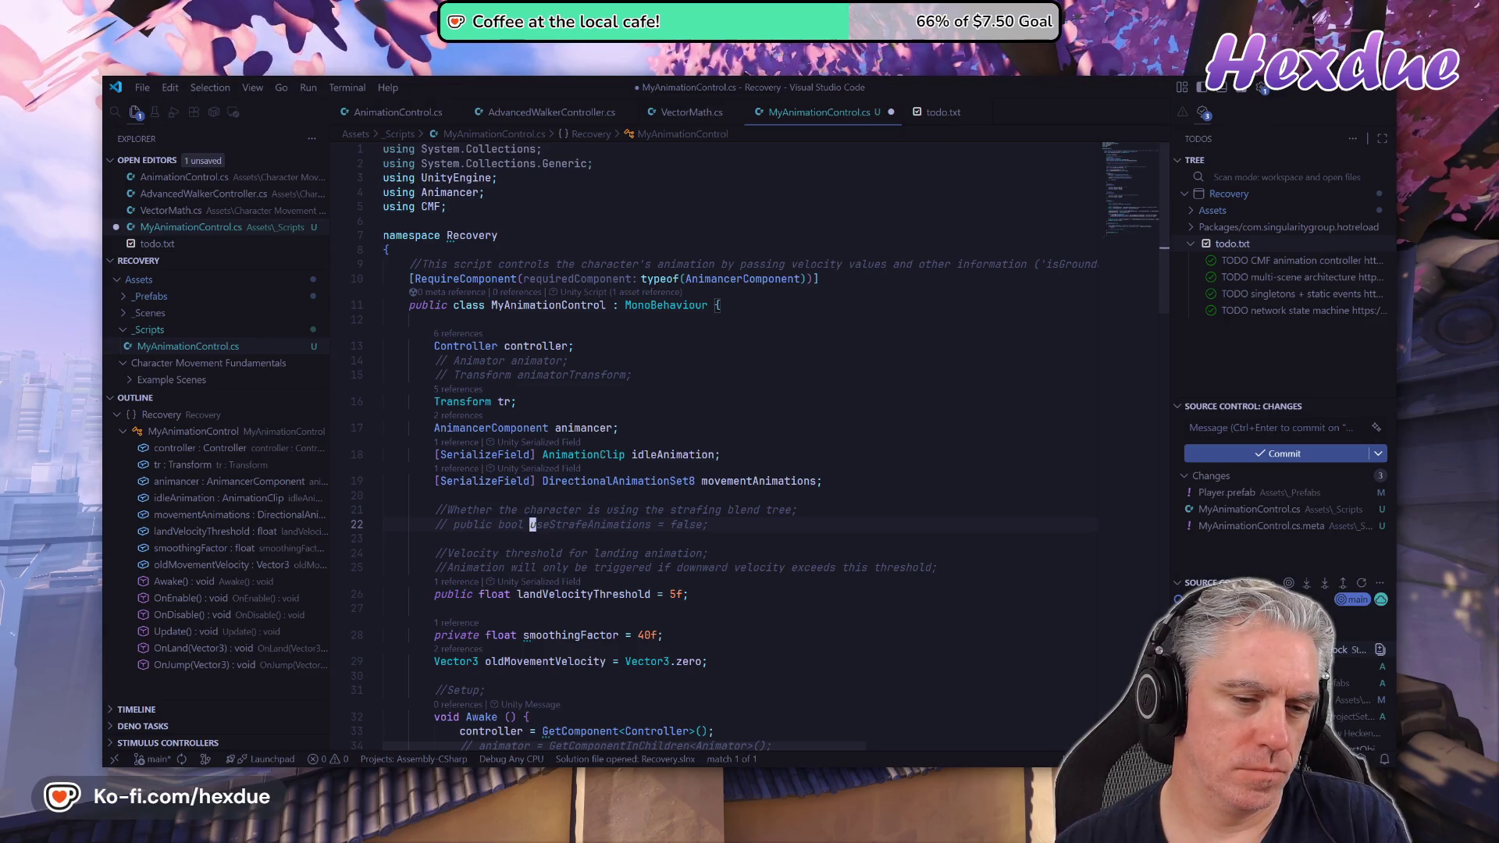
key(d)
key(d)
key(d)
key(d)
key(k)
key(d)
key(d)
key(j)
key(j)
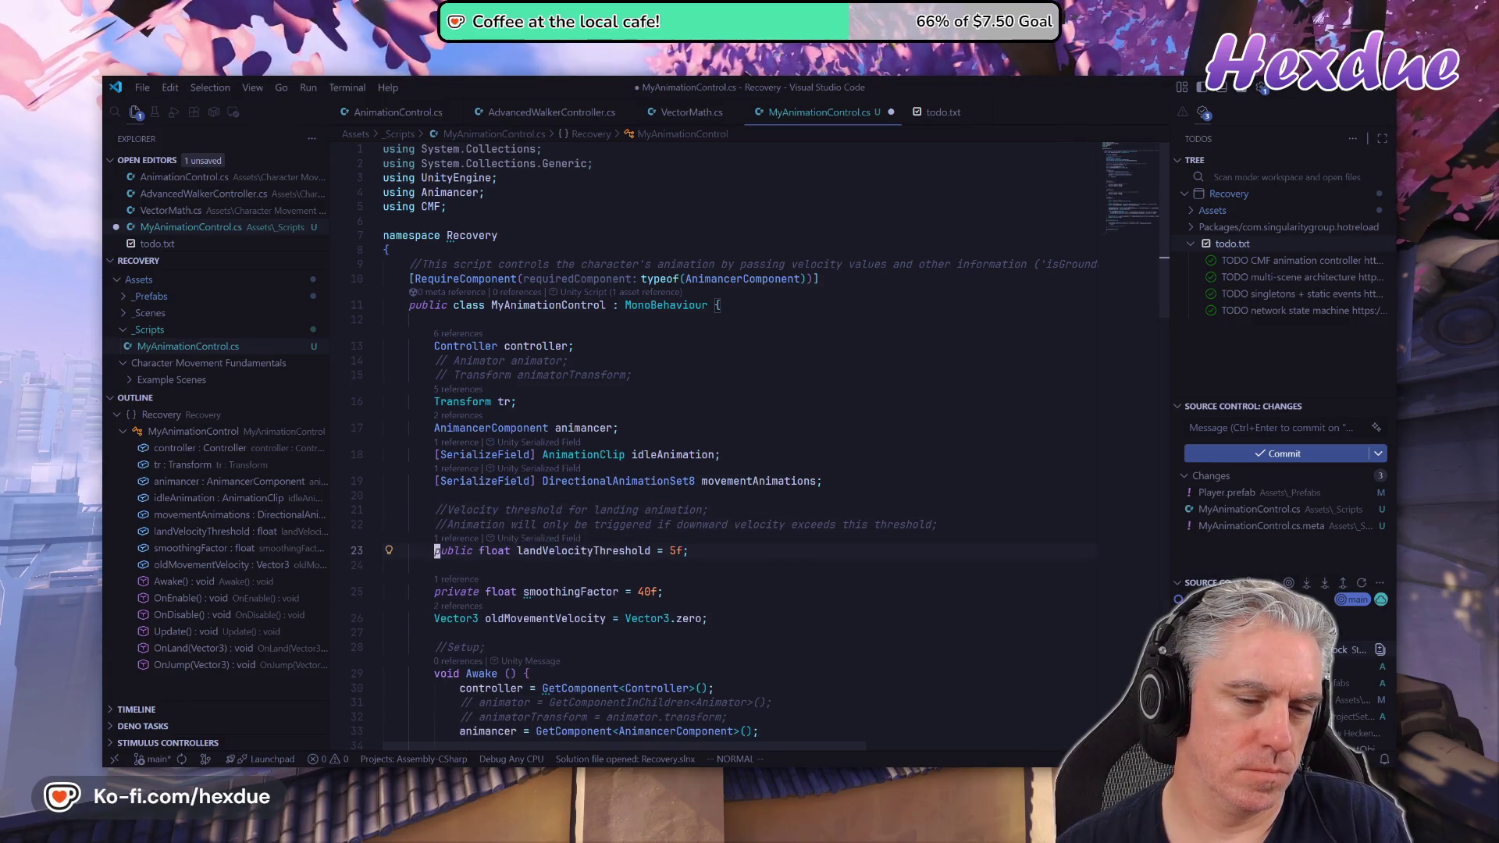
text(w)
key(Return)
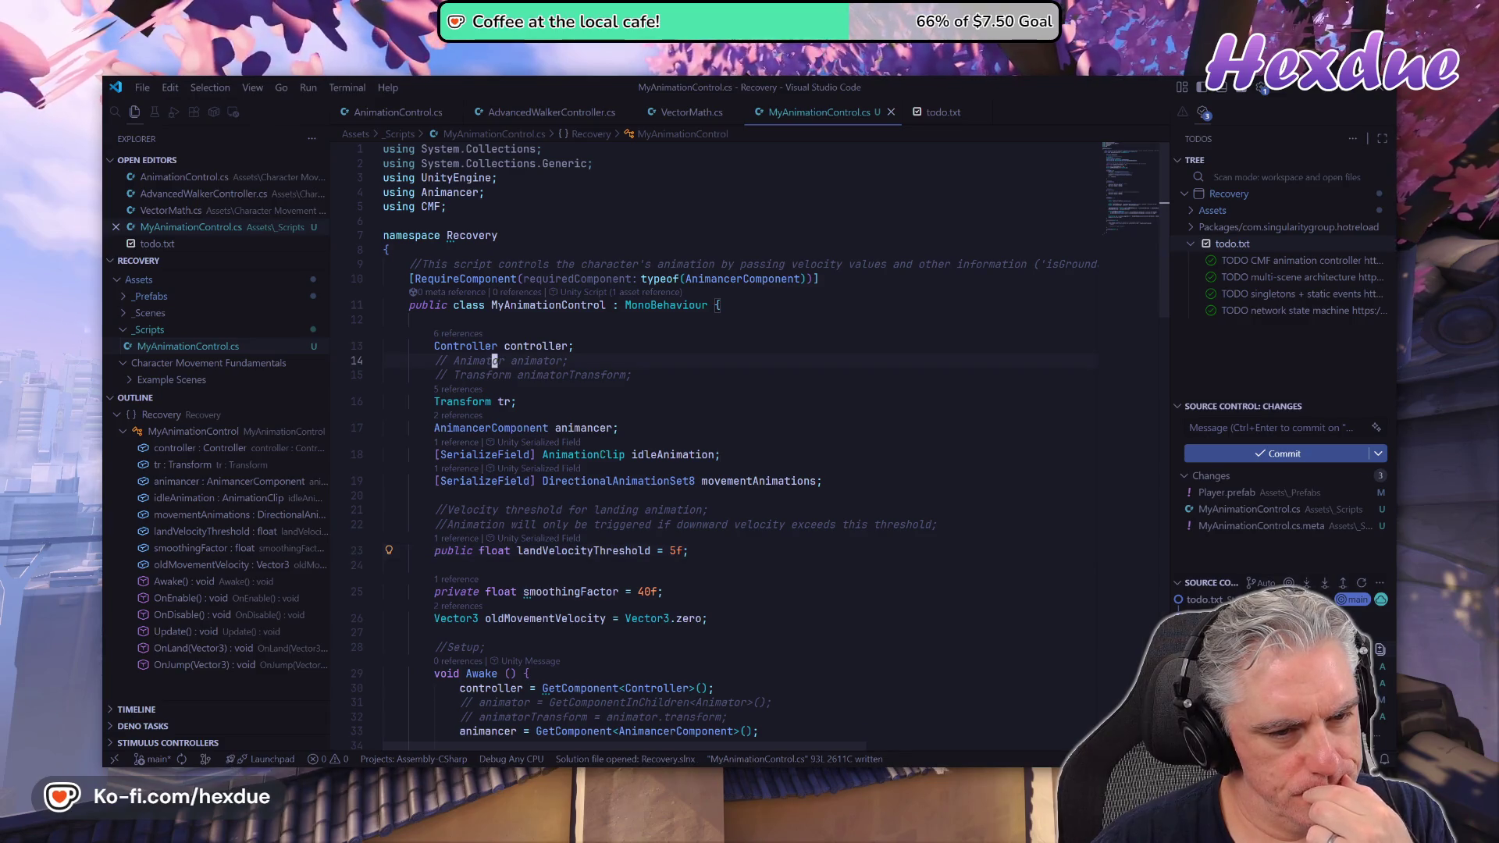
Remove the commented Animator fields, their commented Awake assignments, and the blank lines in Awake.
key(shift+v)
key(j)
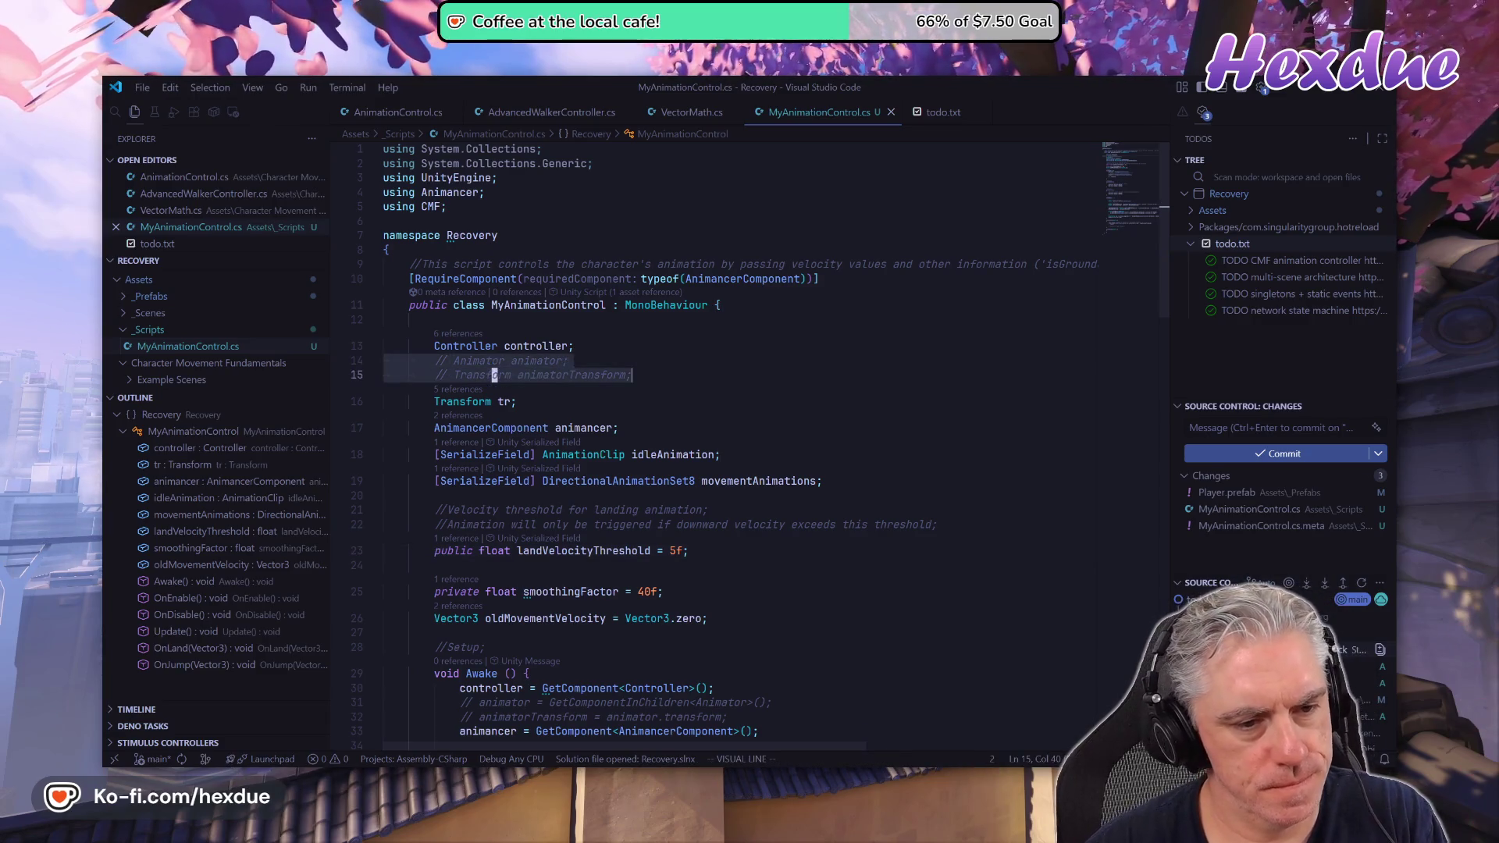
key(d)
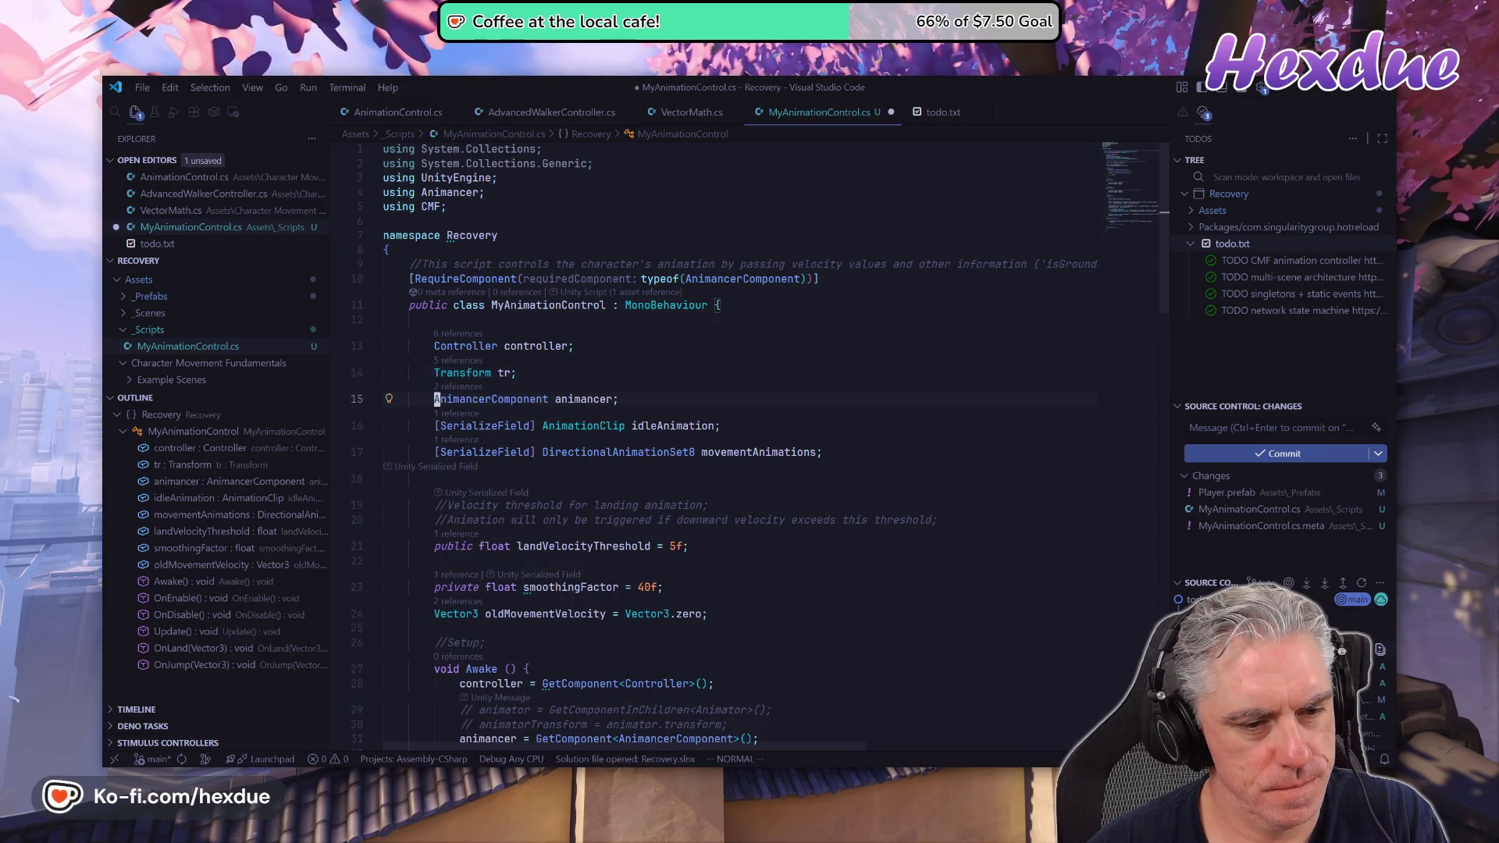
key(j)
key(j)
key(j)
key(j)
key(j)
key(j)
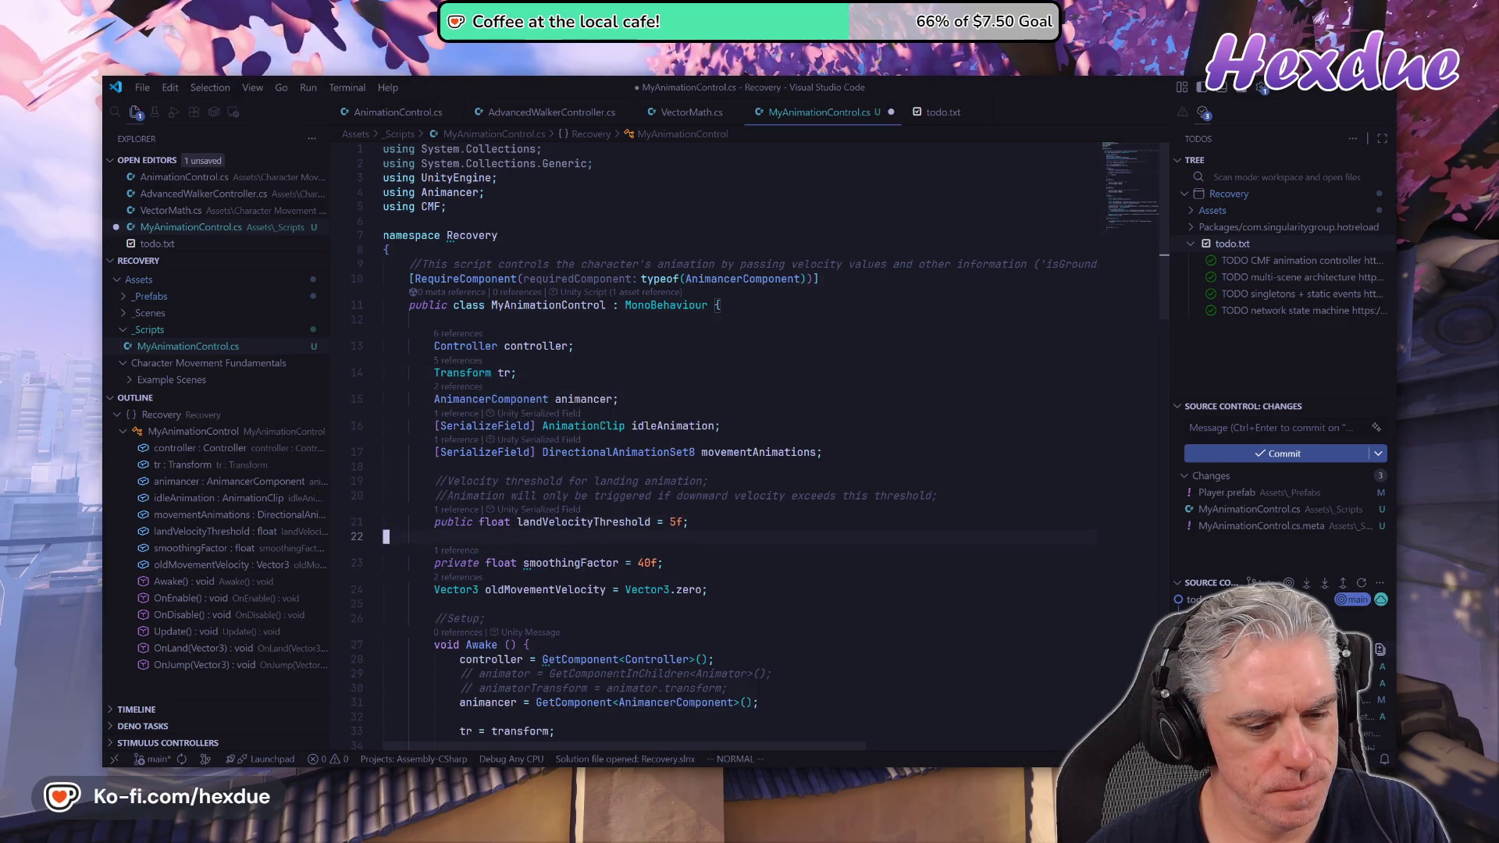
key(shift+v)
key(j)
key(d)
key(k)
key(j)
key(j)
key(j)
key(j)
key(d)
key(d)
key(k)
key(k)
key(d)
key(d)
key(j)
key(j)
key(j)
key(j)
key(j)
key(j)
key(j)
key(j)
key(j)
key(j)
key(j)
key(j)
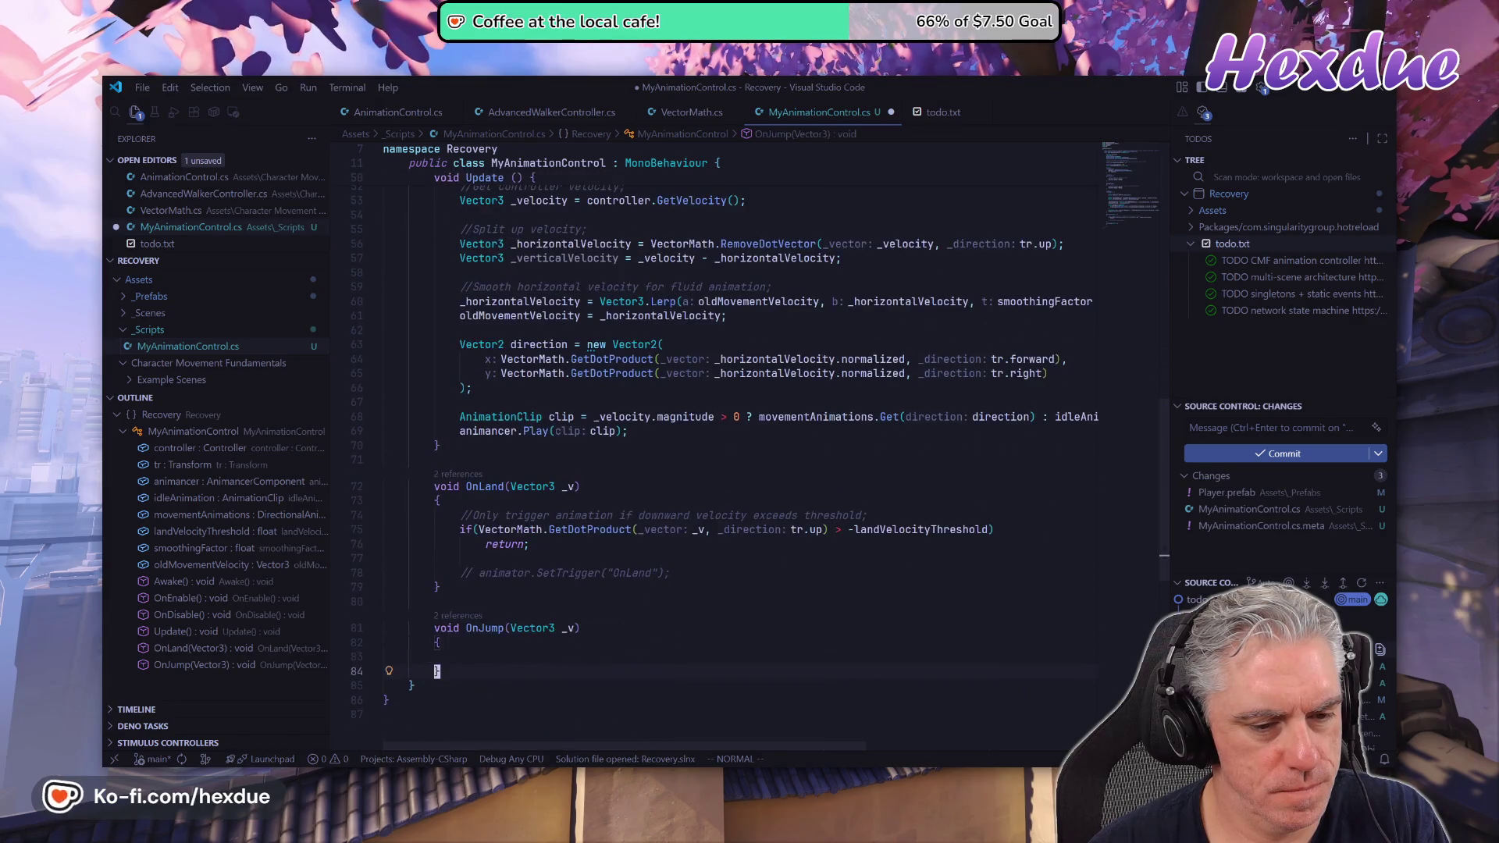
key(k)
key(k)
key(k)
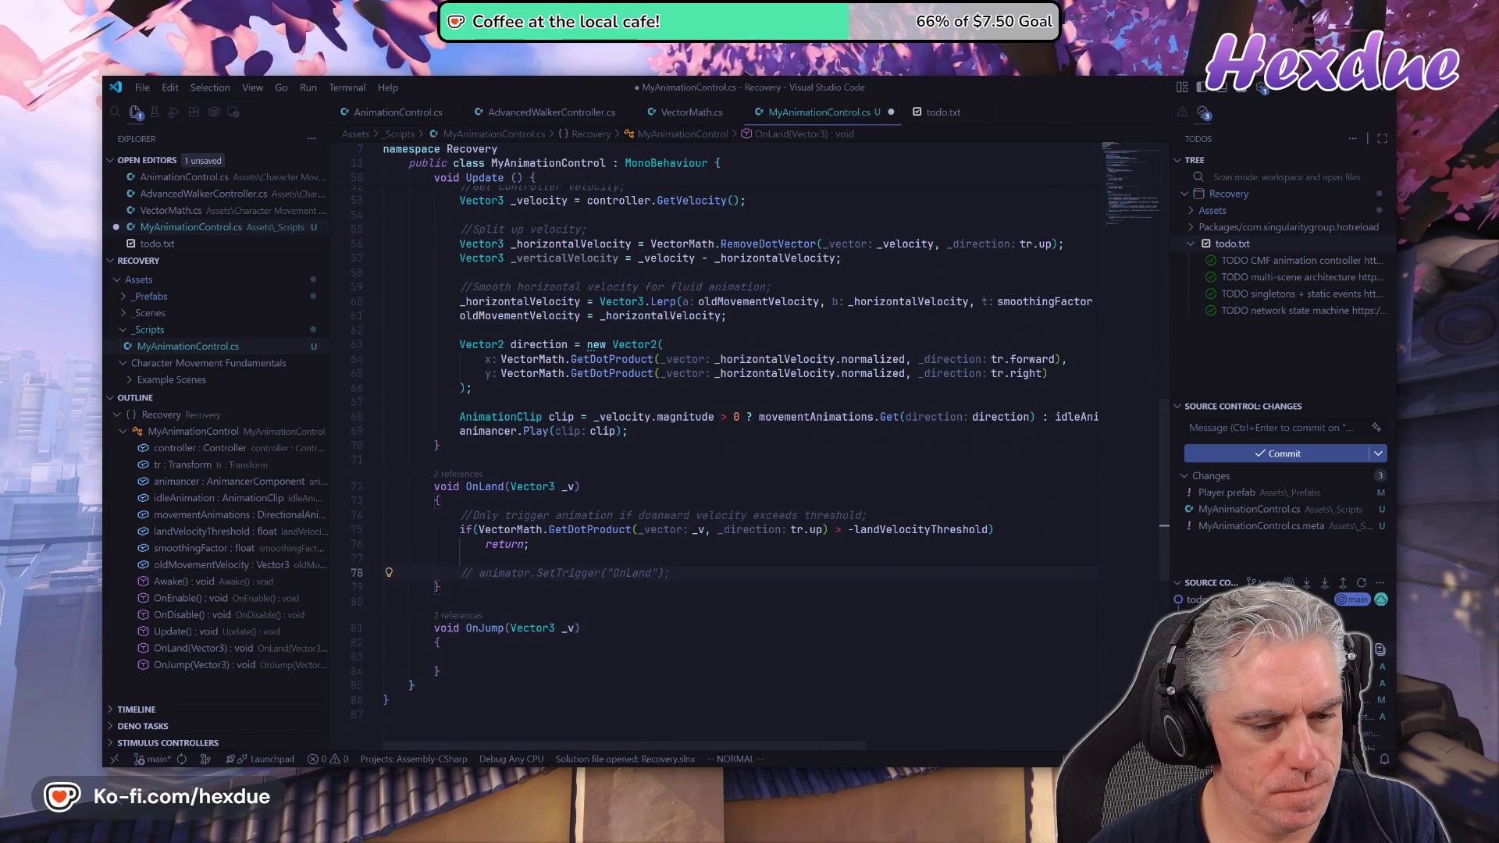
key(k)
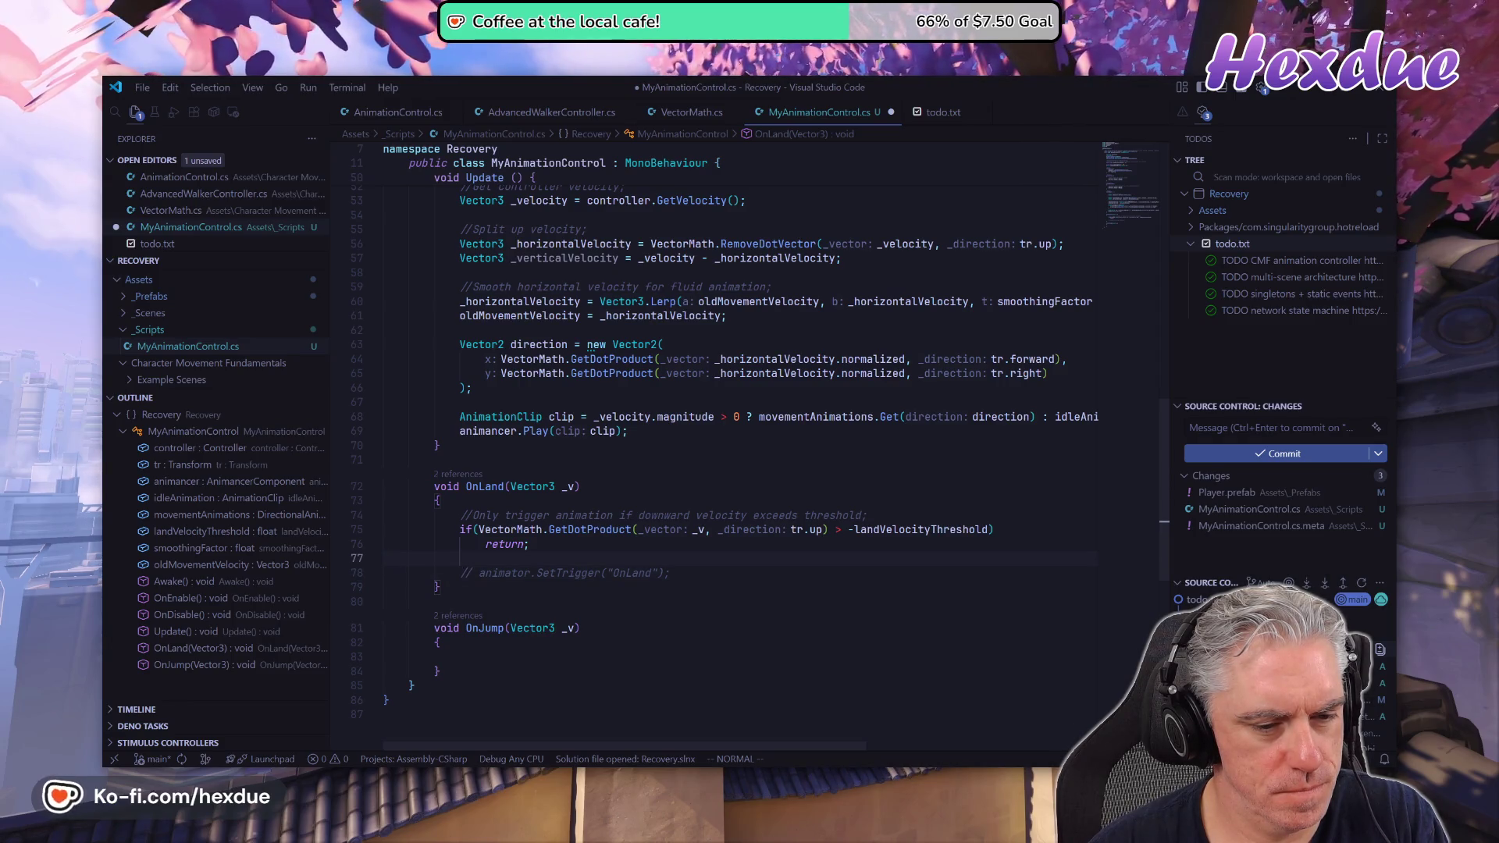
key(k)
key(k)
key(k)
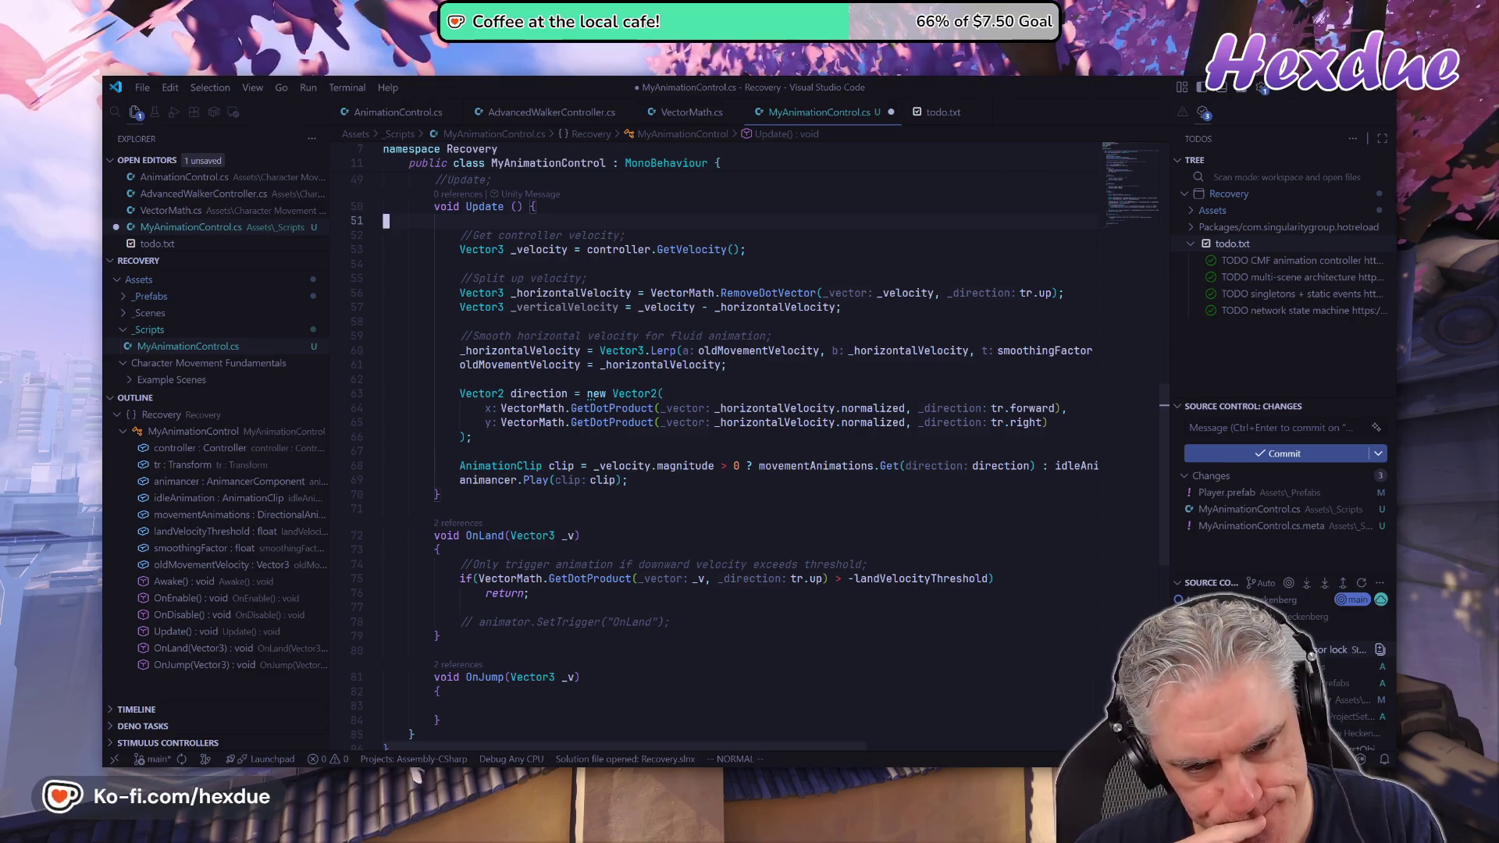
key(k)
key(k)
key(k)
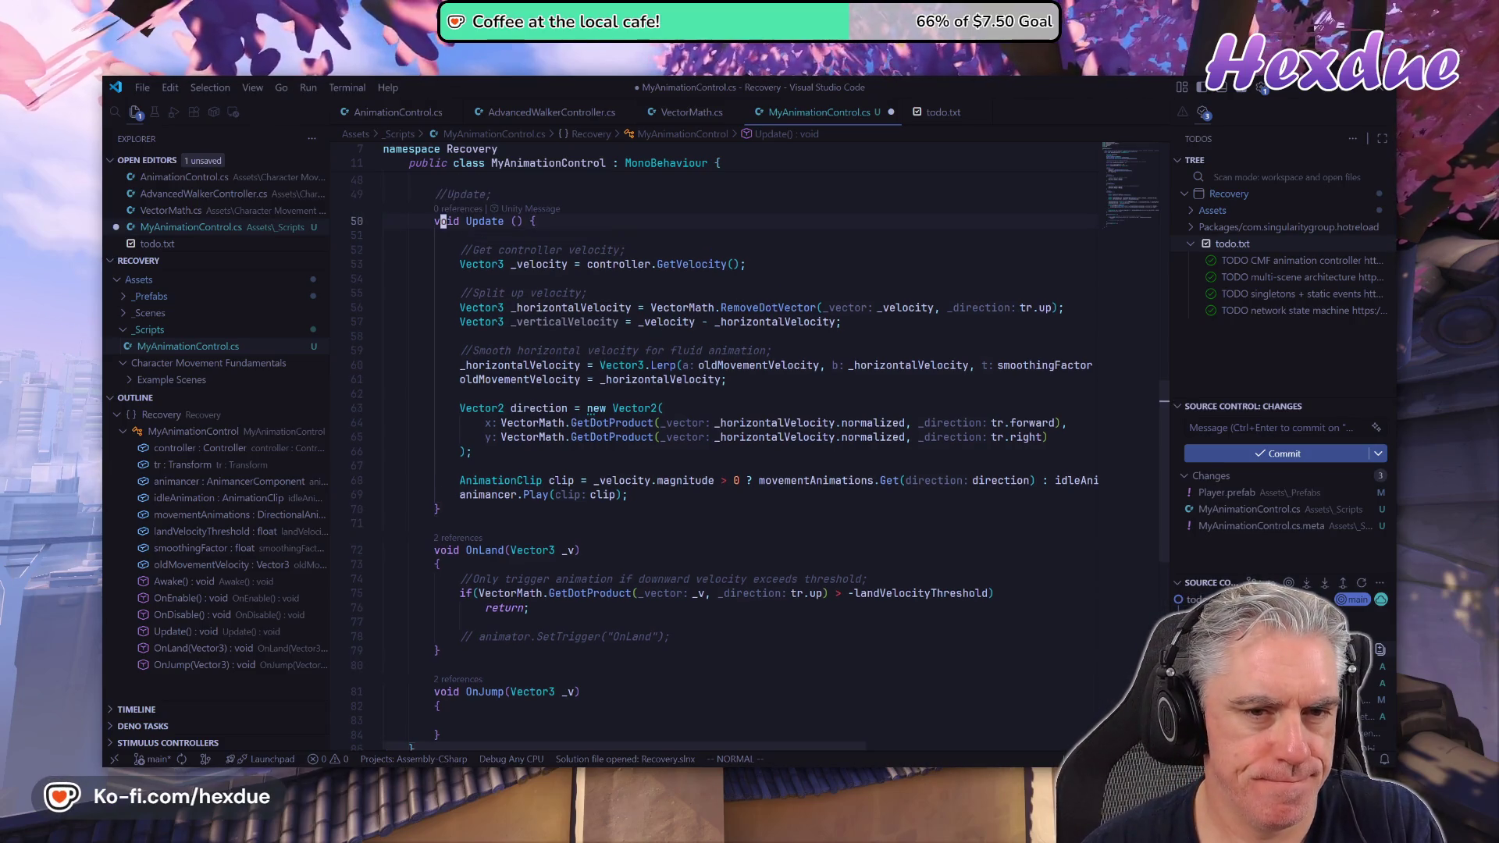
key(ctrl+u)
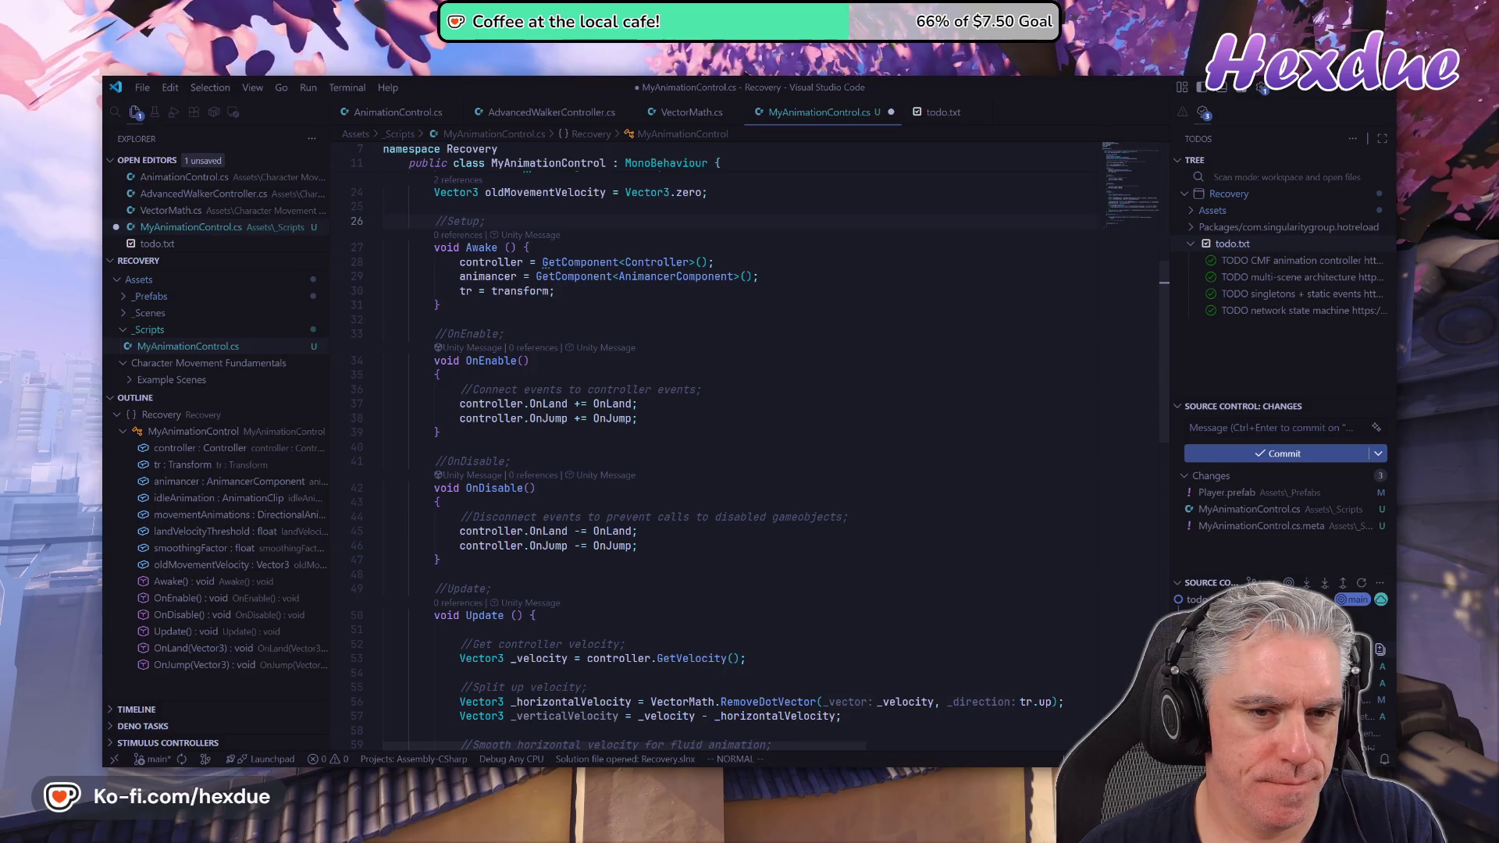
key(k)
key(k)
key(k)
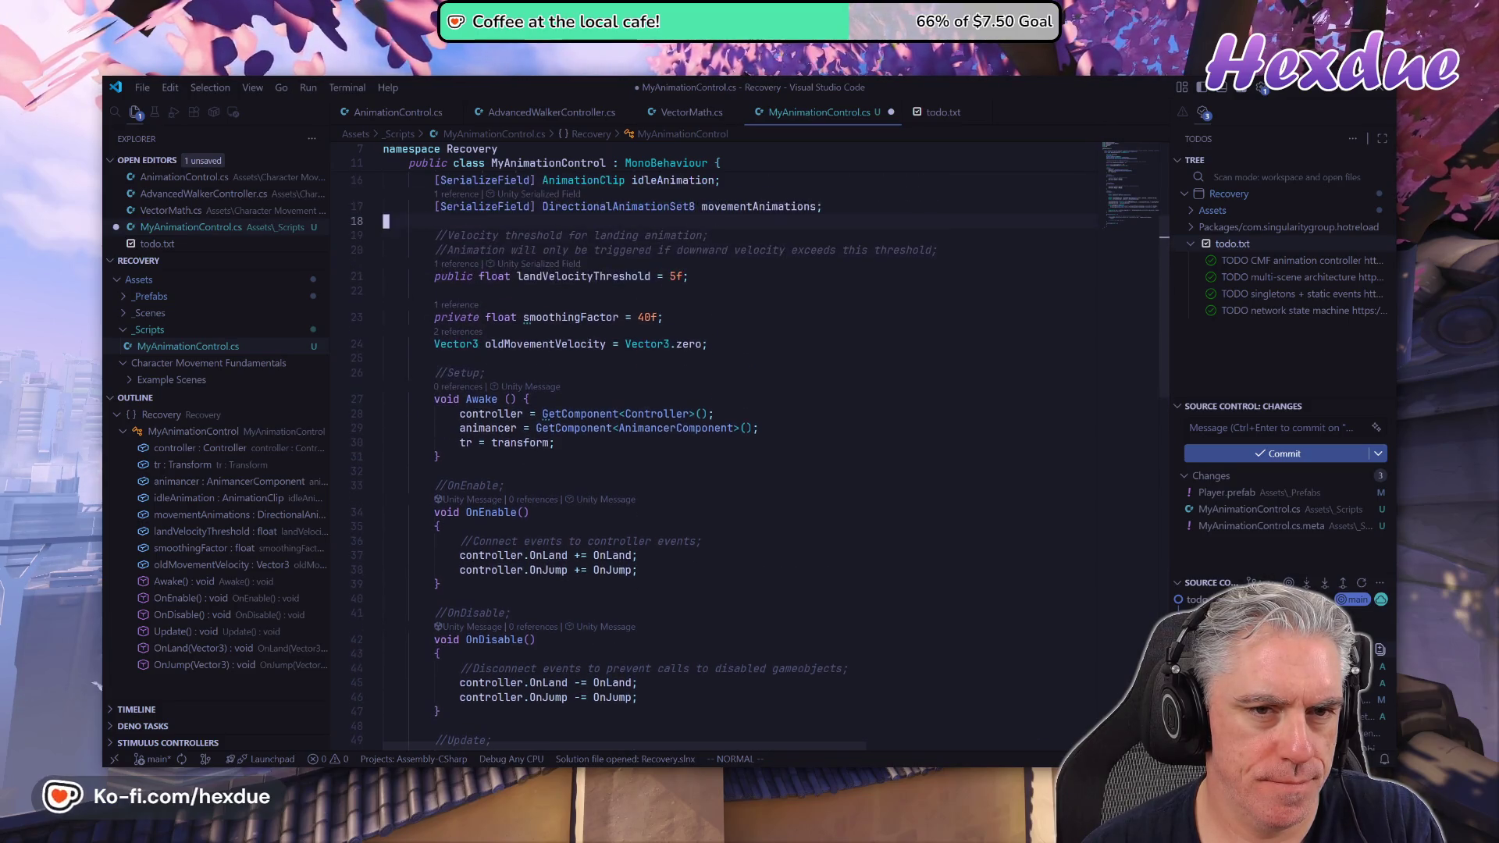
key(k)
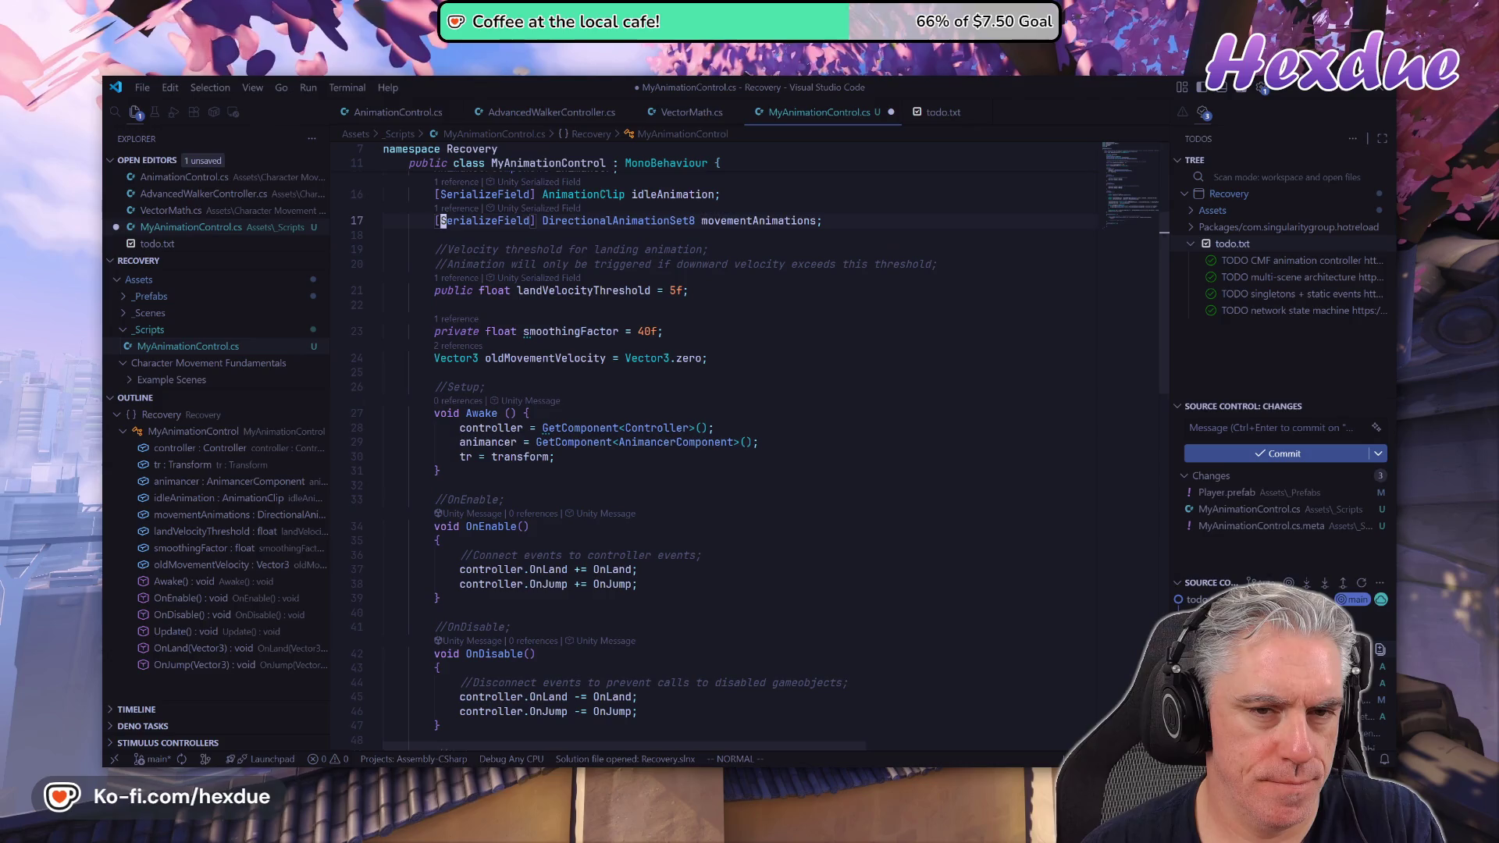
key(k)
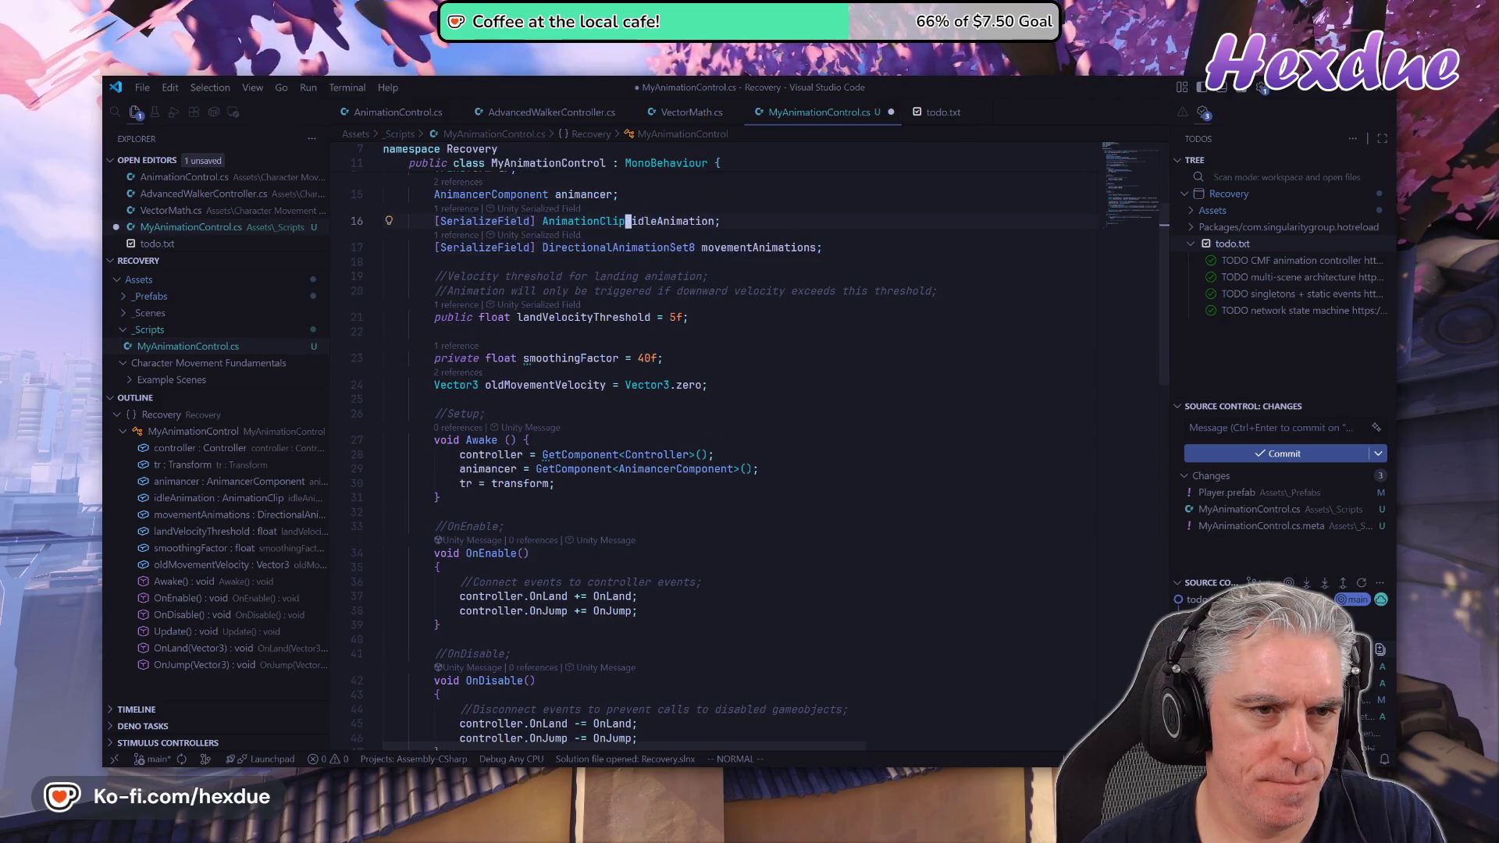
Declare serialized AnimationClip fields jumpAnimation and landAnimation under idleAnimation using Copilot suggestions.
text(o)
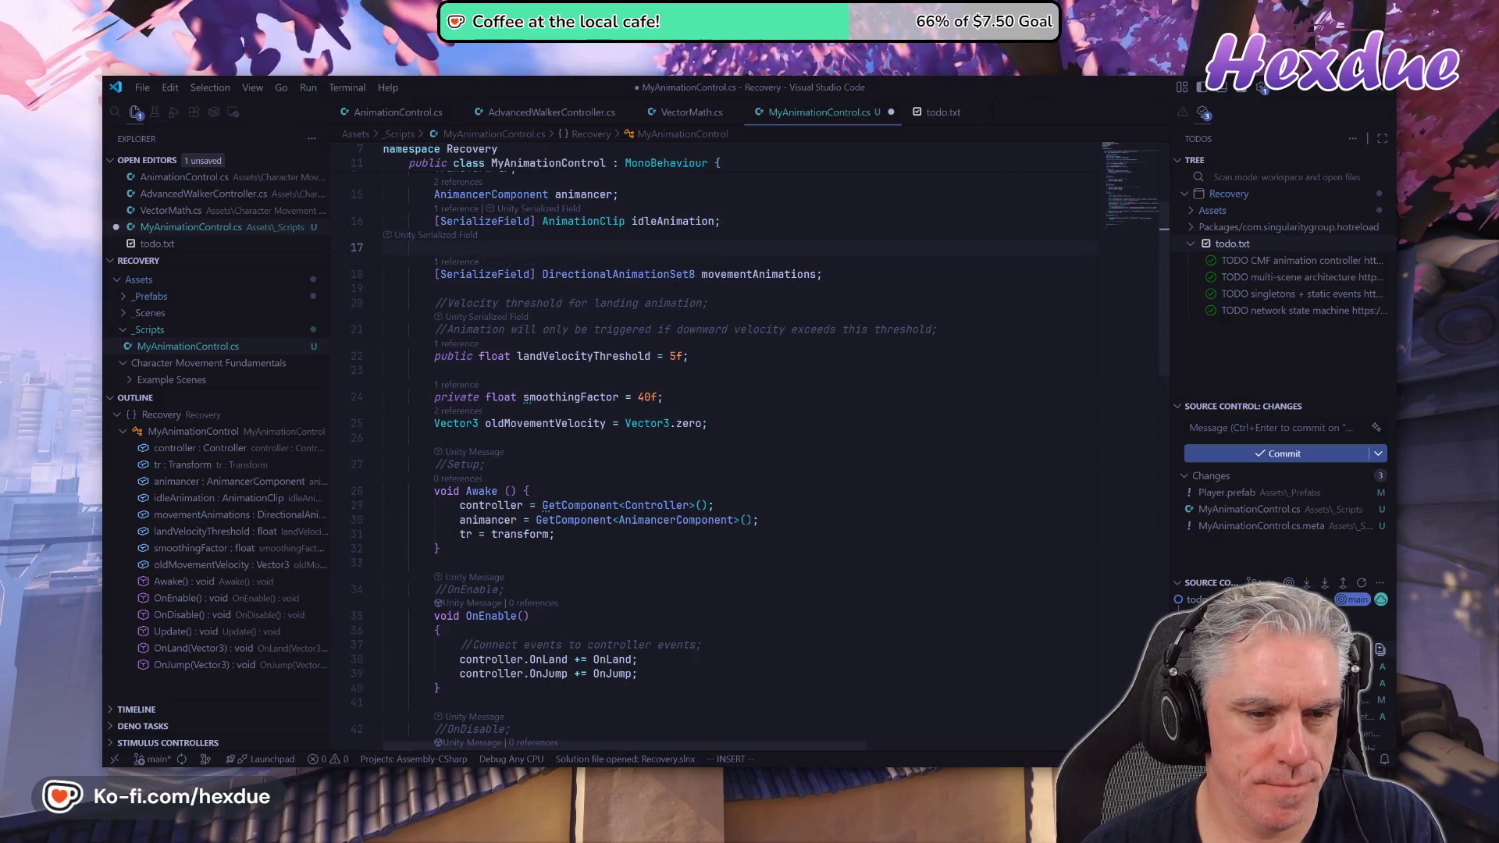
text([)
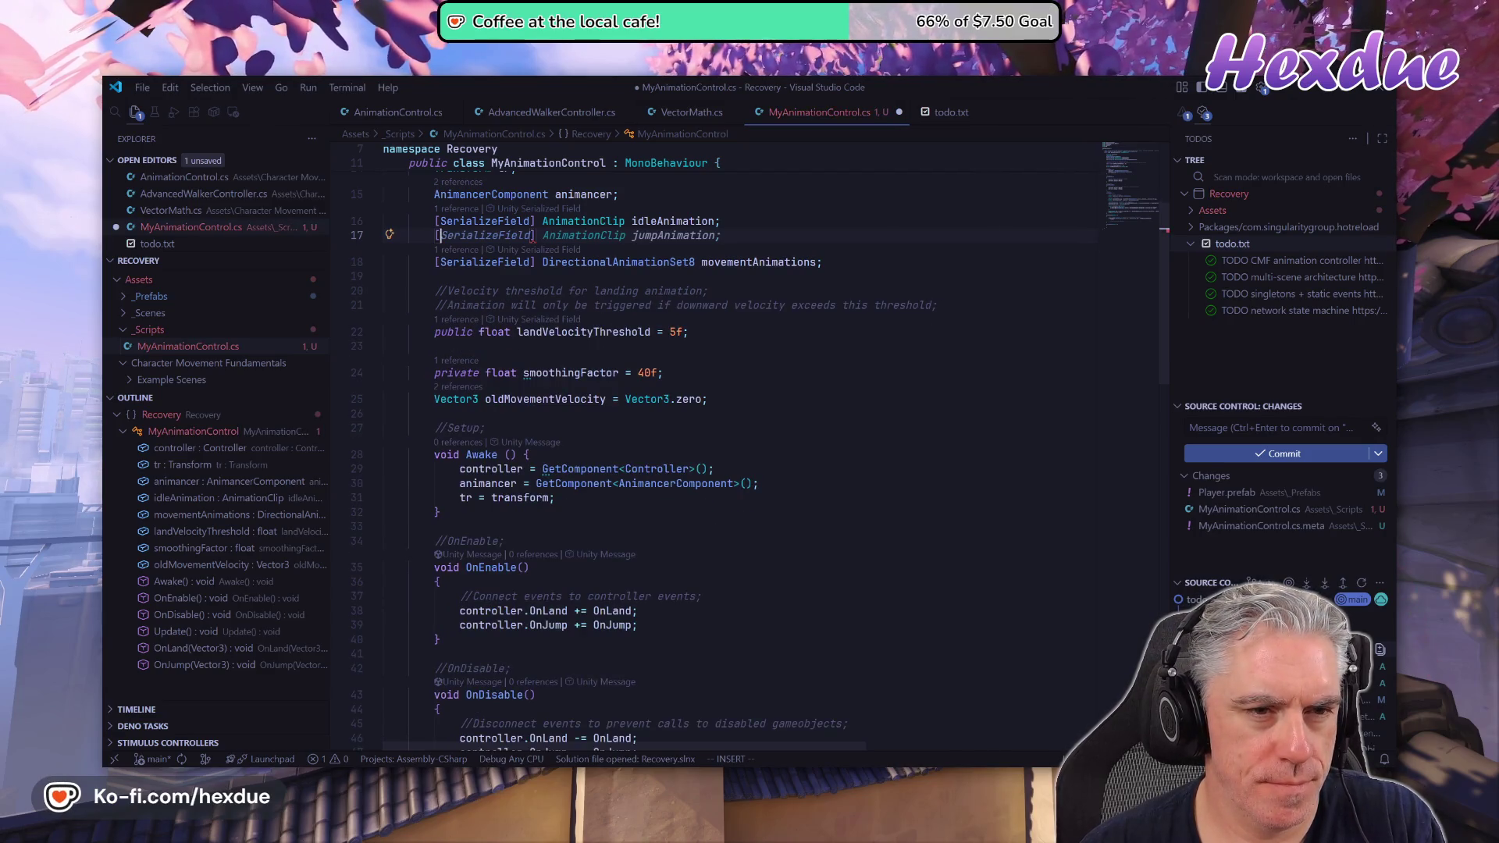
key(Tab)
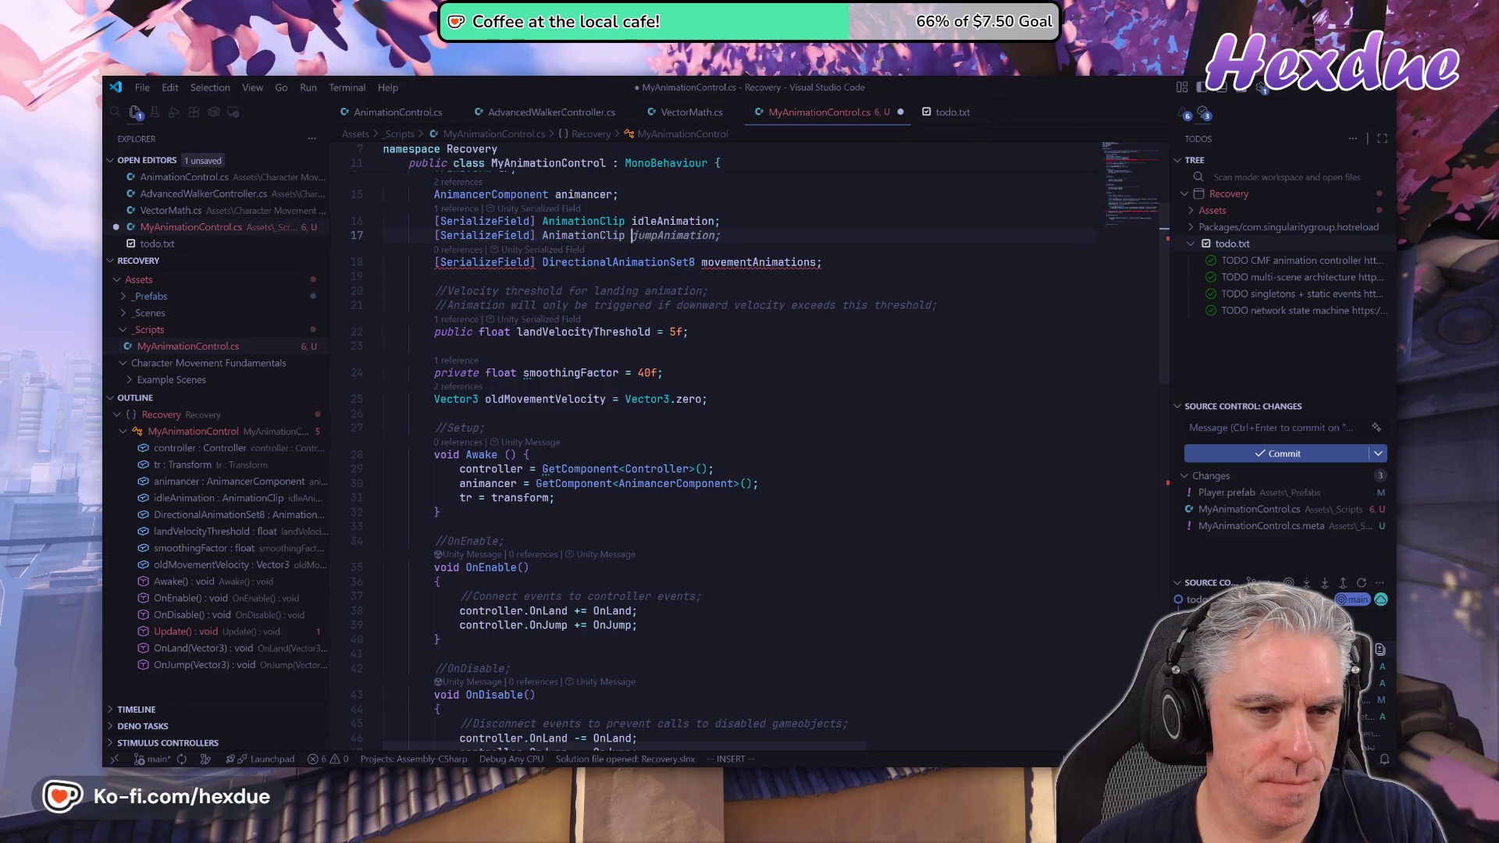
key(Tab)
key(Return)
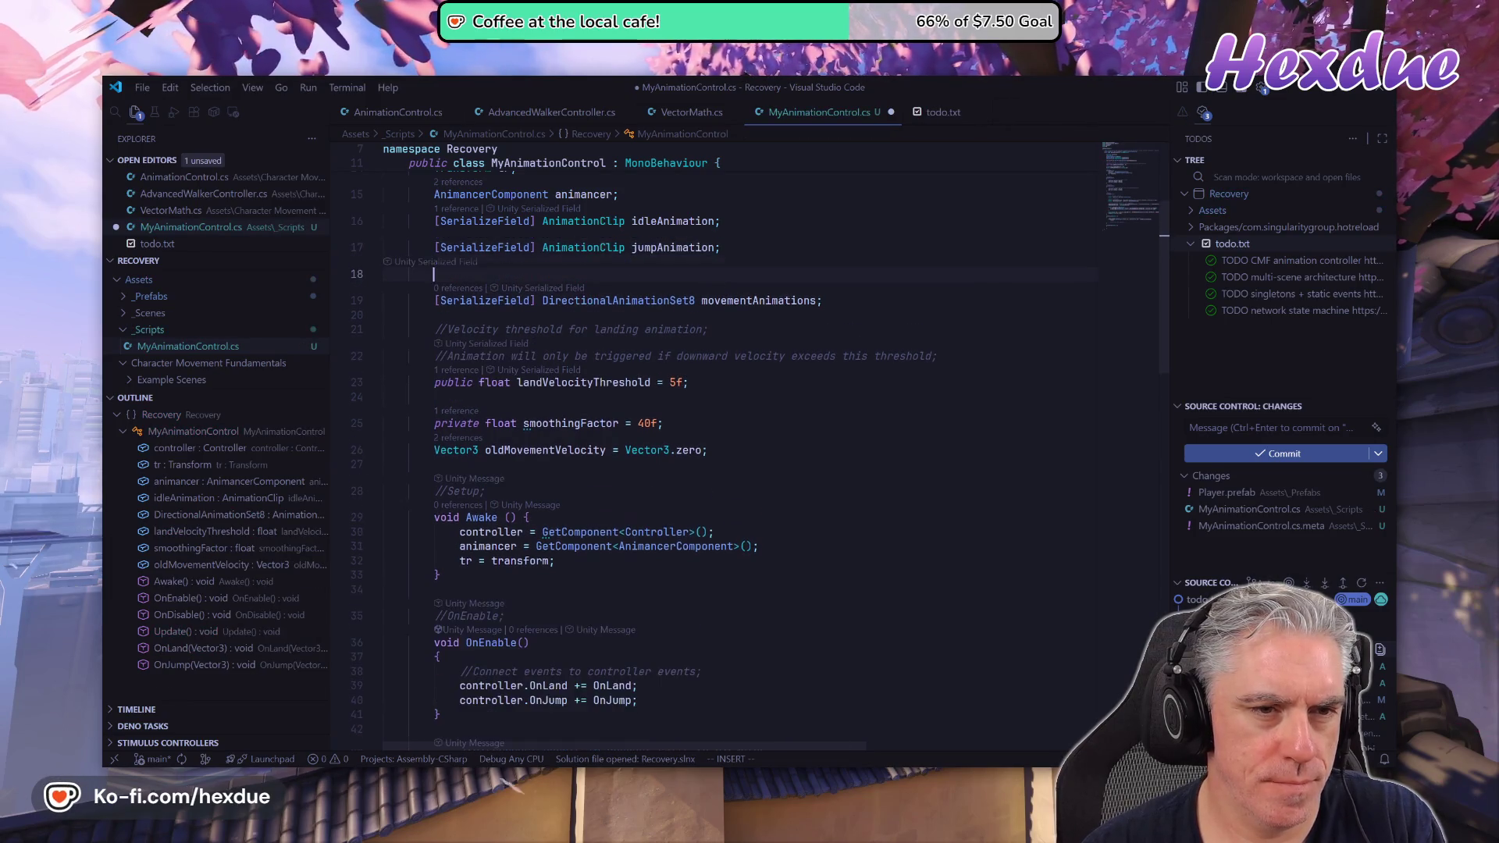
text([)
key(Tab)
key(Escape)
key(j)
key(j)
key(j)
key(j)
key(j)
key(j)
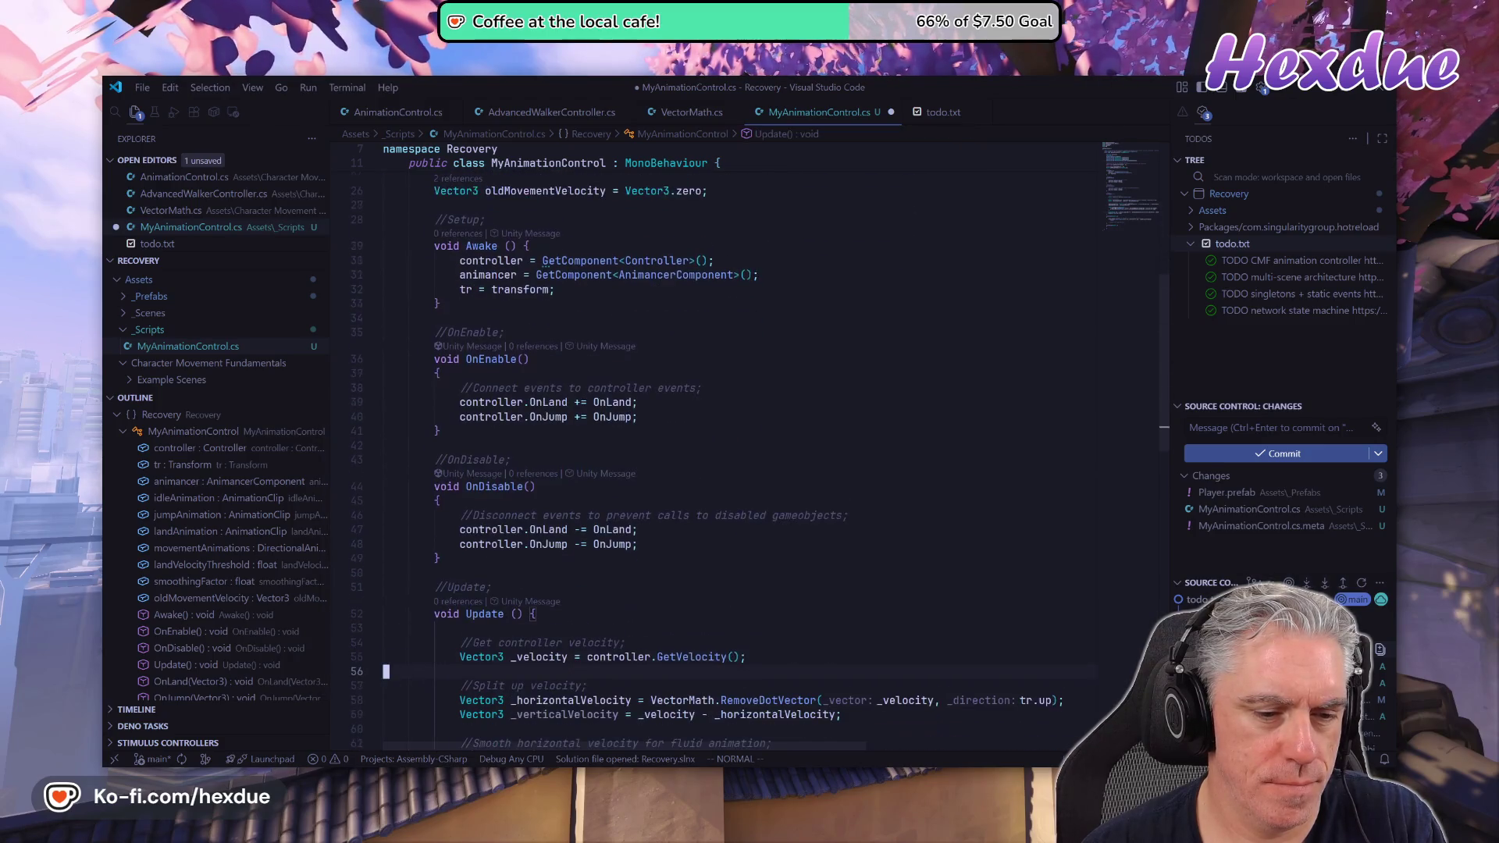
key(j)
key(j)
key(j)
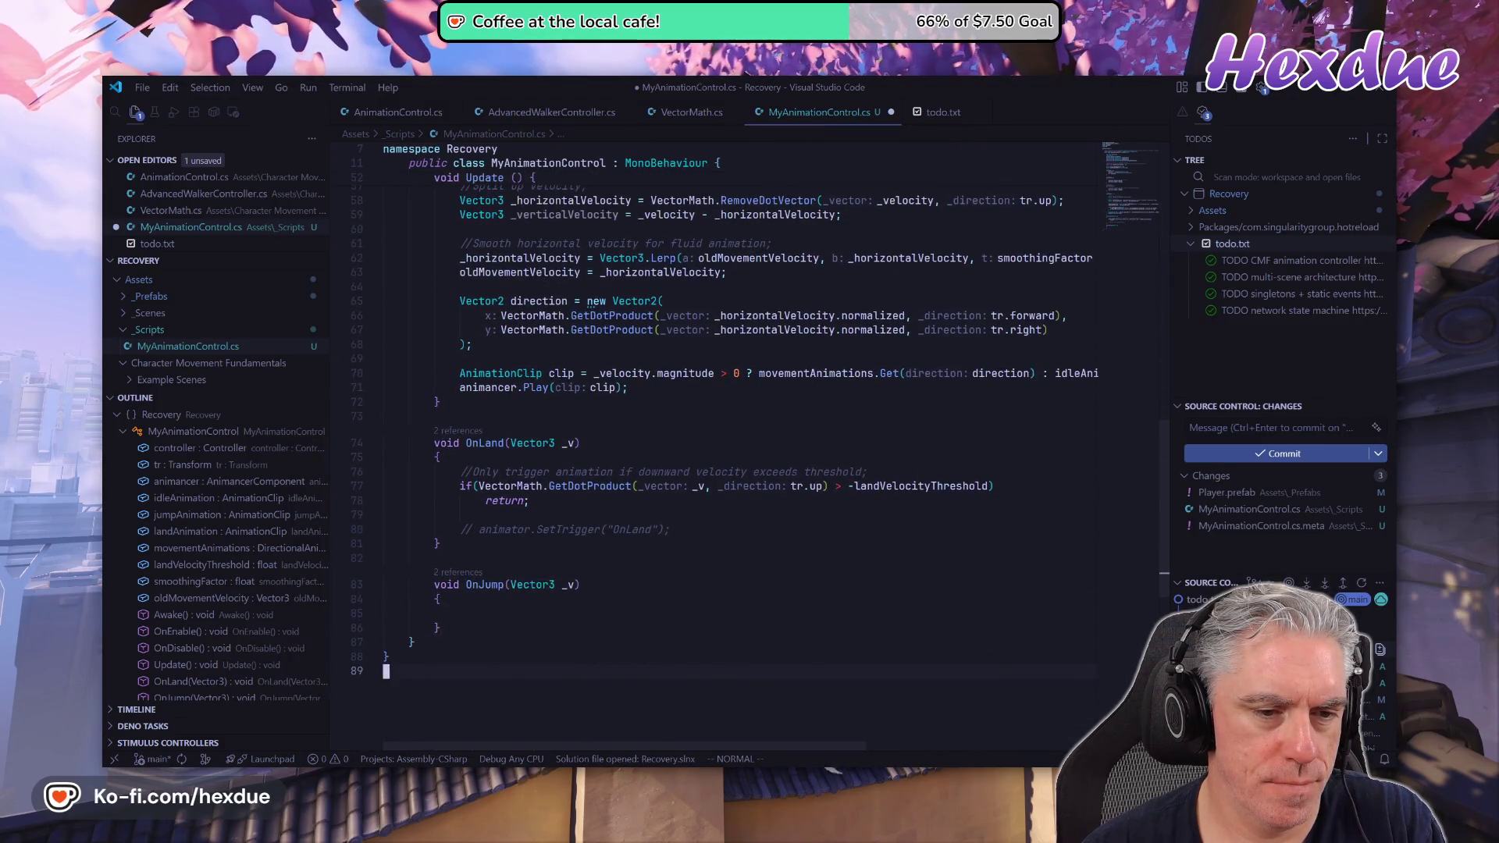
Have OnLand call animancer.Play(landAnimation) and OnJump animancer.Play(jumpAnimation), save, and switch to Unity.
key(k)
key(k)
key(k)
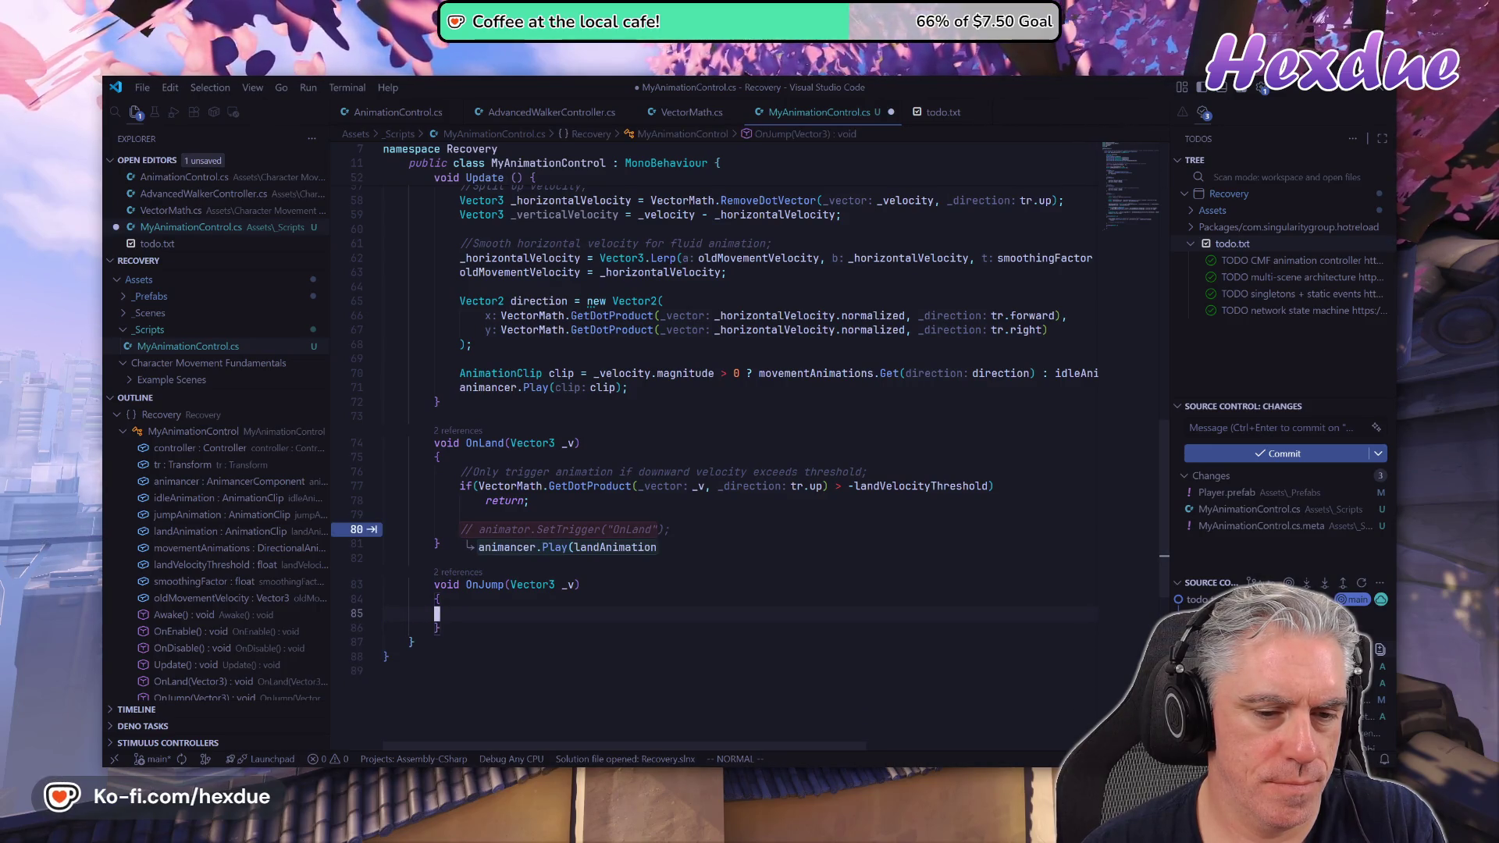
key(Tab)
key(Tab)
key(k)
key(k)
key(k)
key(k)
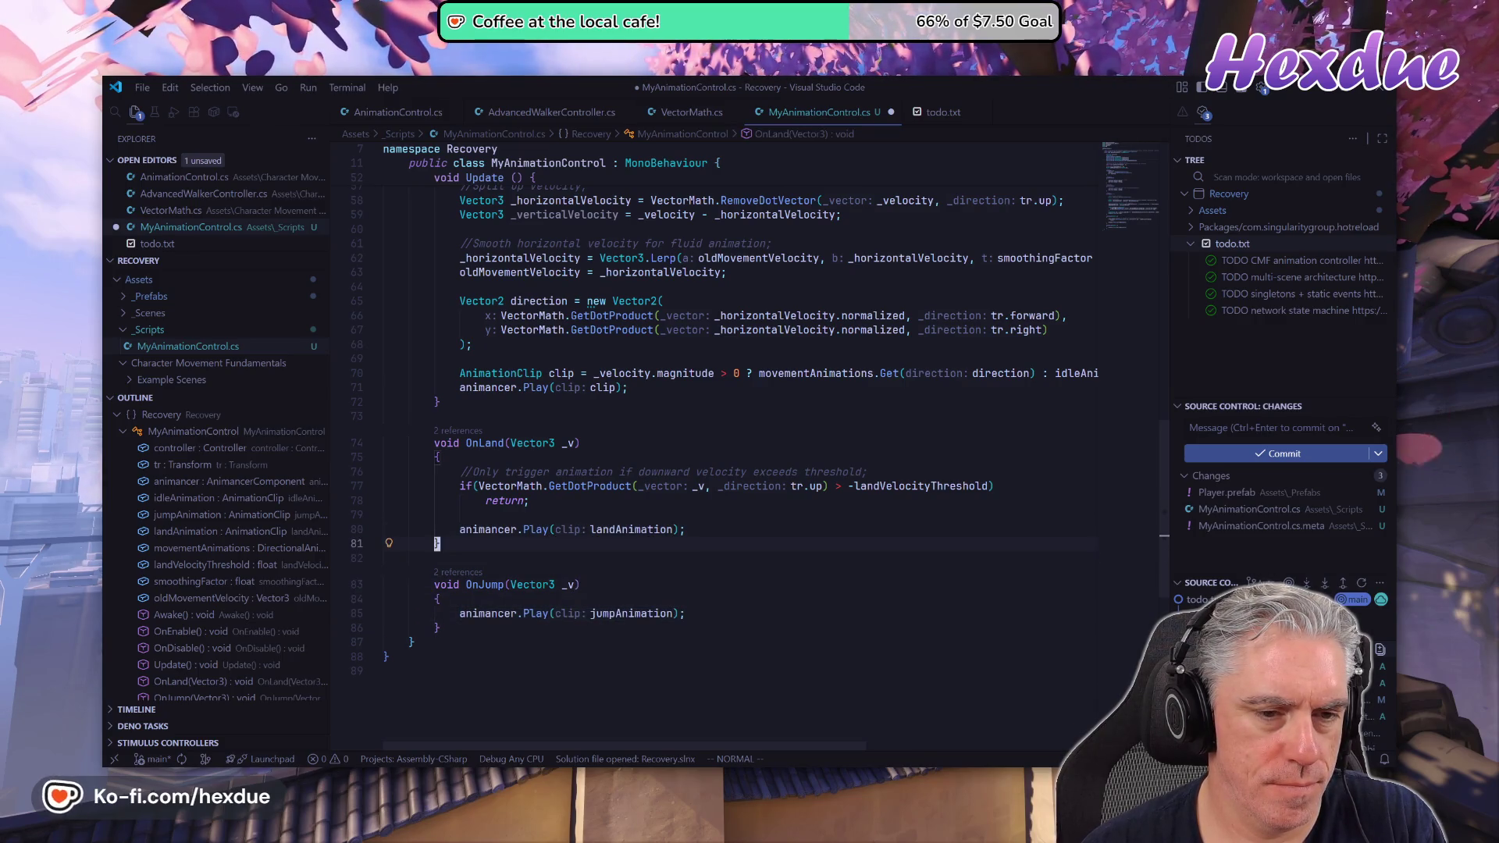
key(k)
key(k)
key(k)
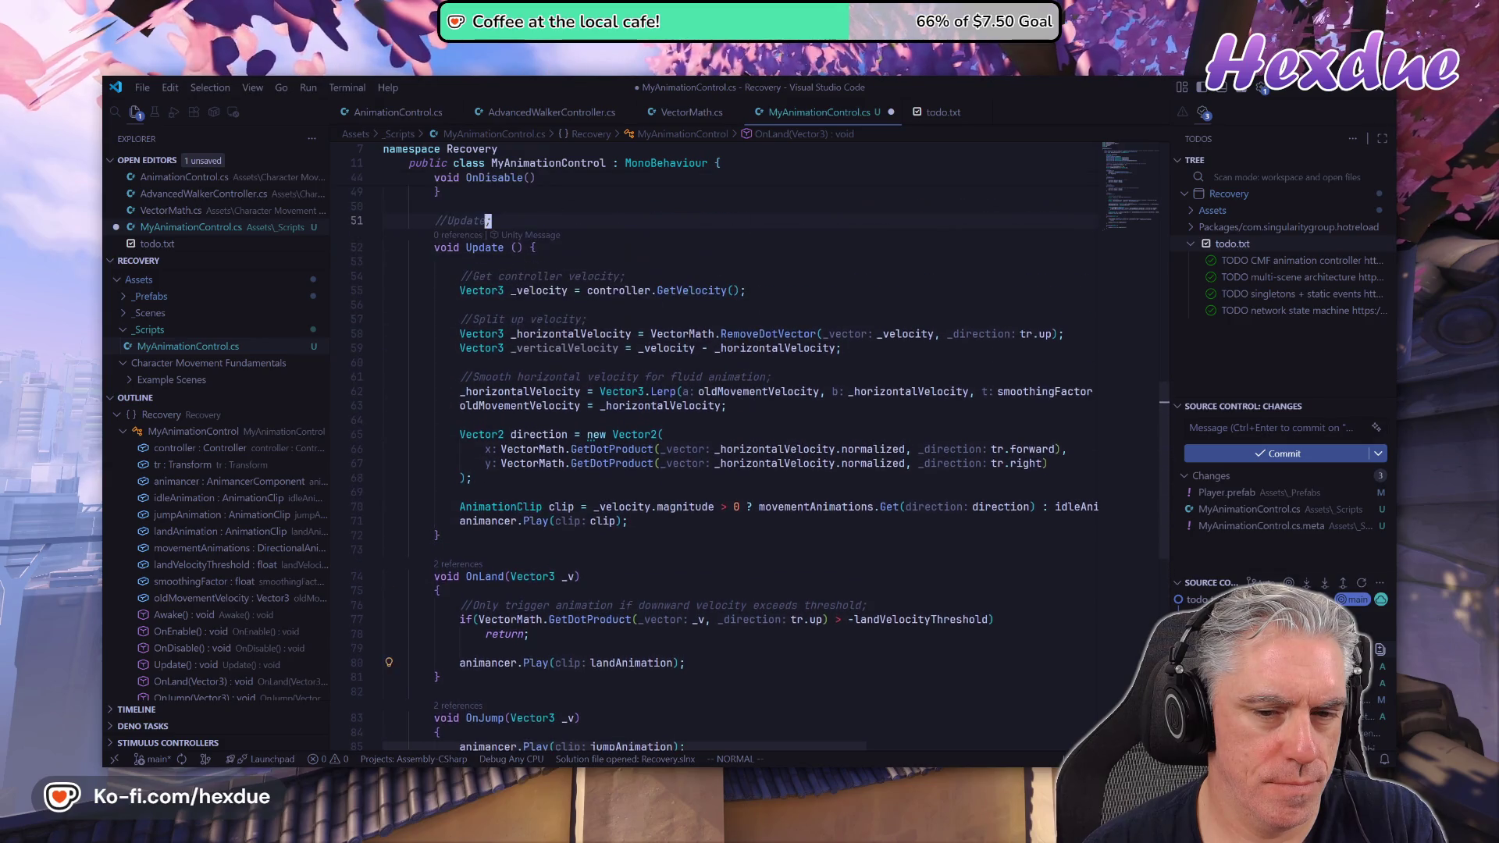
text(:w)
key(Return)
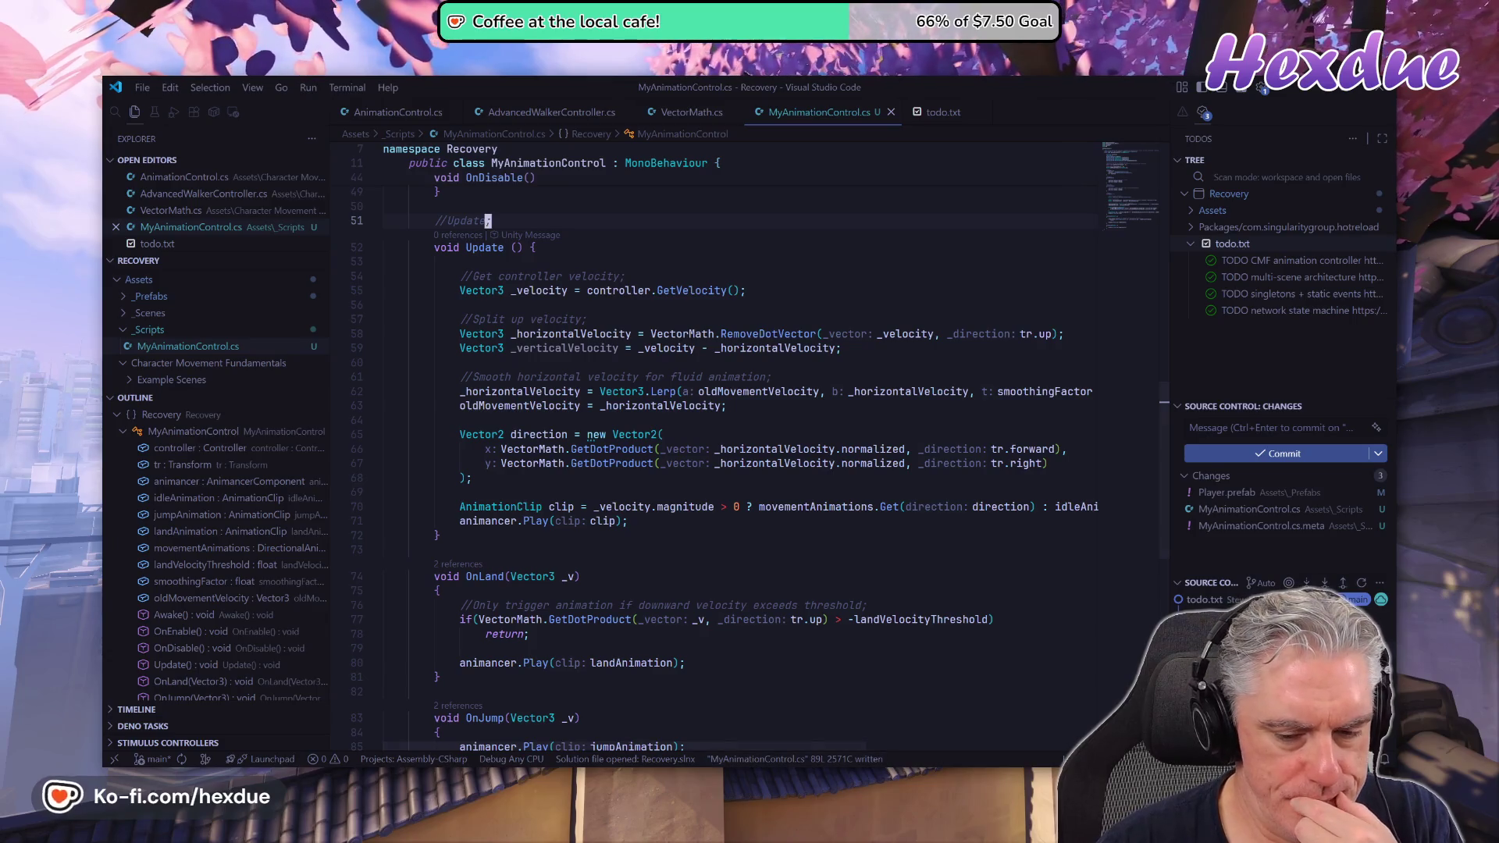
key(alt+Tab)
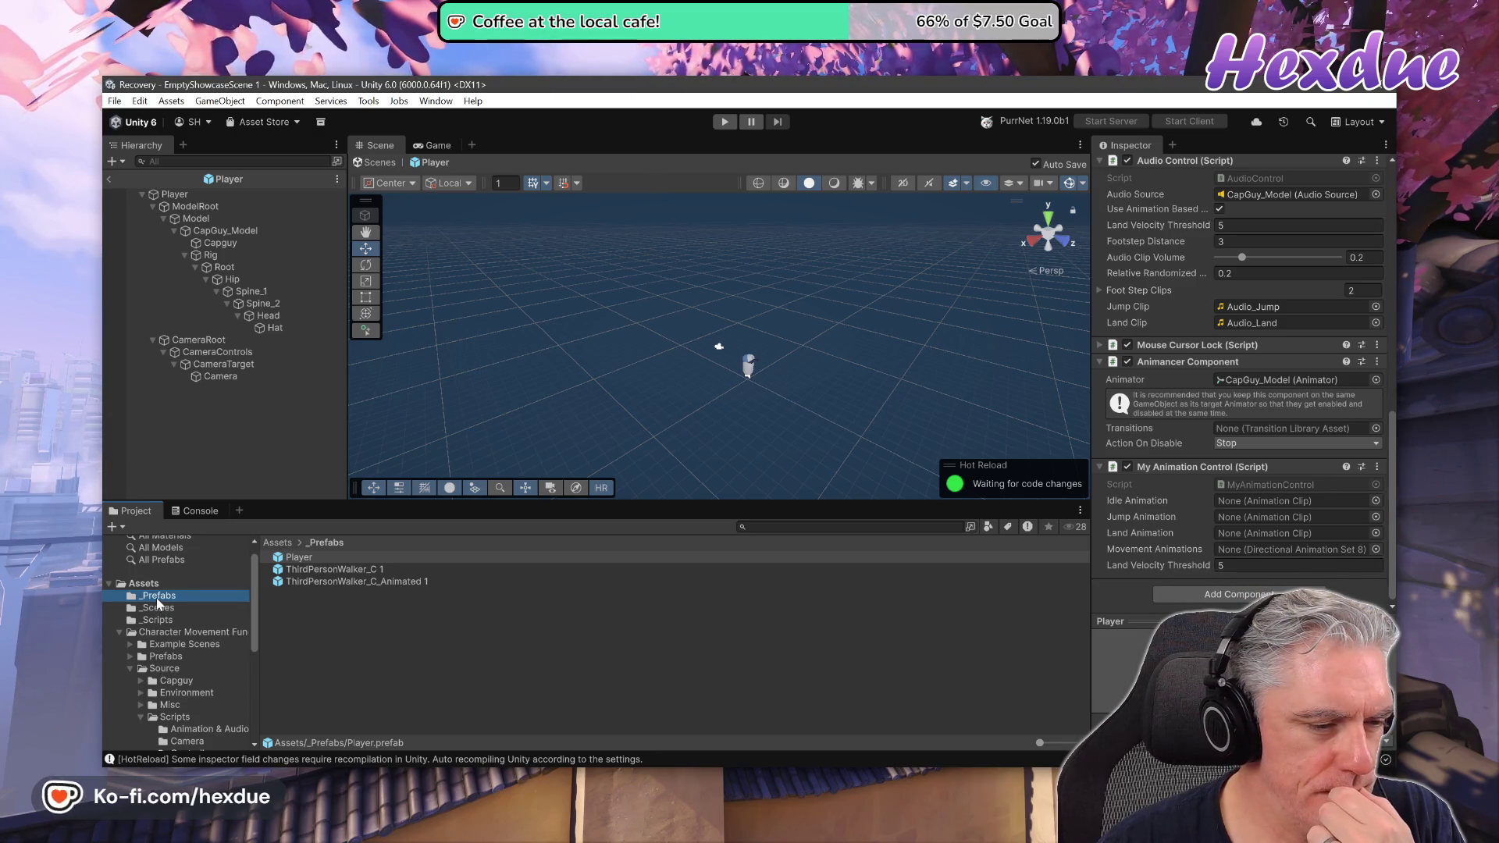
Check that infantry_combat_run and infantry_combat_walk each hold Up, Right, Down and Left clips.
click(161, 621)
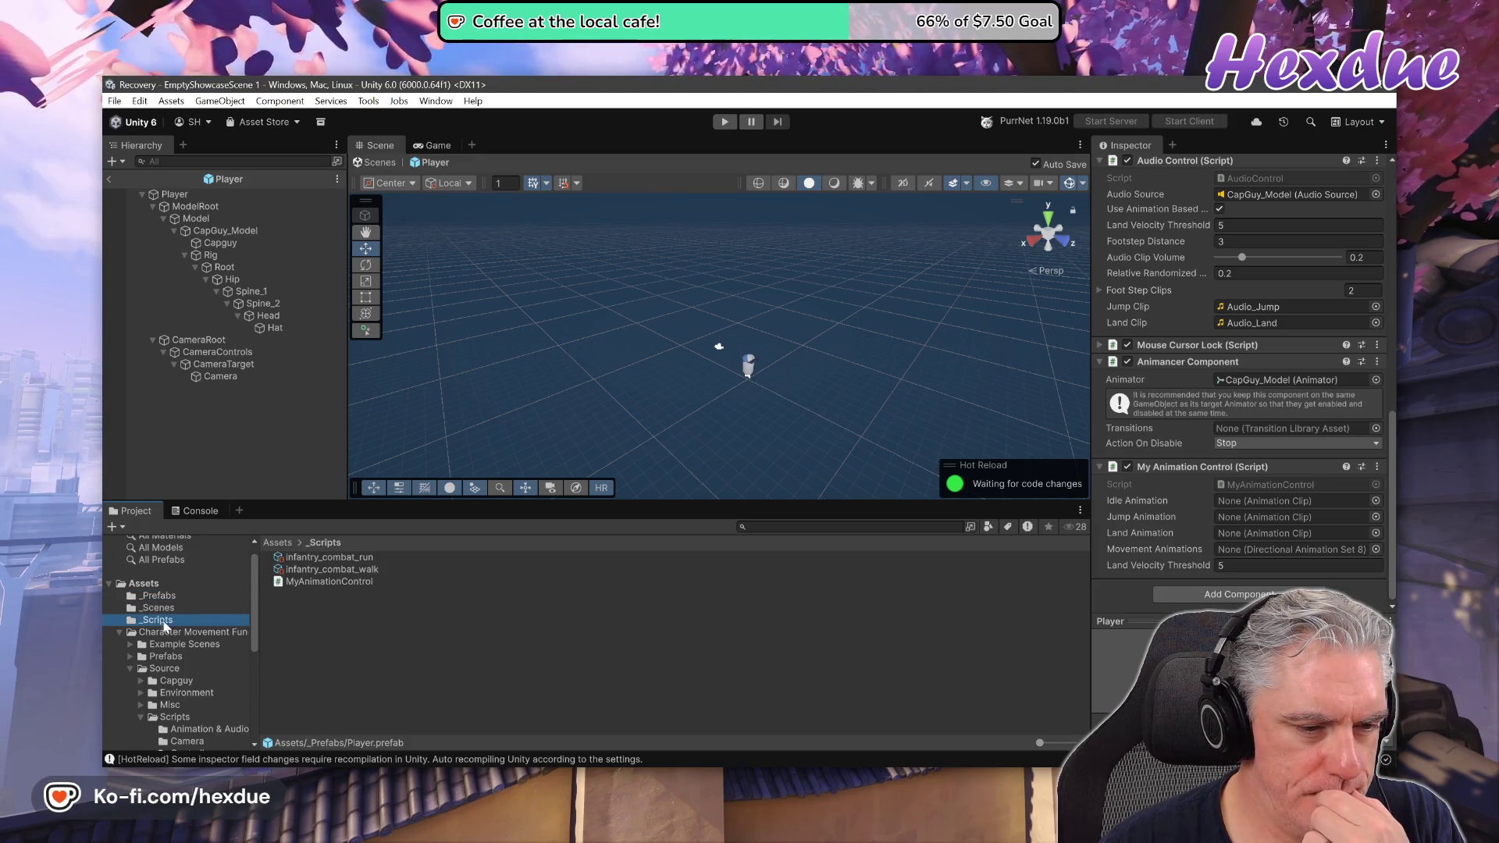
click(326, 558)
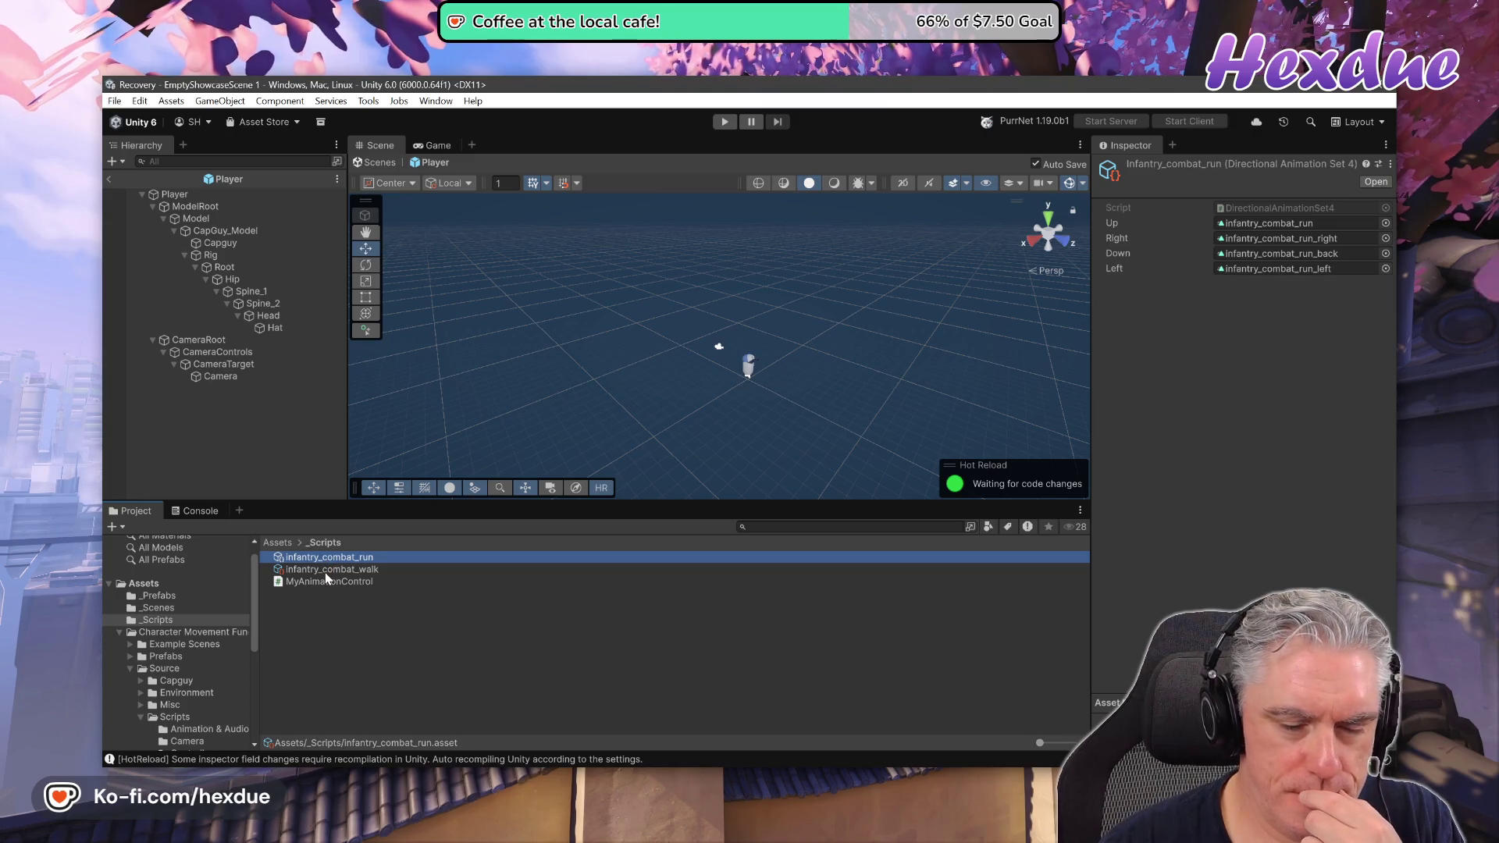
click(326, 573)
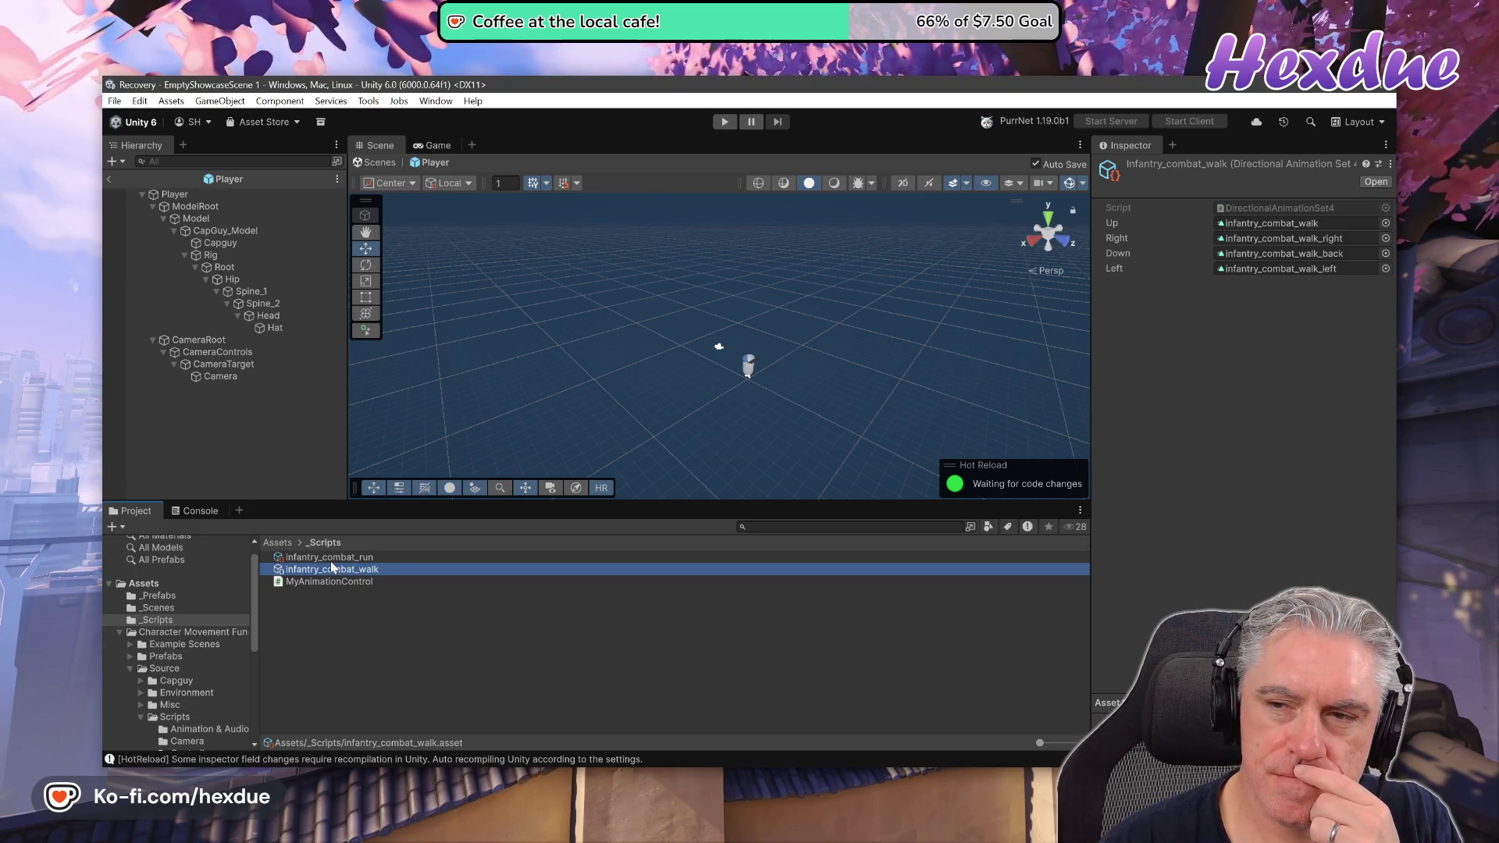
key(Up)
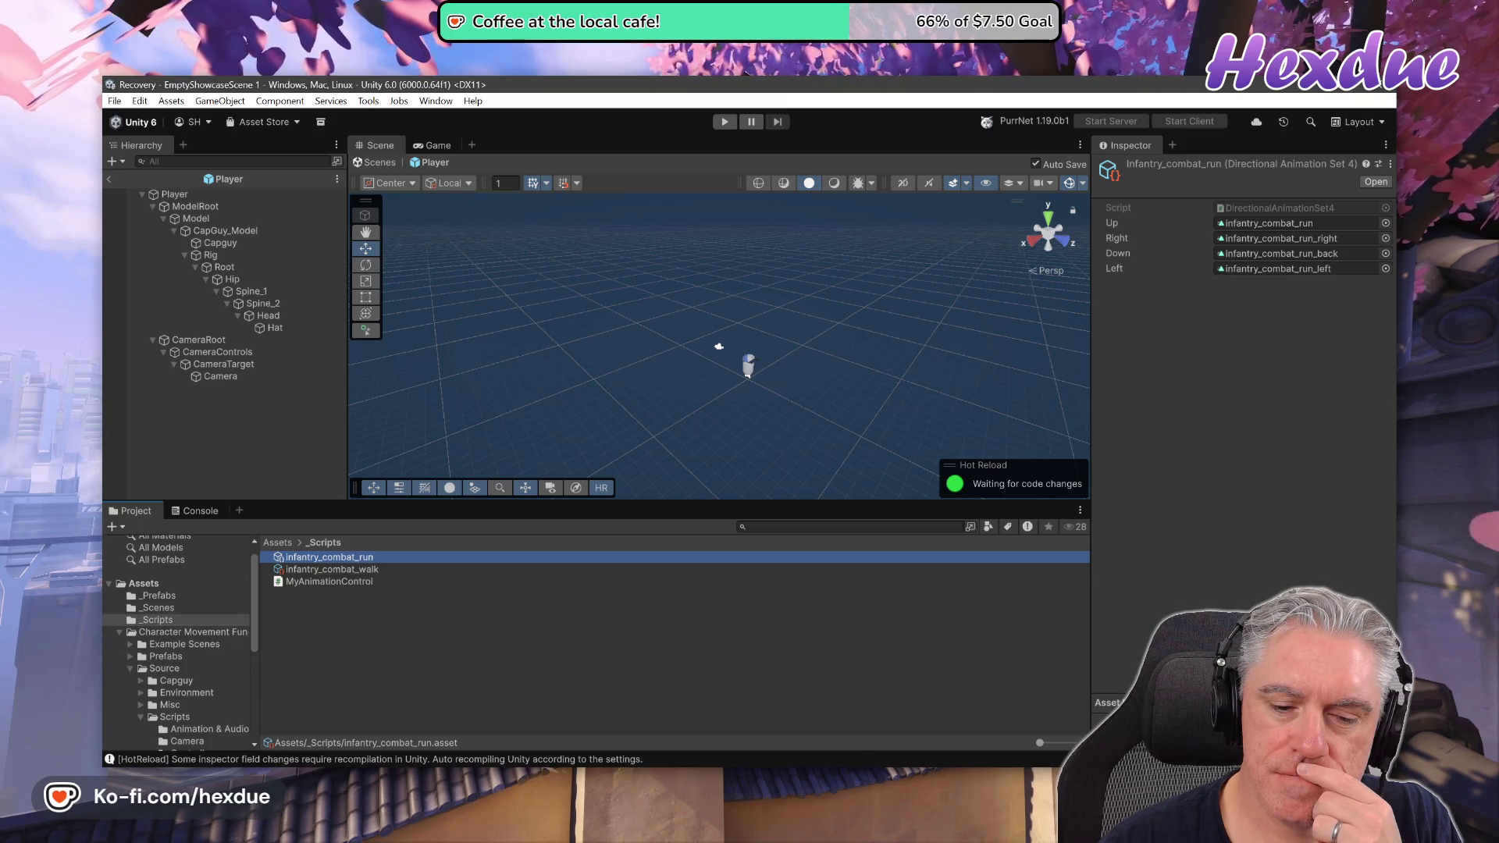
key(alt+Tab)
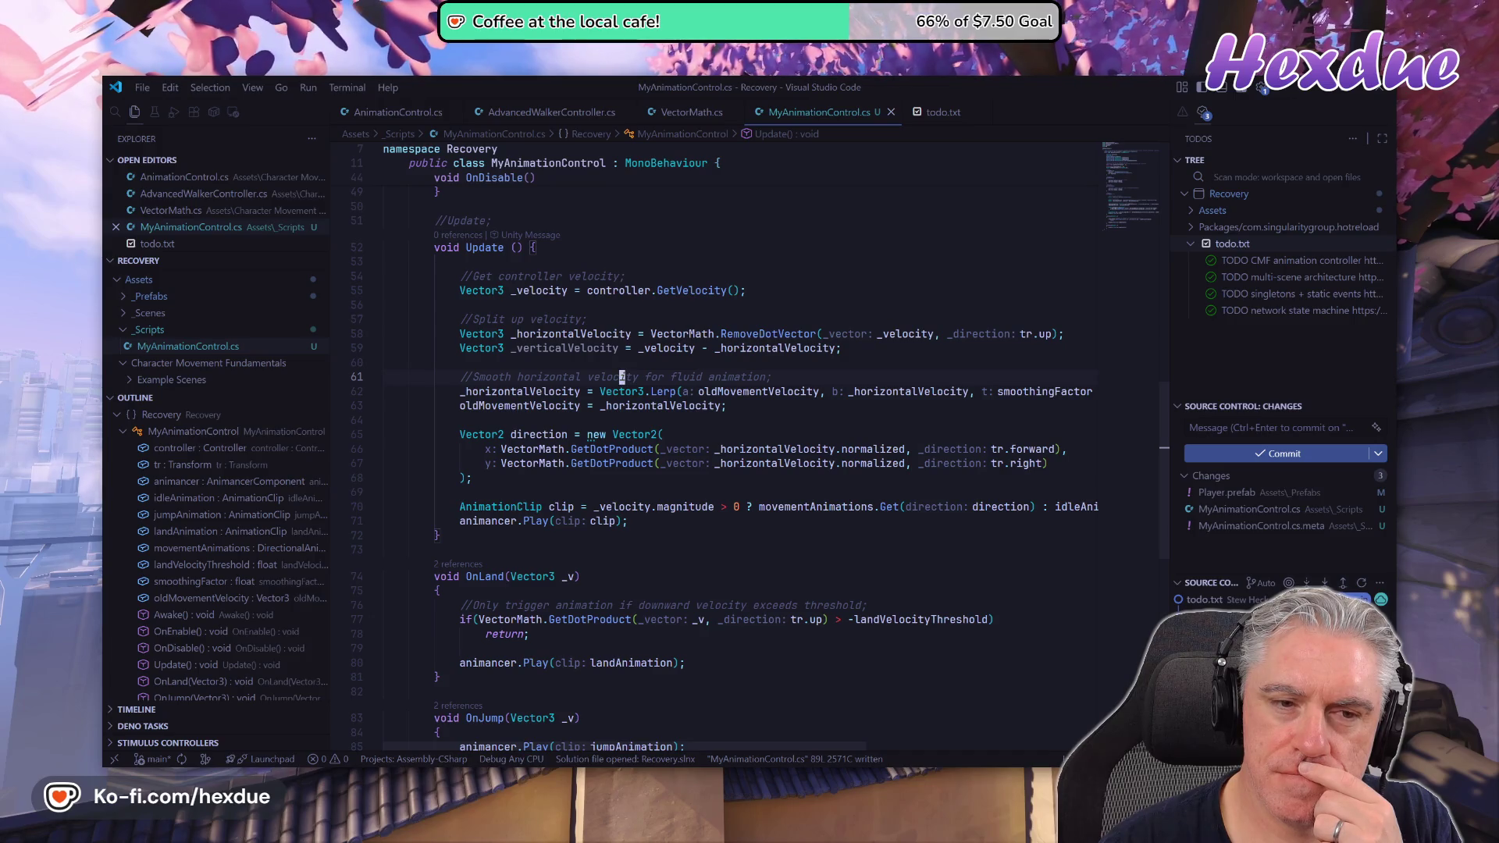
Replace DirectionalAnimationSet8 with DirectionalAnimationSet4 on the movementAnimations field and save.
key(ctrl+u)
key(ctrl+u)
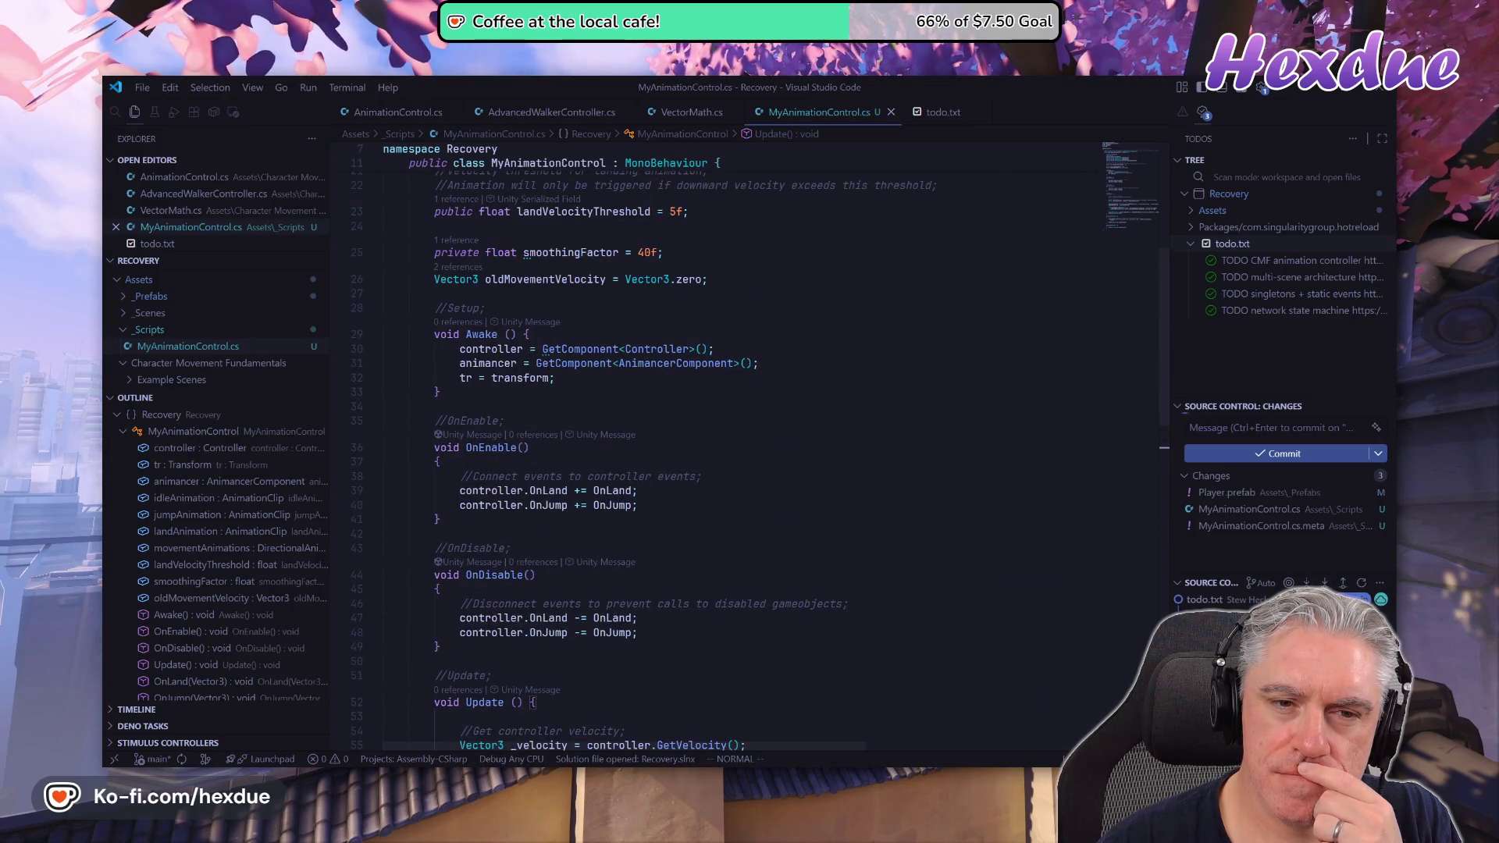
key(ctrl+u)
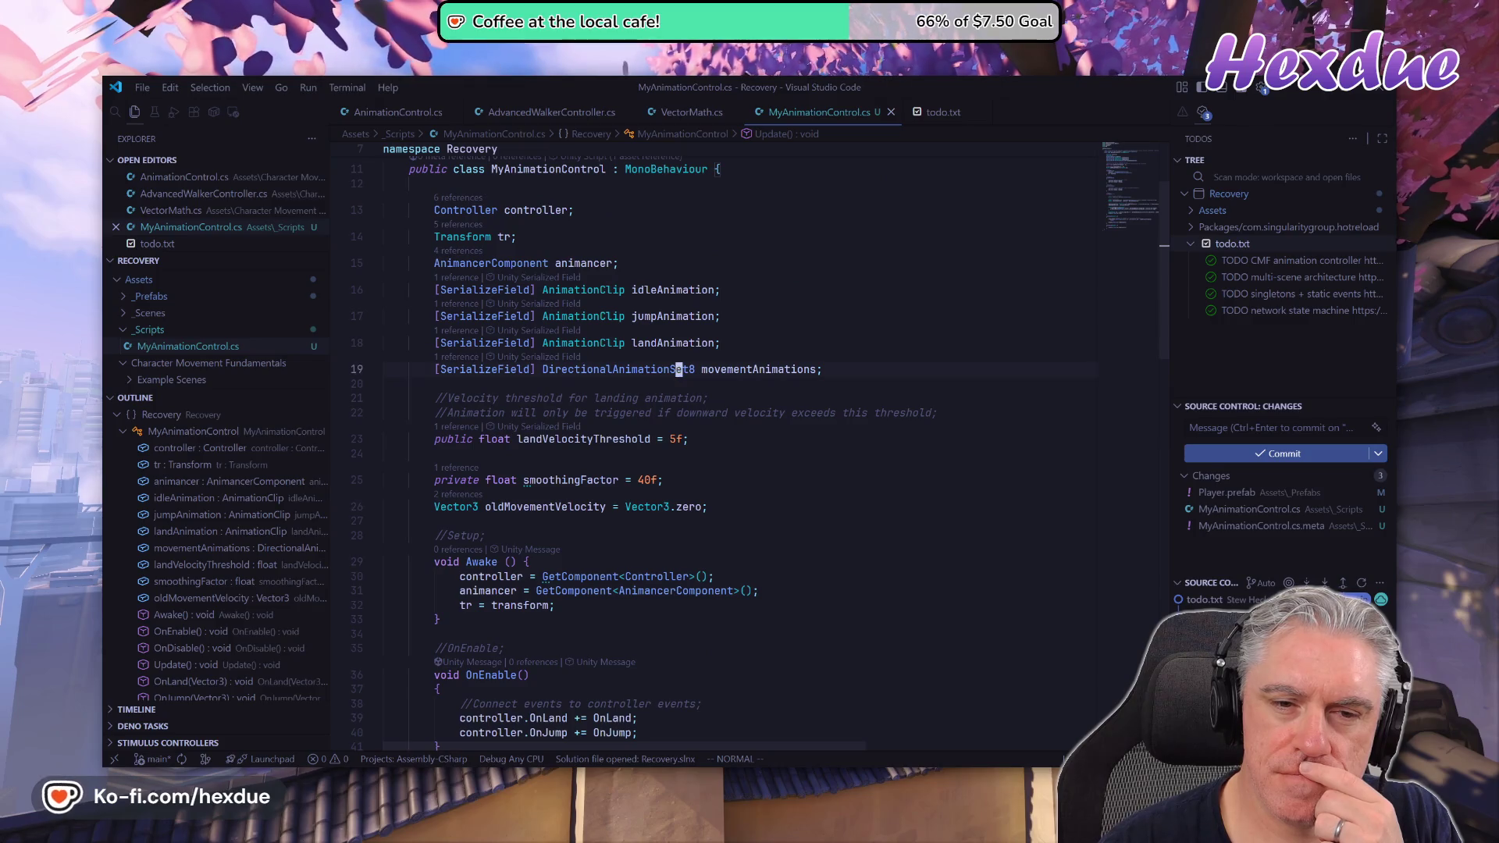
key(e)
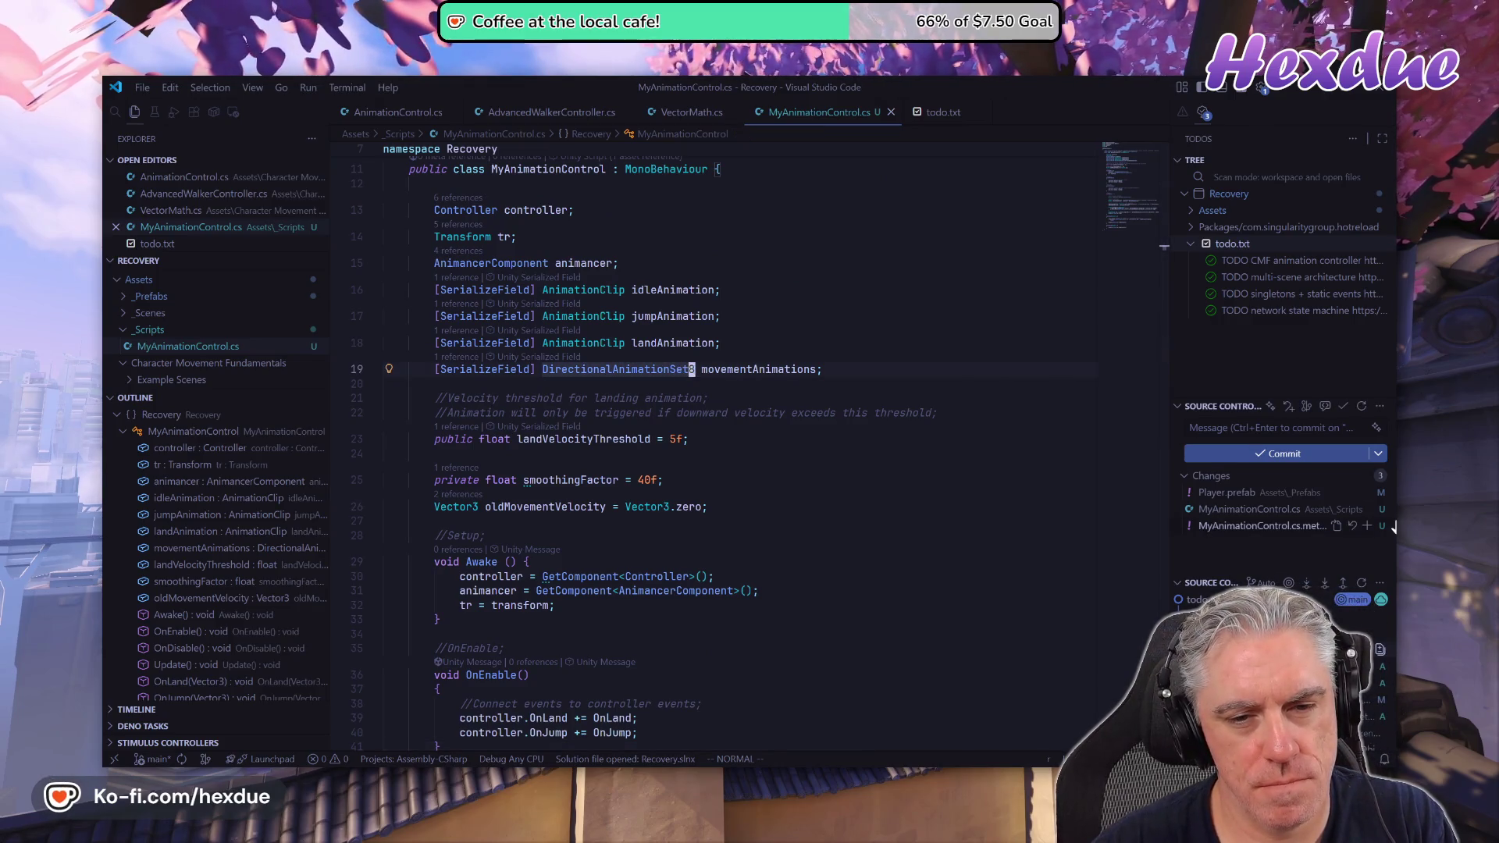
text(r4)
text(:w)
key(Return)
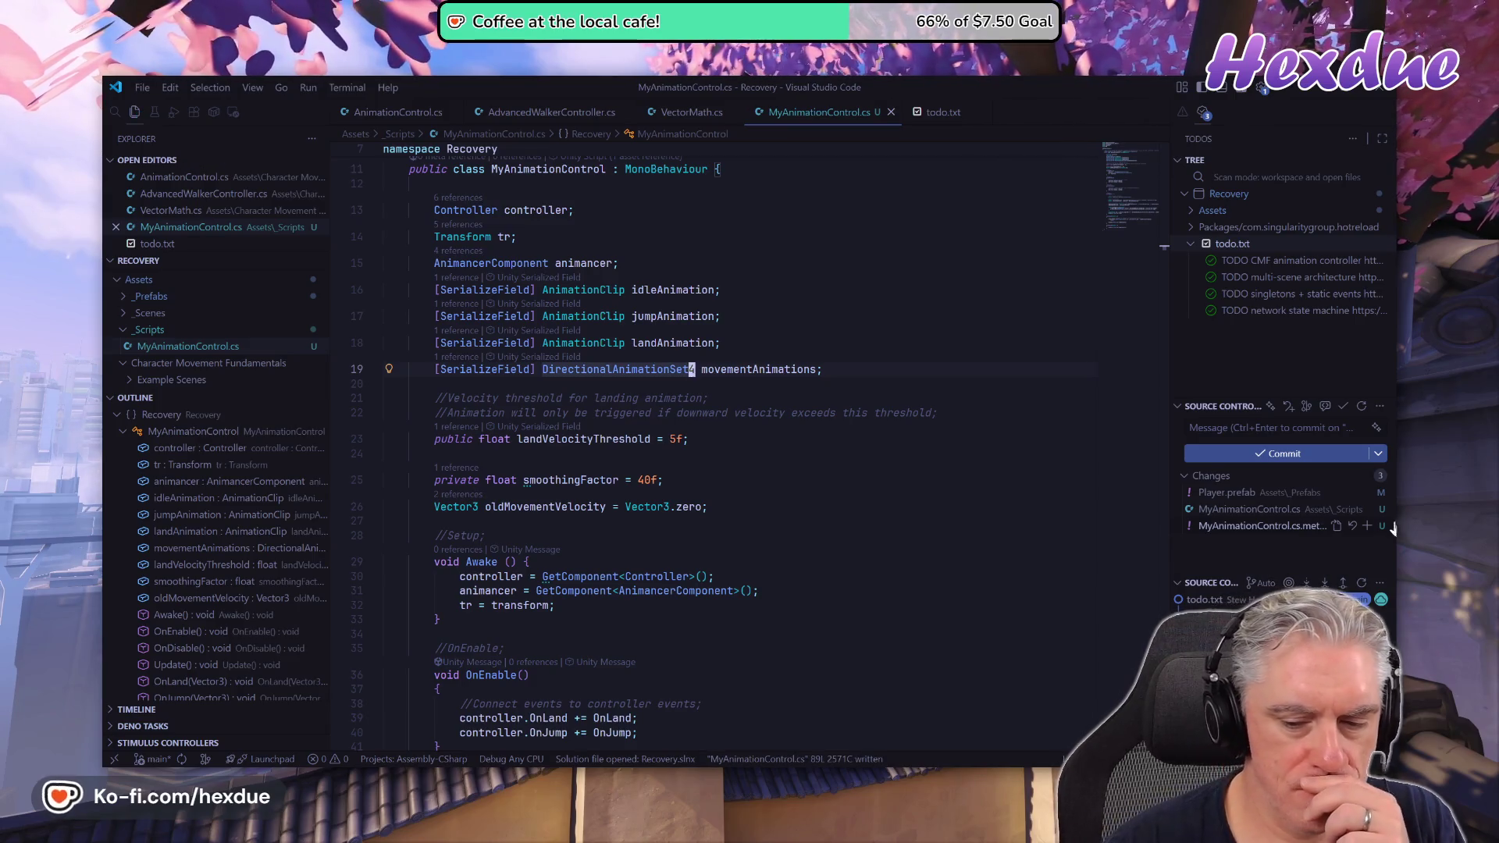
Return to Unity and select the Player prefab in _Prefabs to show its components.
mouse_move(933, 777)
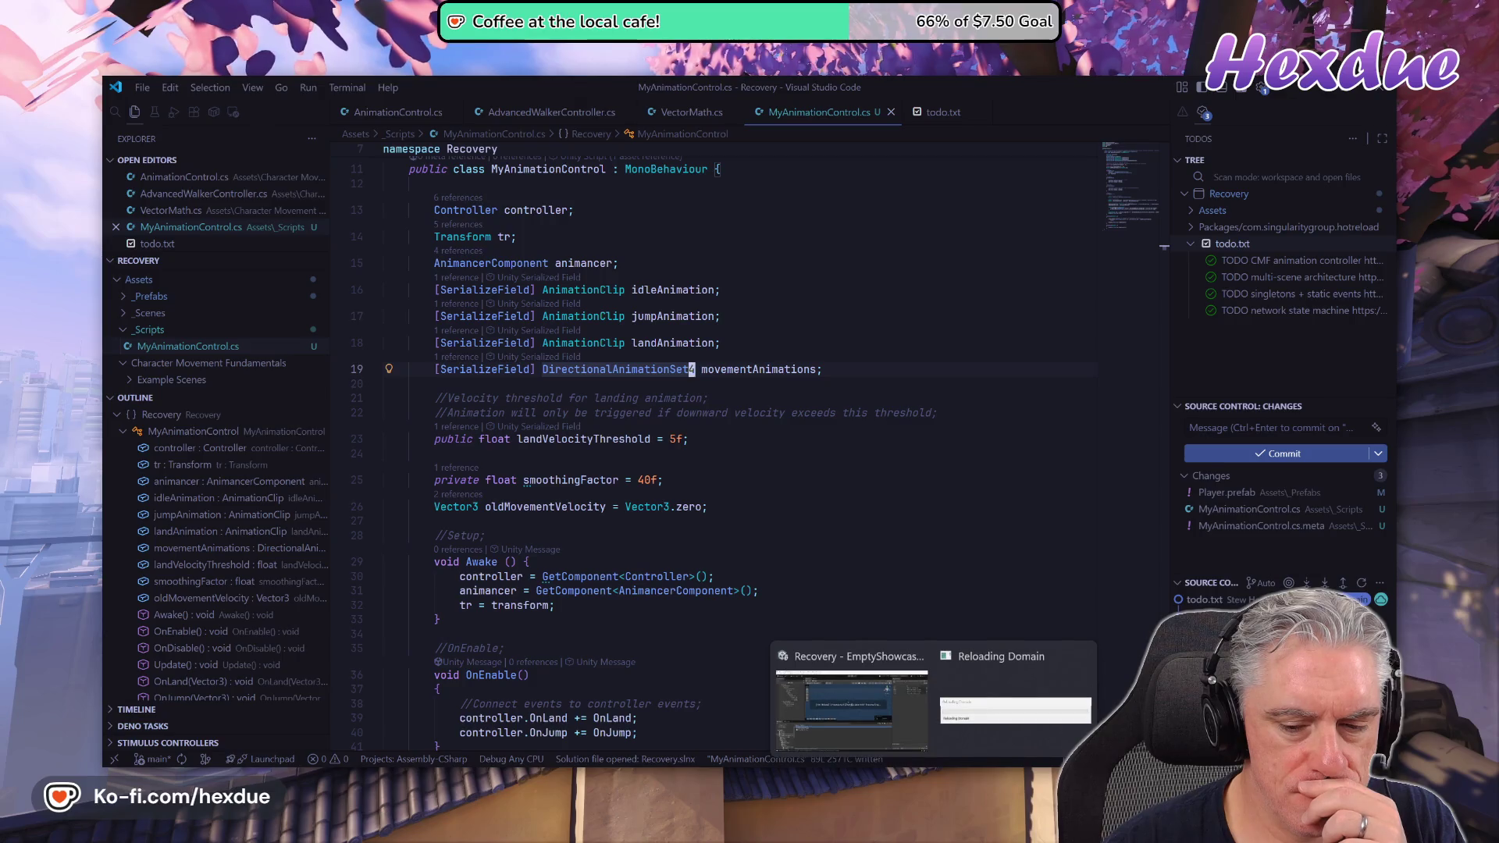
click(860, 682)
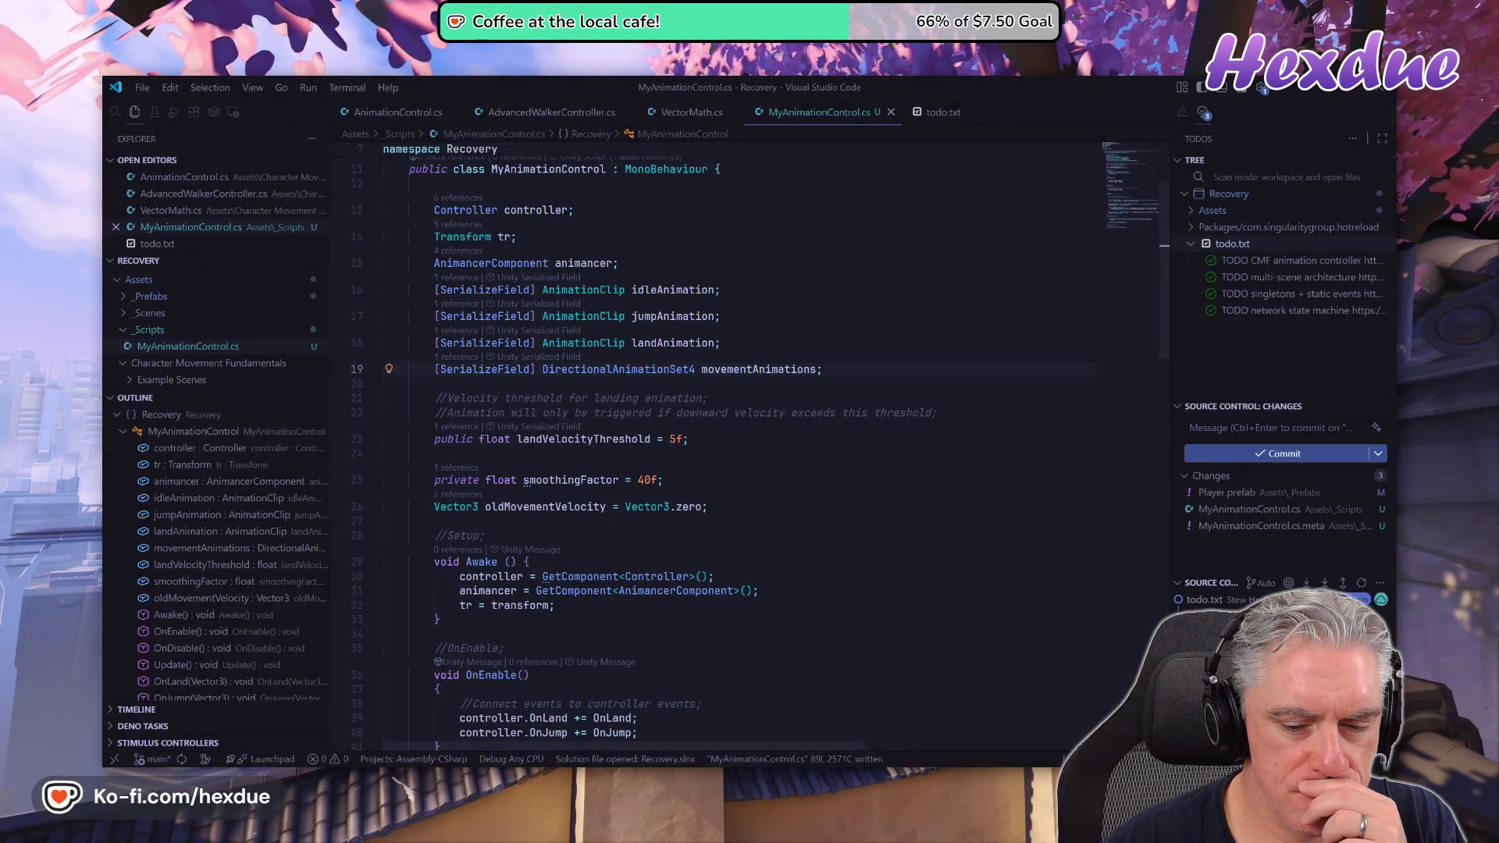
click(933, 777)
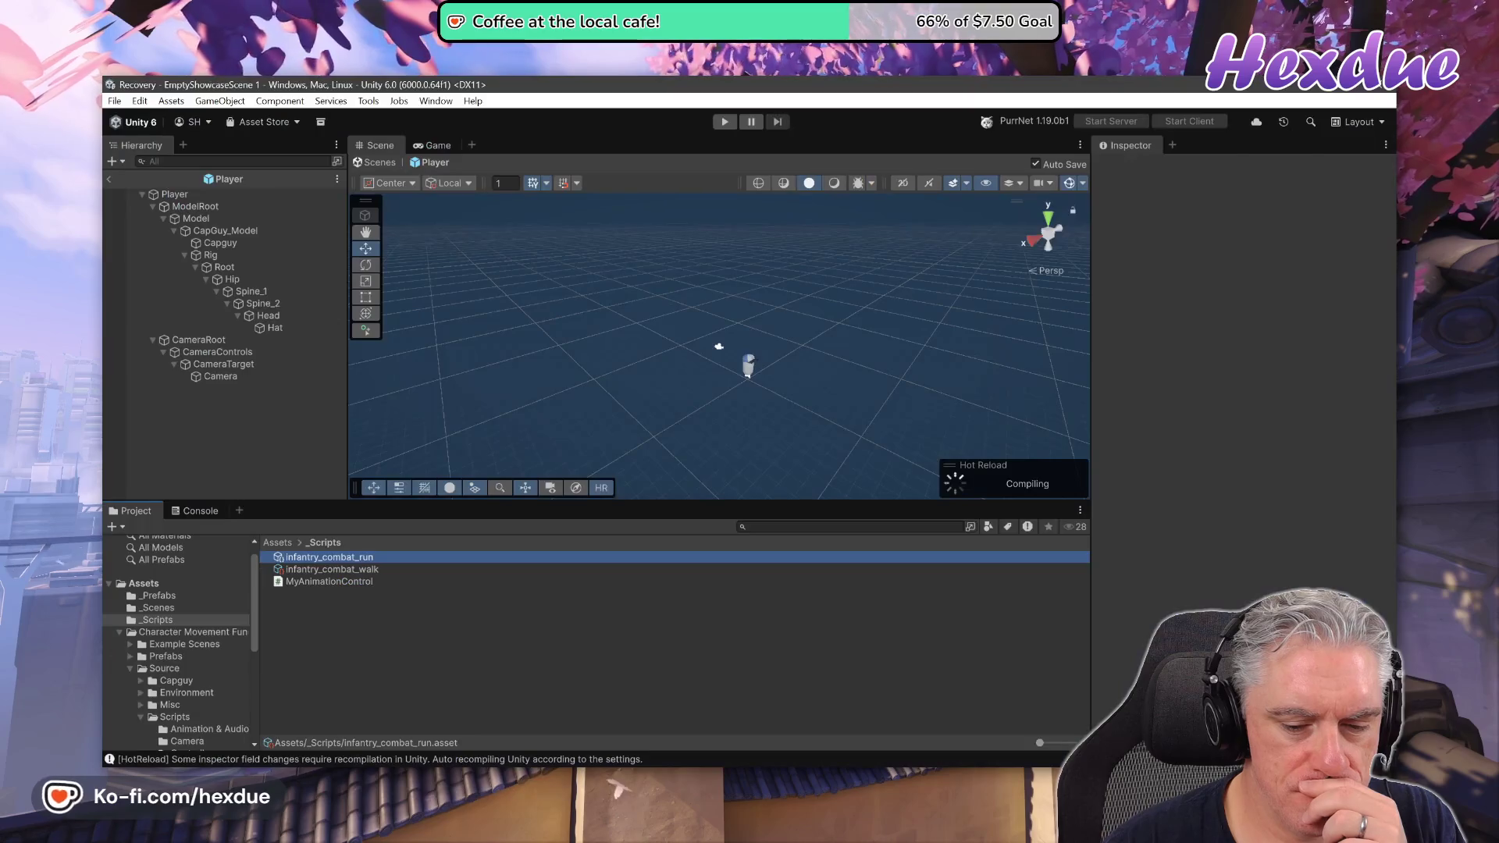
mouse_move(700, 781)
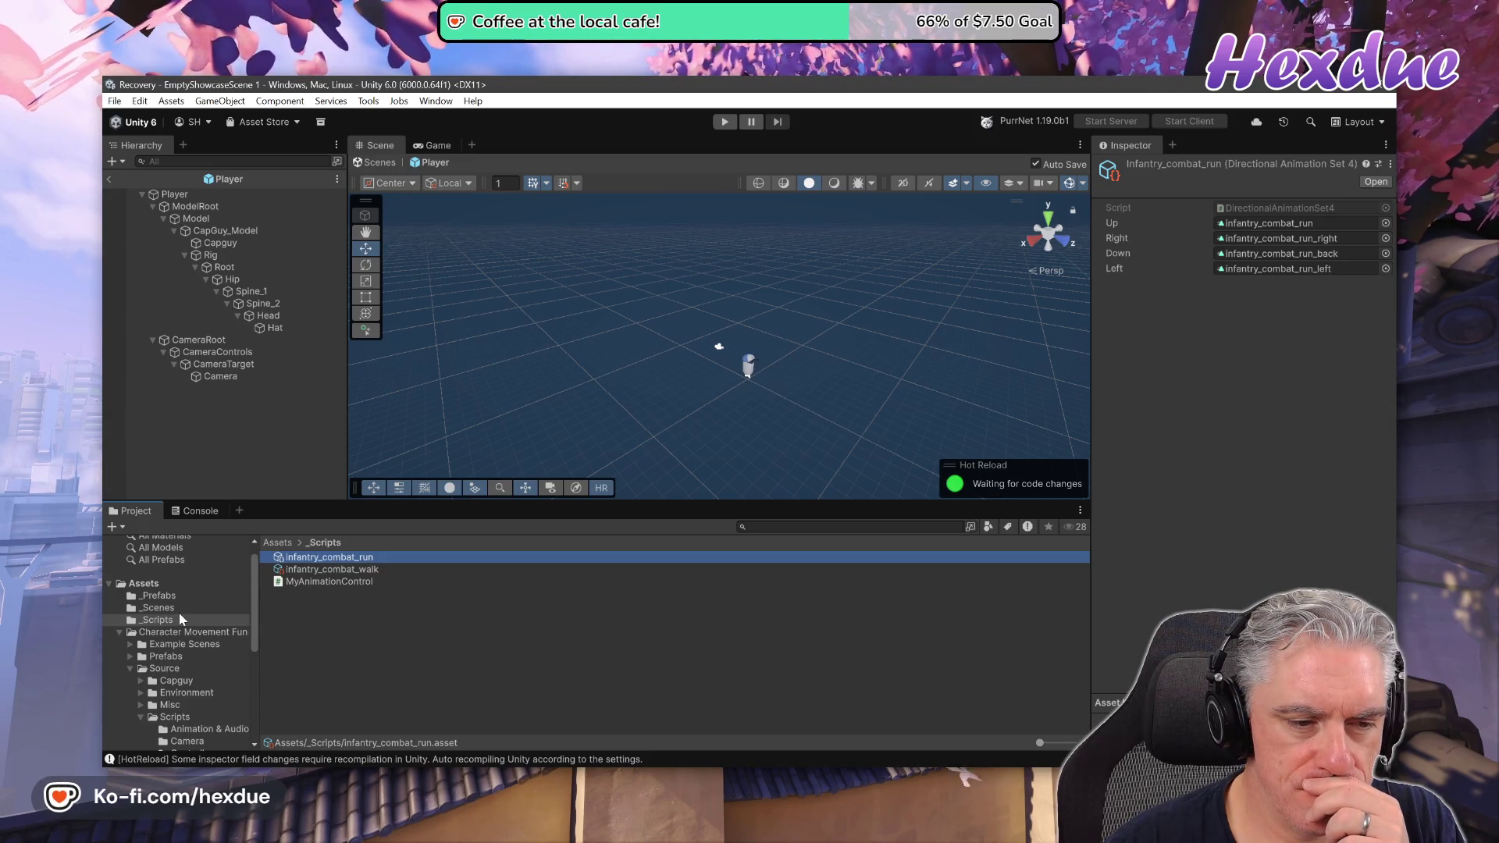
click(307, 583)
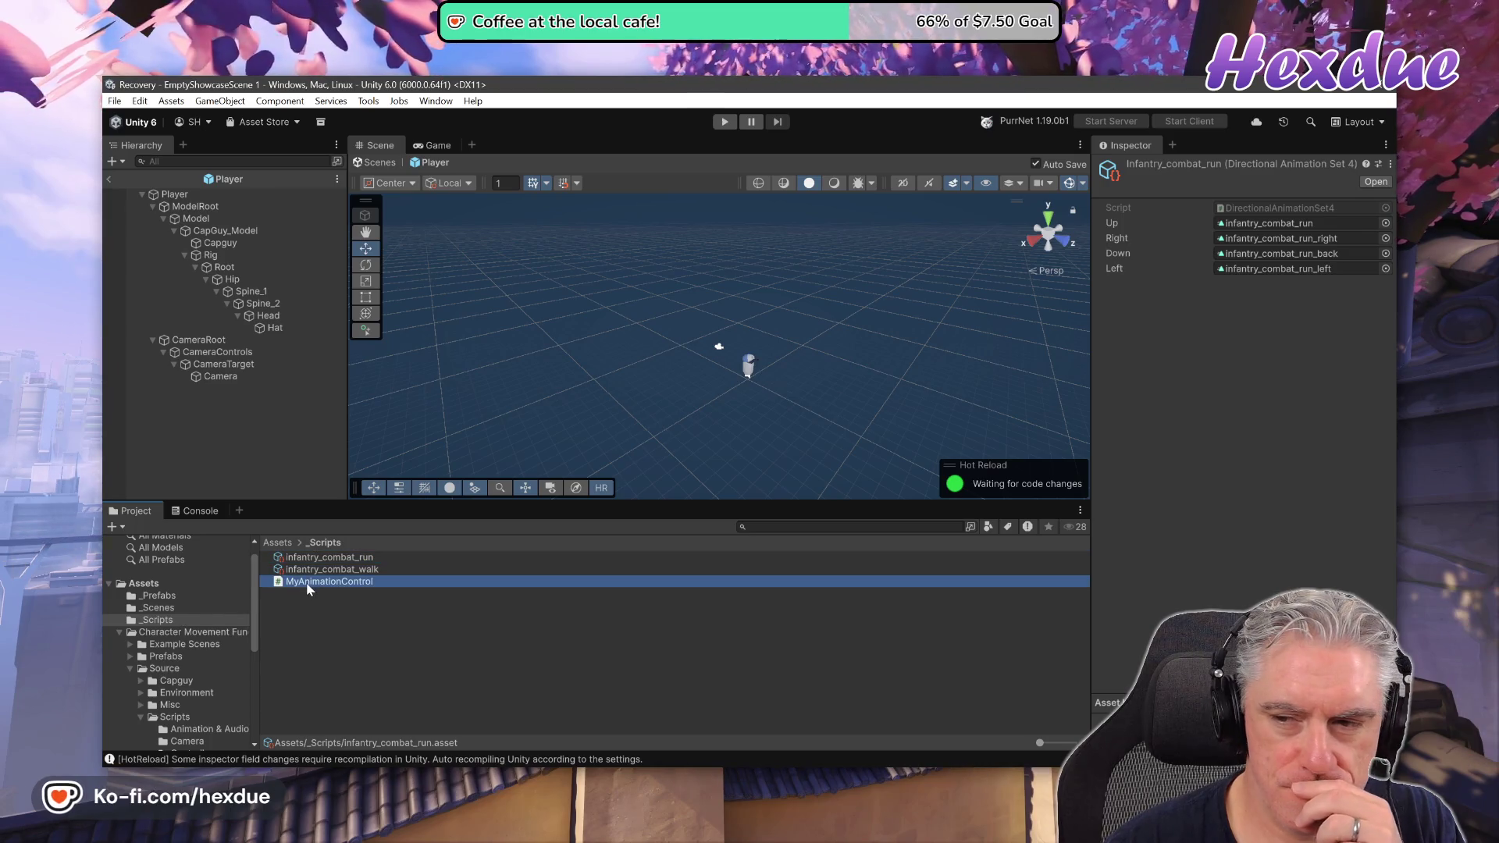
click(162, 597)
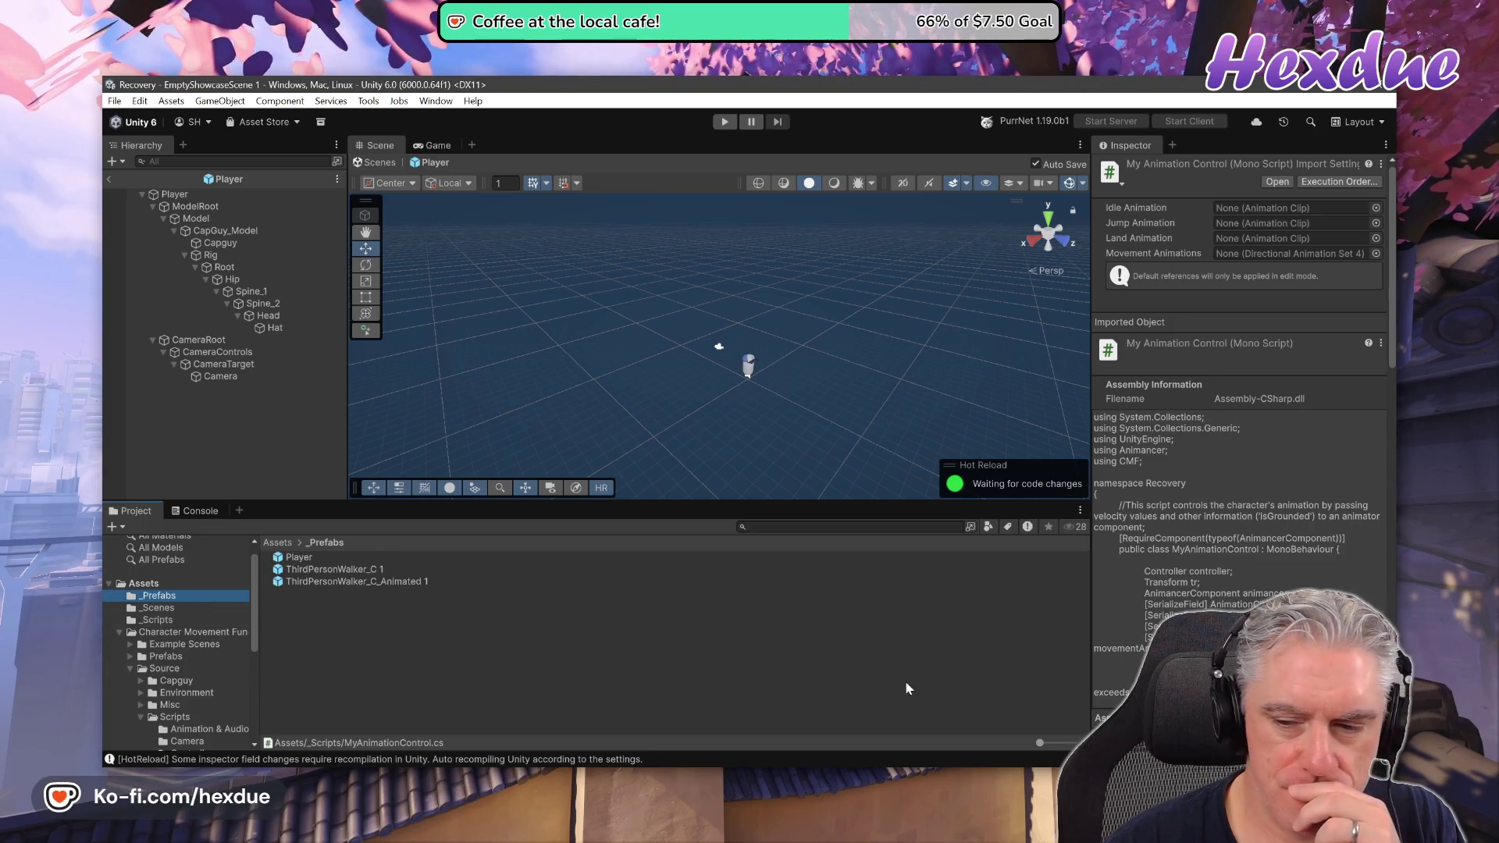
click(283, 557)
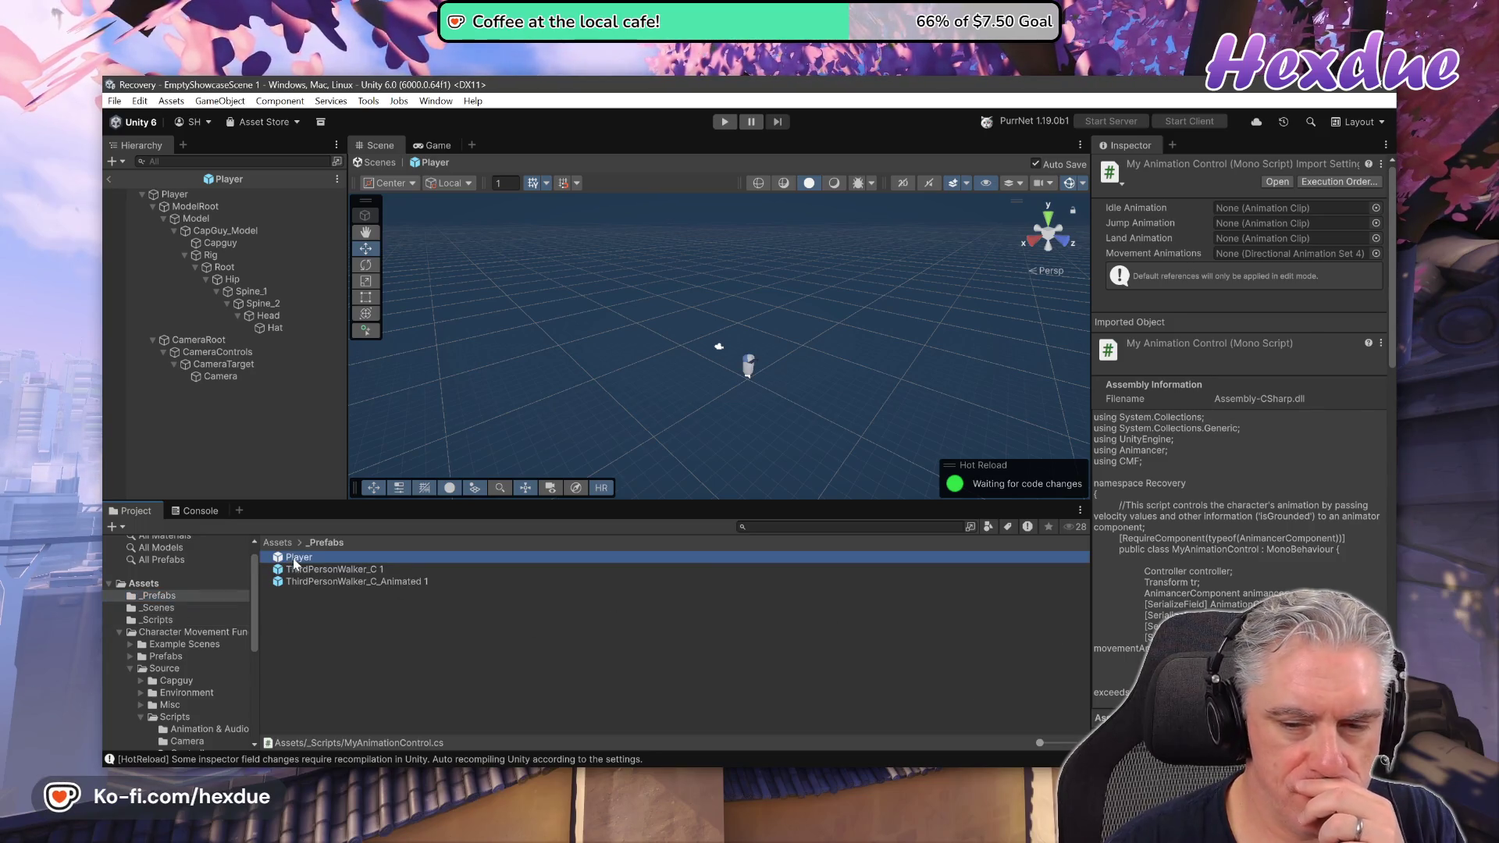
Lock the Inspector so it stays on the Player prefab.
scroll(1173, 559, down, 15)
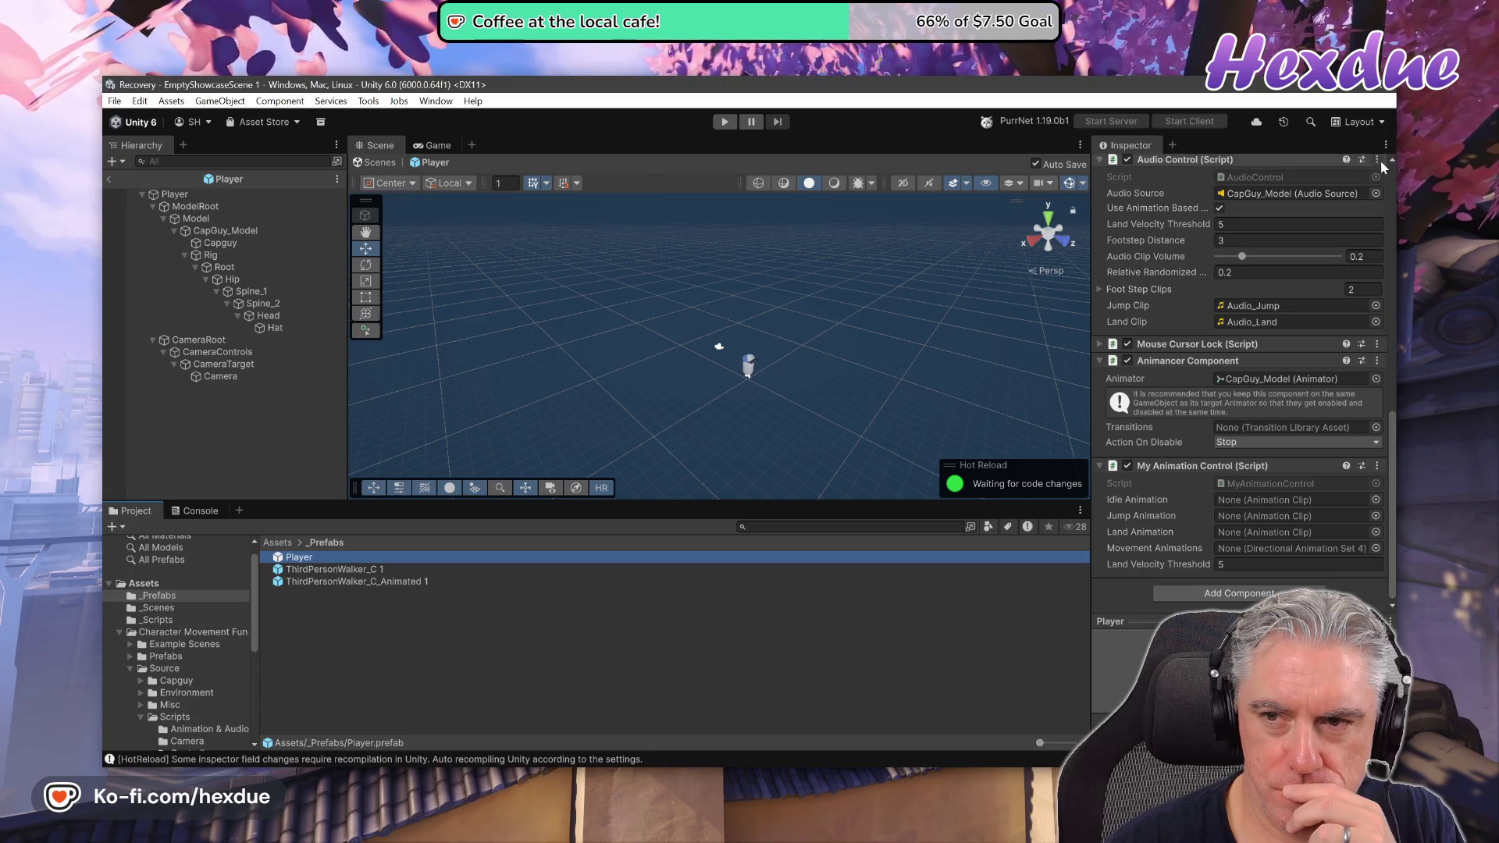
scroll(1293, 549, up, 5)
scroll(1292, 549, up, 13)
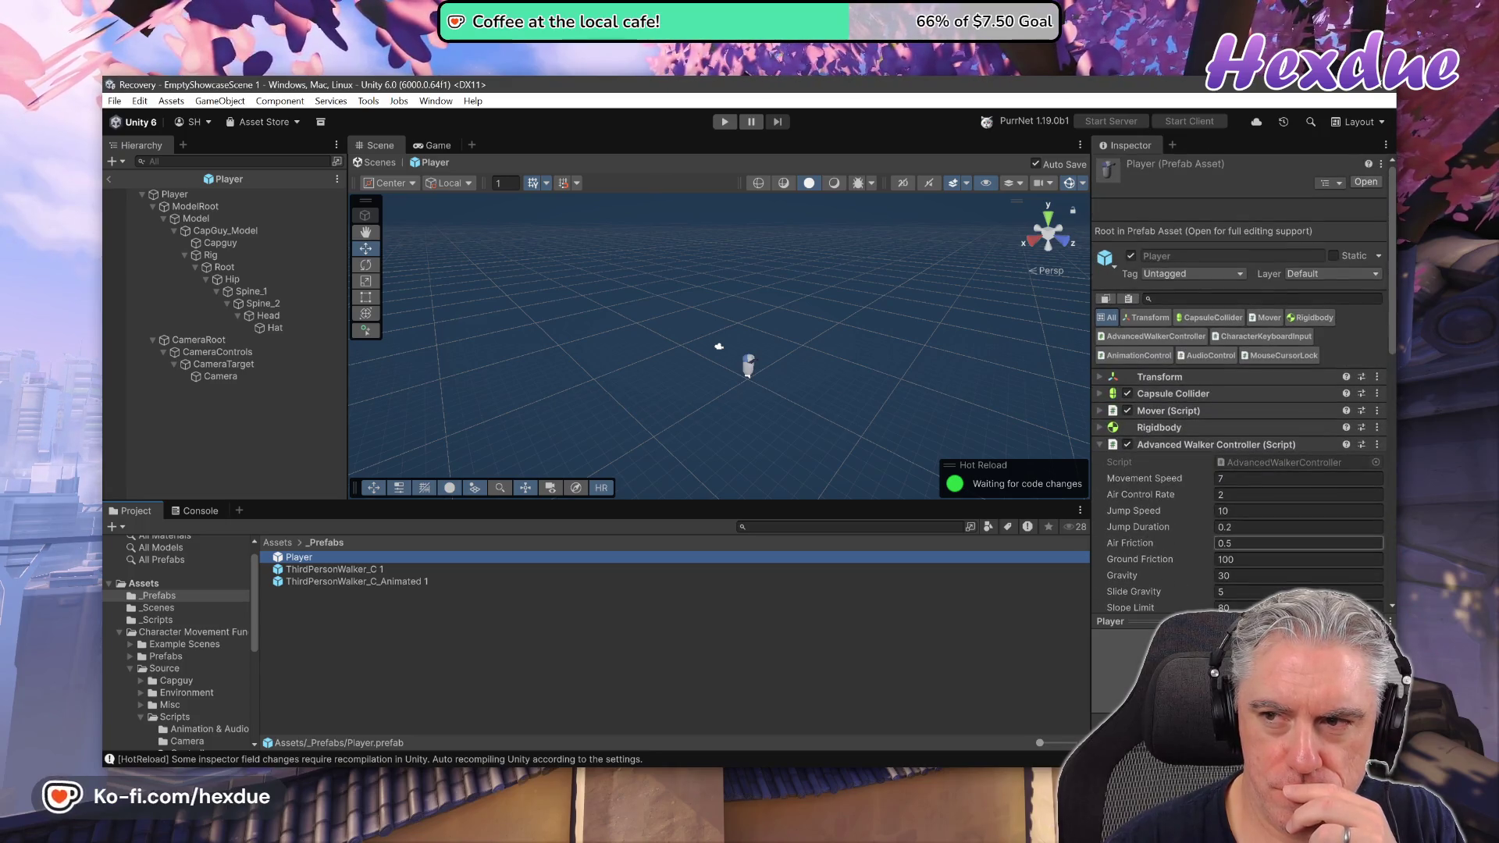
click(1386, 147)
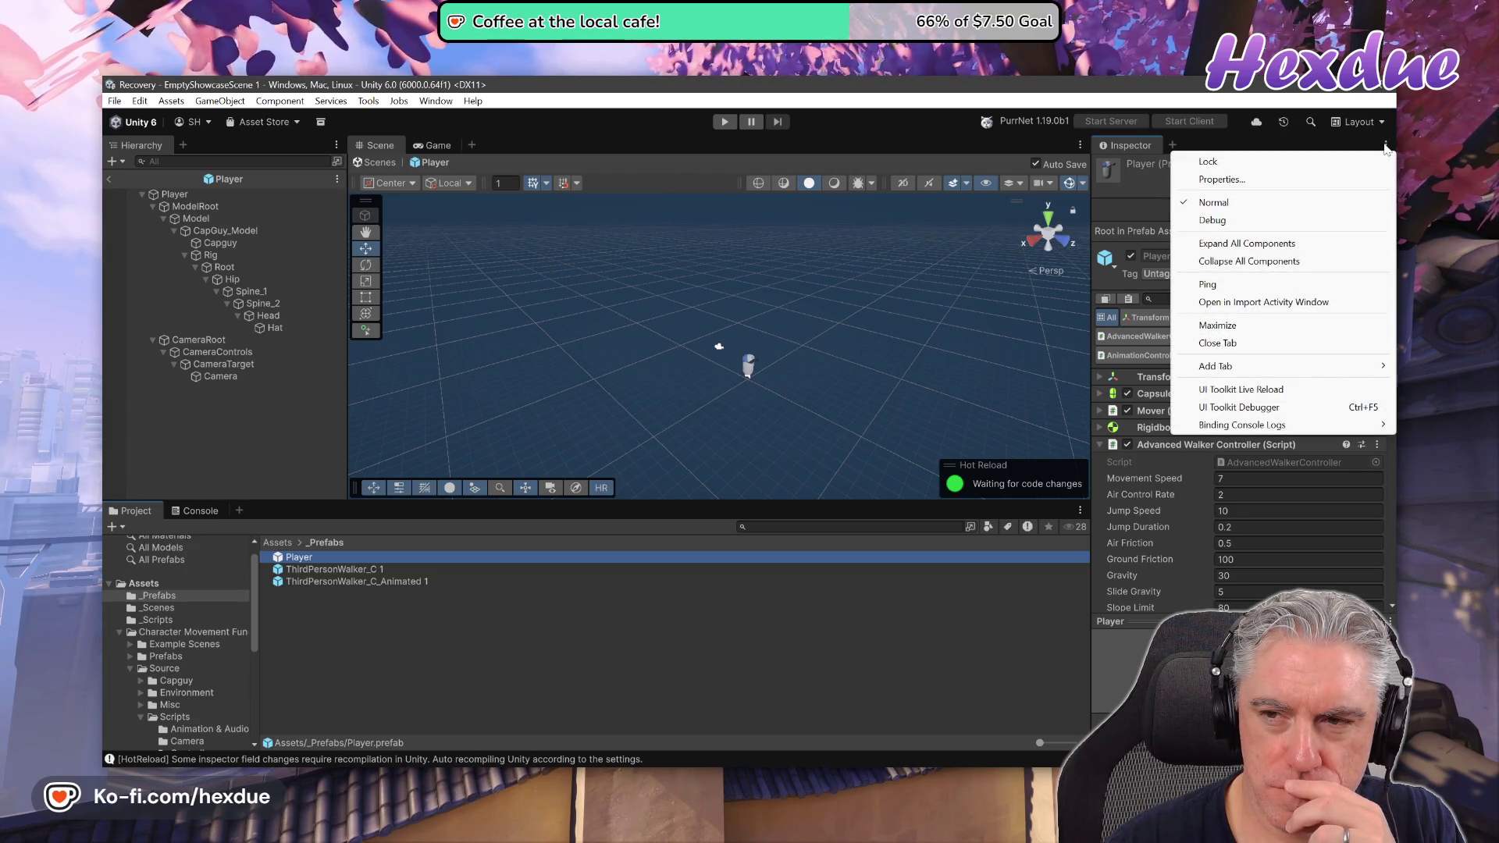
click(1207, 162)
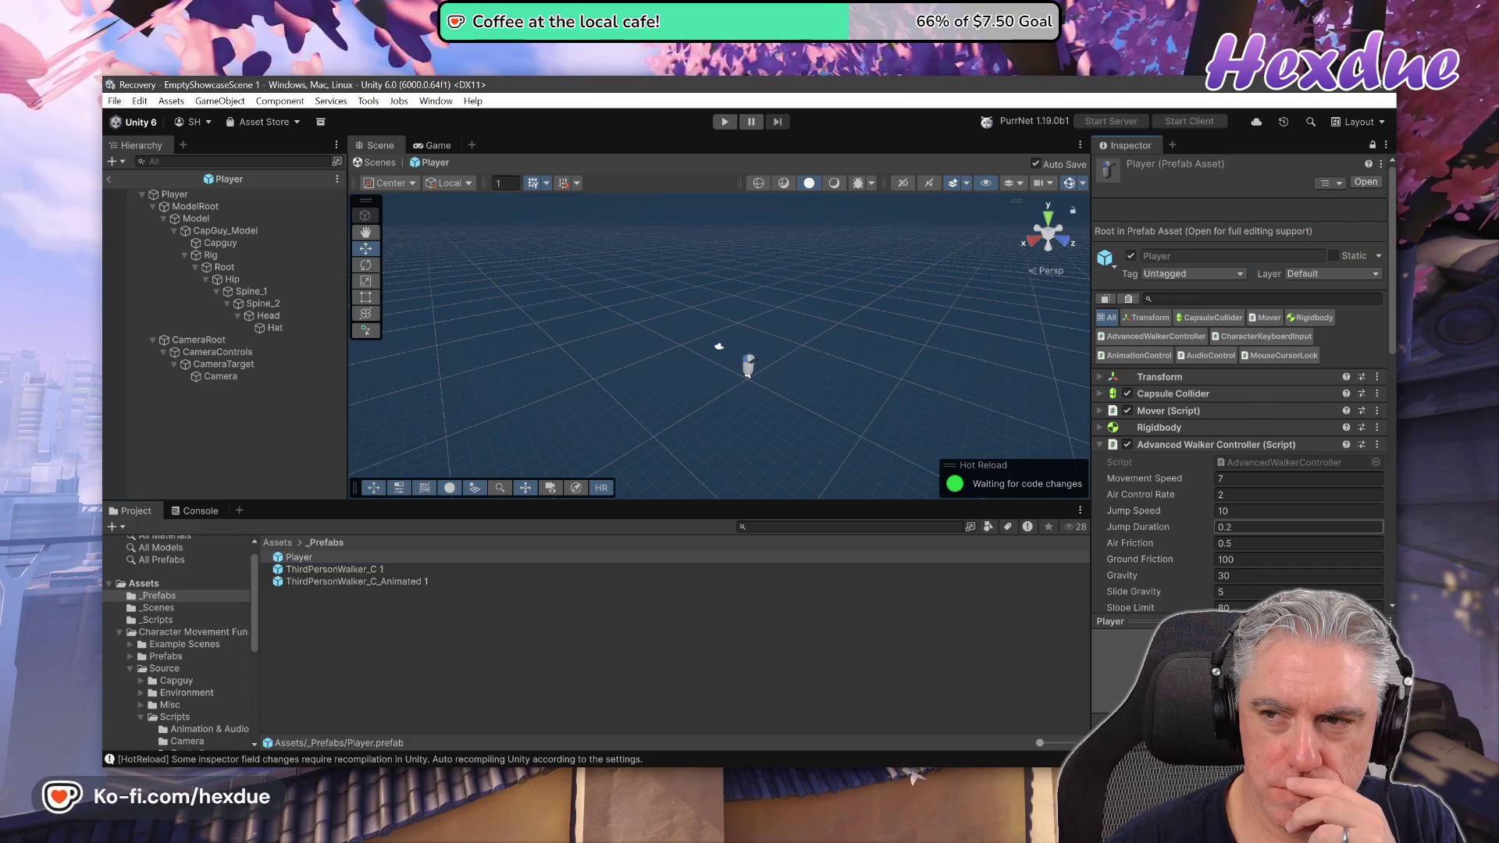
scroll(1210, 586, down, 5)
scroll(1210, 580, down, 8)
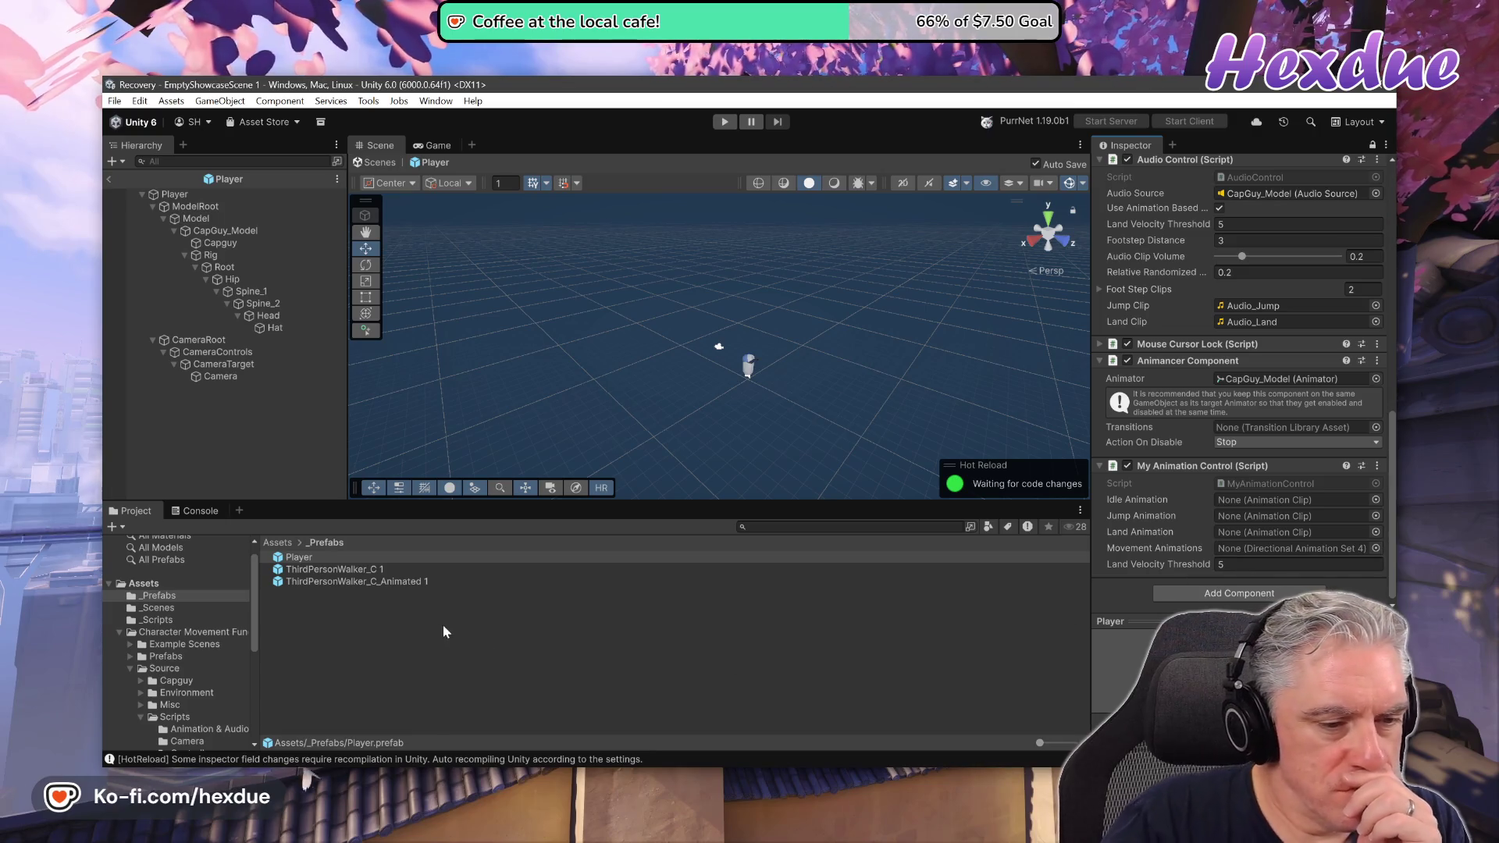
Assign infantry_combat_run from _Scripts to the Movement Animations slot.
click(157, 620)
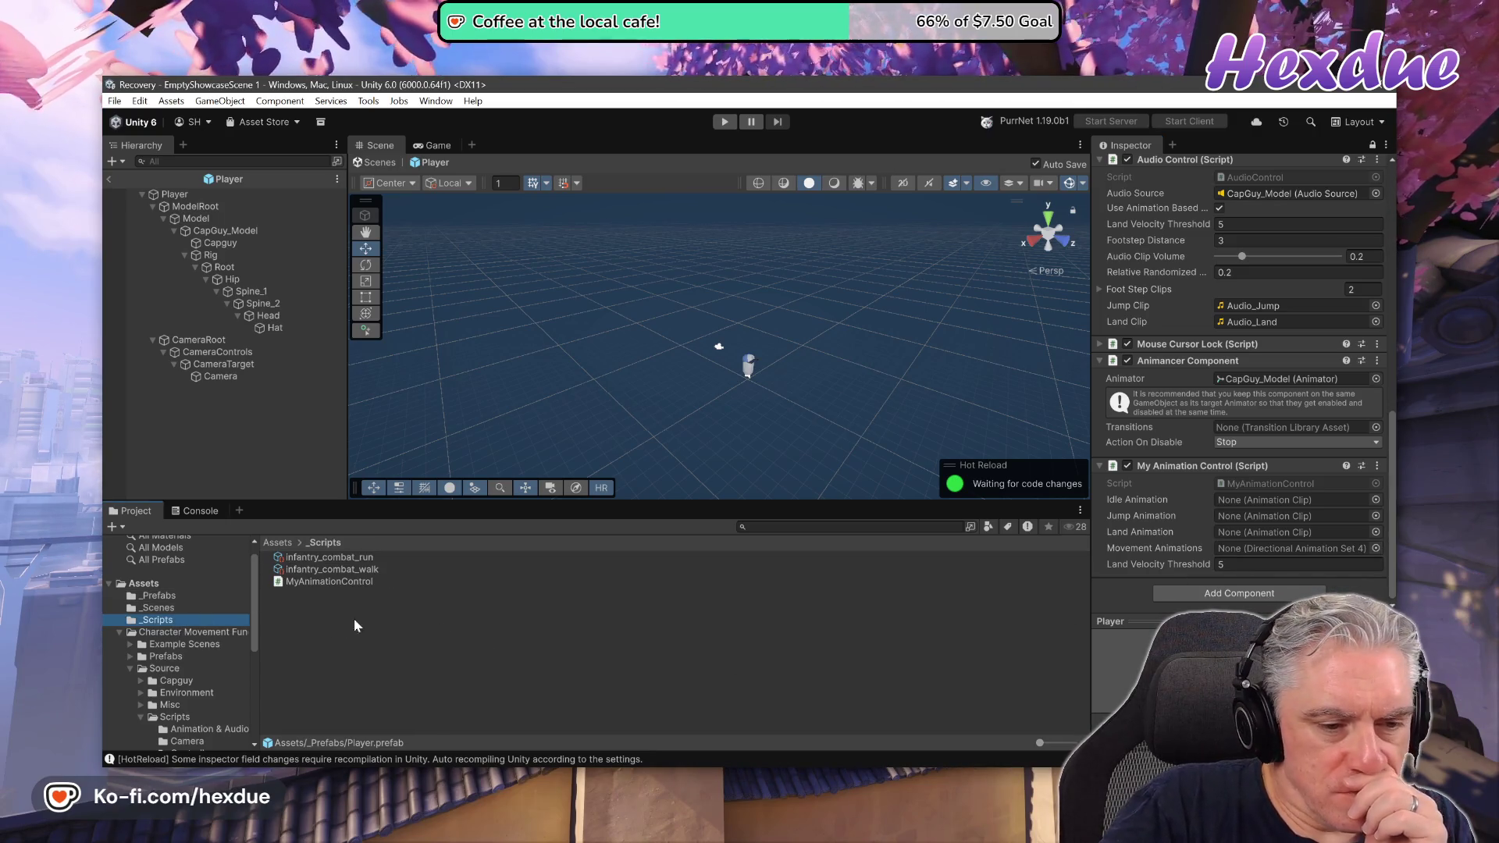
mouse_move(328, 557)
mouse_down()
mouse_move(1165, 609)
mouse_move(1299, 548)
mouse_up()
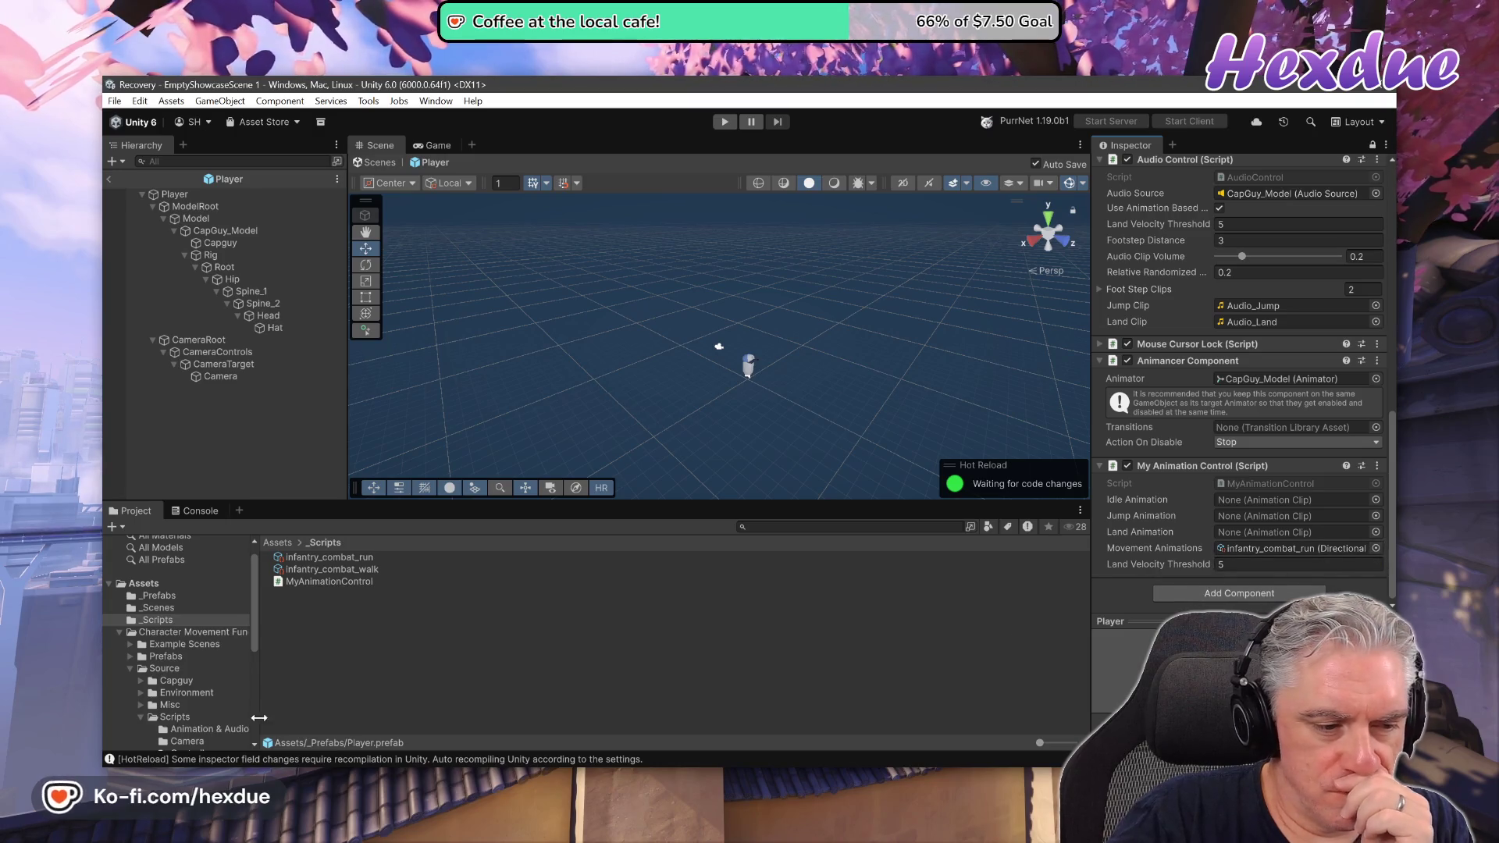
scroll(178, 680, down, 5)
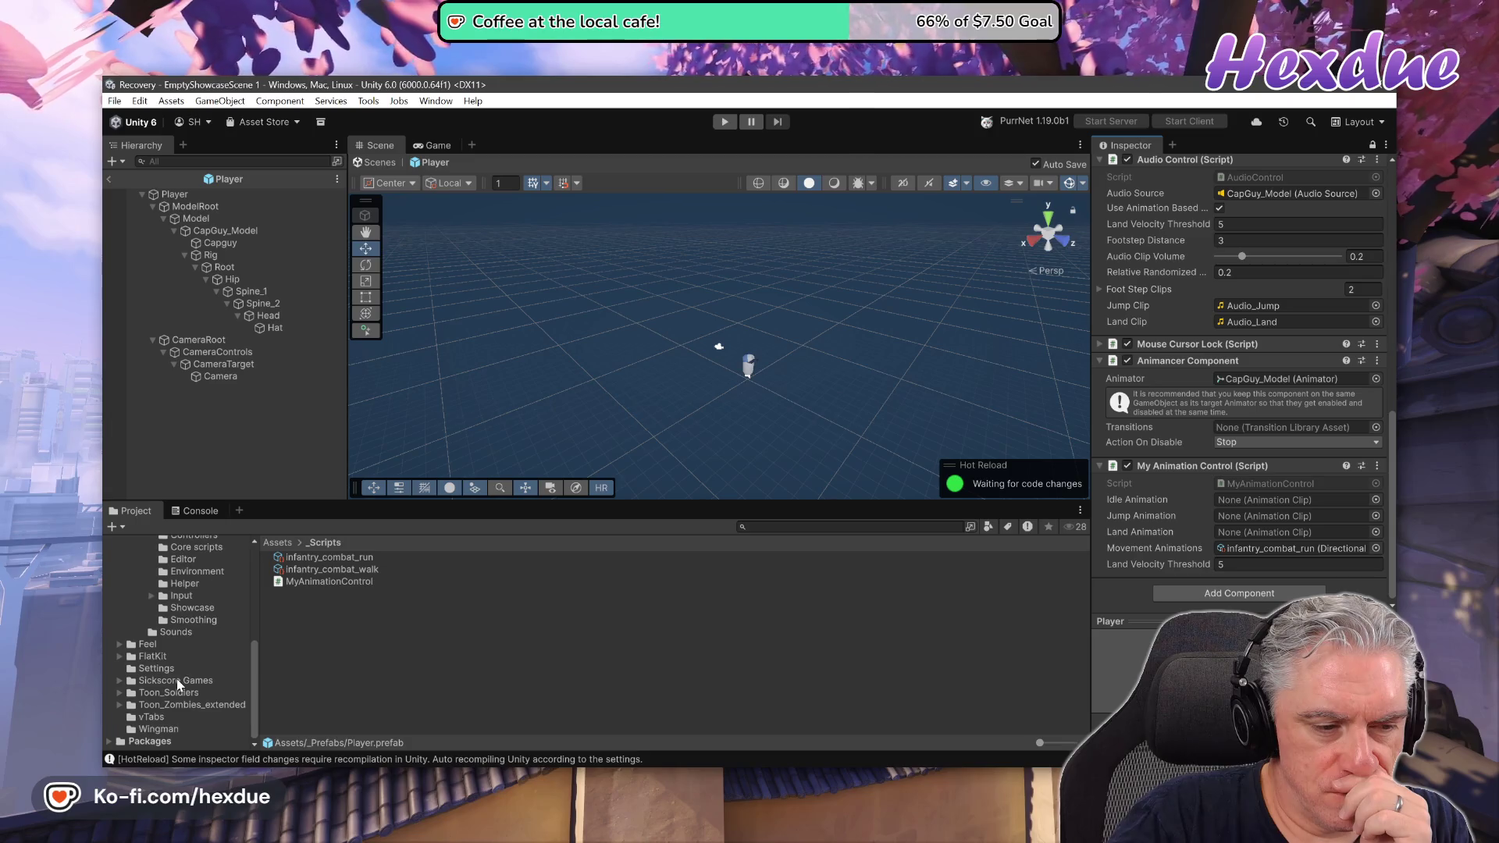
scroll(177, 678, down, 2)
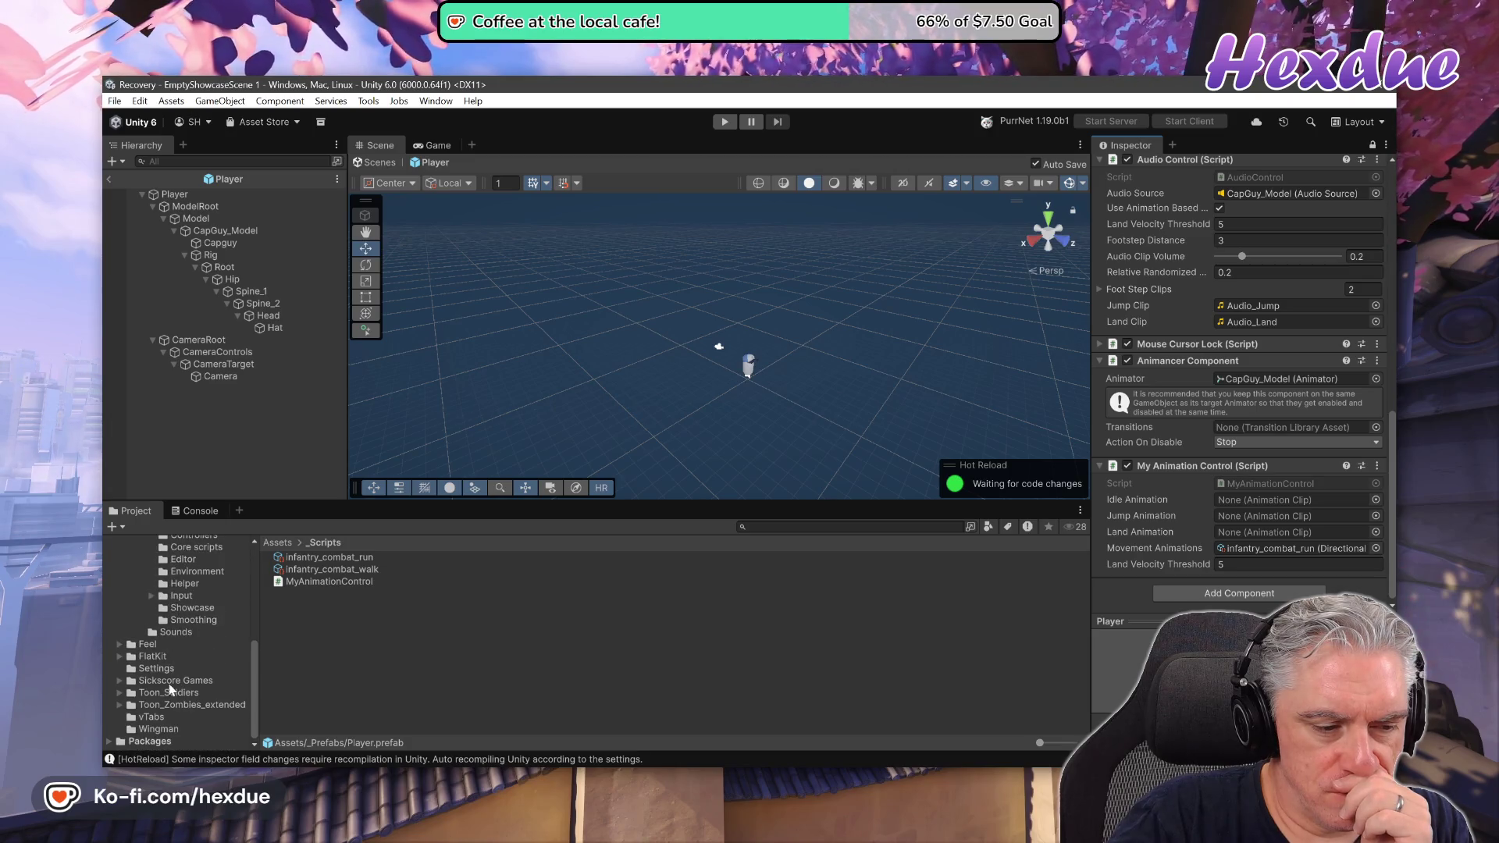
Browse into Toon_Soldiers > ToonSoldiers_WW2 > animation > Infantry.
click(119, 692)
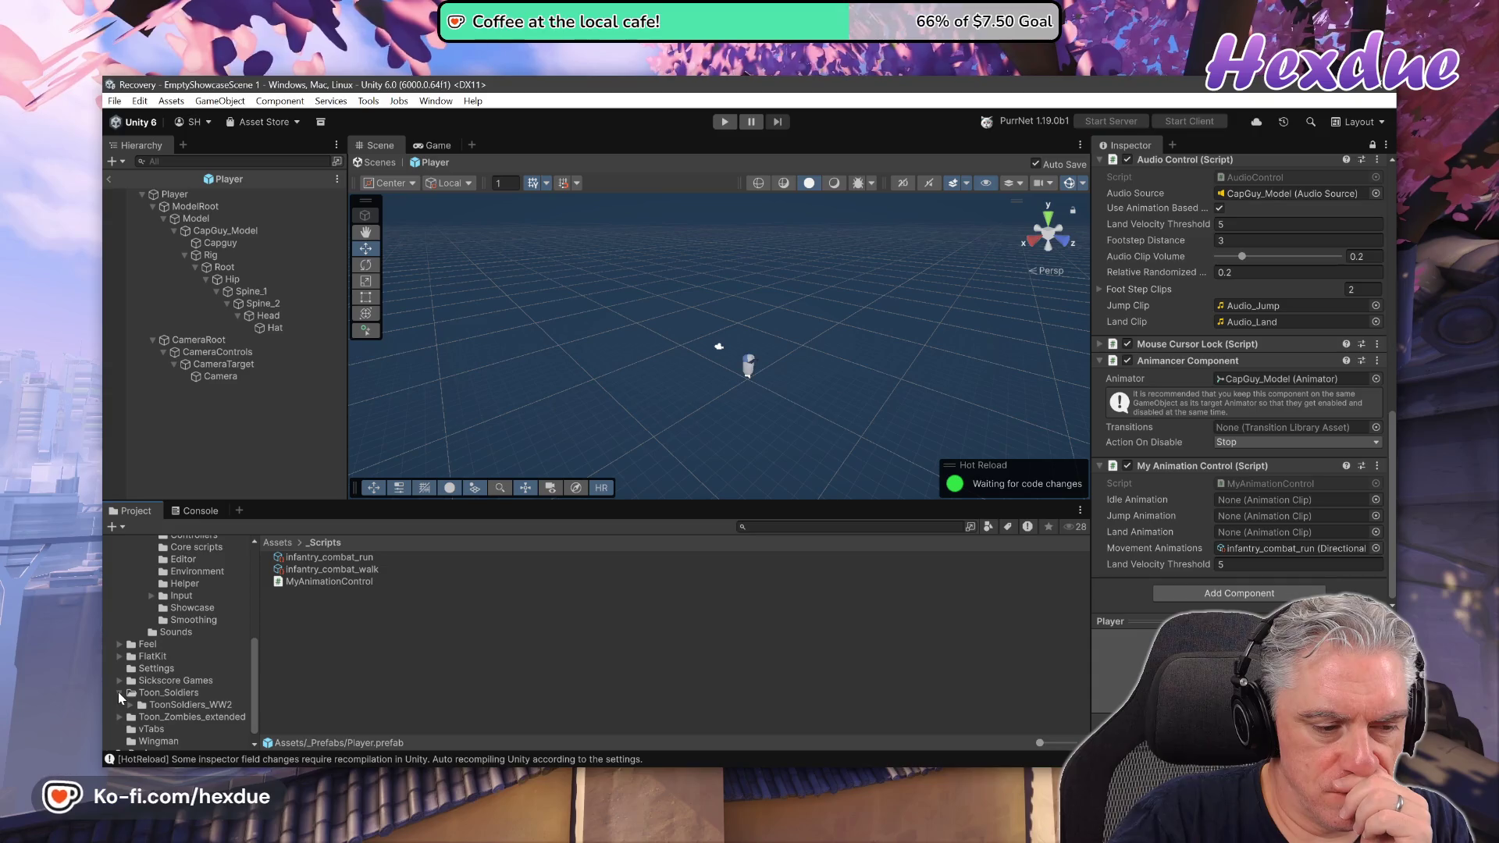
scroll(208, 681, down, 2)
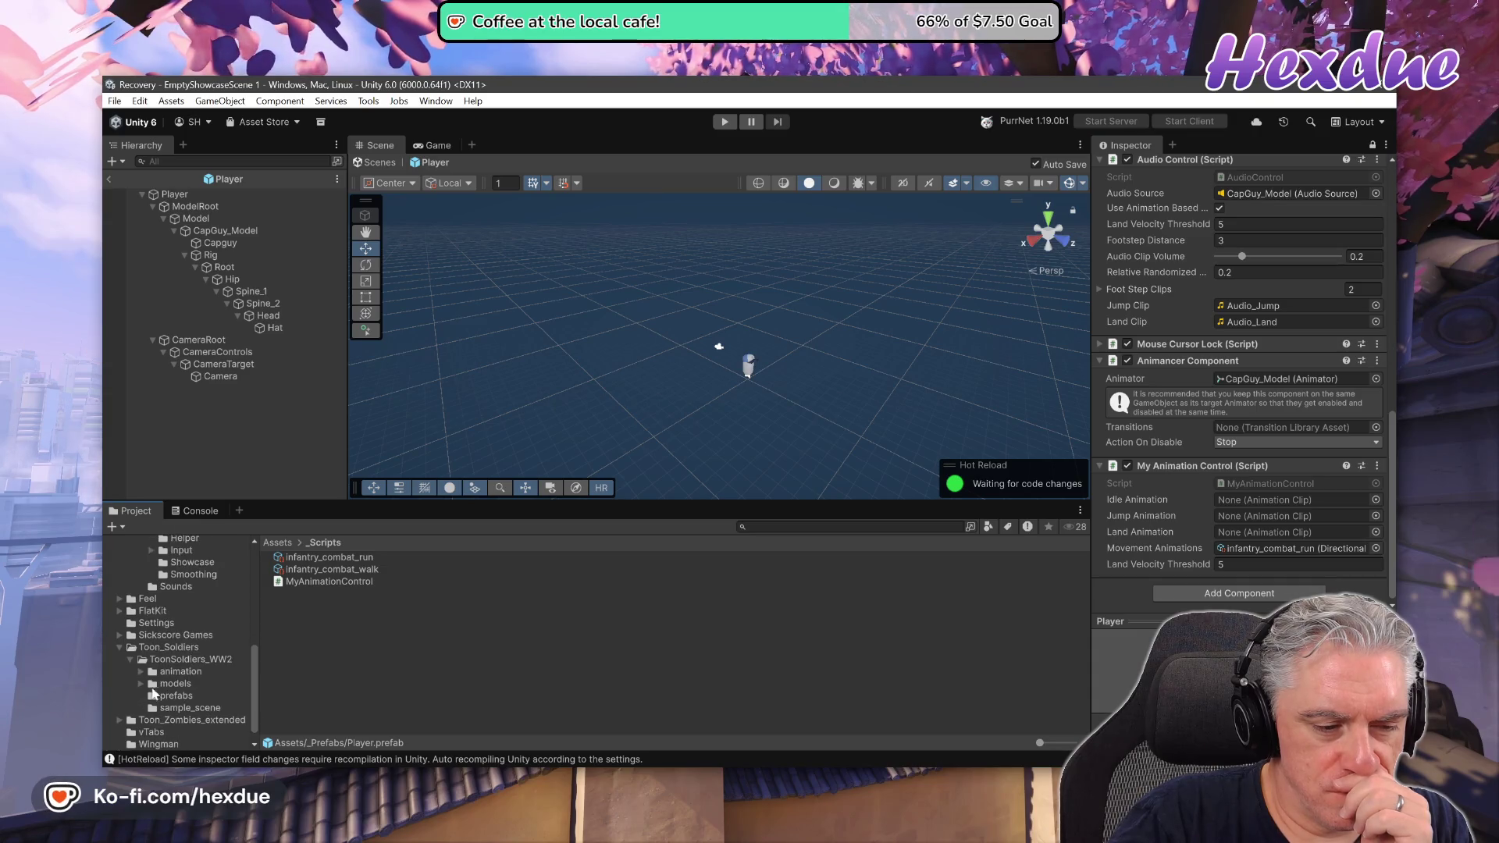
click(142, 672)
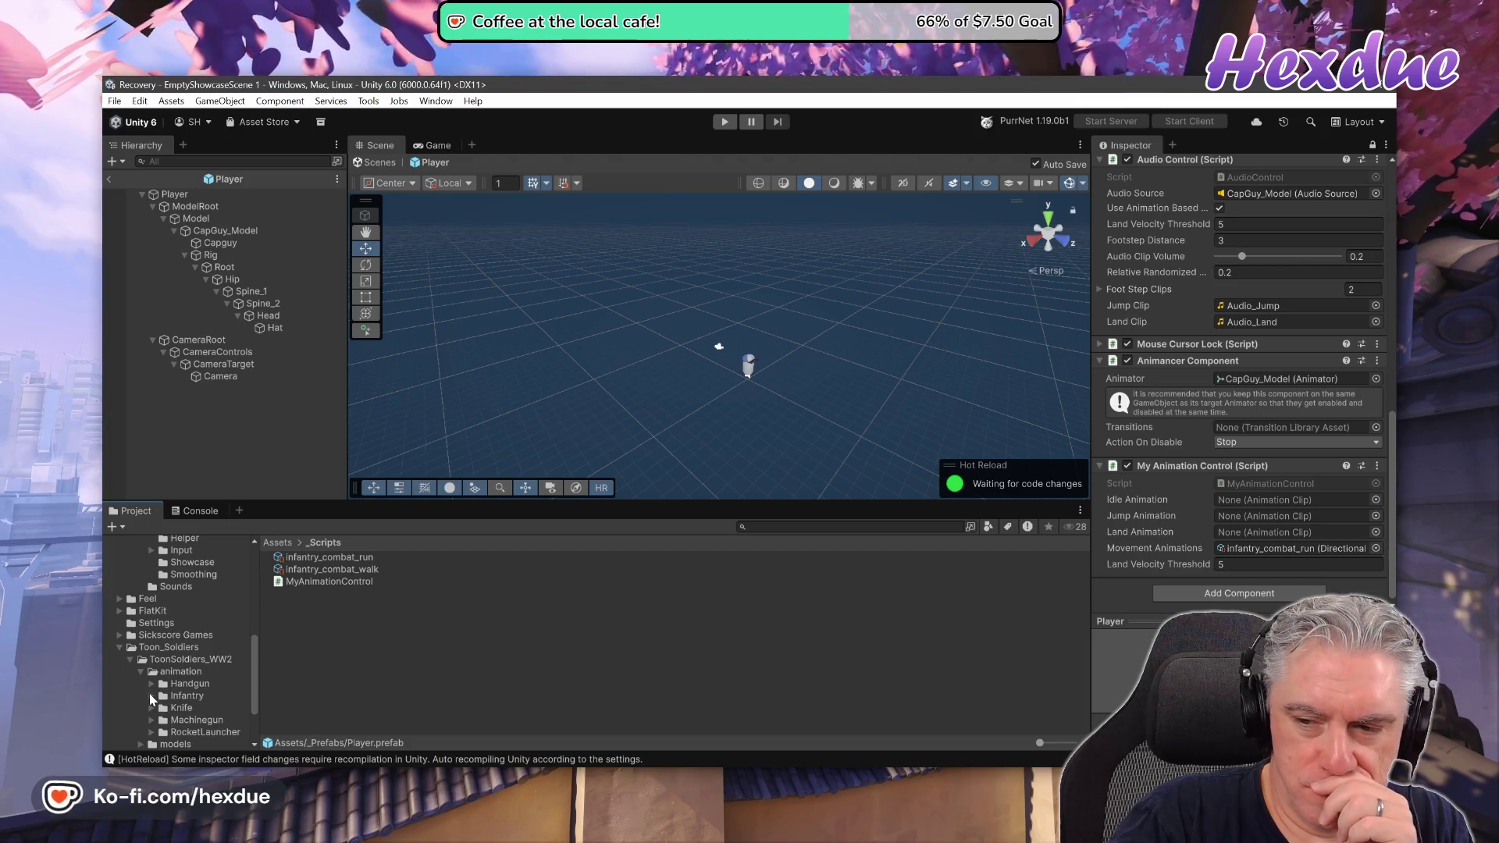
click(151, 696)
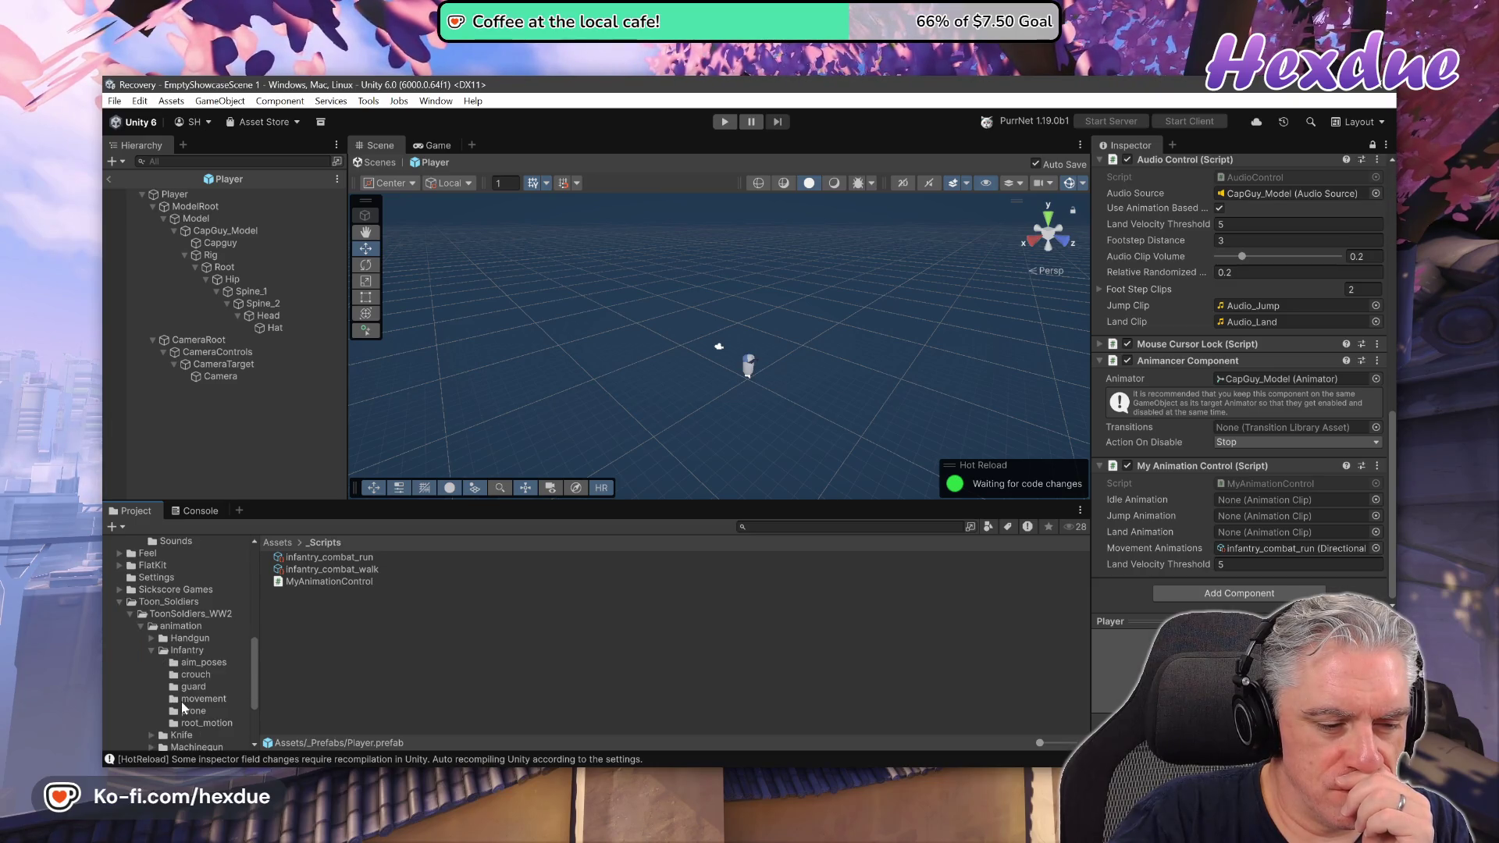
click(178, 652)
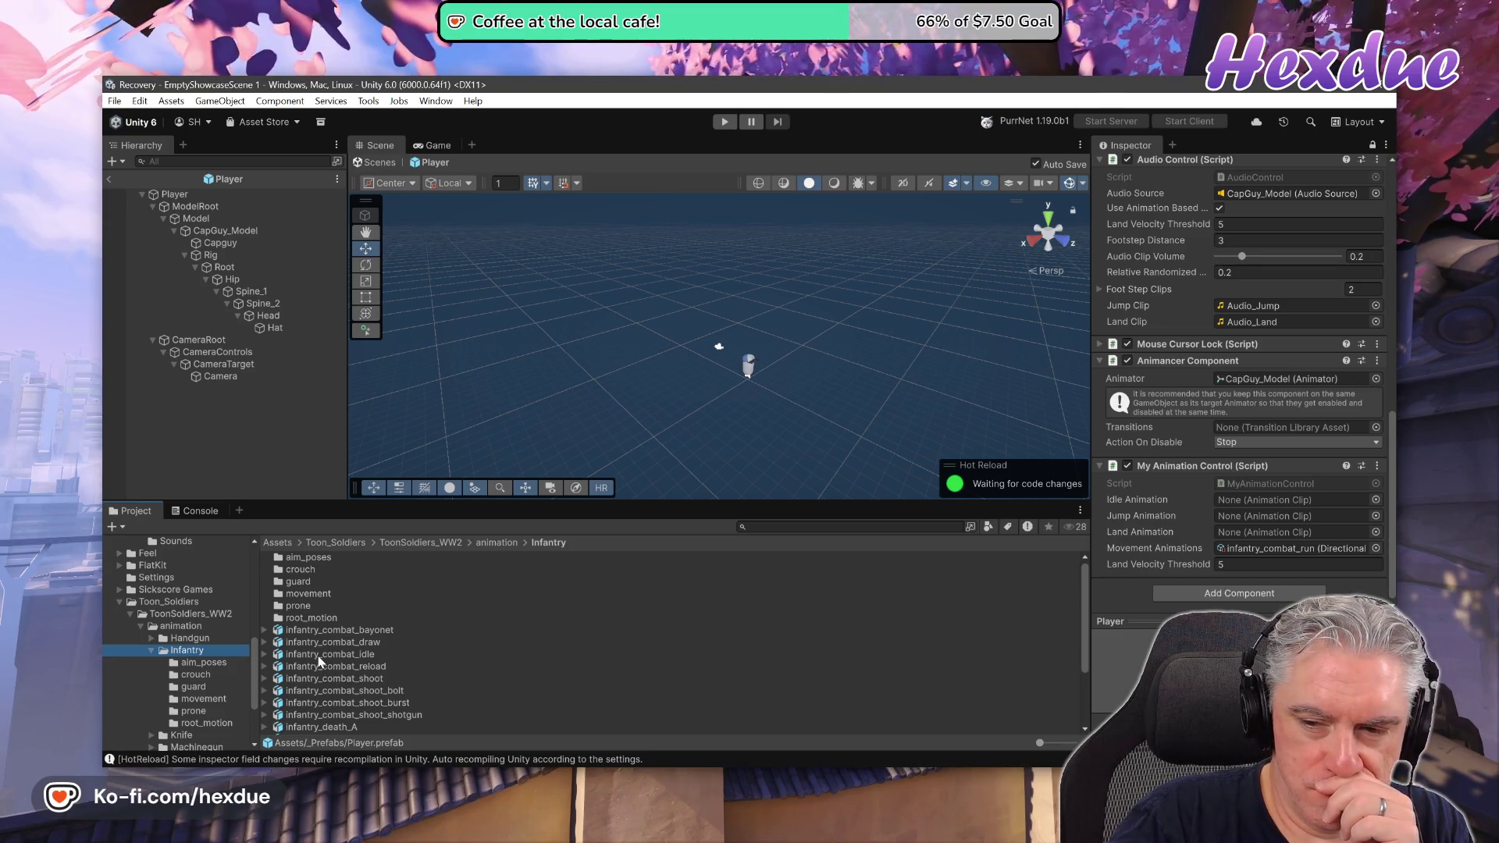
Assign the infantry_combat_idle clip to the Idle Animation field.
mouse_move(319, 656)
mouse_down()
mouse_move(853, 619)
mouse_move(1232, 506)
mouse_up()
click(266, 655)
mouse_move(308, 683)
mouse_down()
mouse_move(964, 646)
mouse_move(1267, 506)
mouse_up()
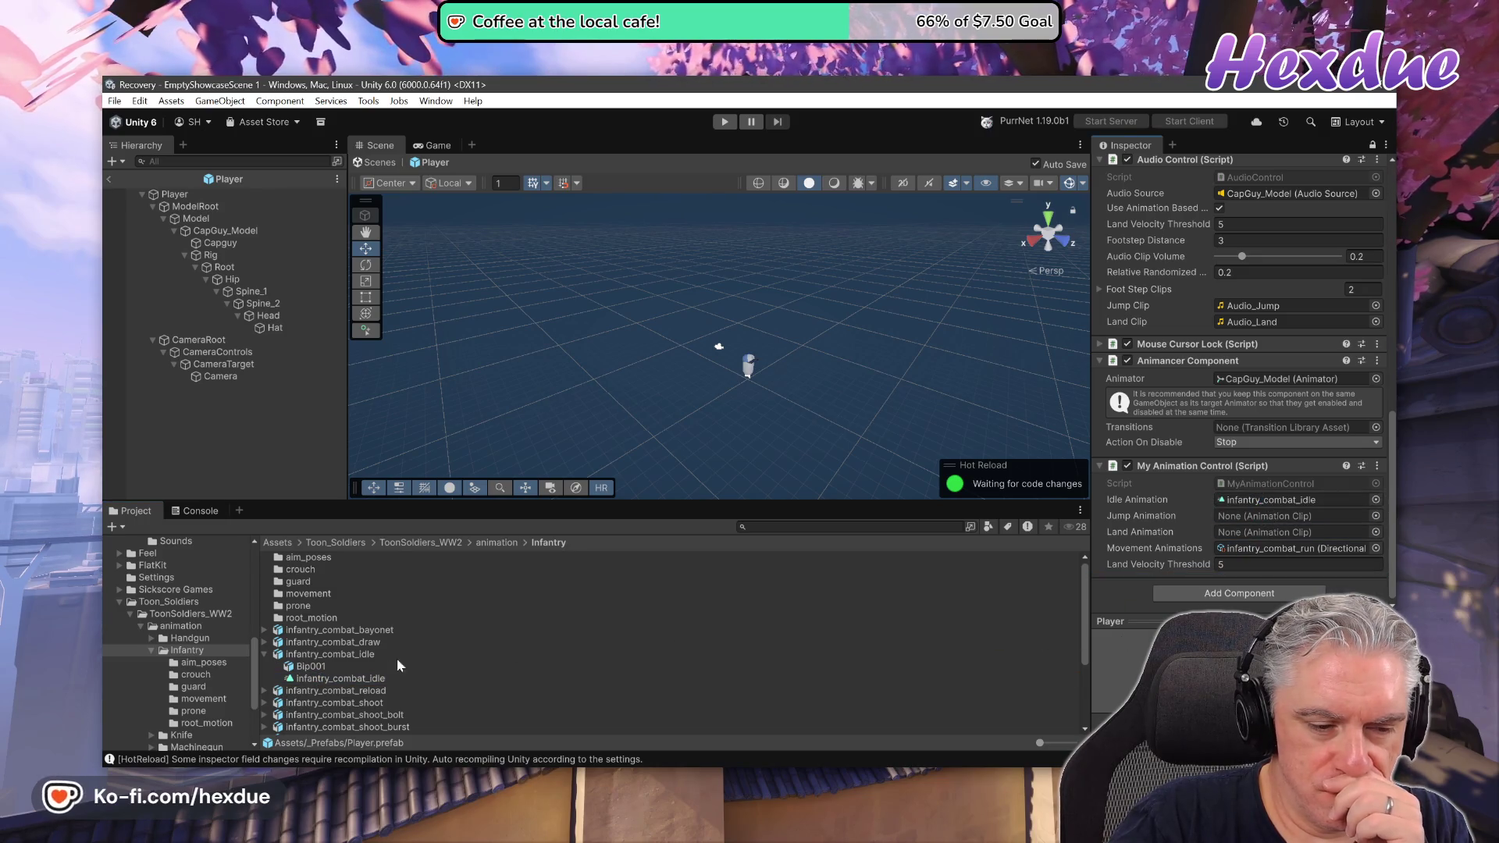
scroll(380, 701, down, 3)
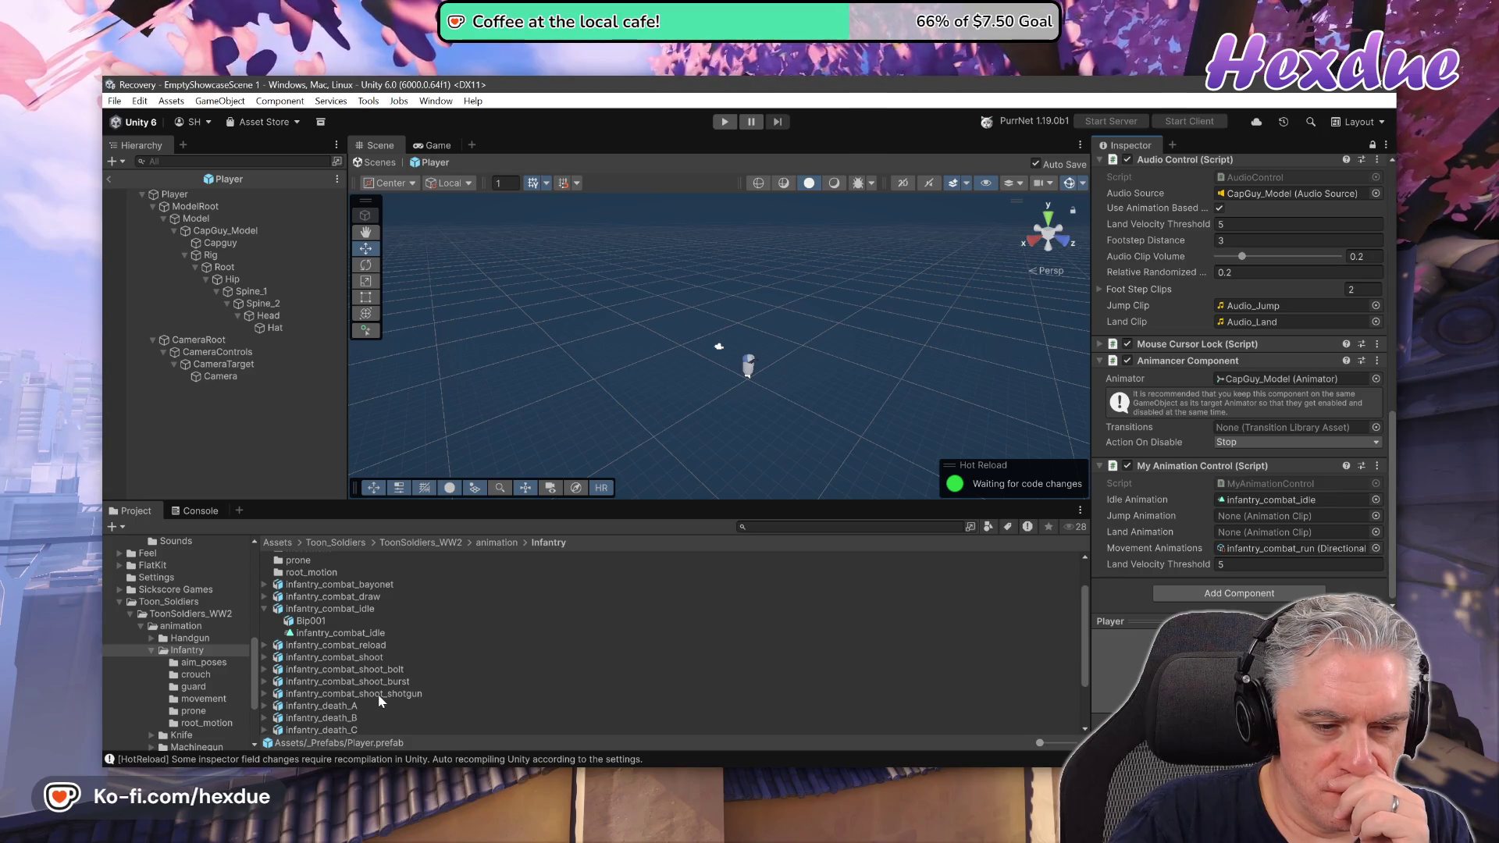
scroll(379, 699, down, 4)
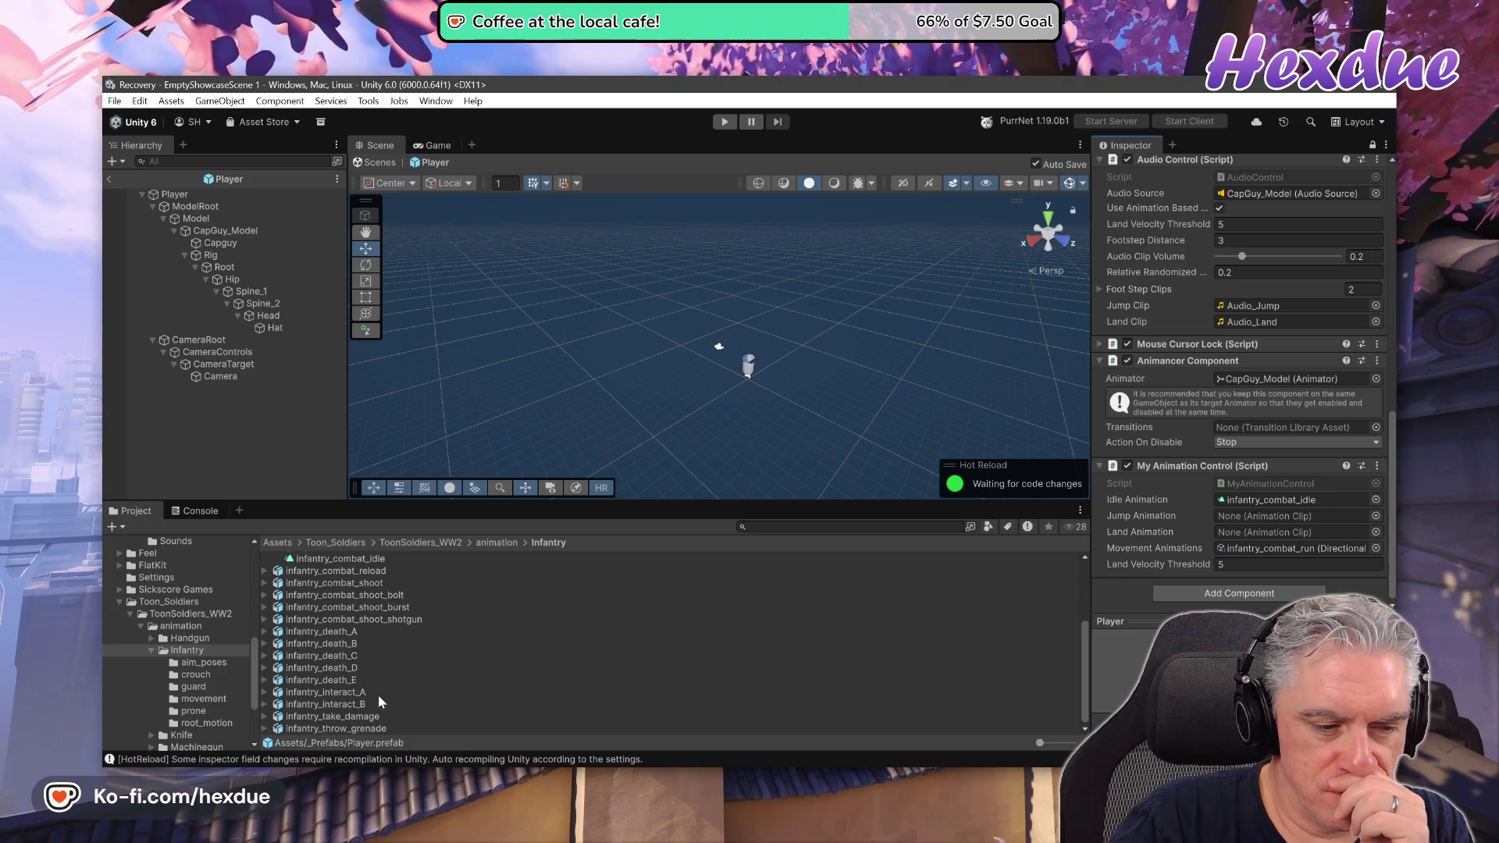
Assign infantry_jump_1_start as the Jump clip and infantry_jump_3_land as the Land clip.
click(207, 699)
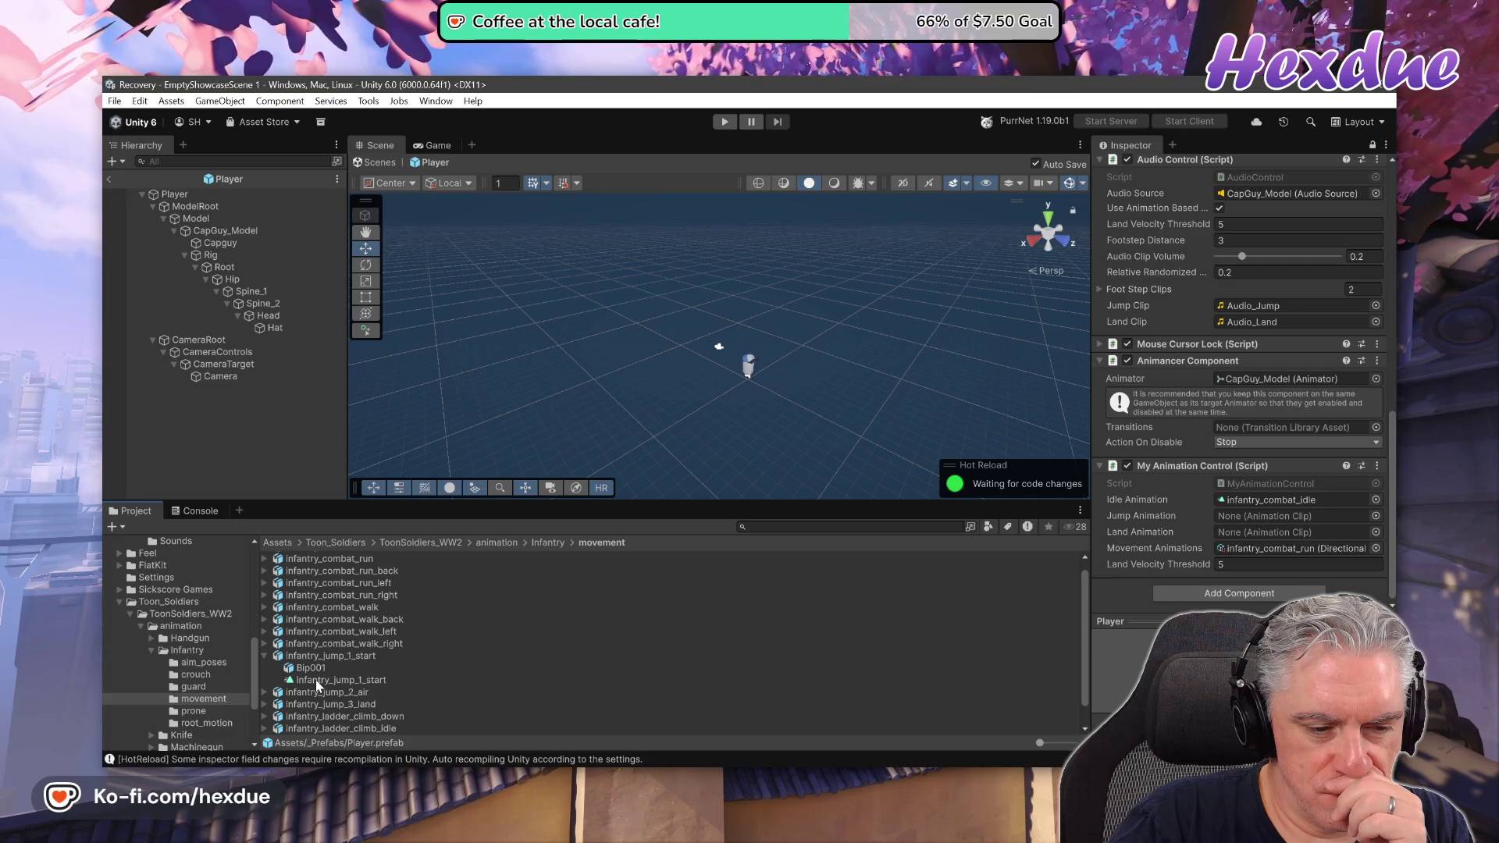
mouse_move(316, 685)
mouse_down()
mouse_move(682, 681)
mouse_move(1257, 537)
mouse_move(1281, 516)
mouse_up()
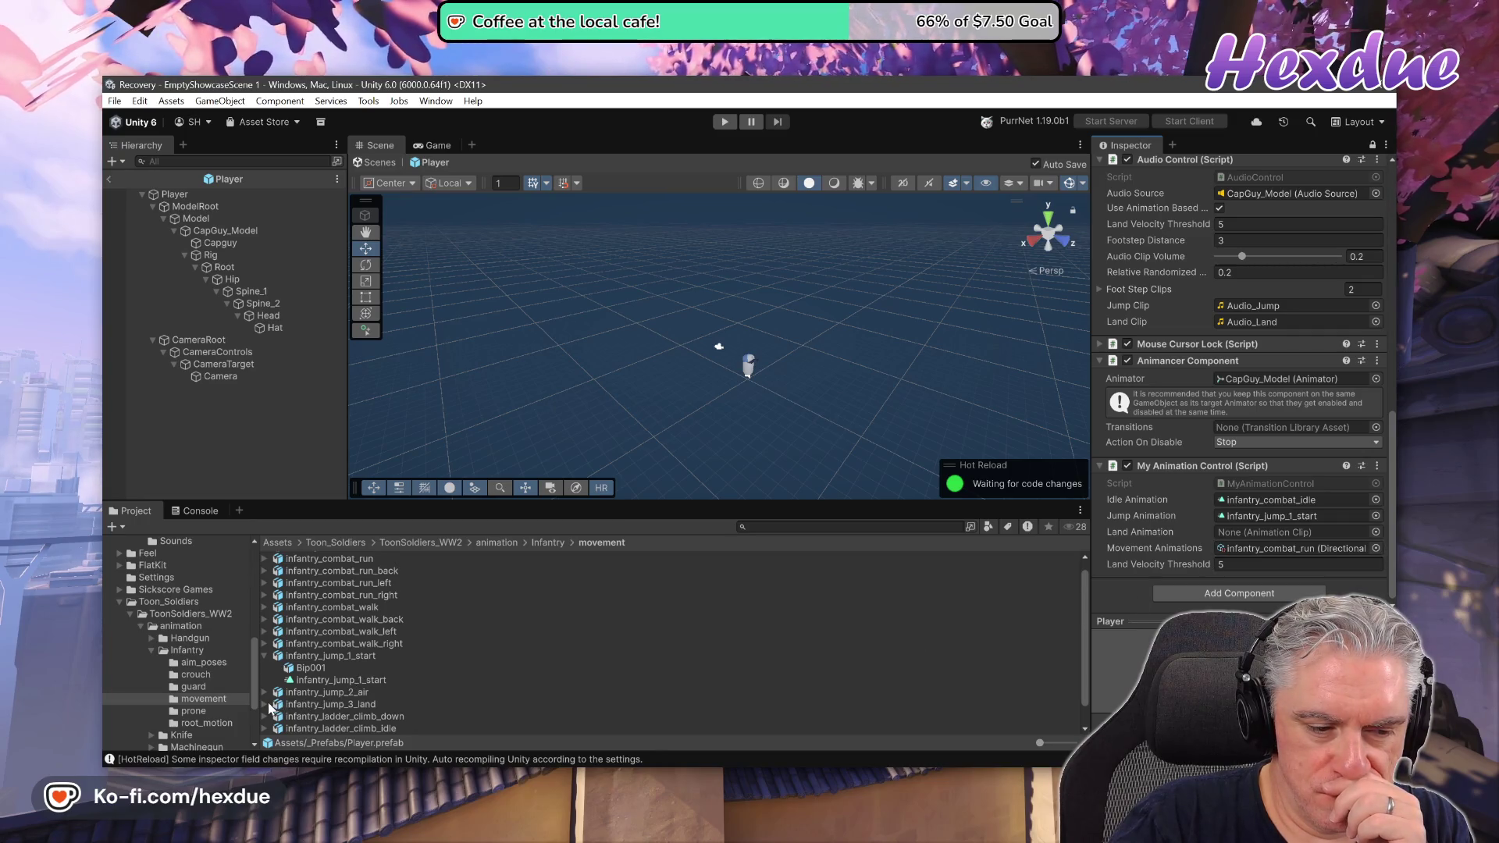
click(265, 705)
mouse_move(312, 730)
mouse_down()
mouse_move(1171, 581)
mouse_move(1300, 531)
mouse_up()
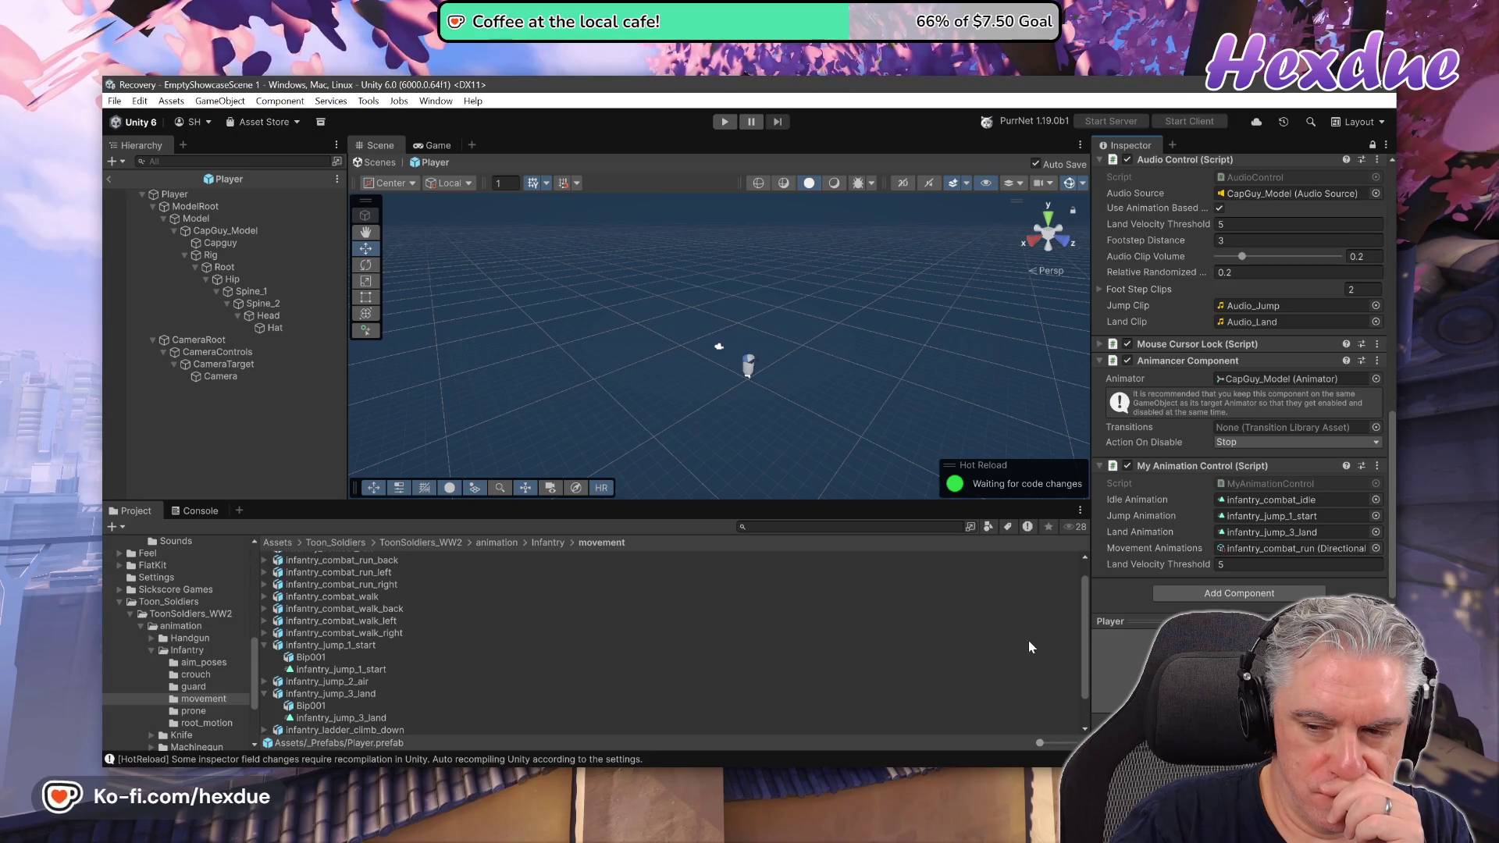
click(167, 208)
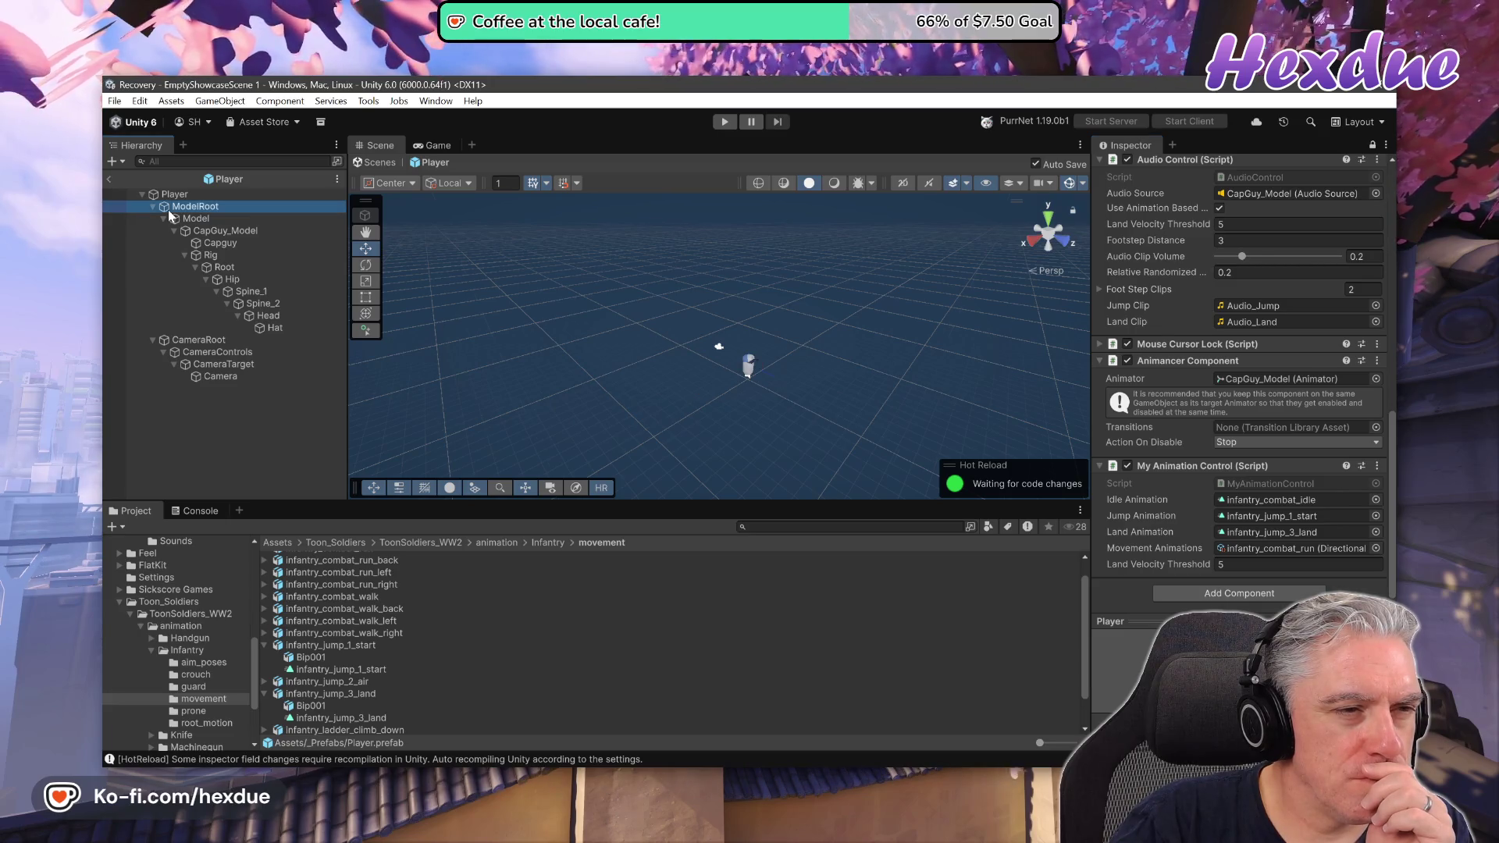
Inspect Model and CapGuy_Model under ModelRoot, then untick CapGuy_Model's active checkbox.
click(199, 219)
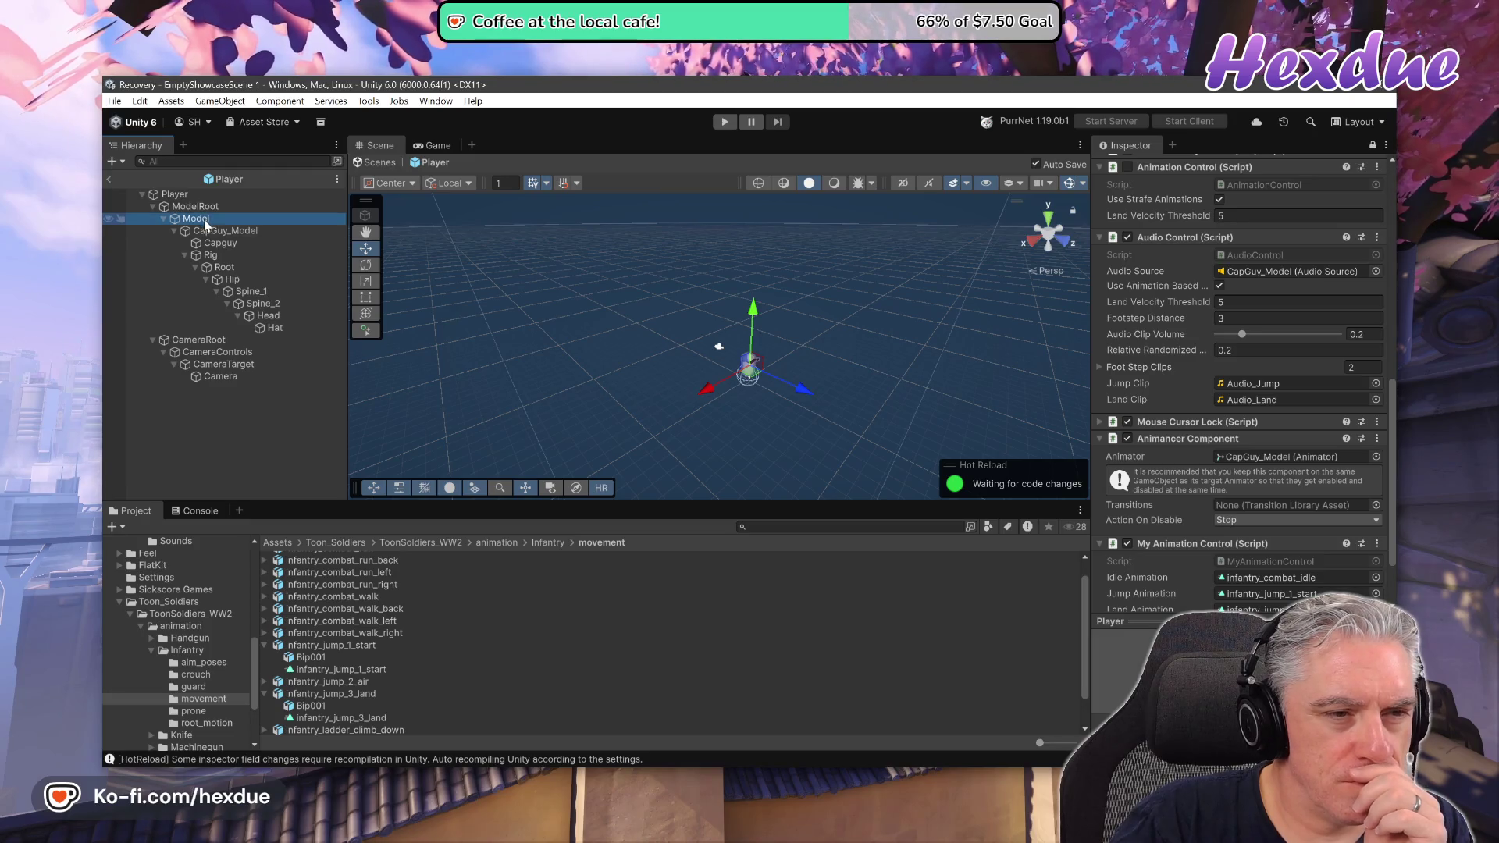
click(211, 230)
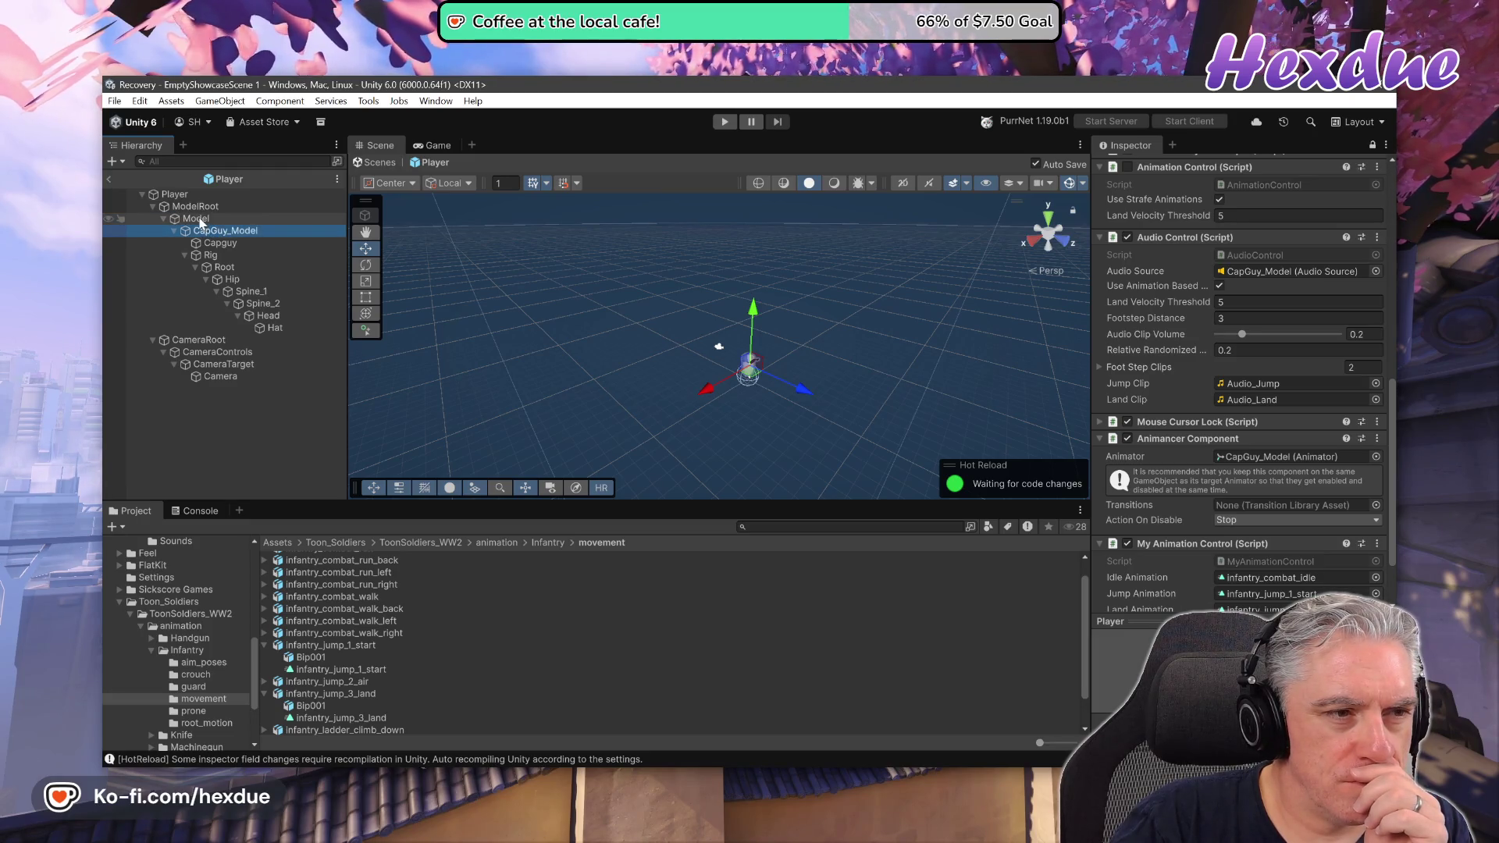
click(175, 231)
click(195, 220)
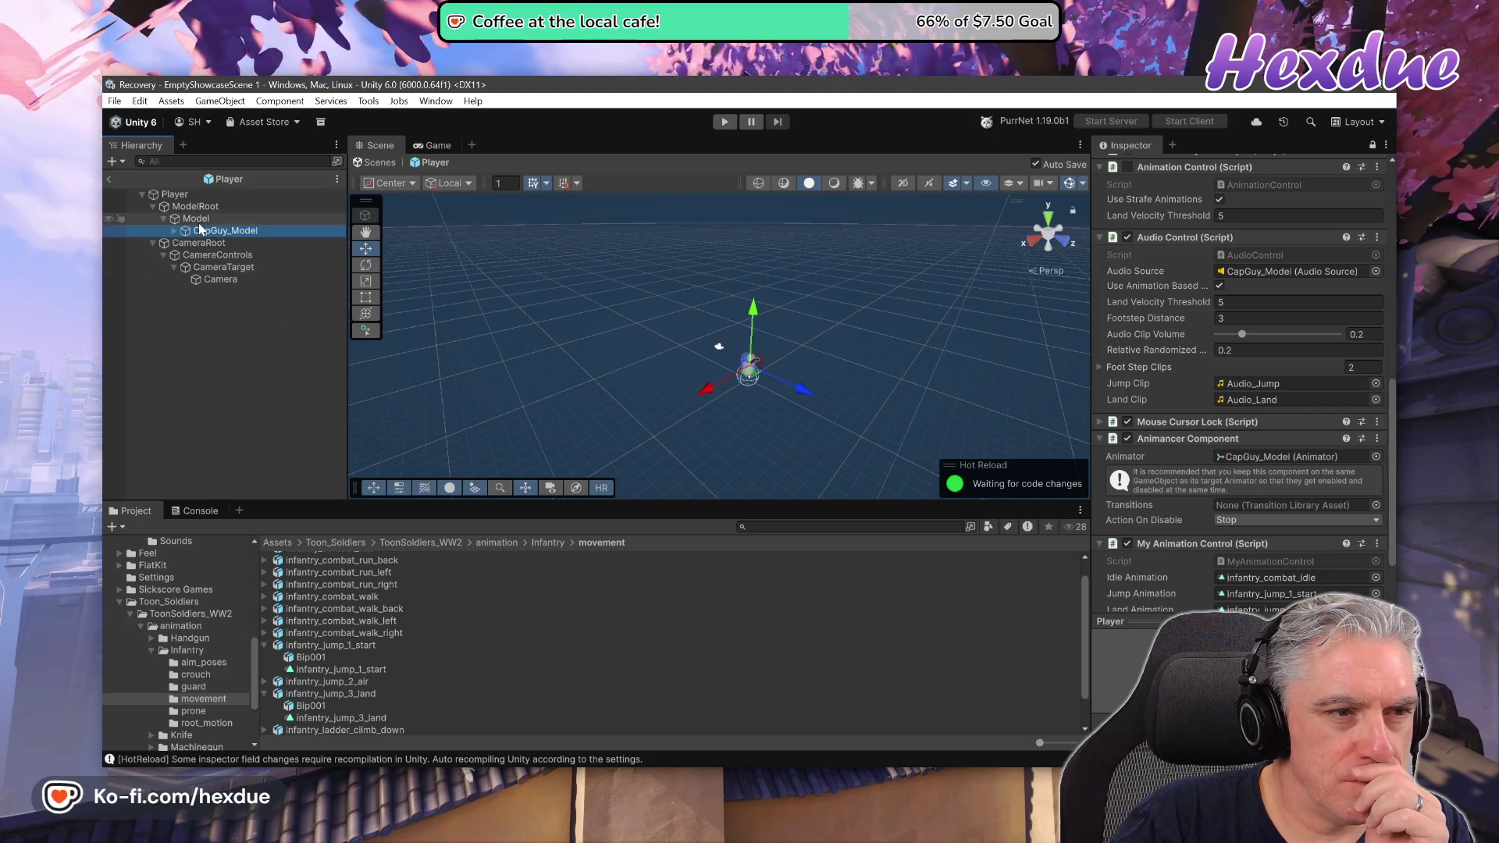
scroll(1374, 160, up, 5)
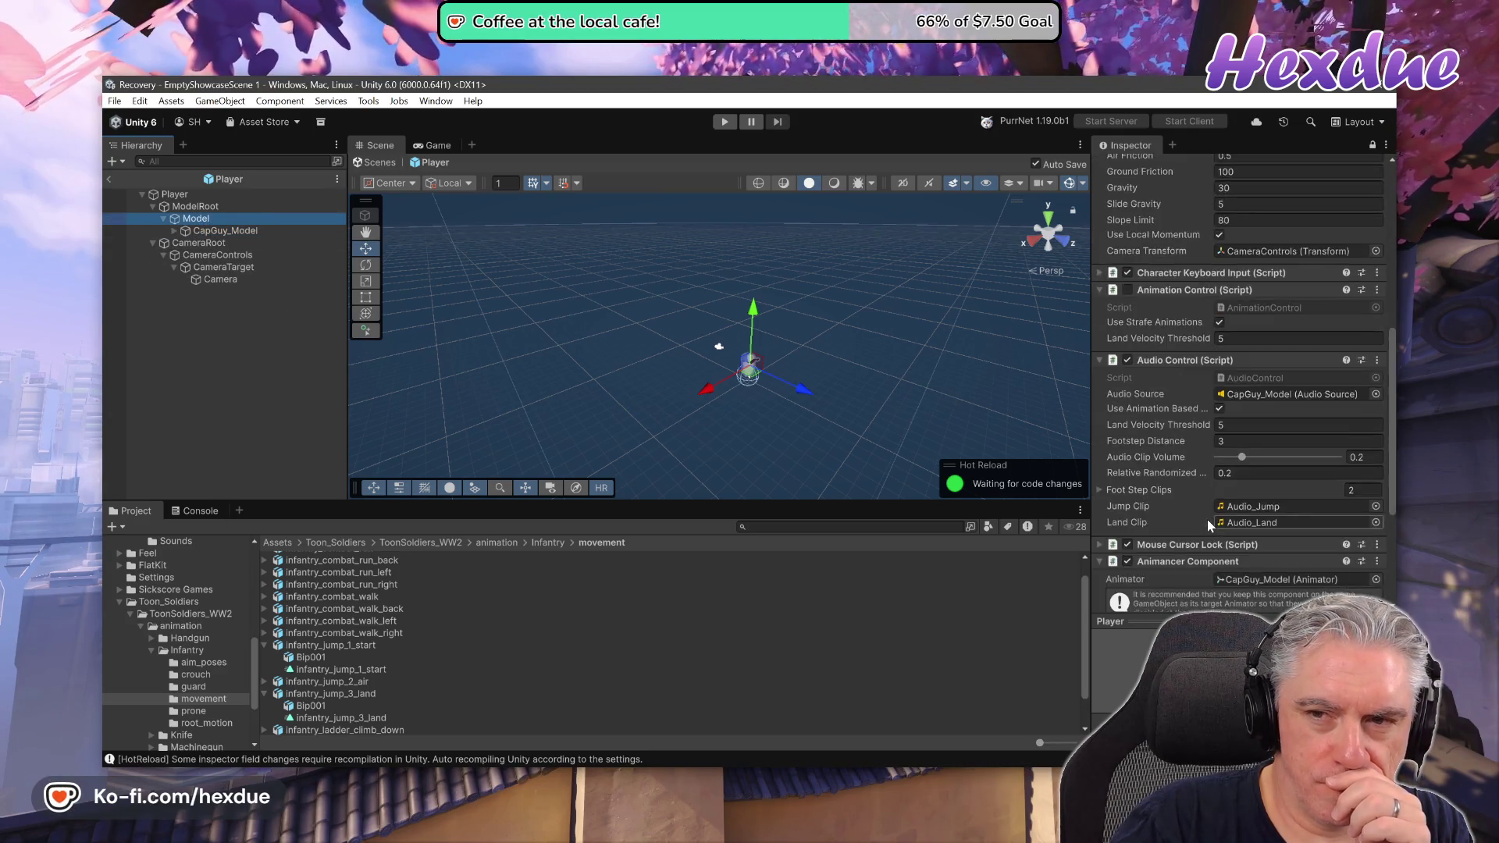
click(1372, 148)
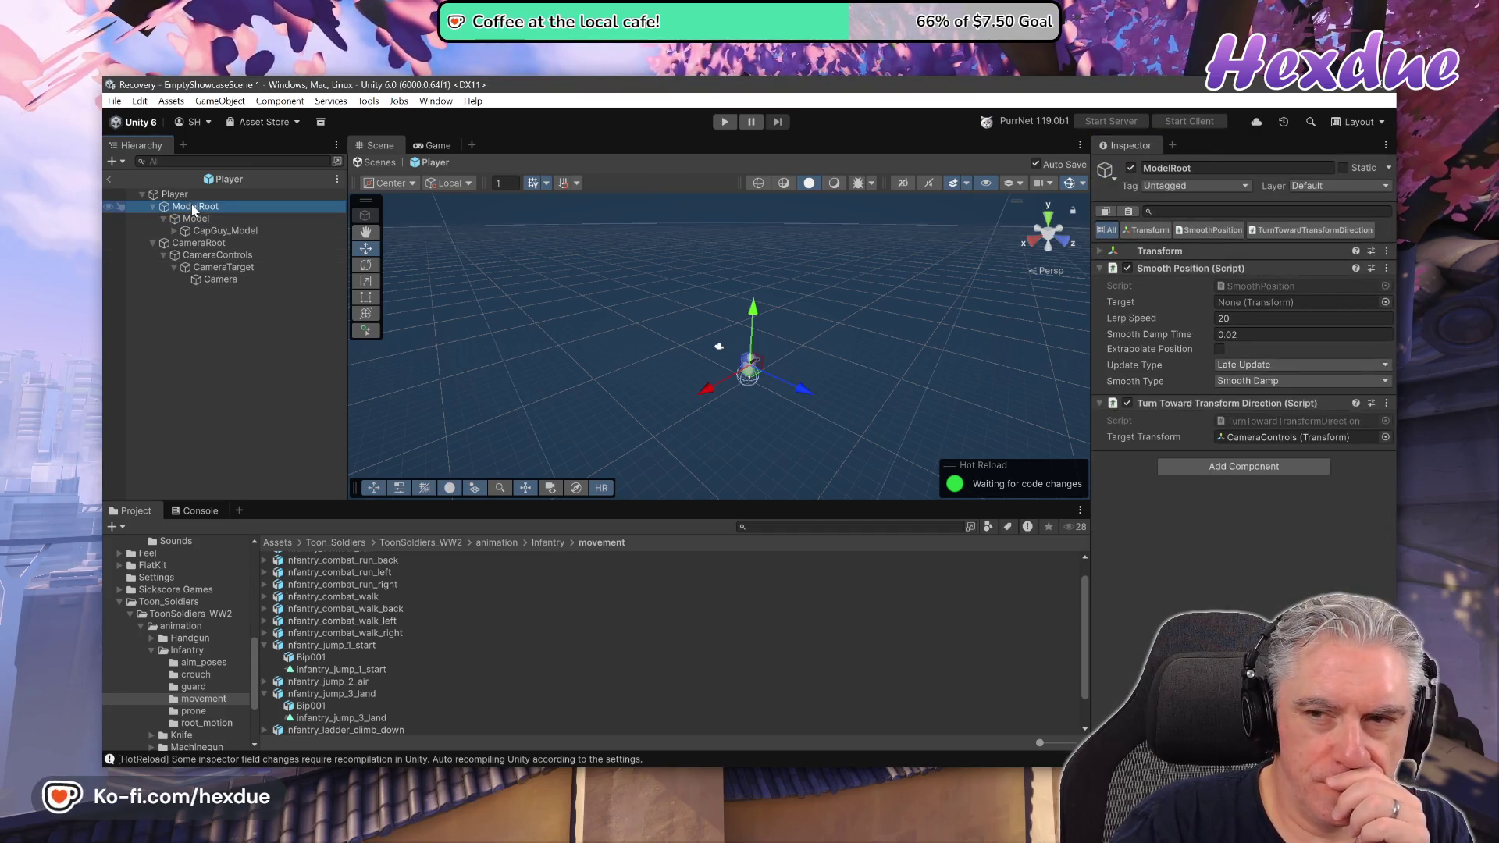
click(202, 231)
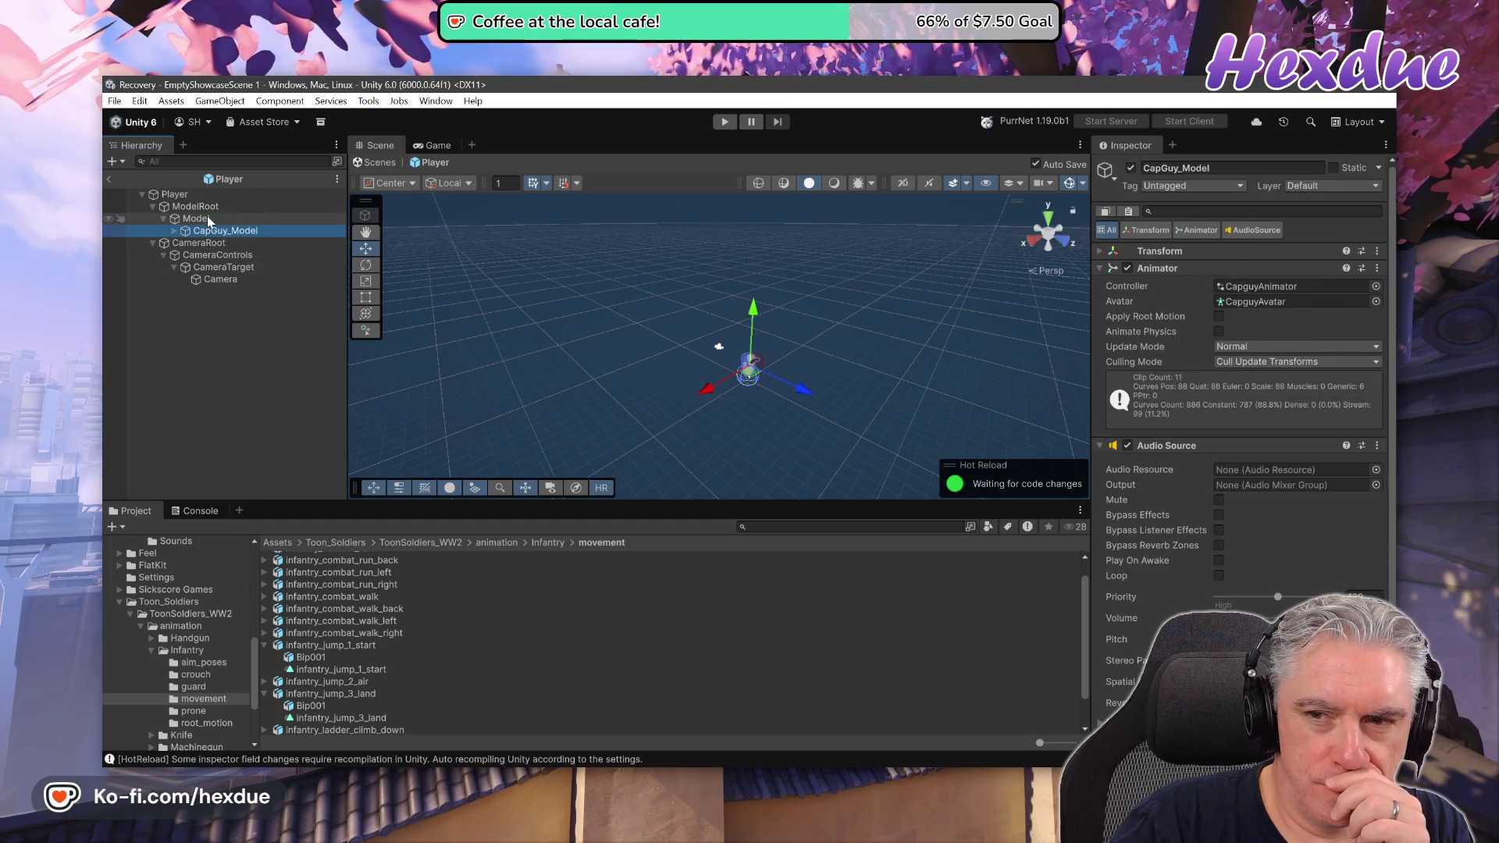
click(207, 218)
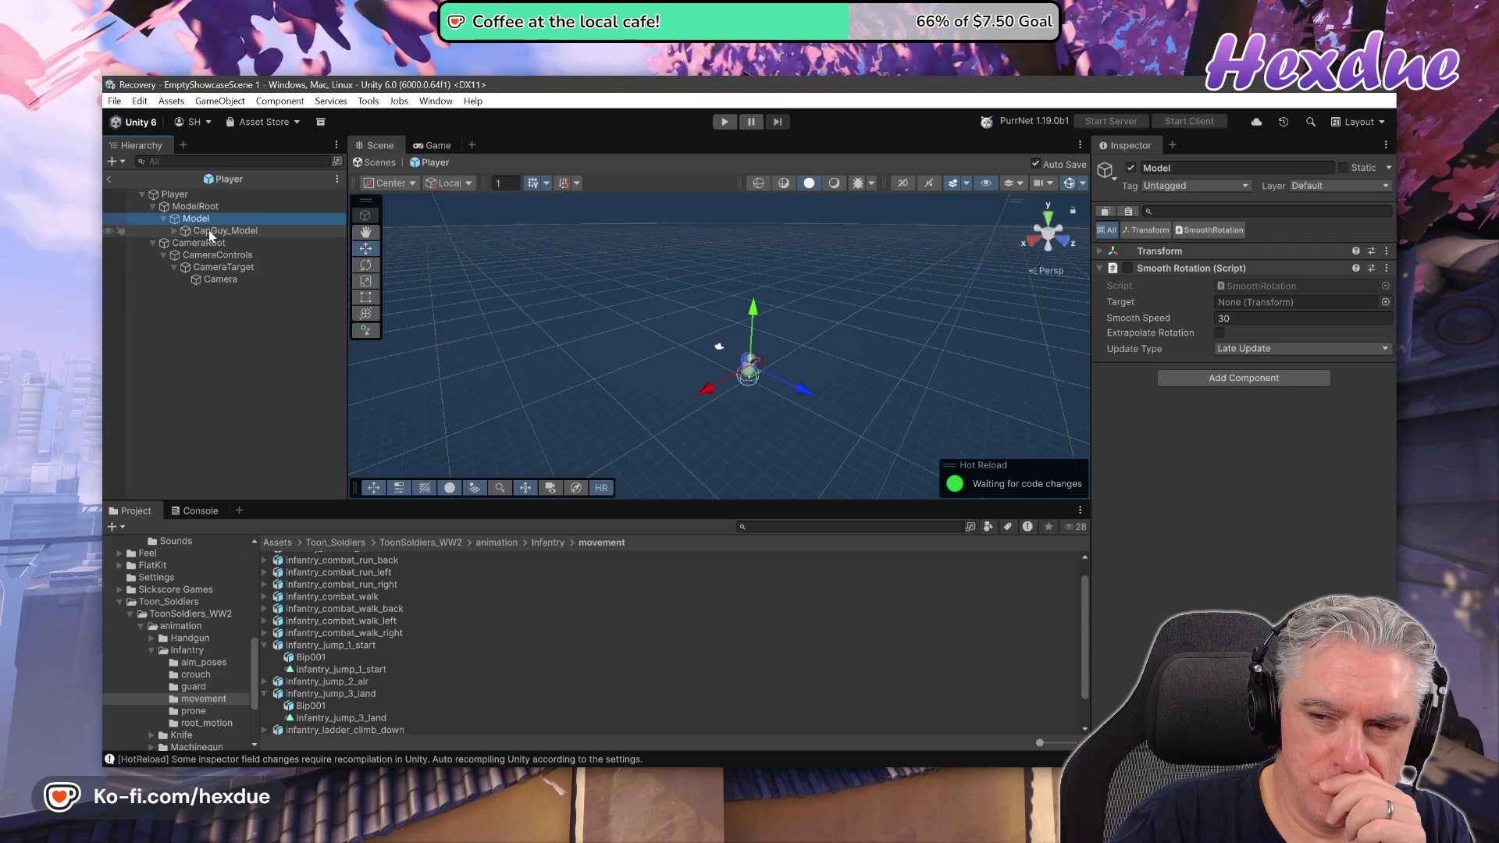
click(211, 232)
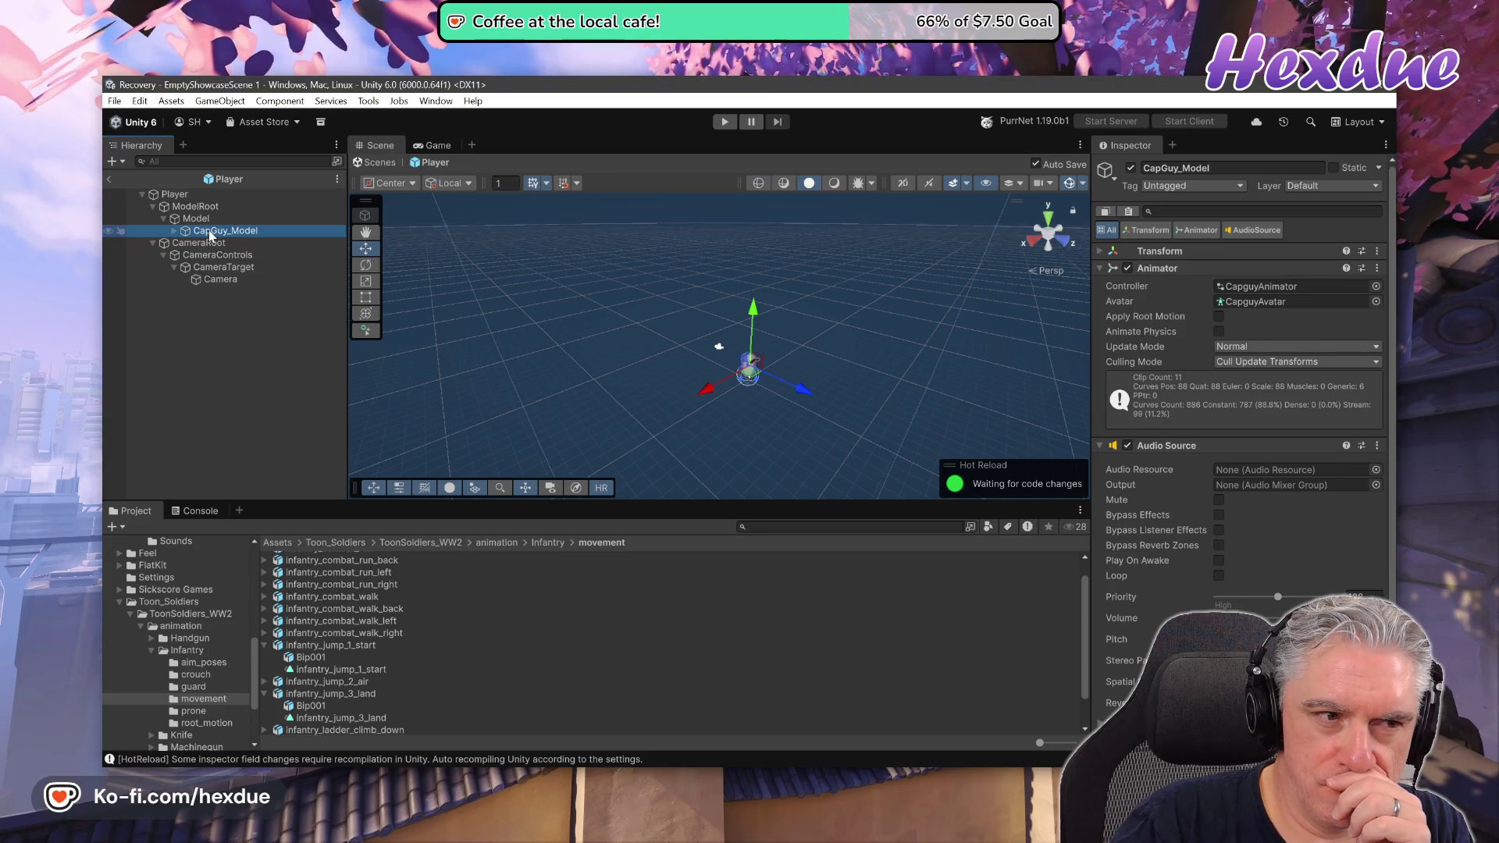
click(1130, 168)
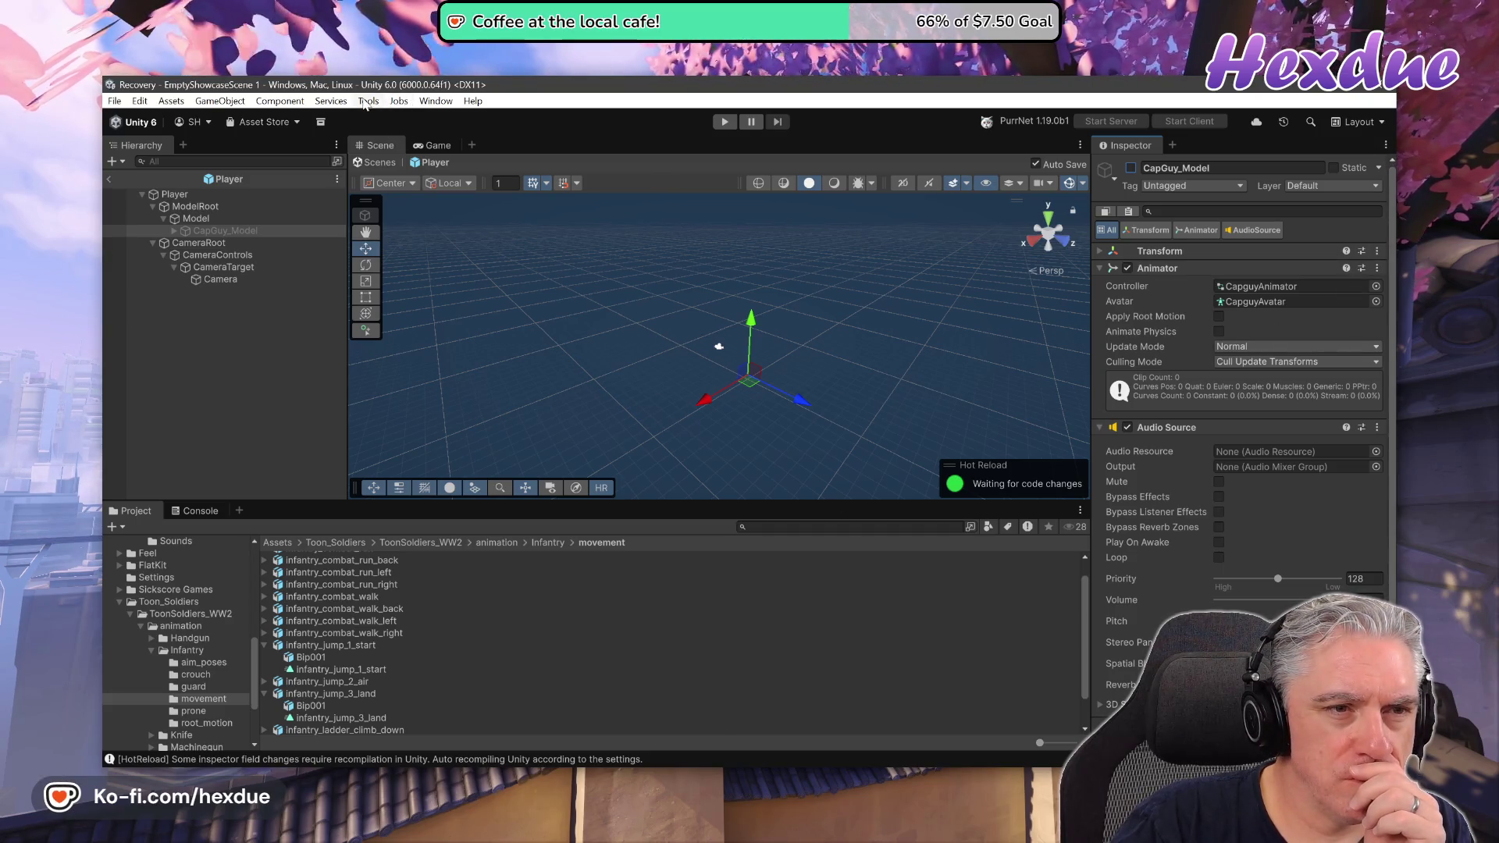
Uncheck 'Hide lock button' under Tools > vTabs and collapse the animation folder in the Project panel.
click(367, 102)
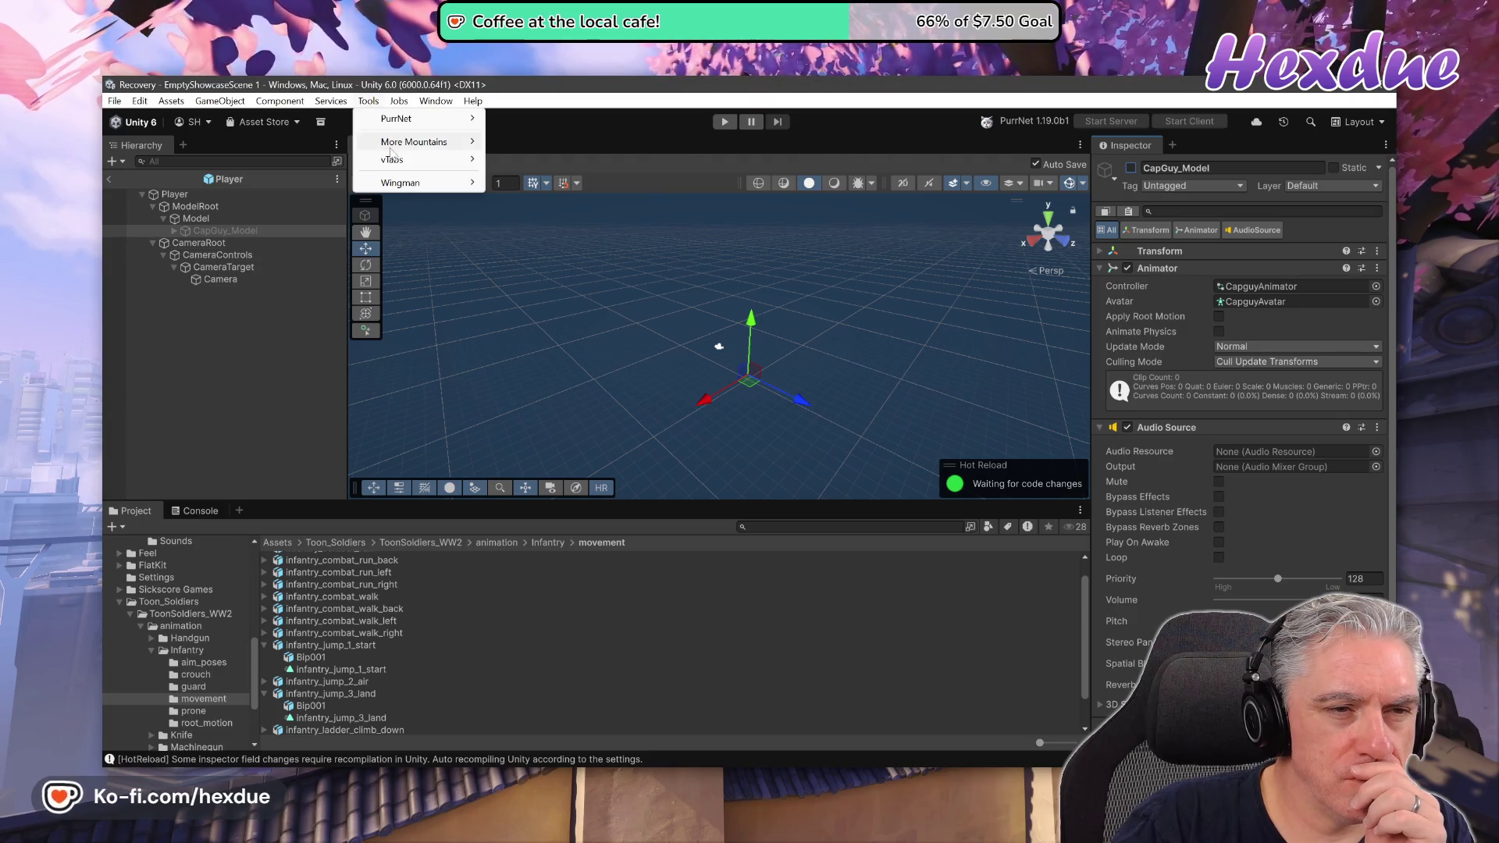
mouse_move(393, 161)
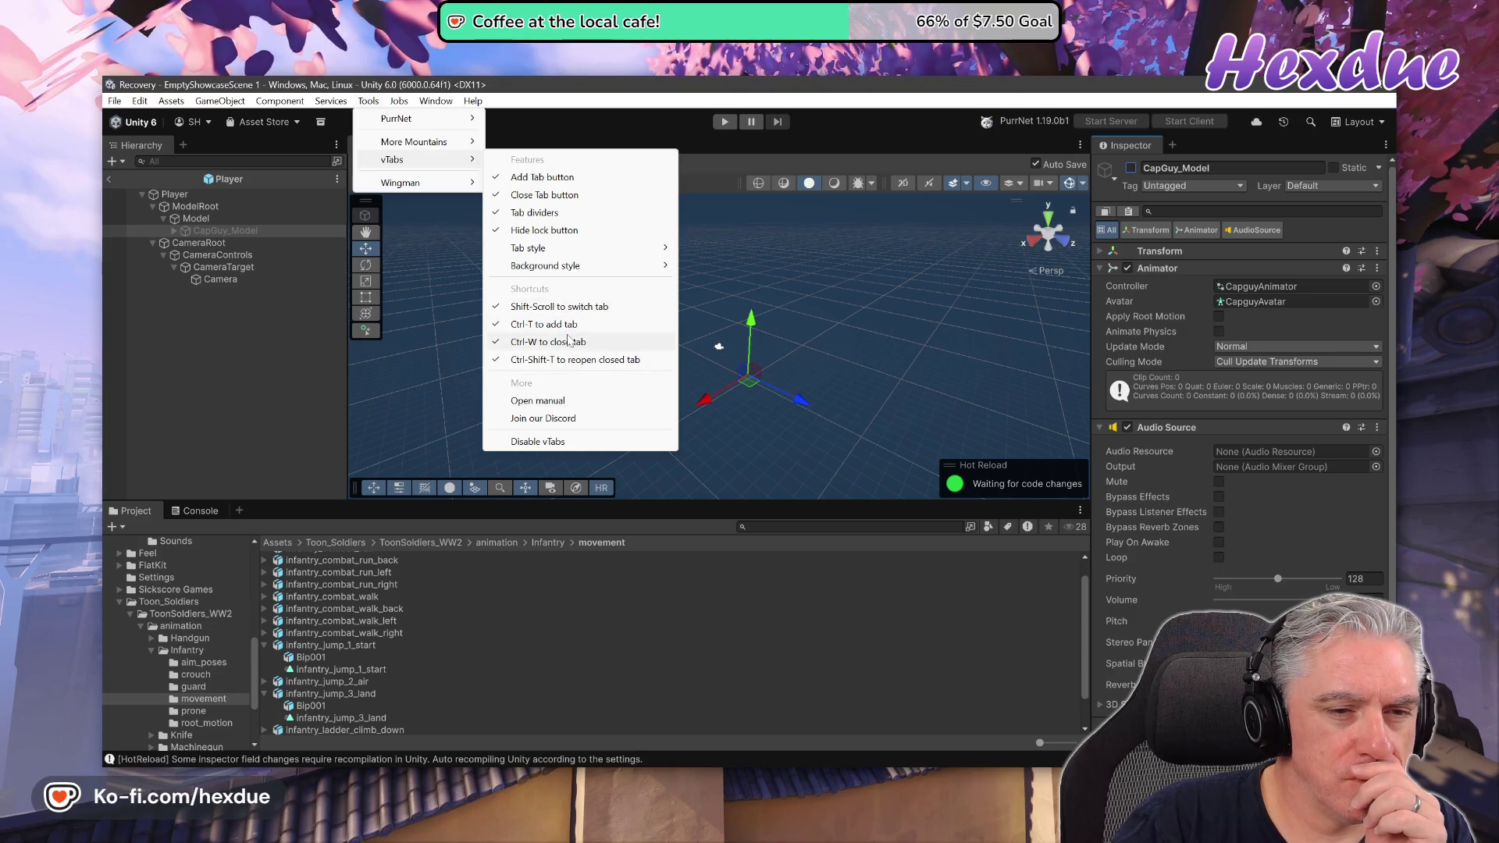
click(545, 229)
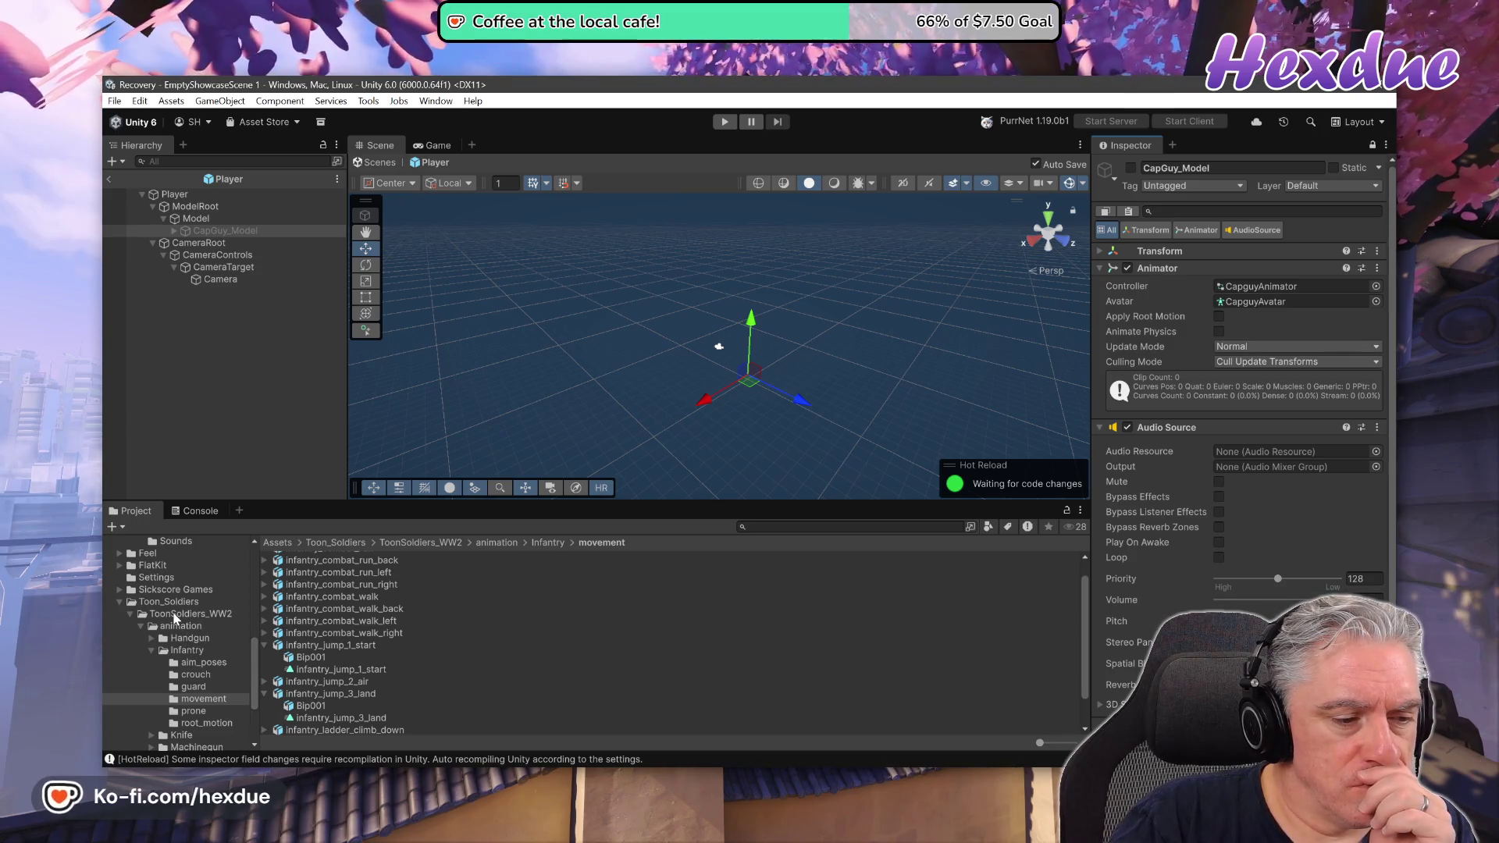
click(142, 625)
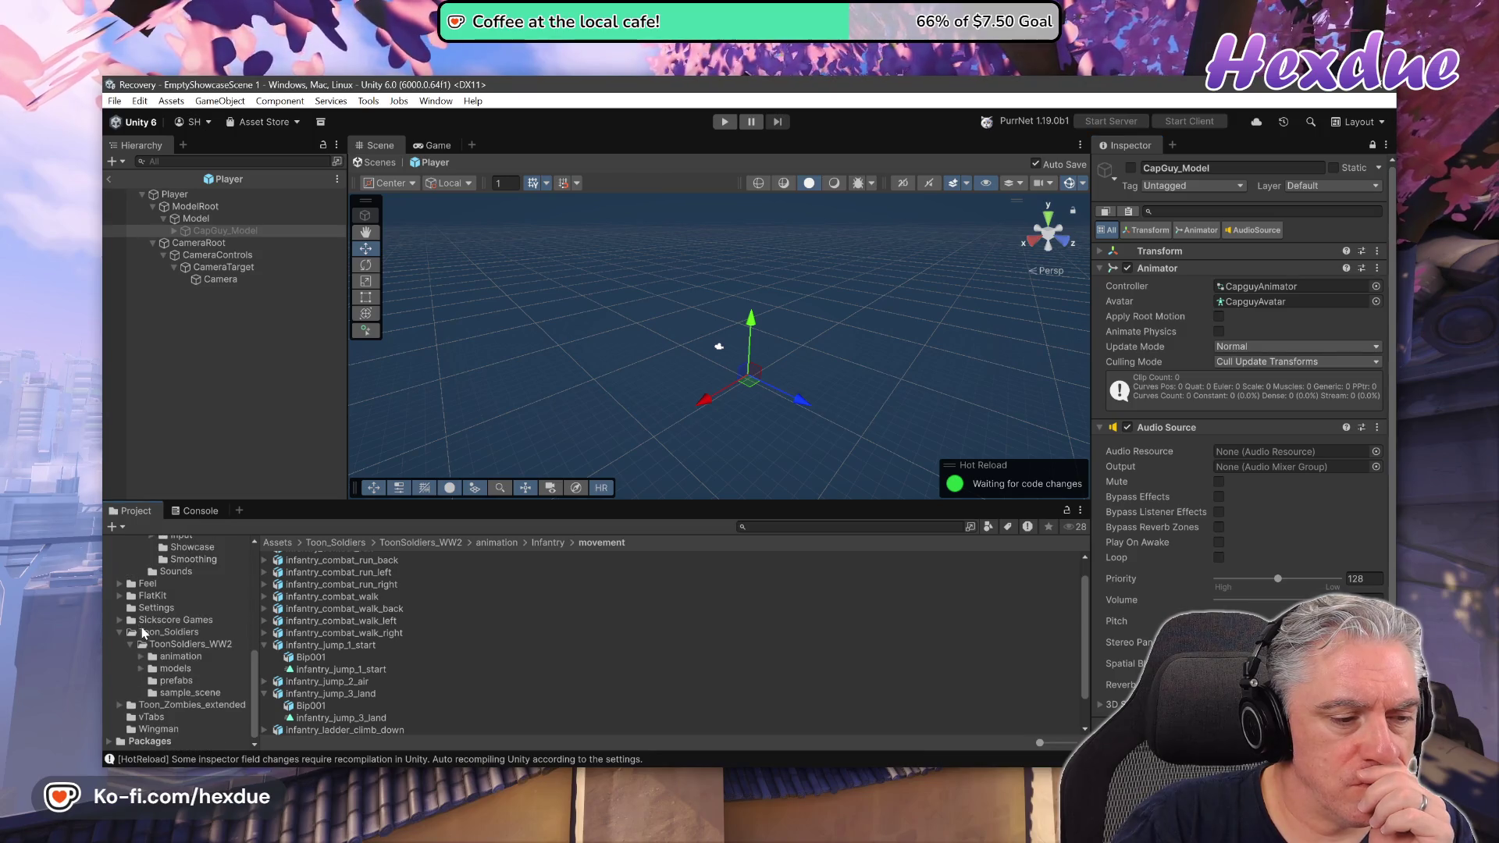
Drag the TSww2_US_officer prefab from ToonSoldiers_WW2/prefabs under Model in the Player hierarchy.
click(153, 684)
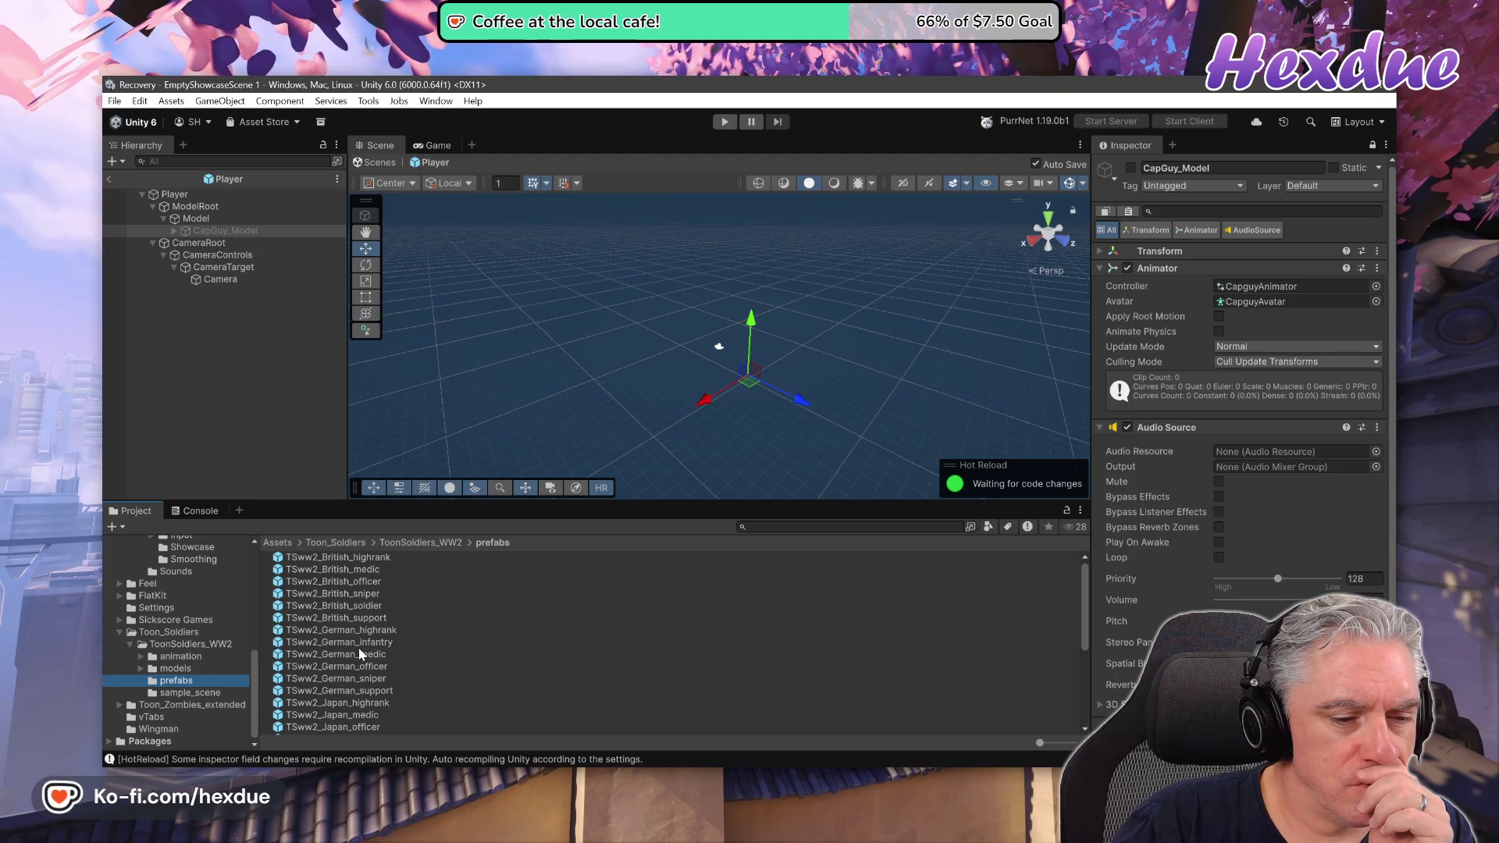
scroll(344, 682, down, 5)
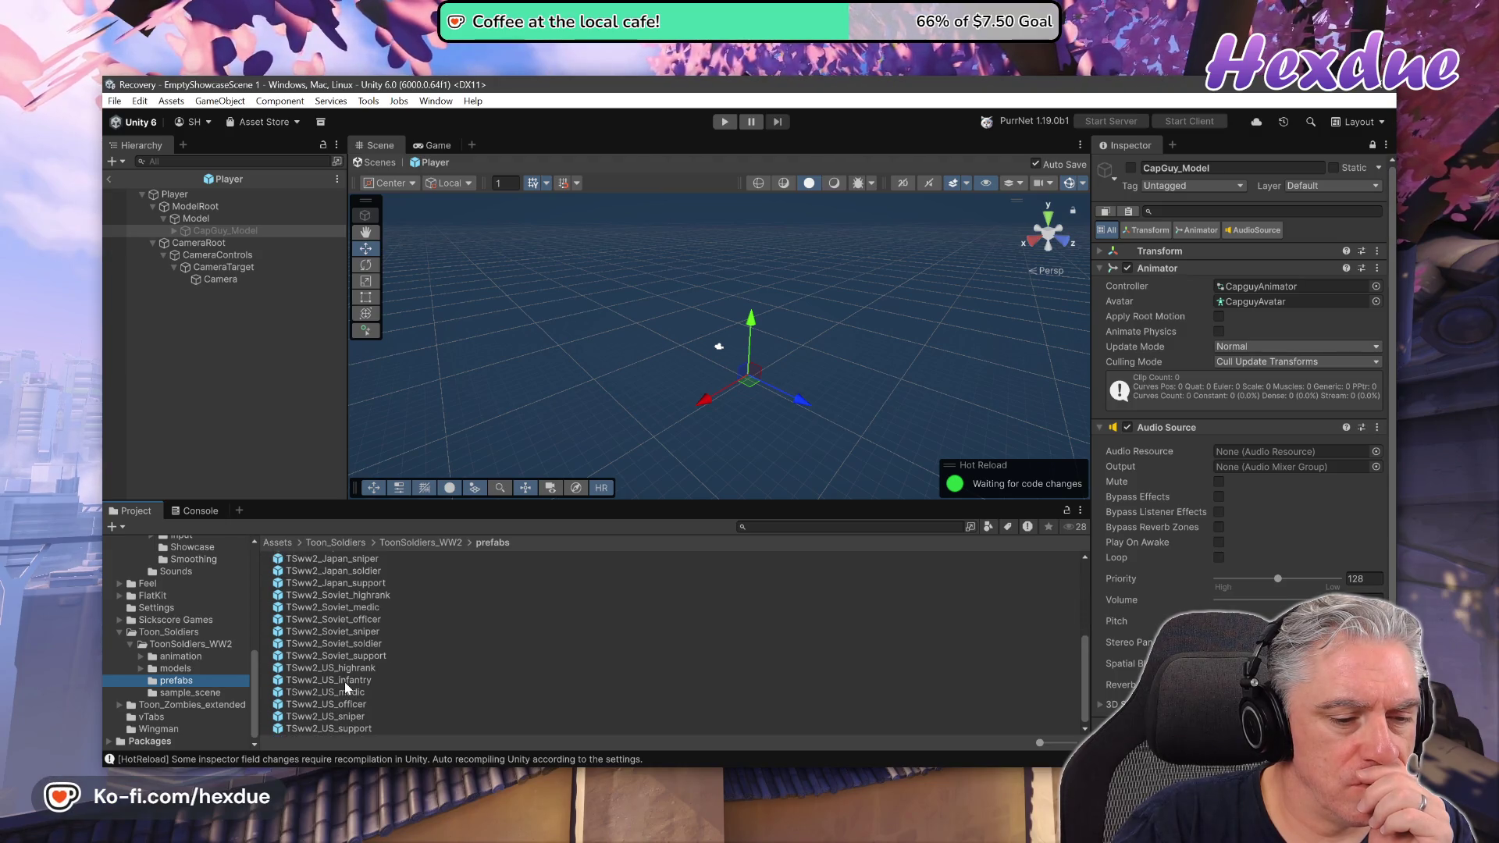
click(328, 705)
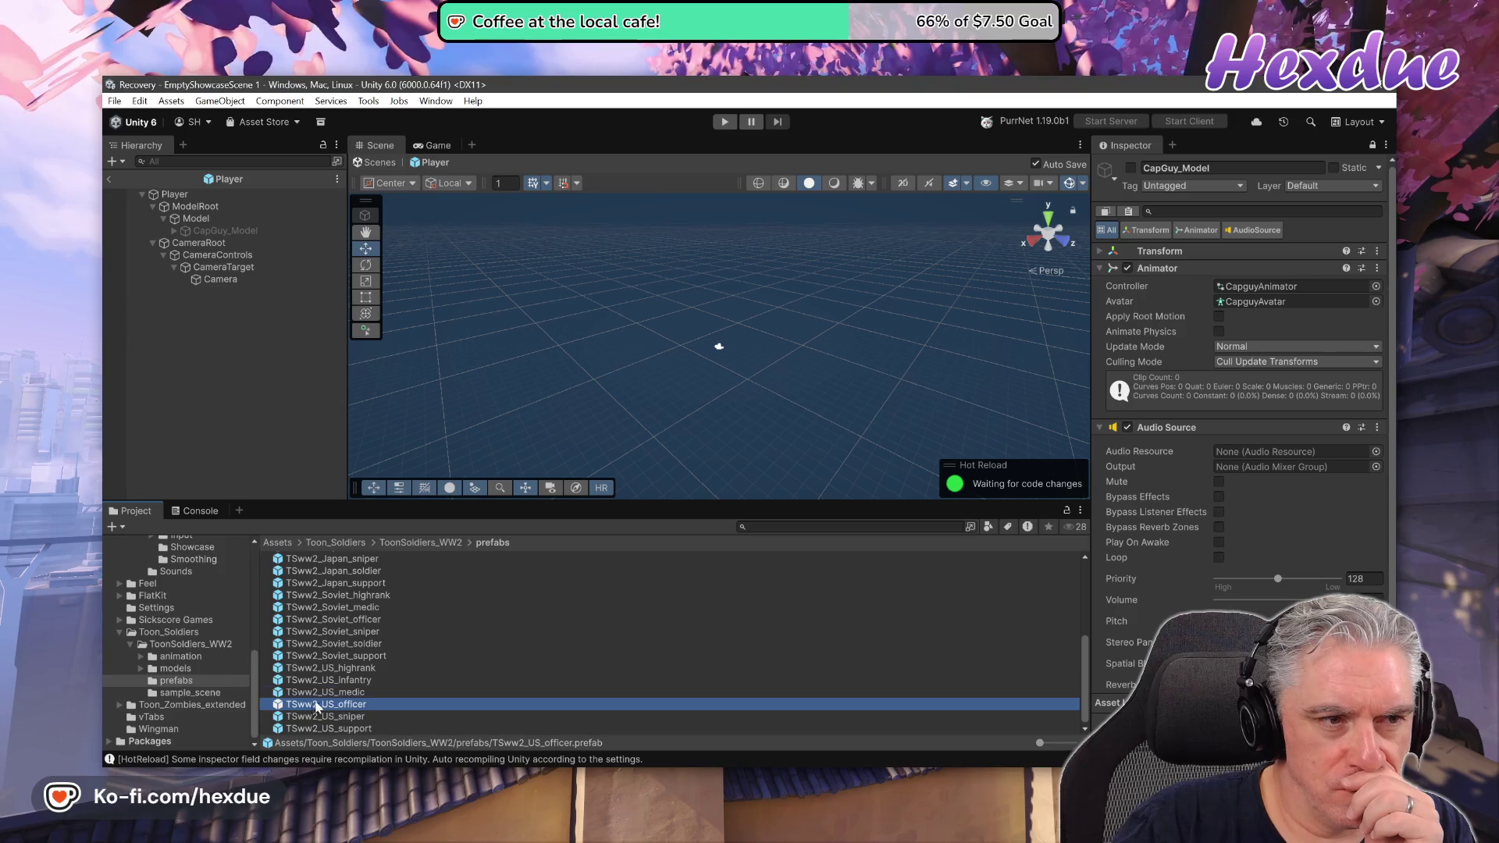
drag(317, 708, 330, 249)
drag(213, 222, 203, 217)
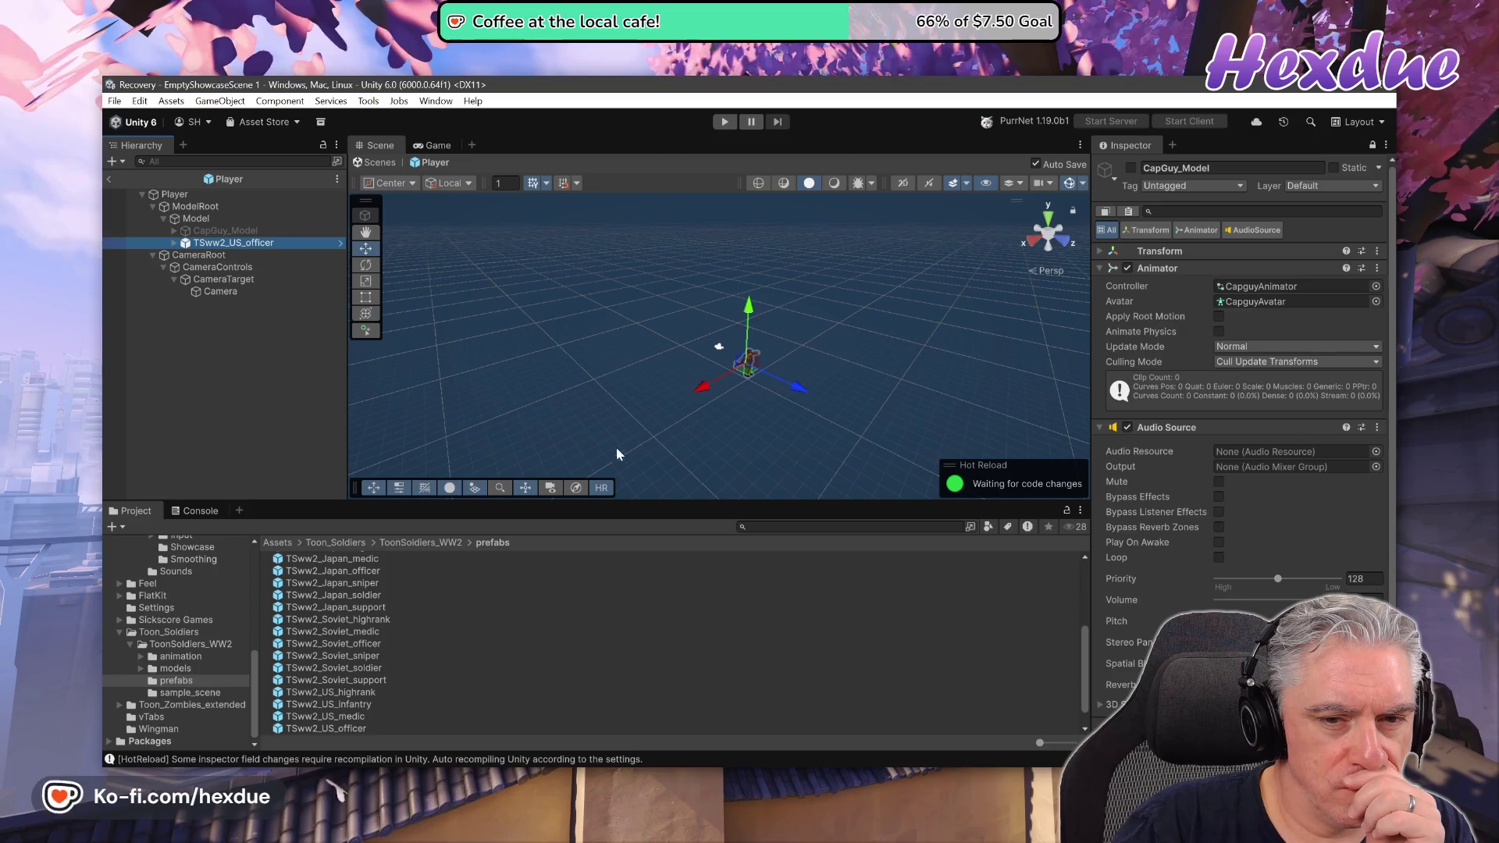
Compare TSww2_US_officer's placement and pivot against CapGuy_Model, framing the soldier in the scene.
click(196, 231)
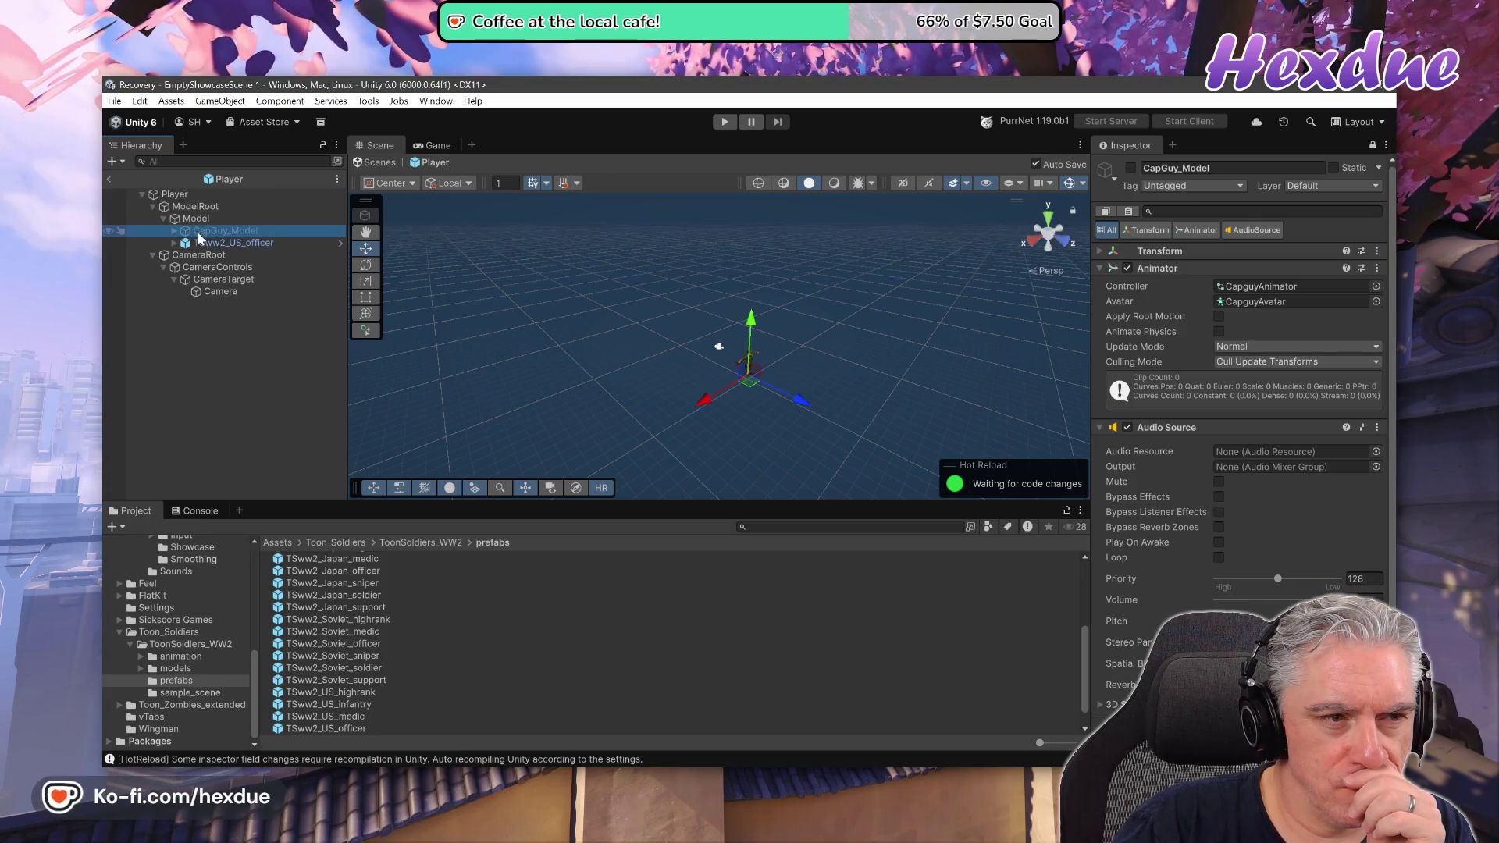
click(205, 243)
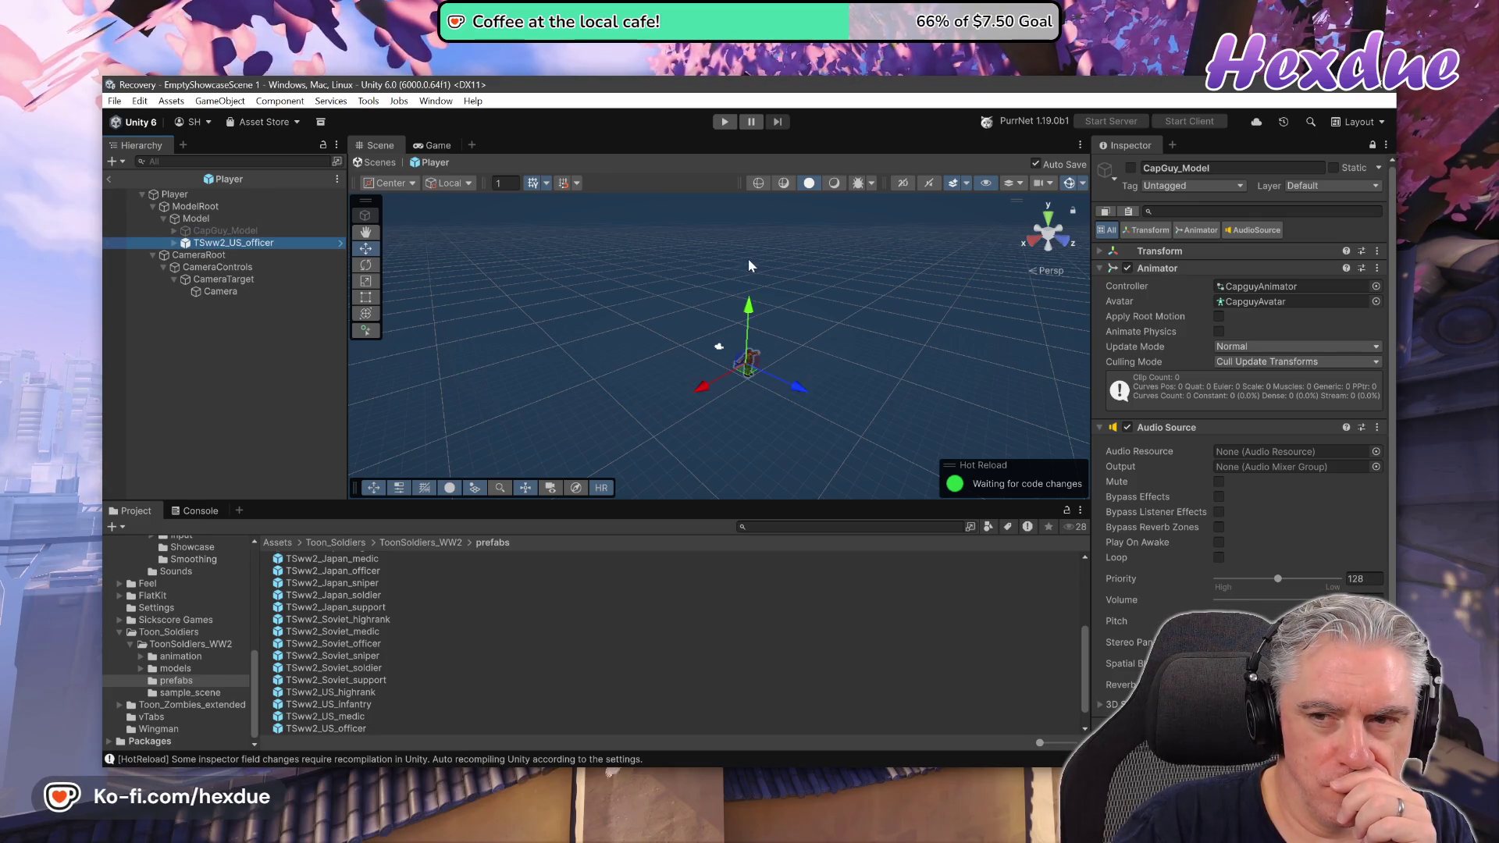
click(233, 231)
double_click(227, 239)
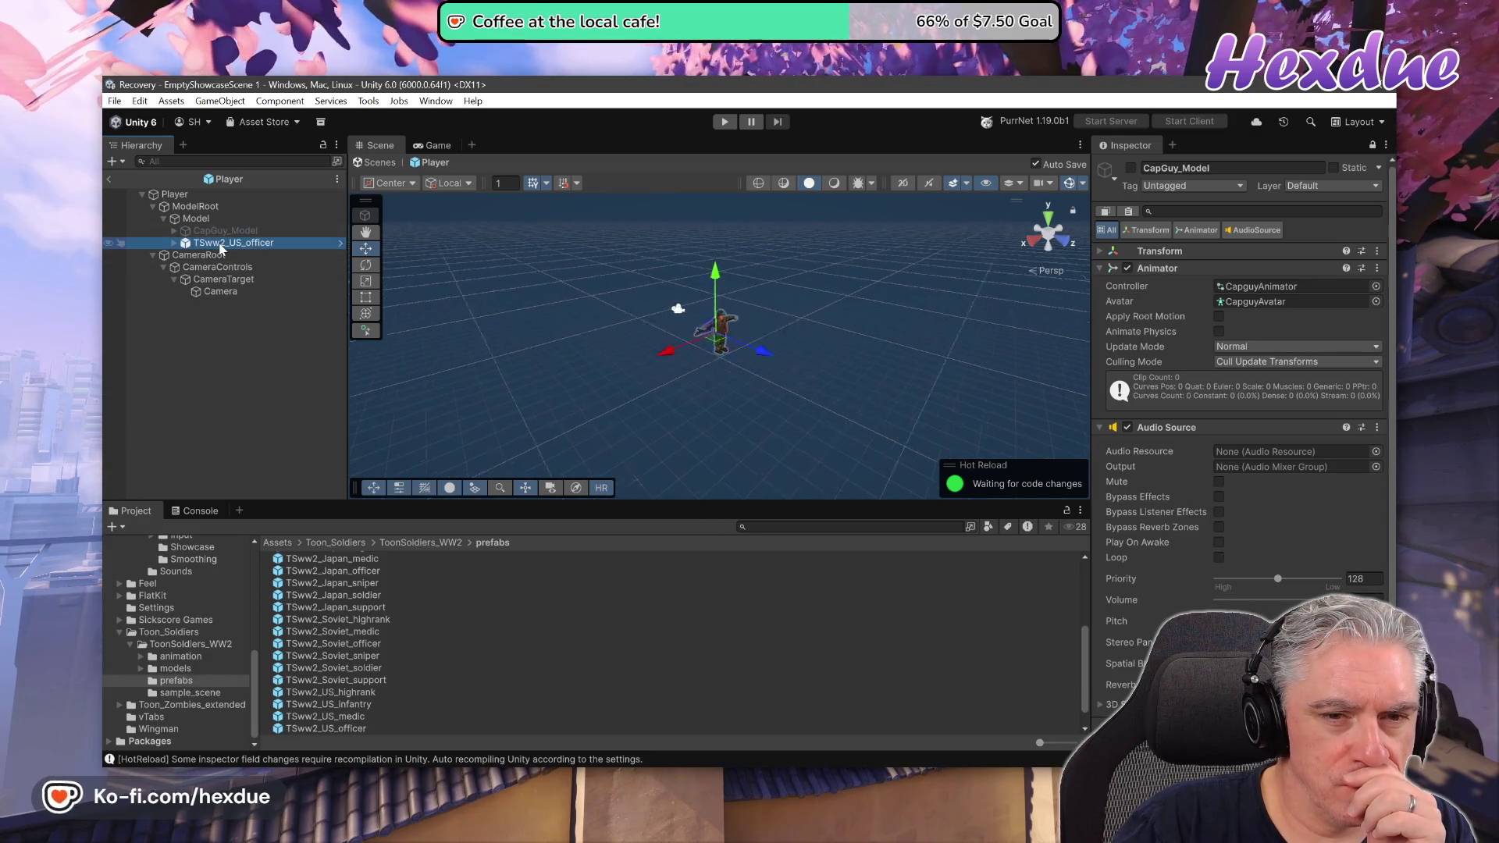
click(215, 230)
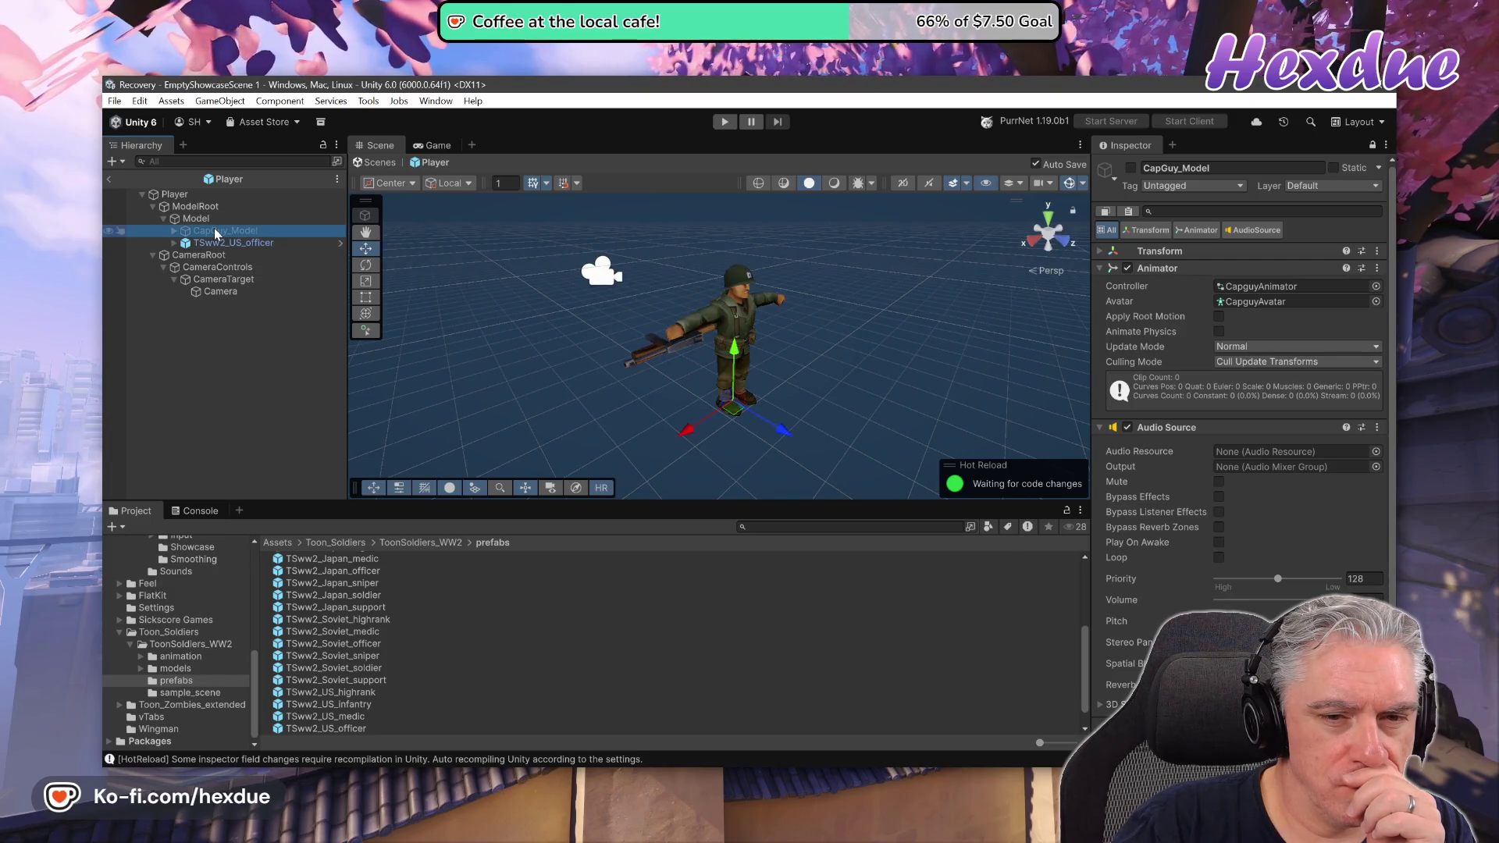
click(220, 243)
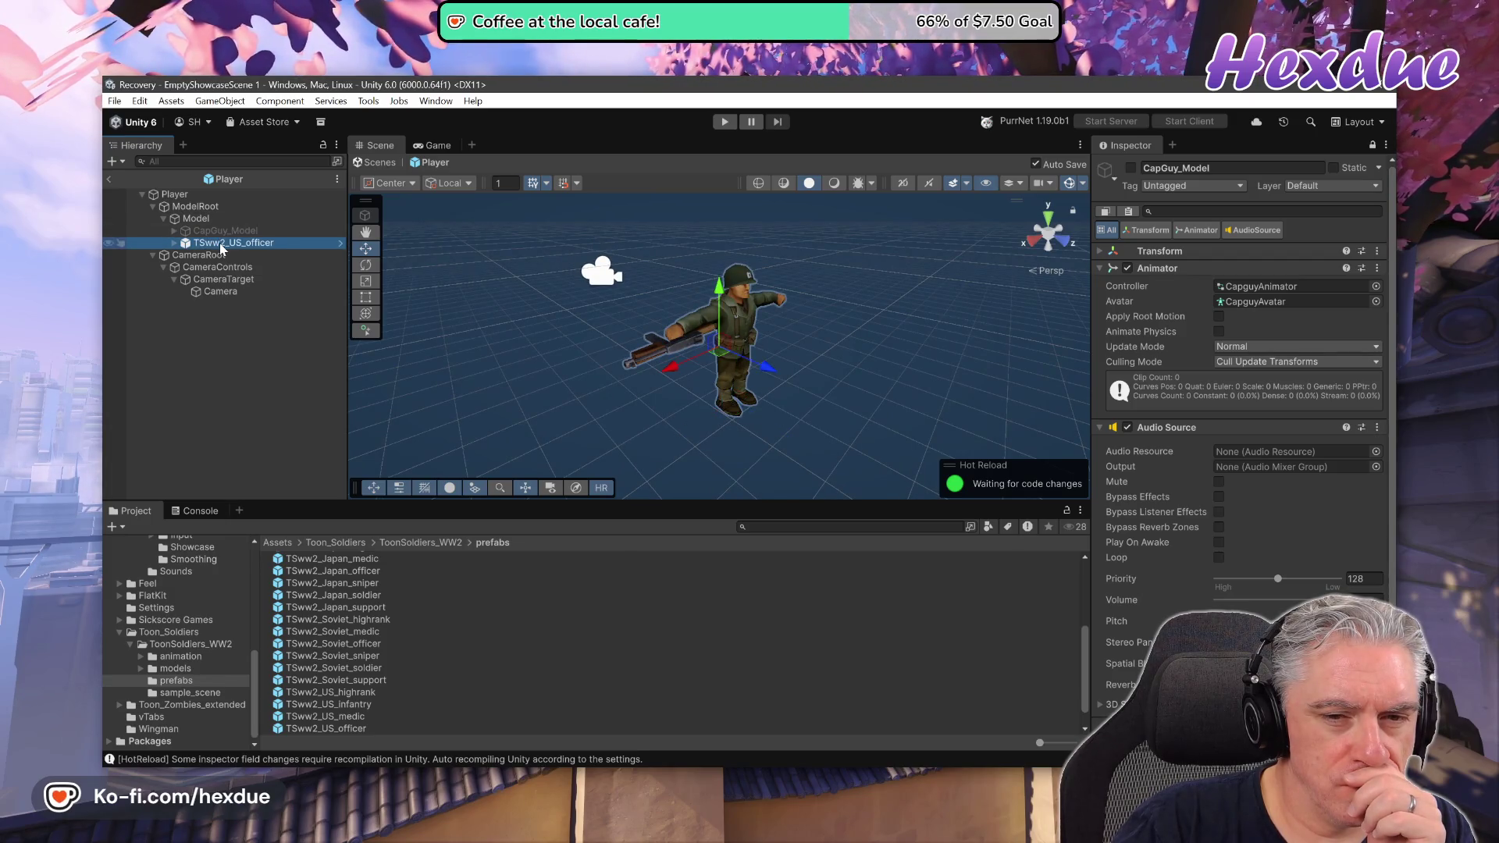
click(186, 221)
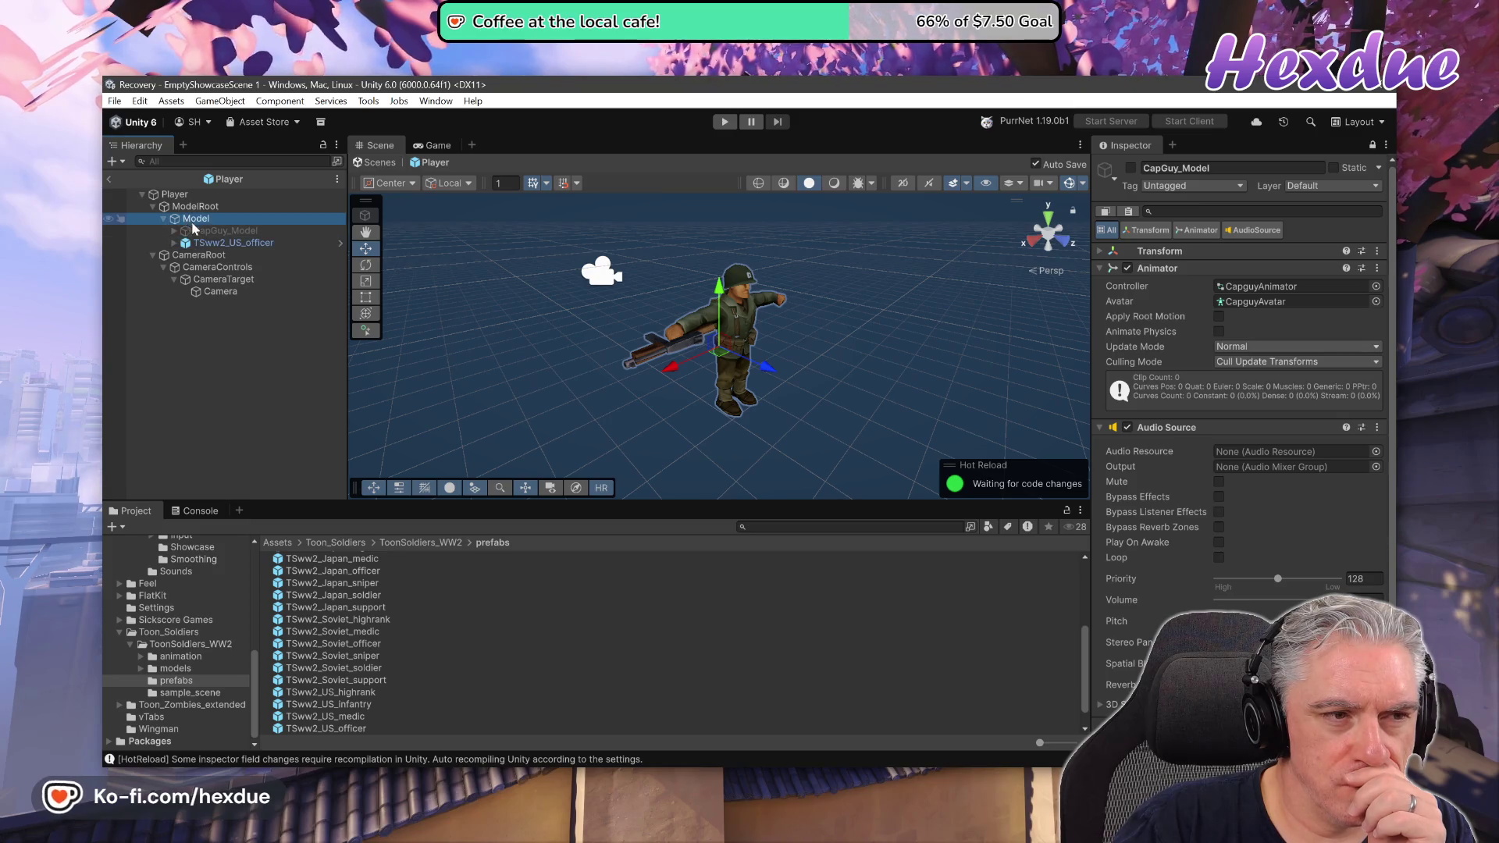
Temporarily reactivate CapGuy_Model to compare the overlapping models, deactivate it again, and exit the prefab.
click(200, 233)
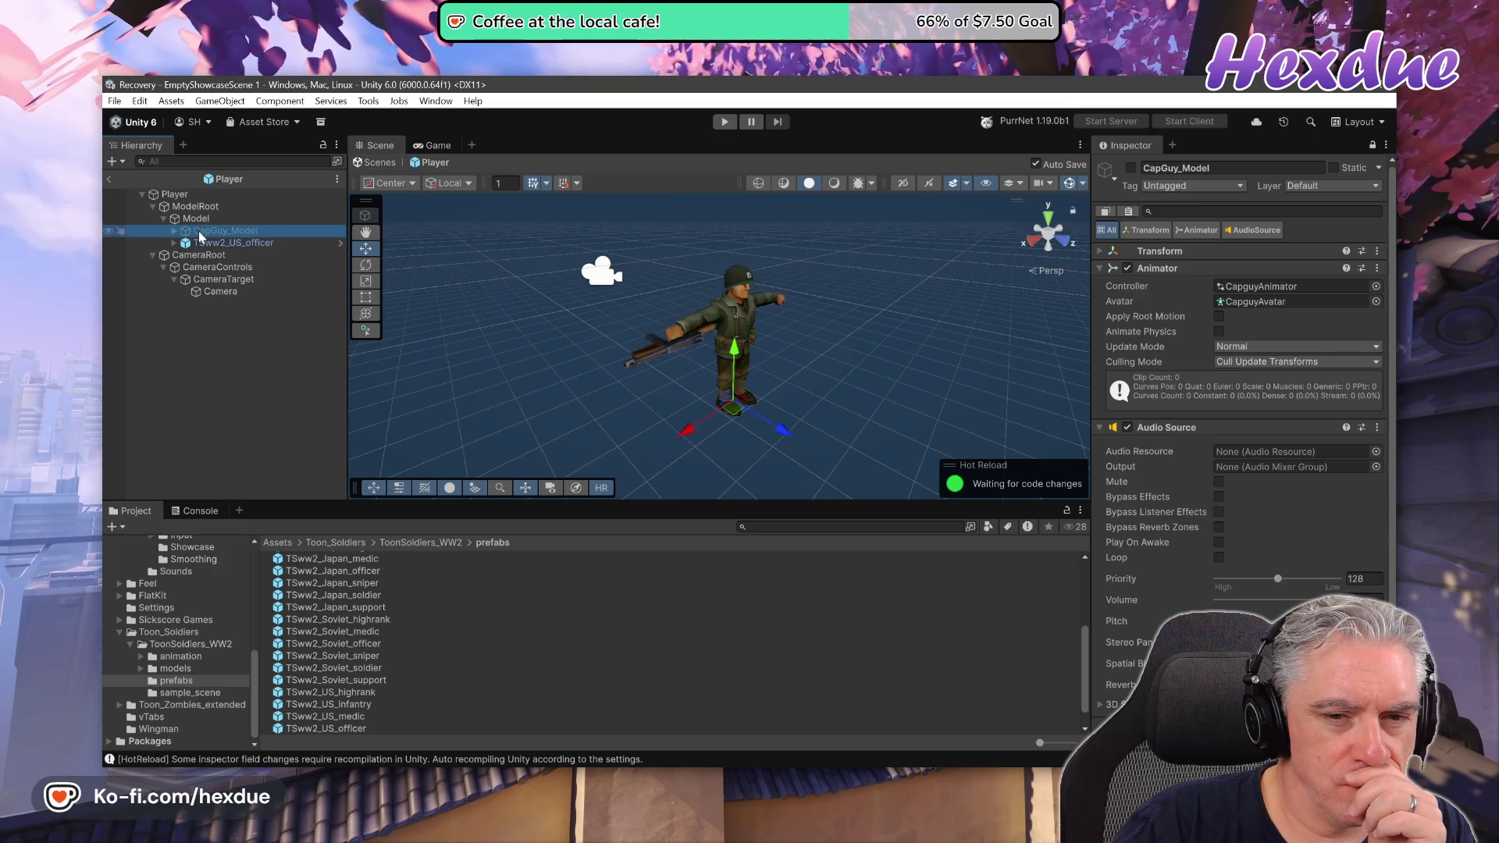
click(204, 244)
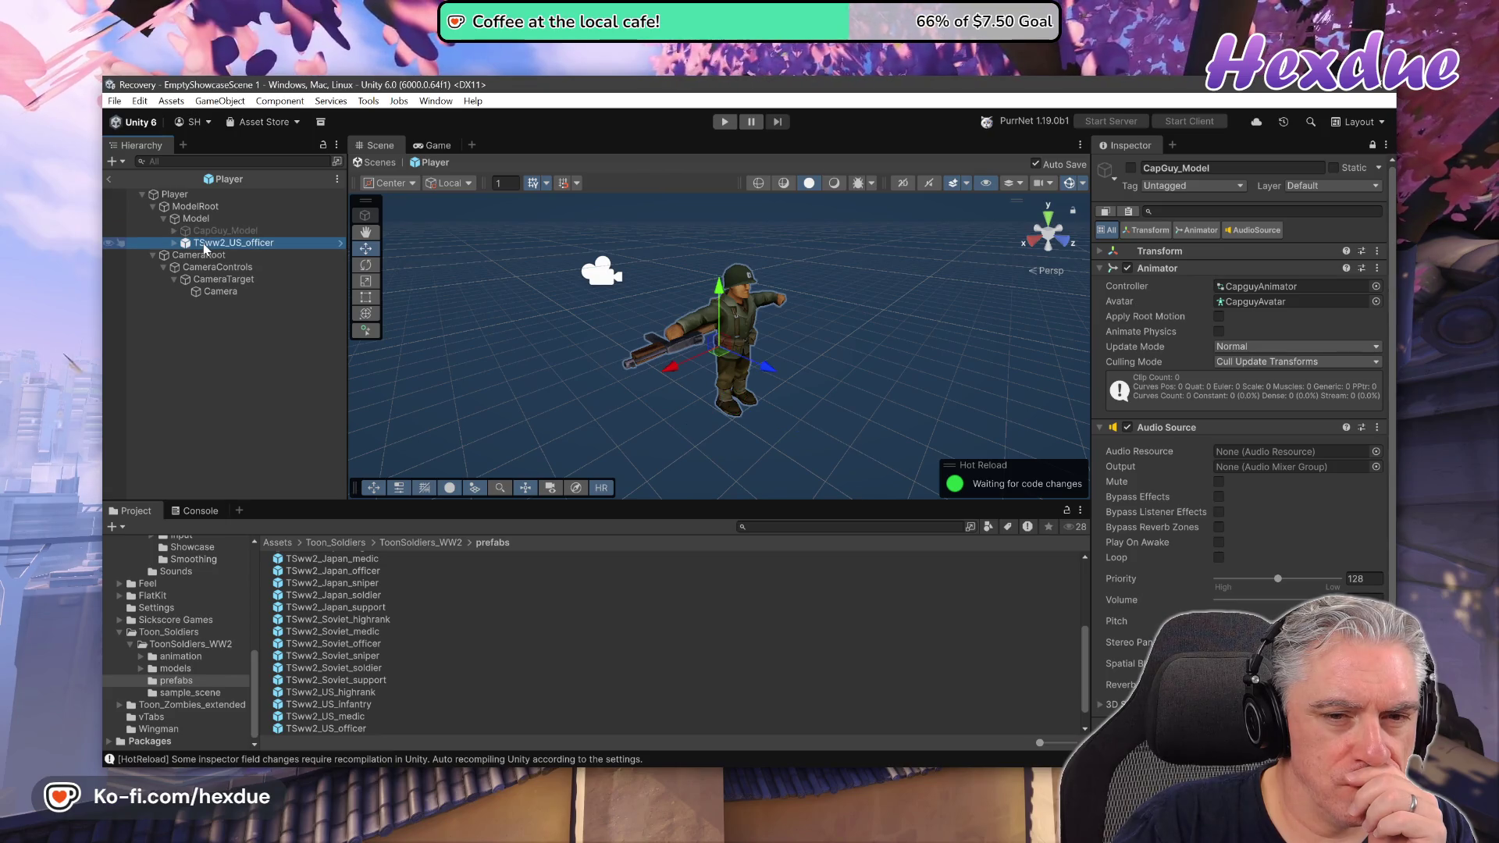
click(201, 232)
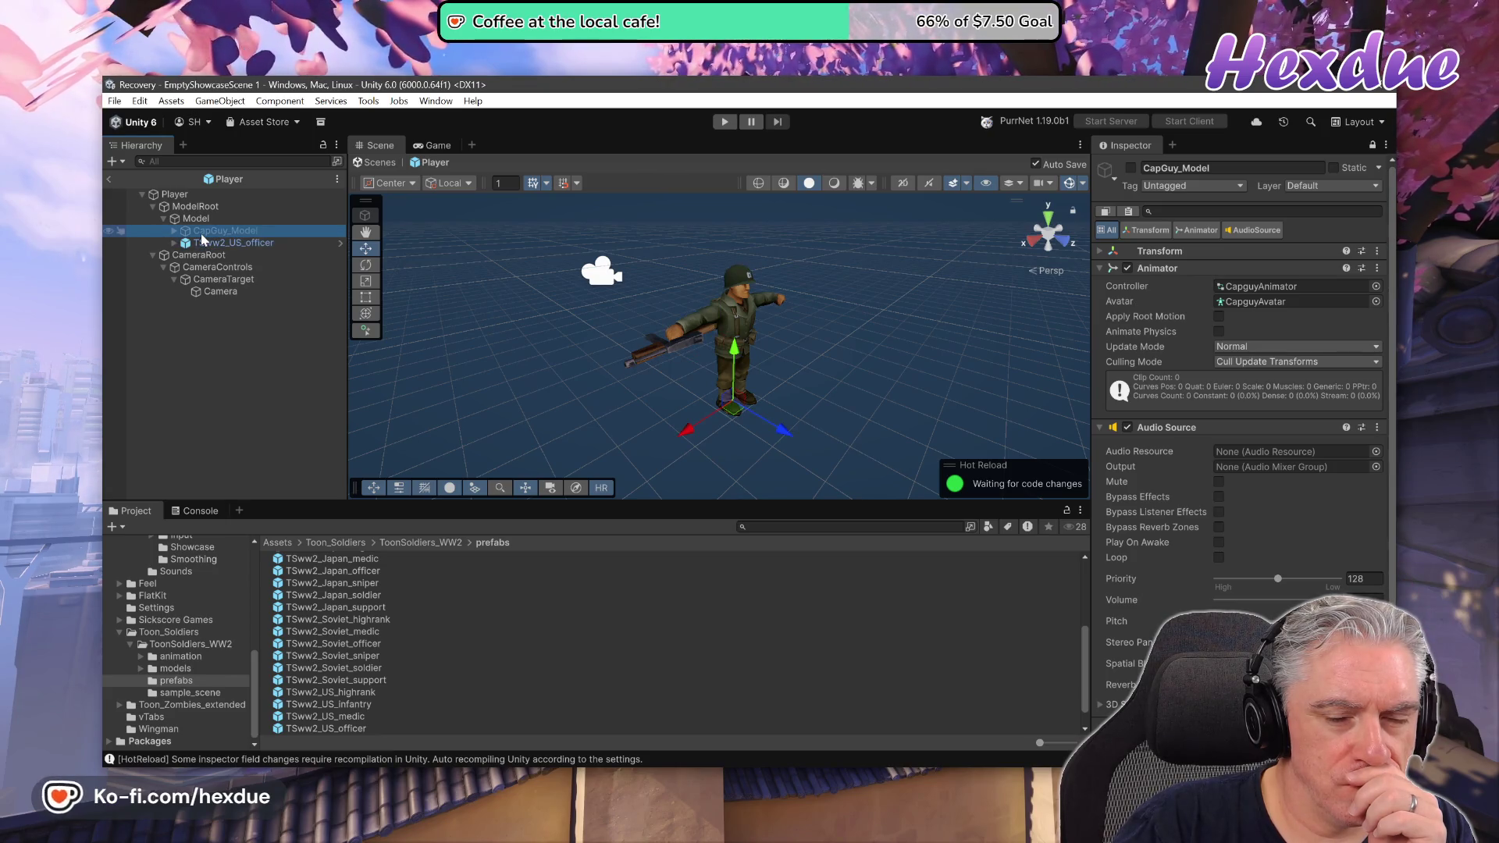
click(1131, 169)
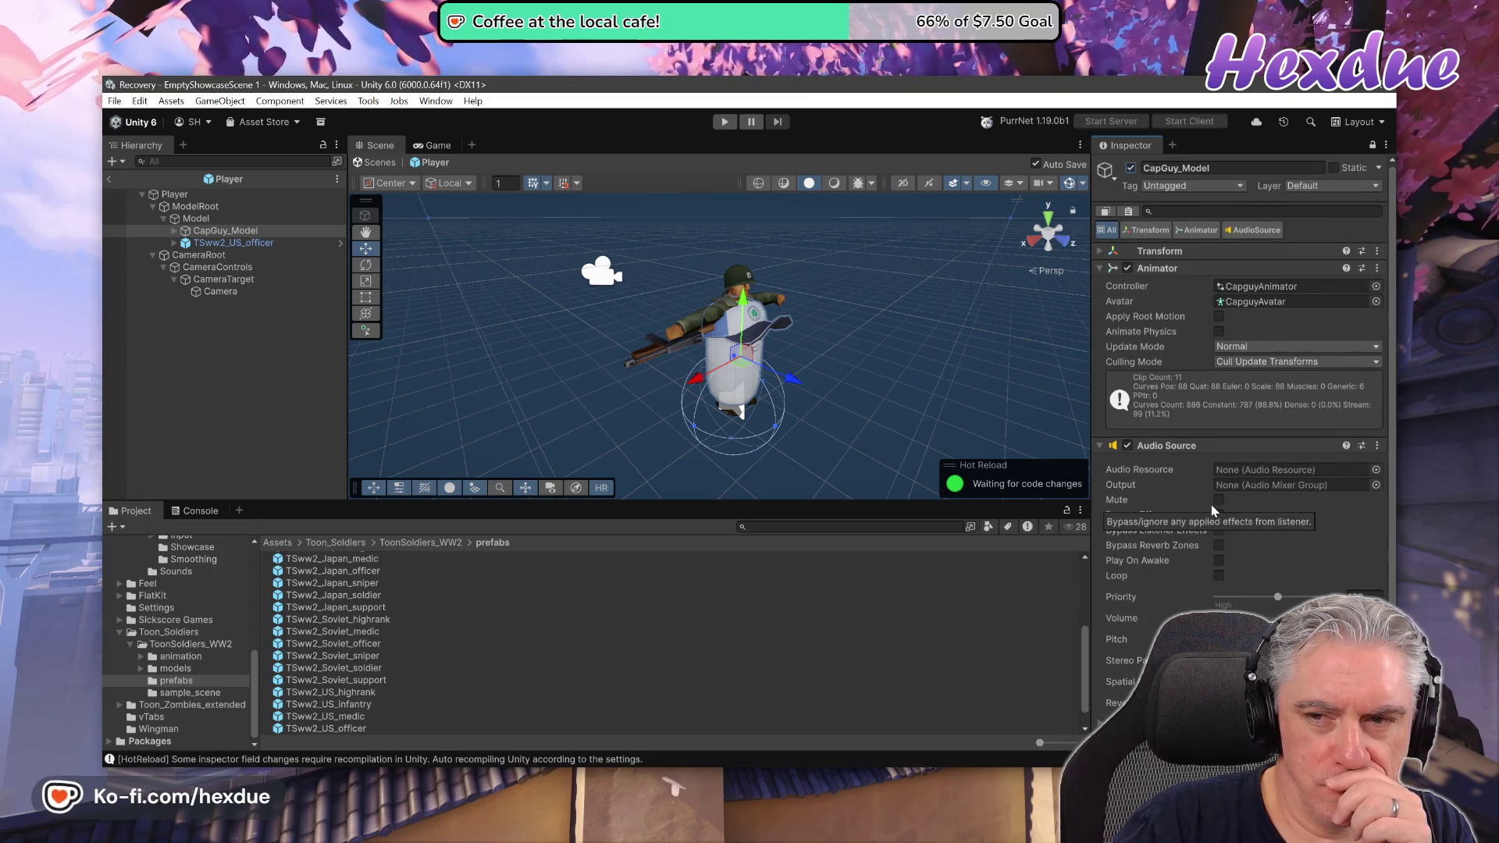
mouse_move(869, 394)
mouse_down()
mouse_move(874, 346)
mouse_move(1039, 340)
mouse_move(769, 323)
mouse_move(784, 326)
mouse_up()
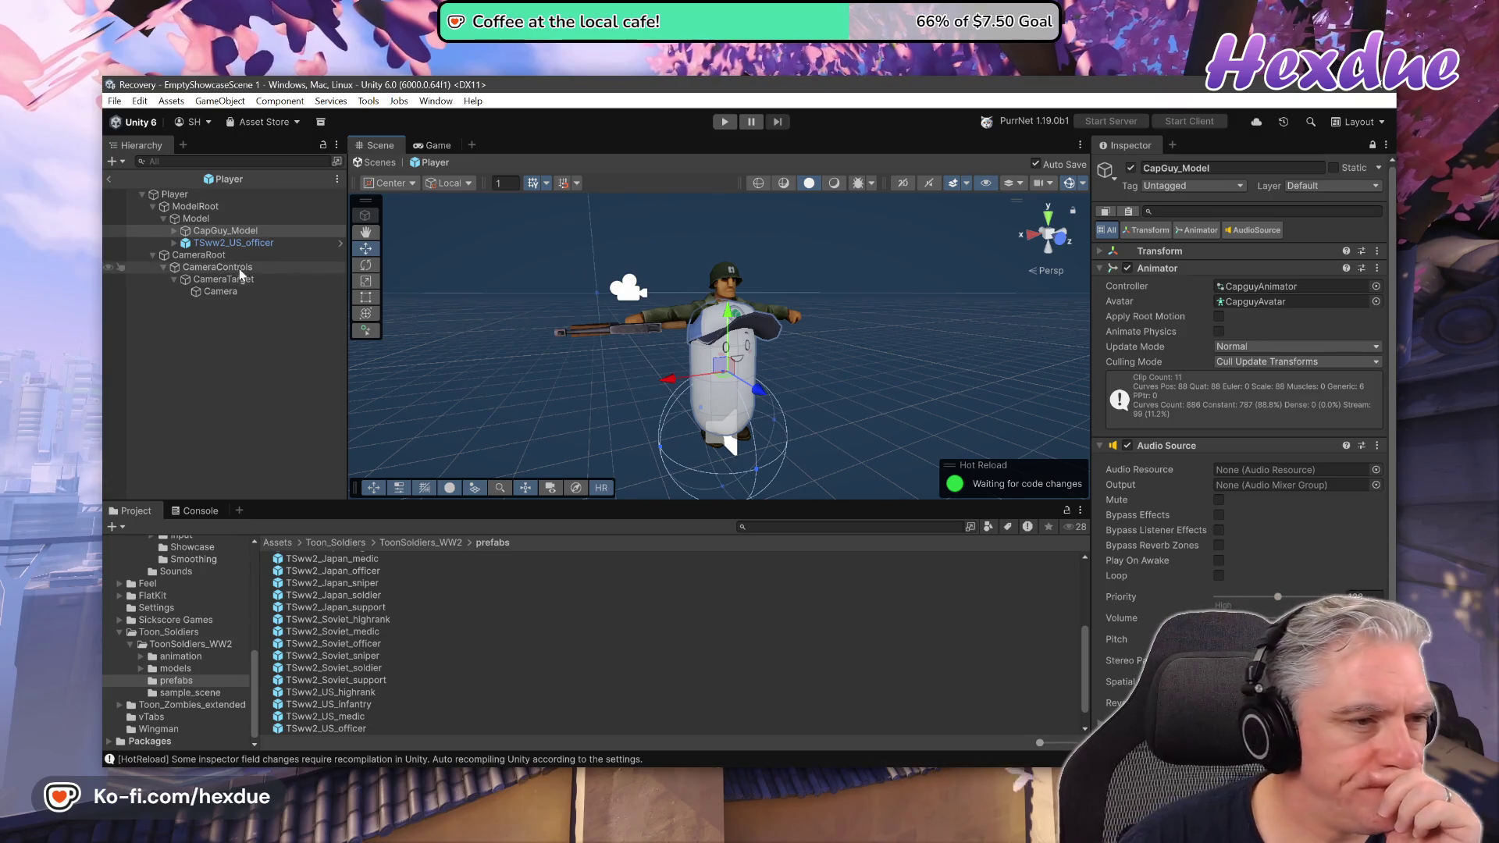
click(1132, 169)
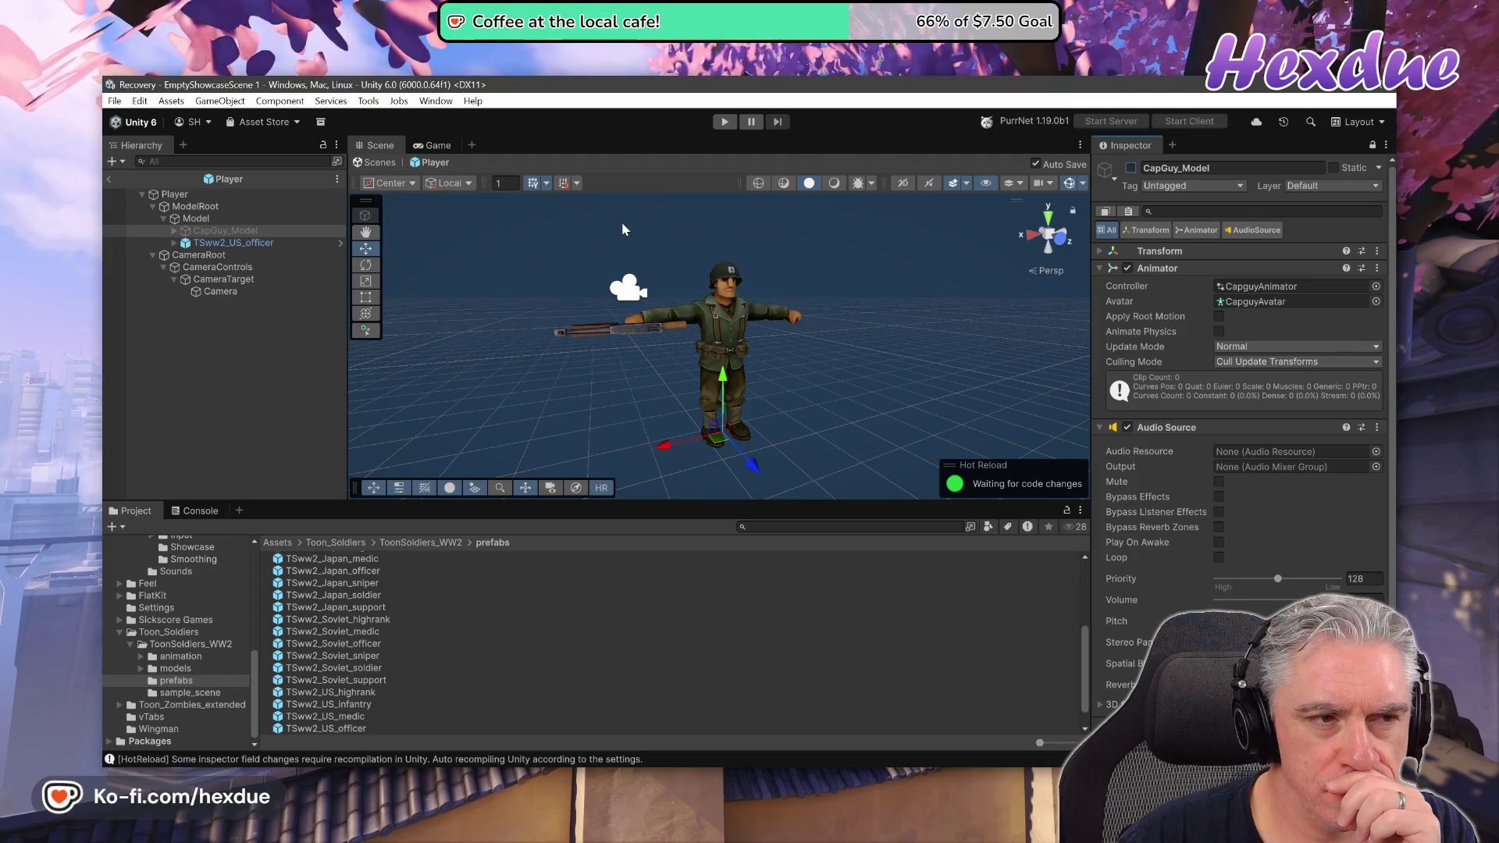
click(108, 181)
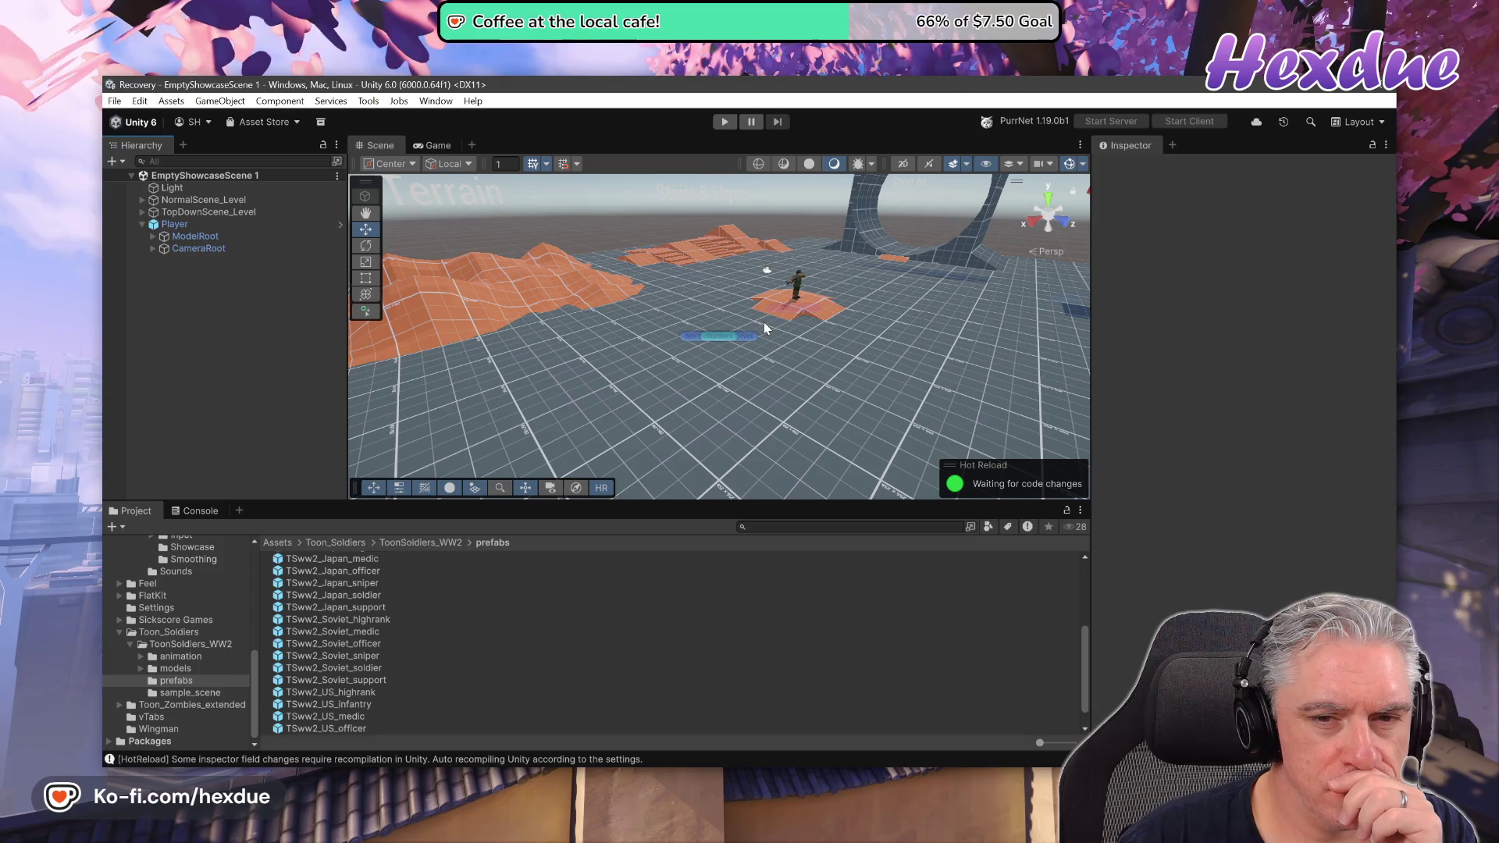
Run a quick play test, then open the Animator picker on Player's Animancer Component.
click(724, 122)
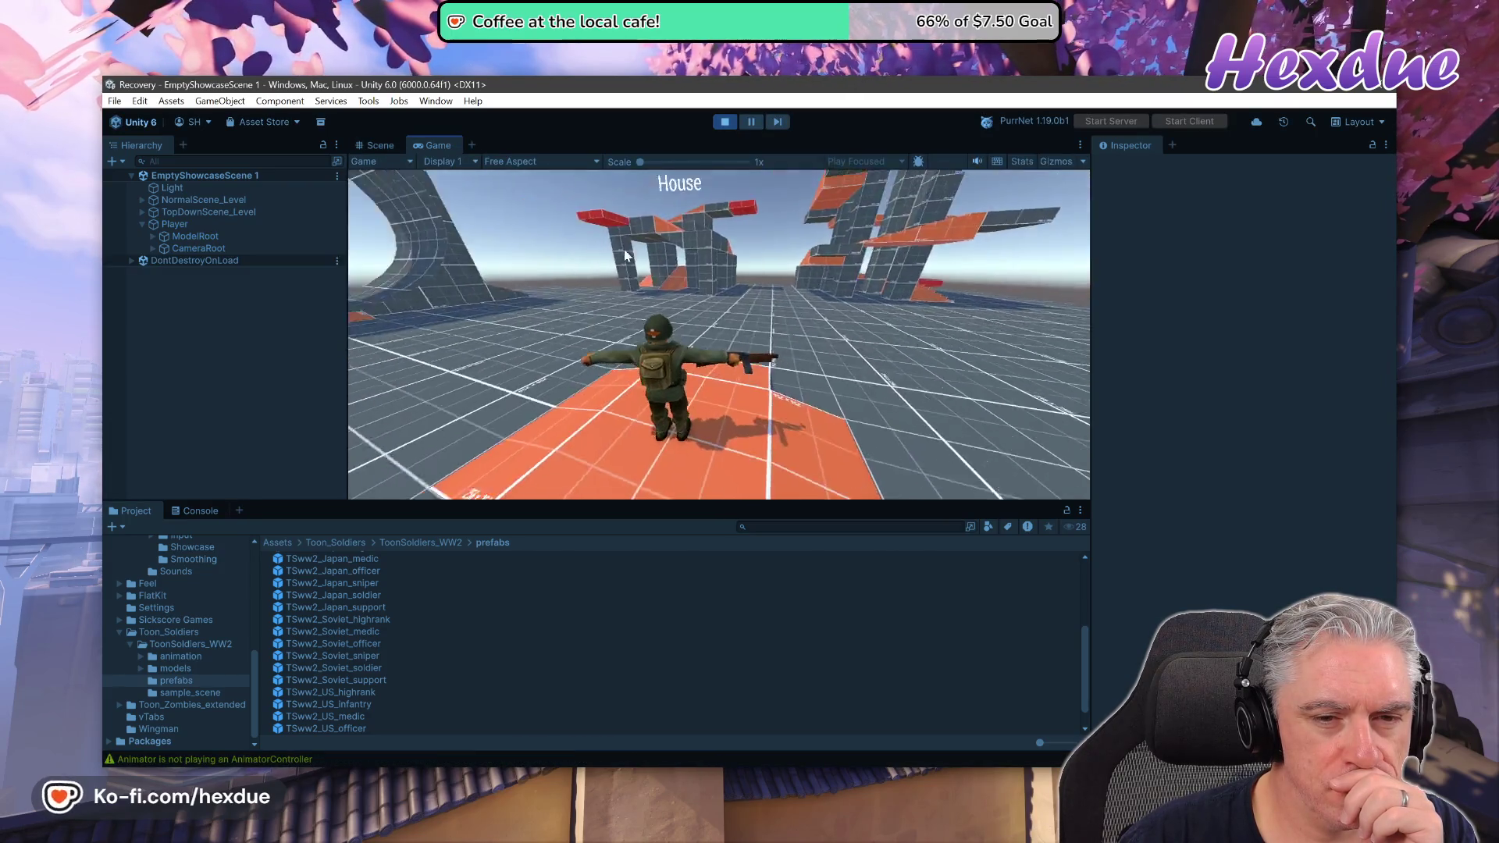
click(725, 122)
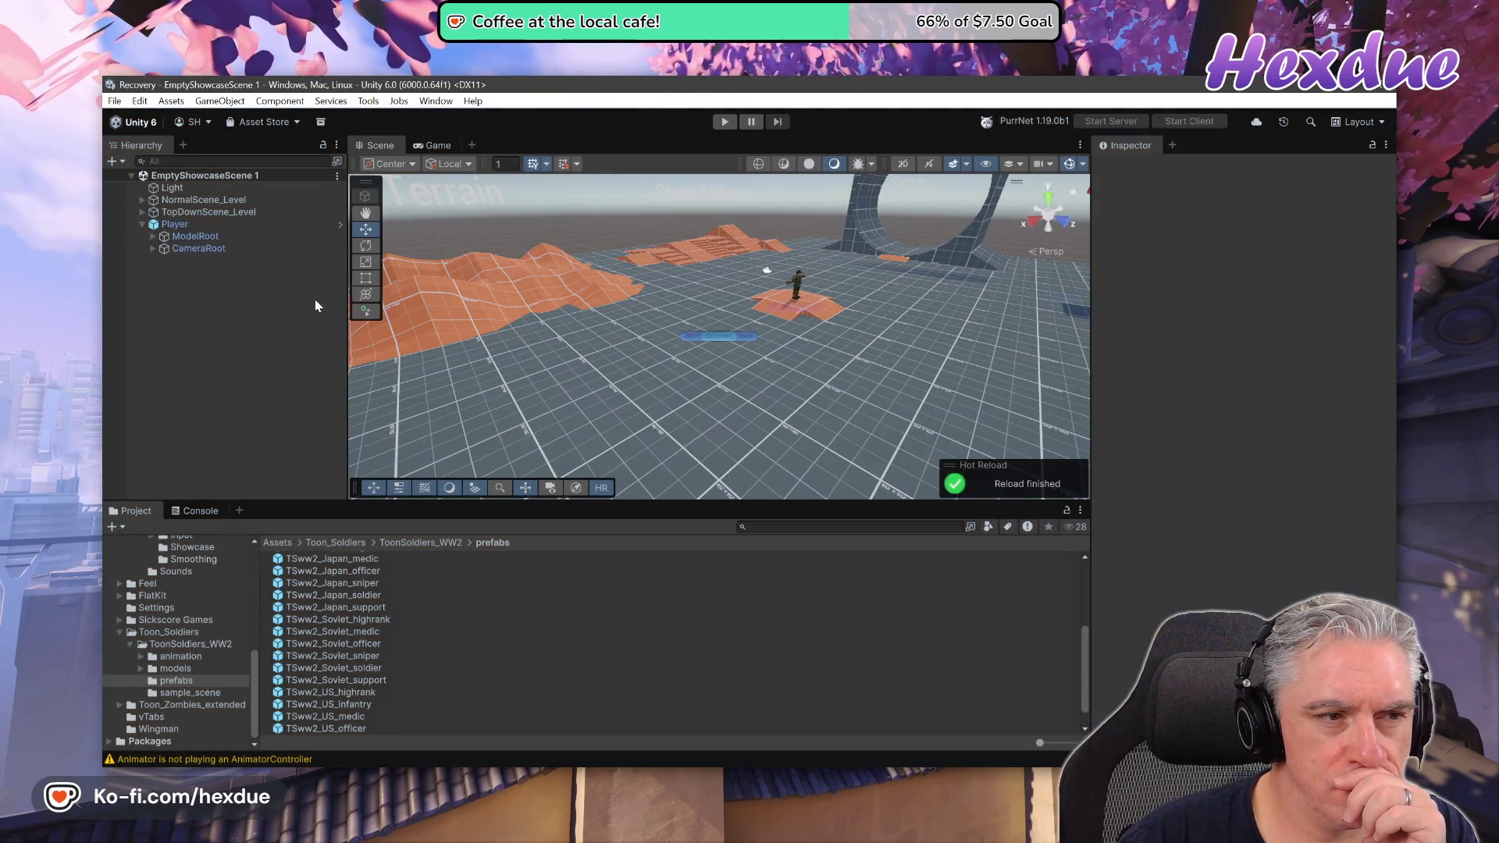
click(195, 224)
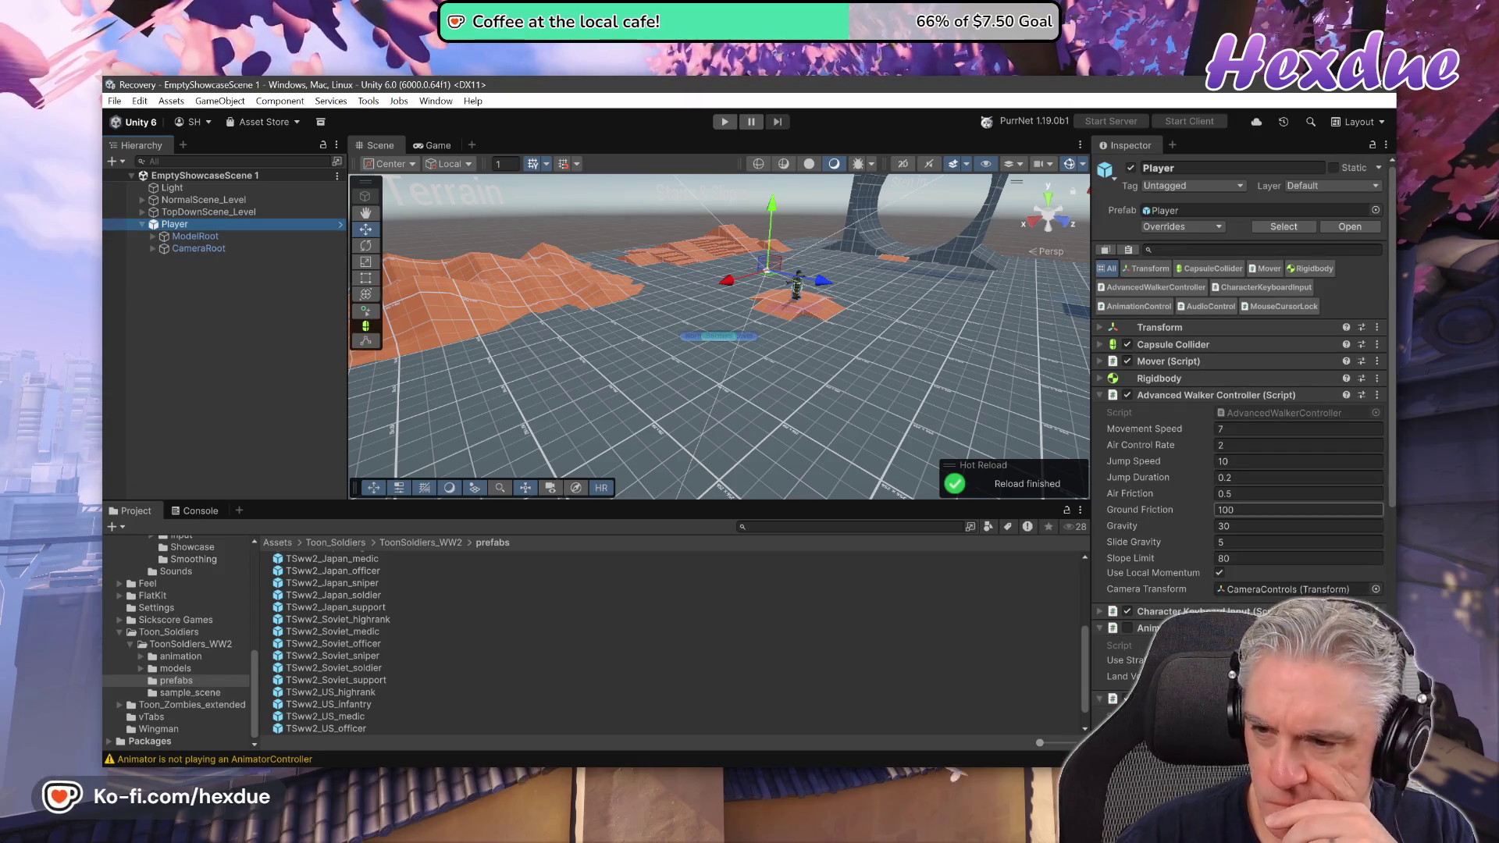
scroll(1278, 552, down, 10)
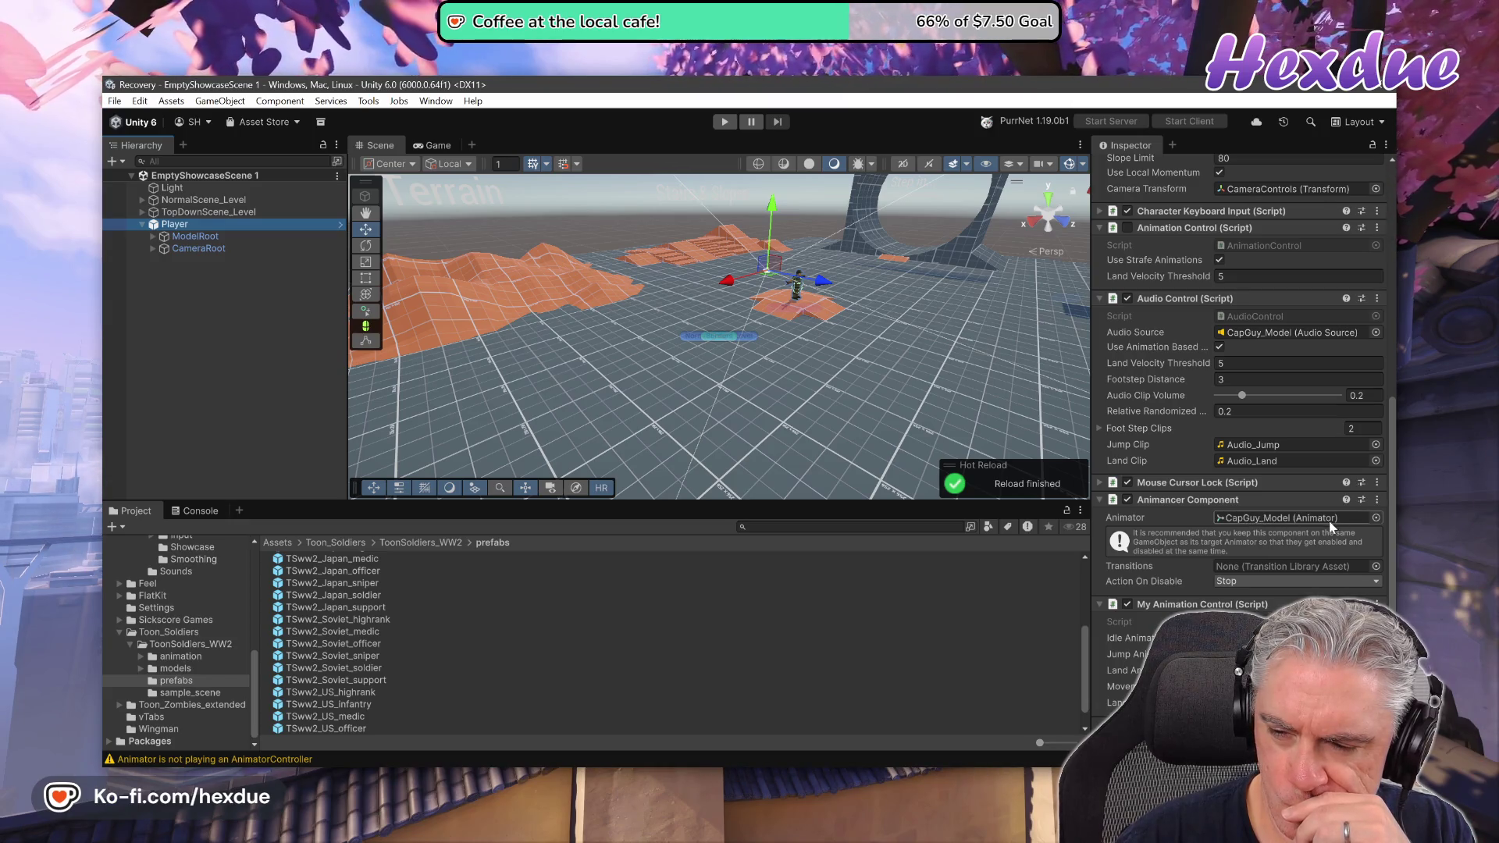
click(1376, 519)
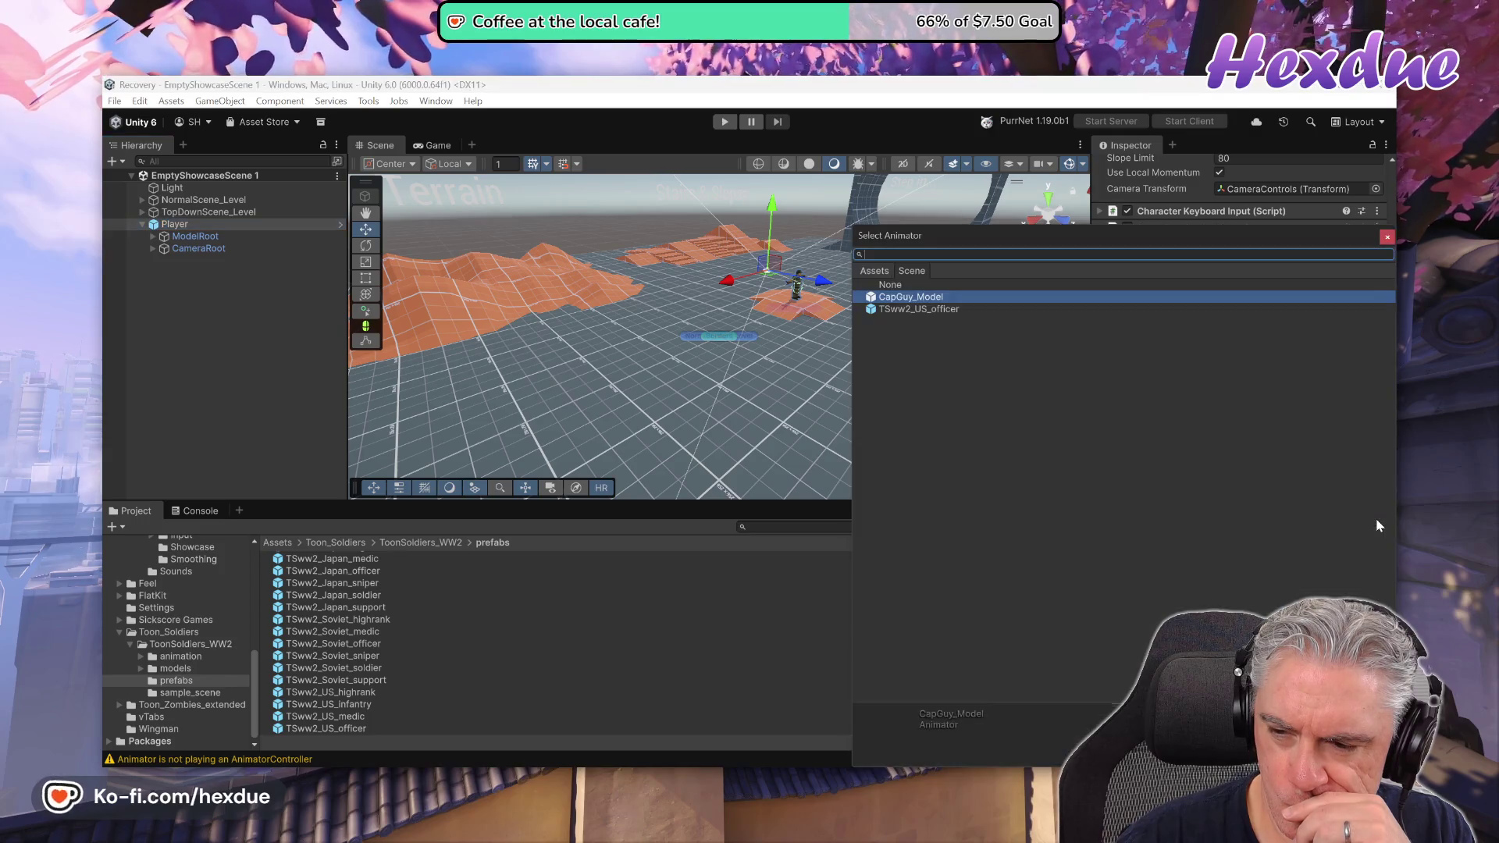
Set TSww2_US_officer as the Animancer Animator and test walking the soldier with W and A.
double_click(945, 309)
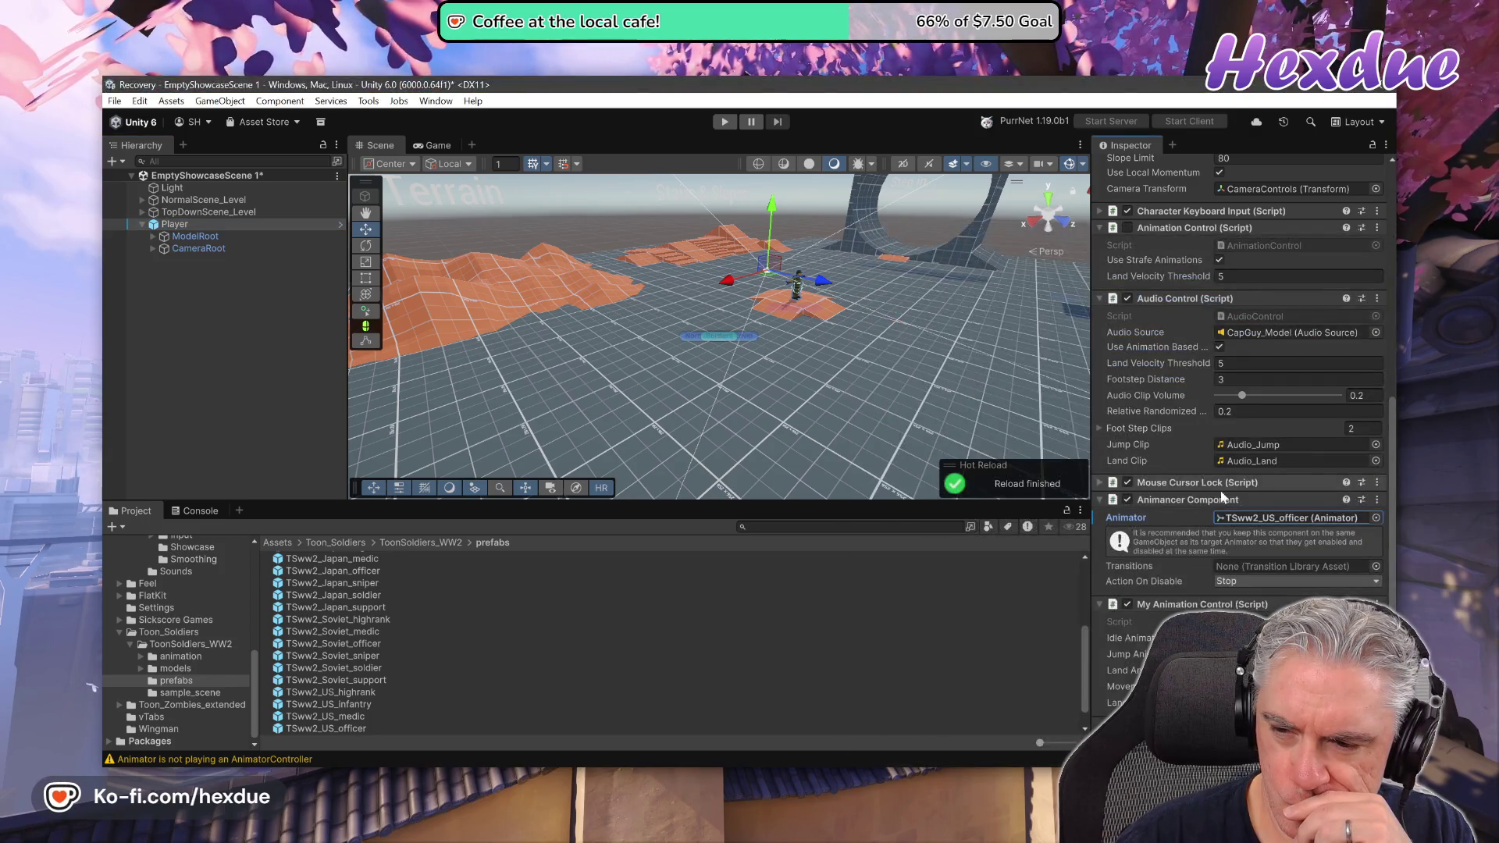
click(727, 123)
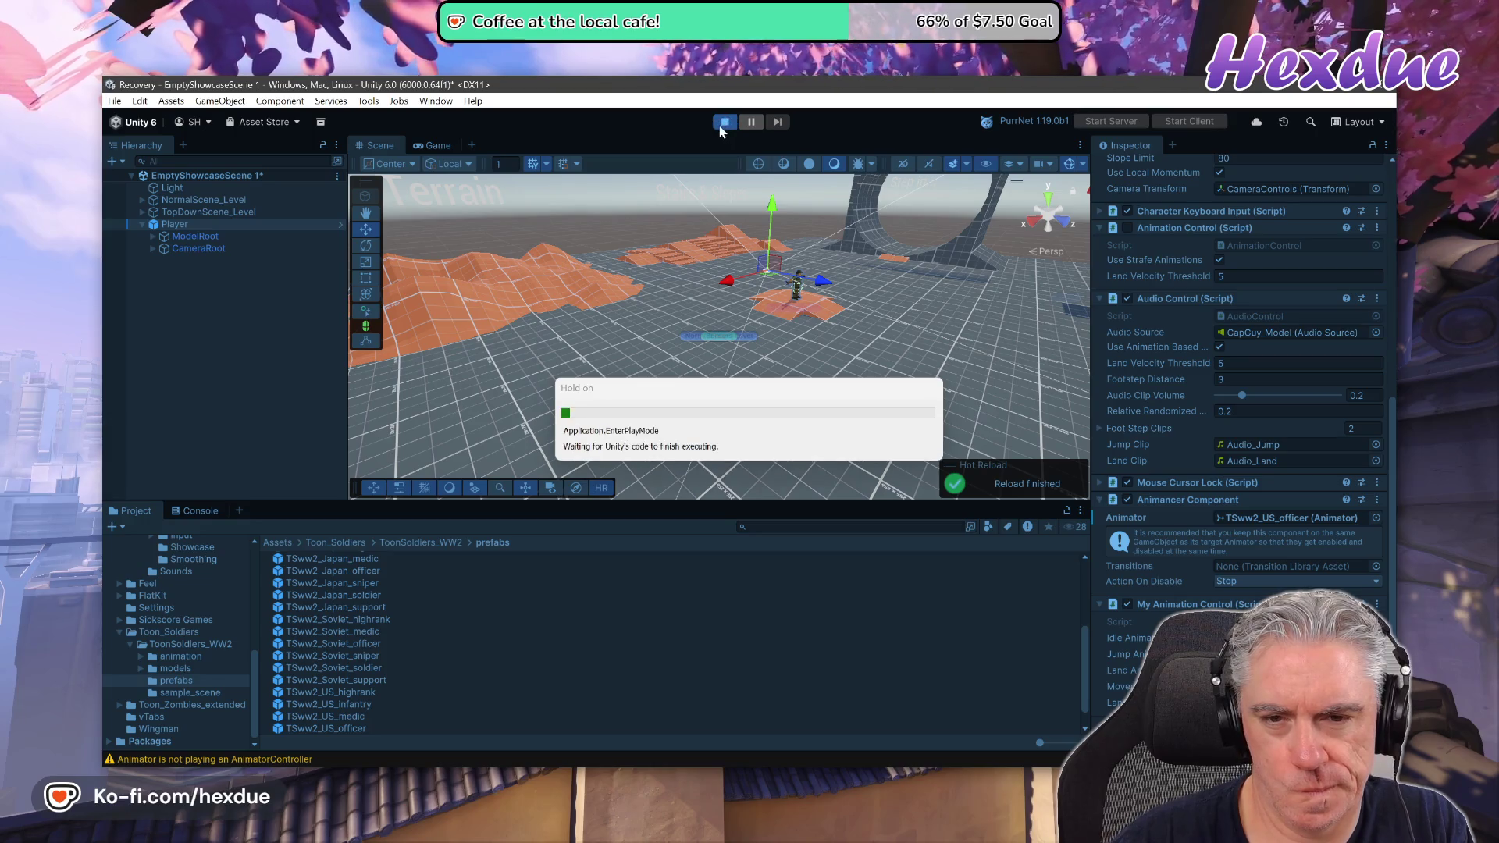
key(w)
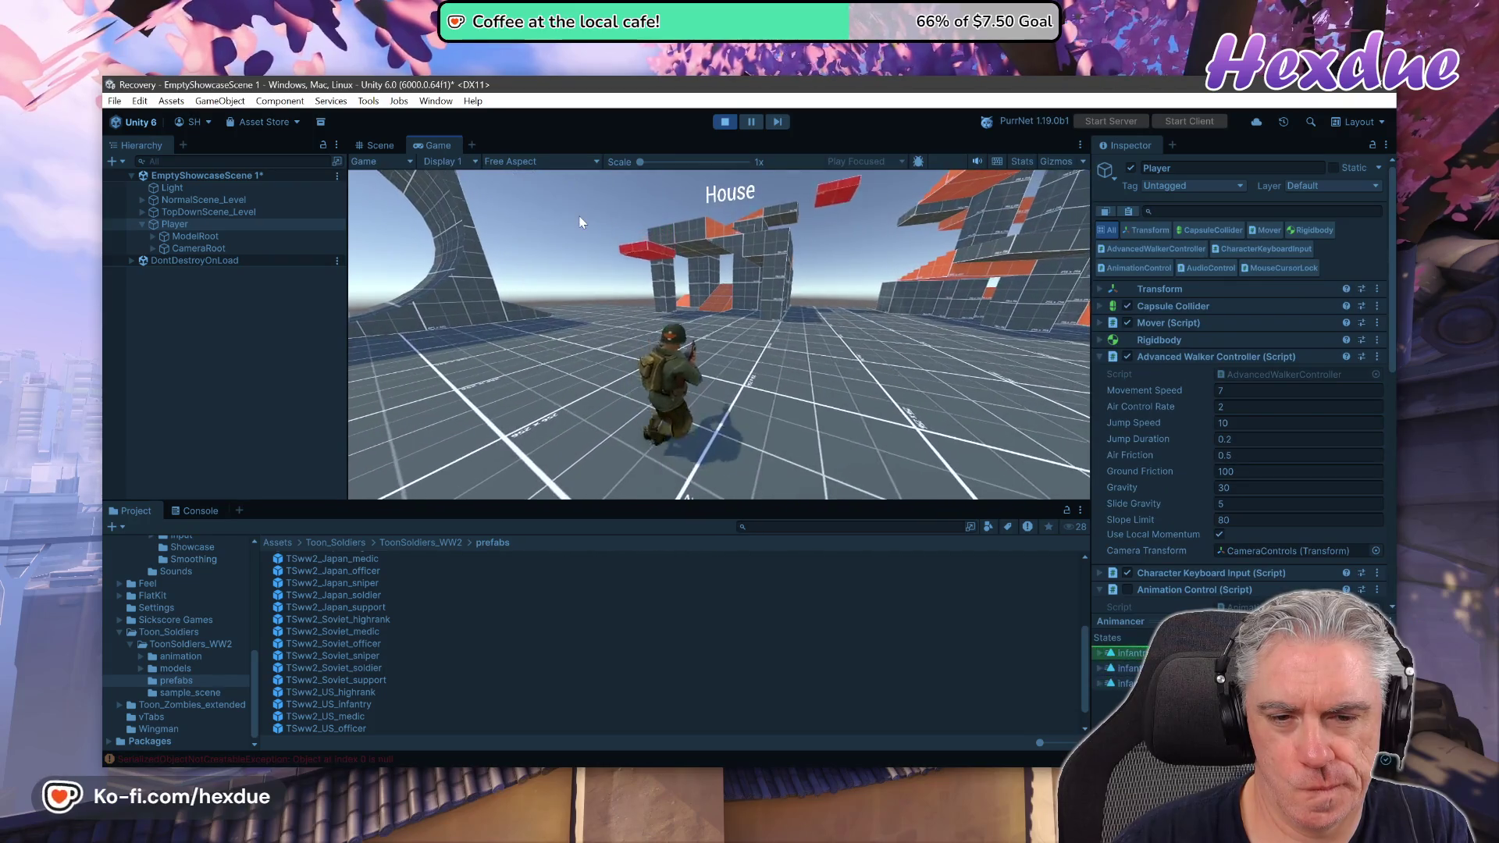
key(w)
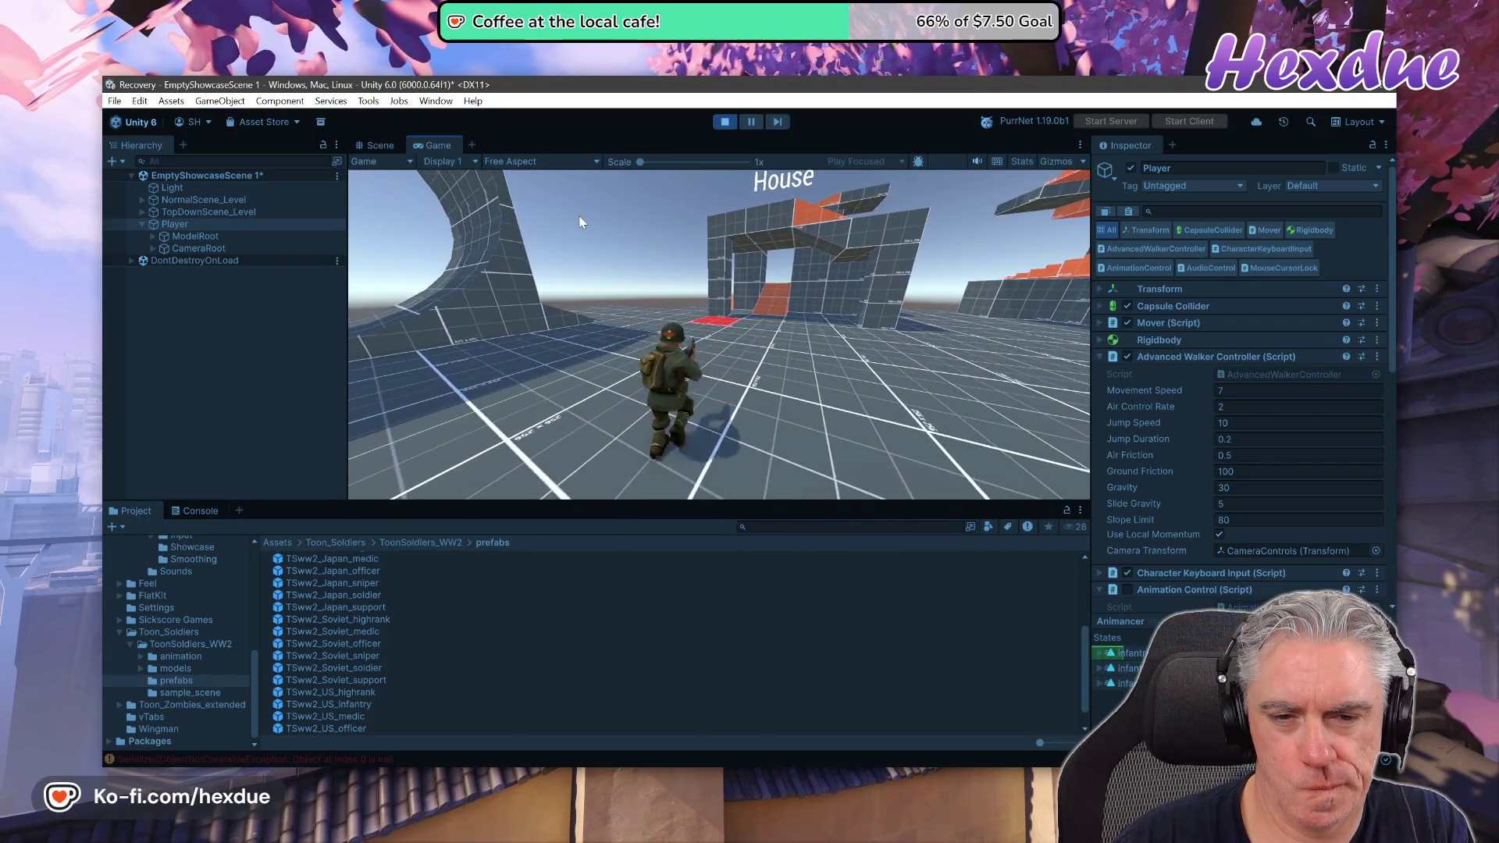
key(a)
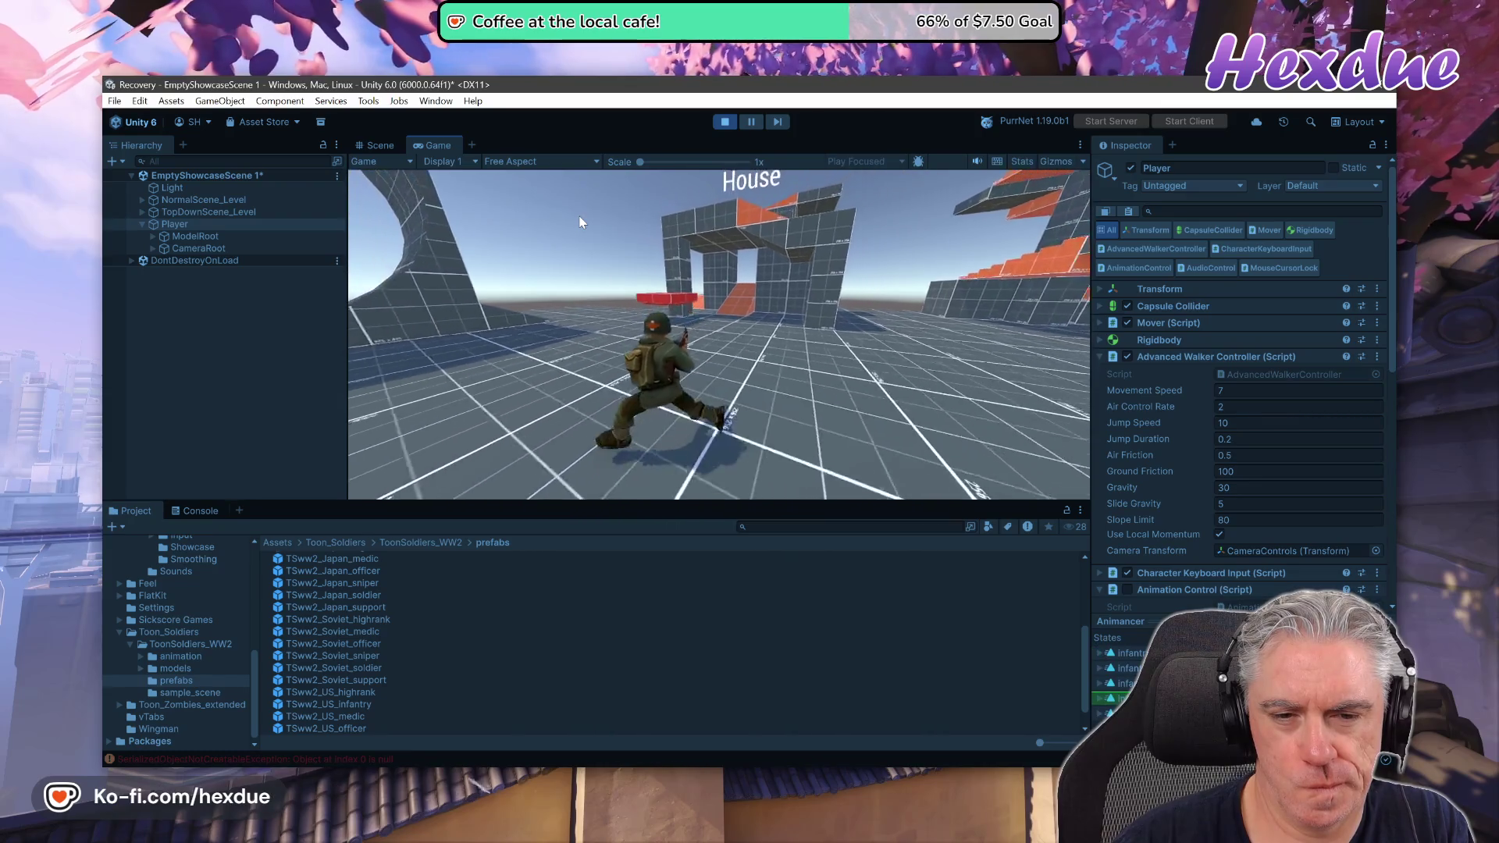
click(723, 122)
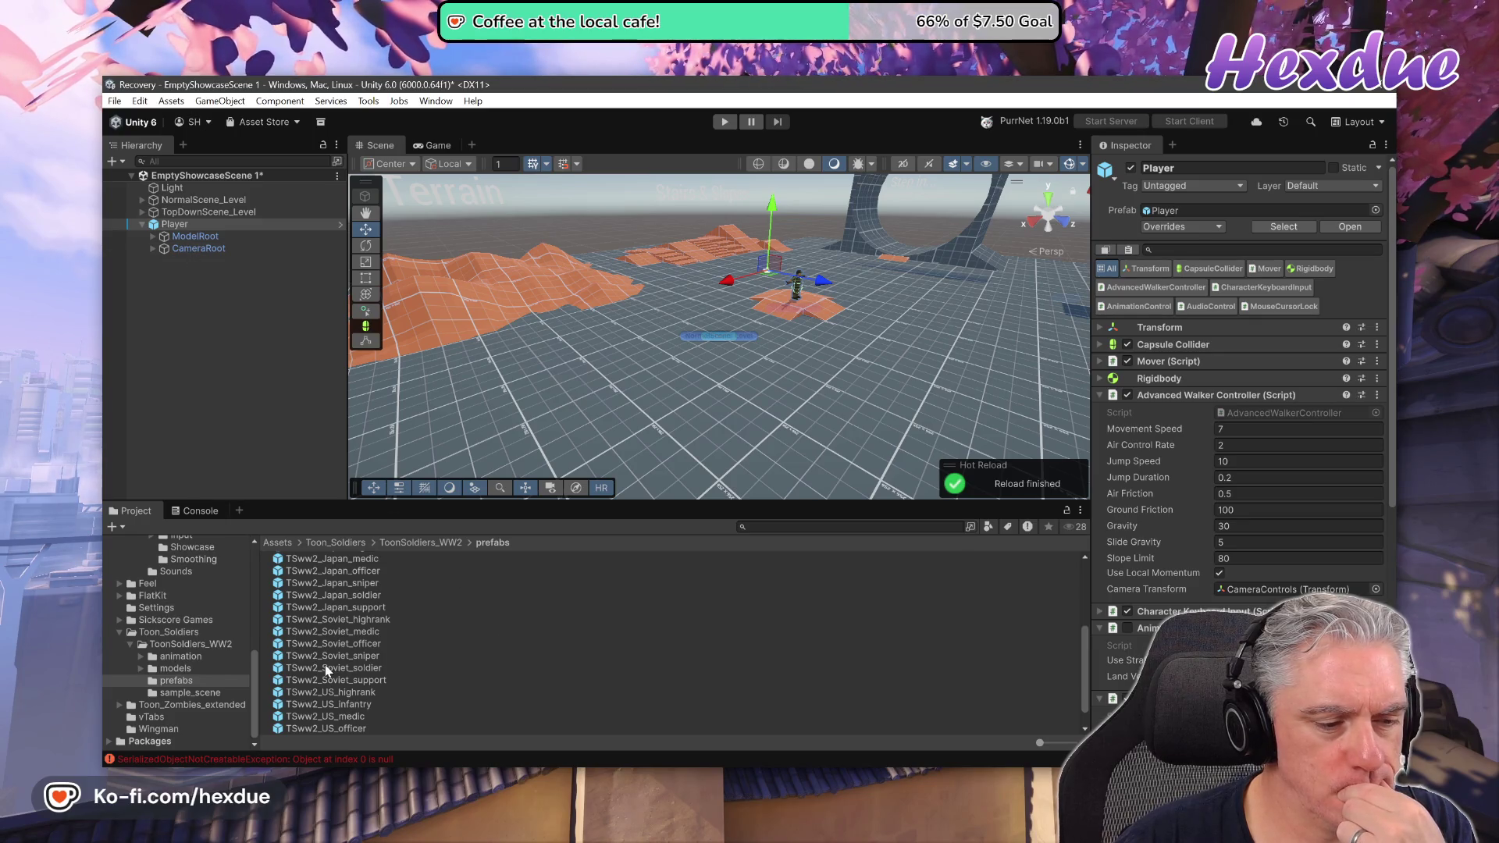
Review the SerializedObjectNotCreatable and NullReference errors, clear the console, and return to the prefabs folder.
click(354, 760)
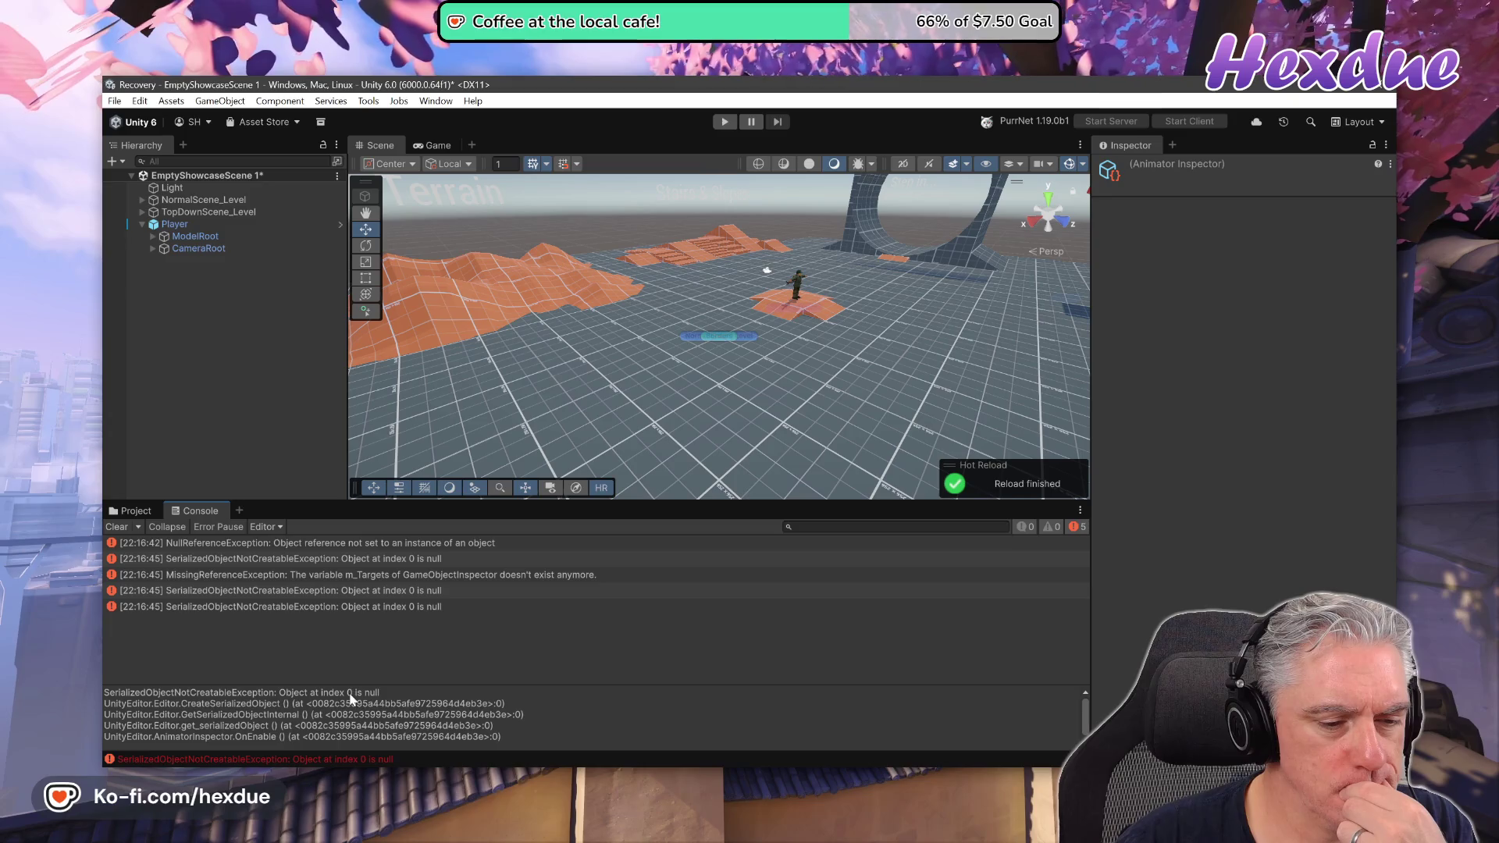
click(390, 559)
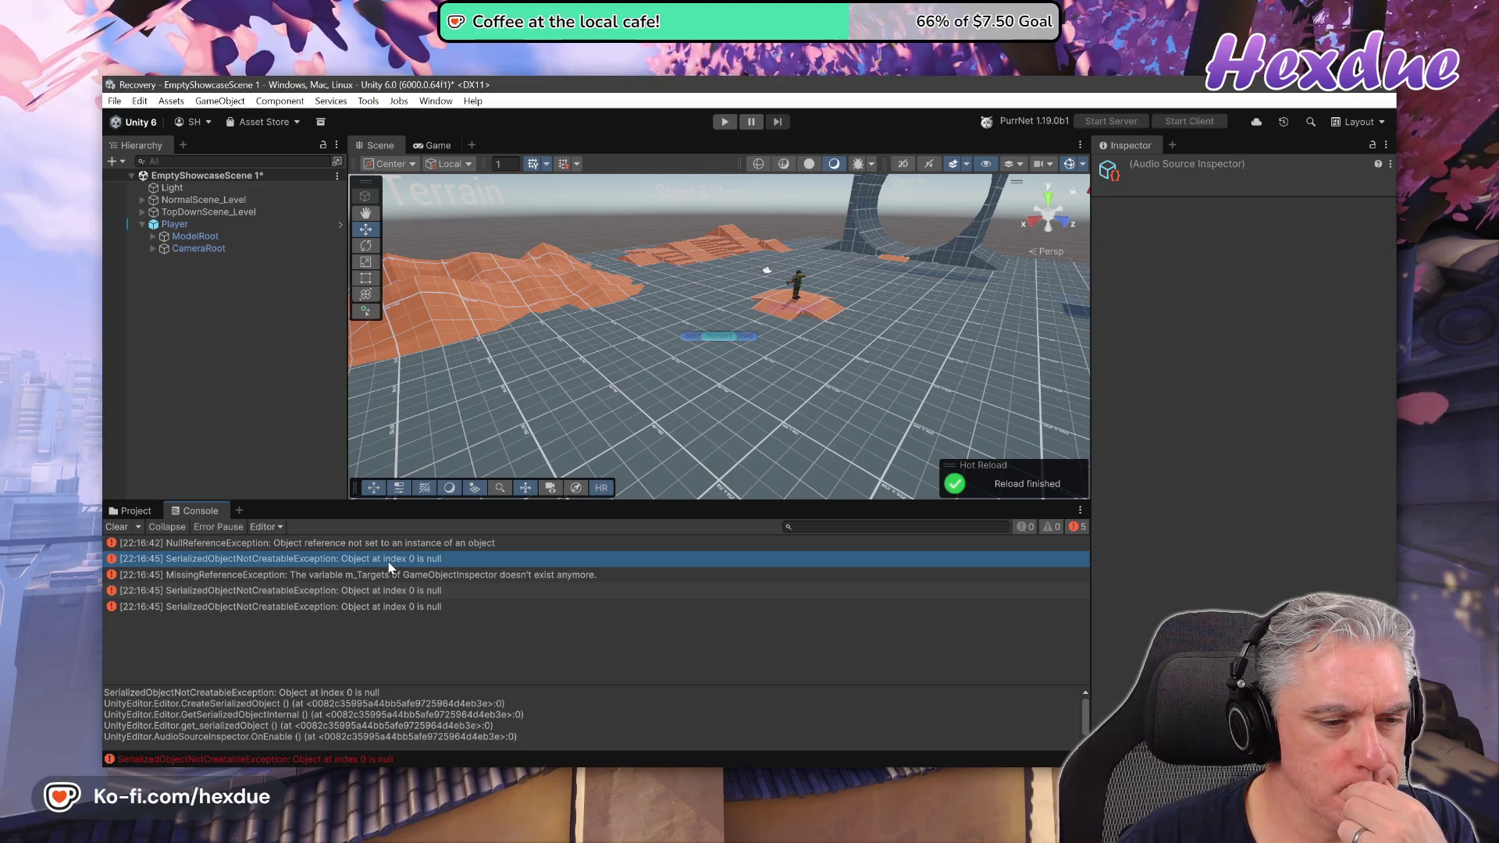
click(354, 544)
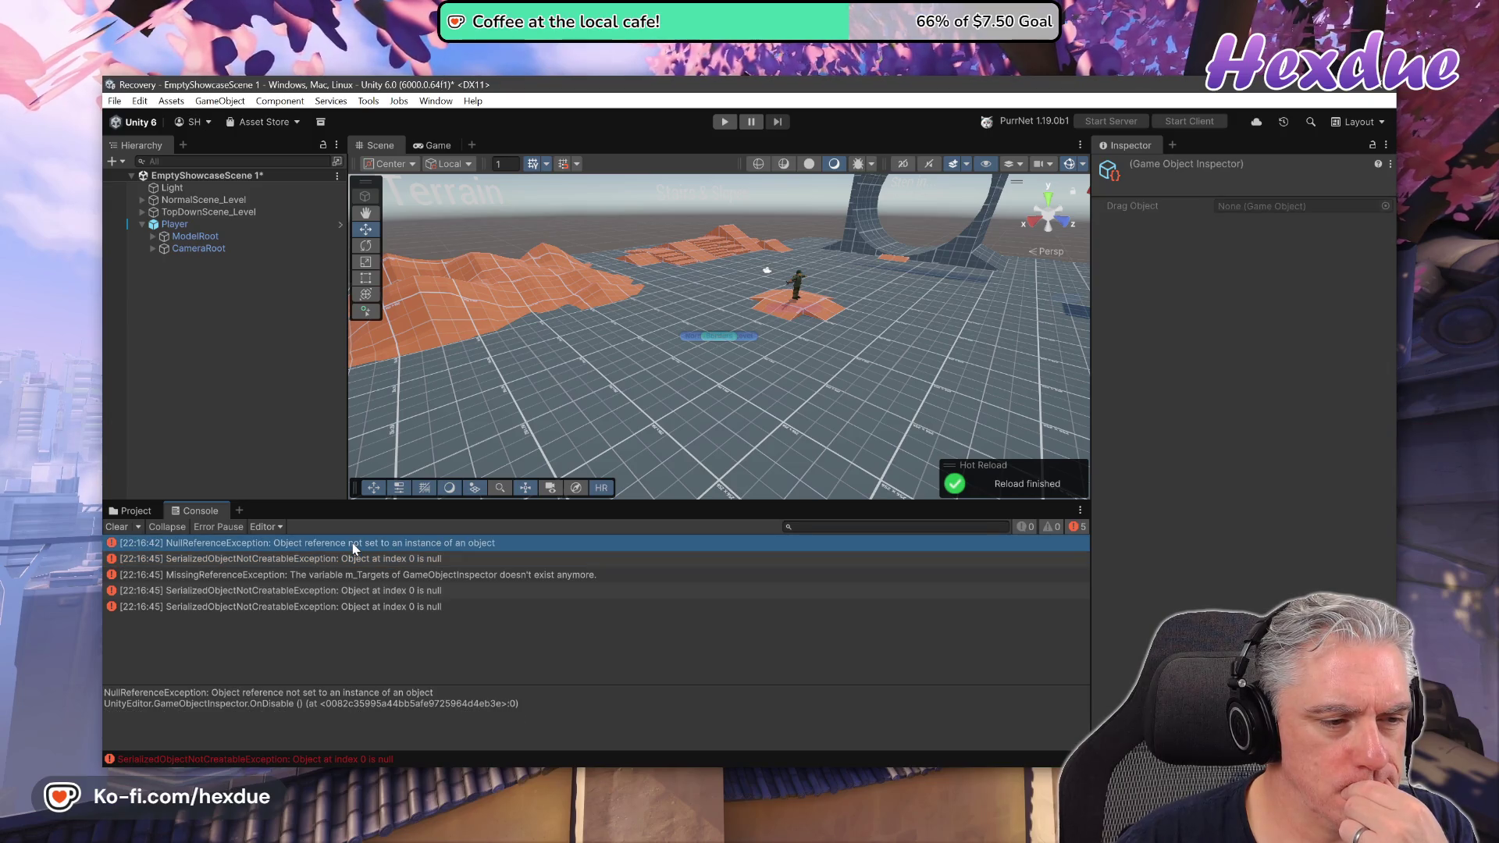
click(118, 529)
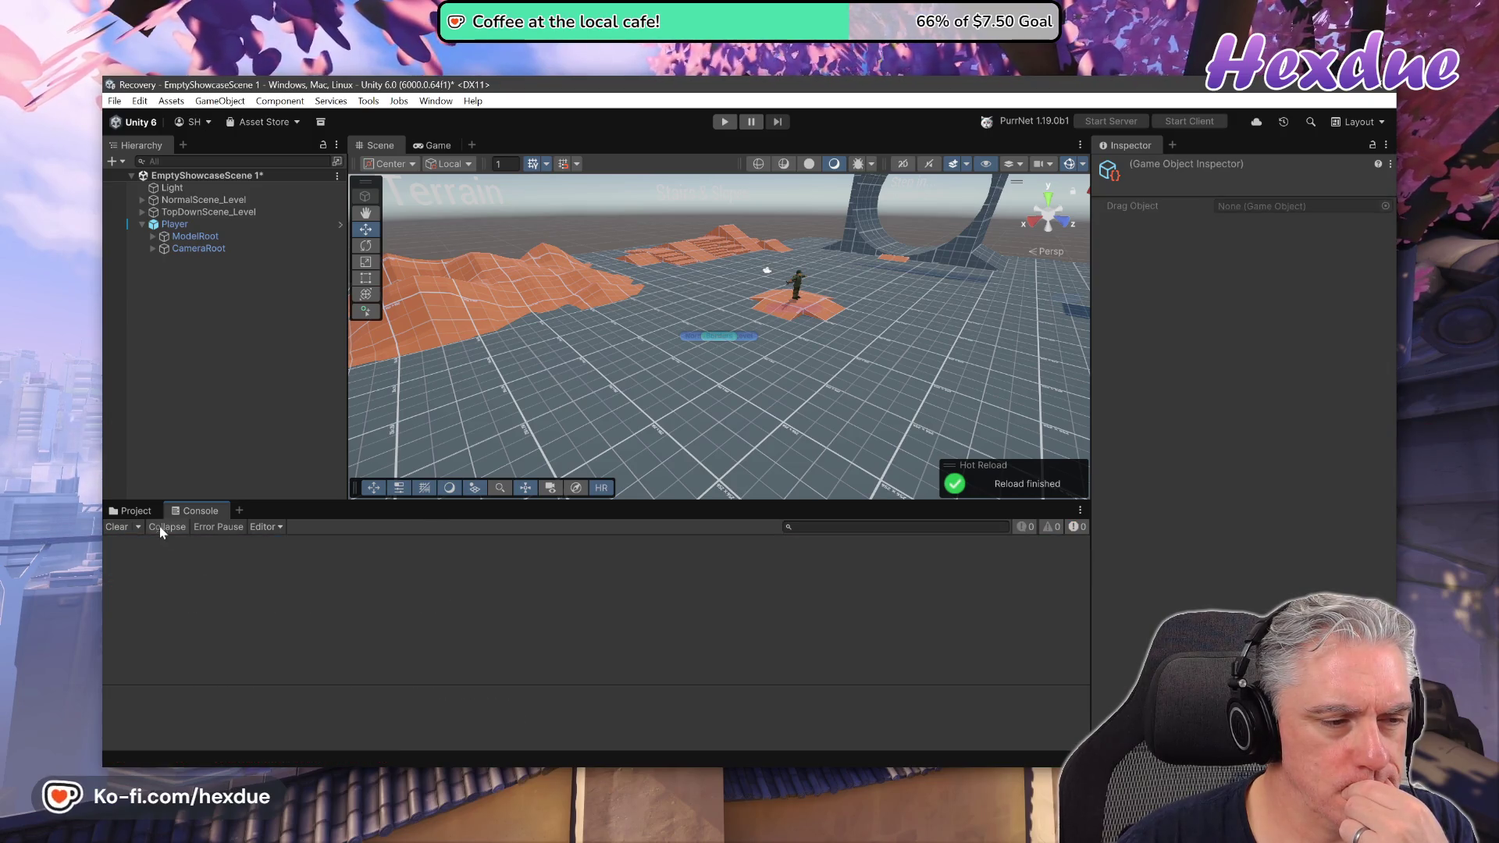
click(126, 509)
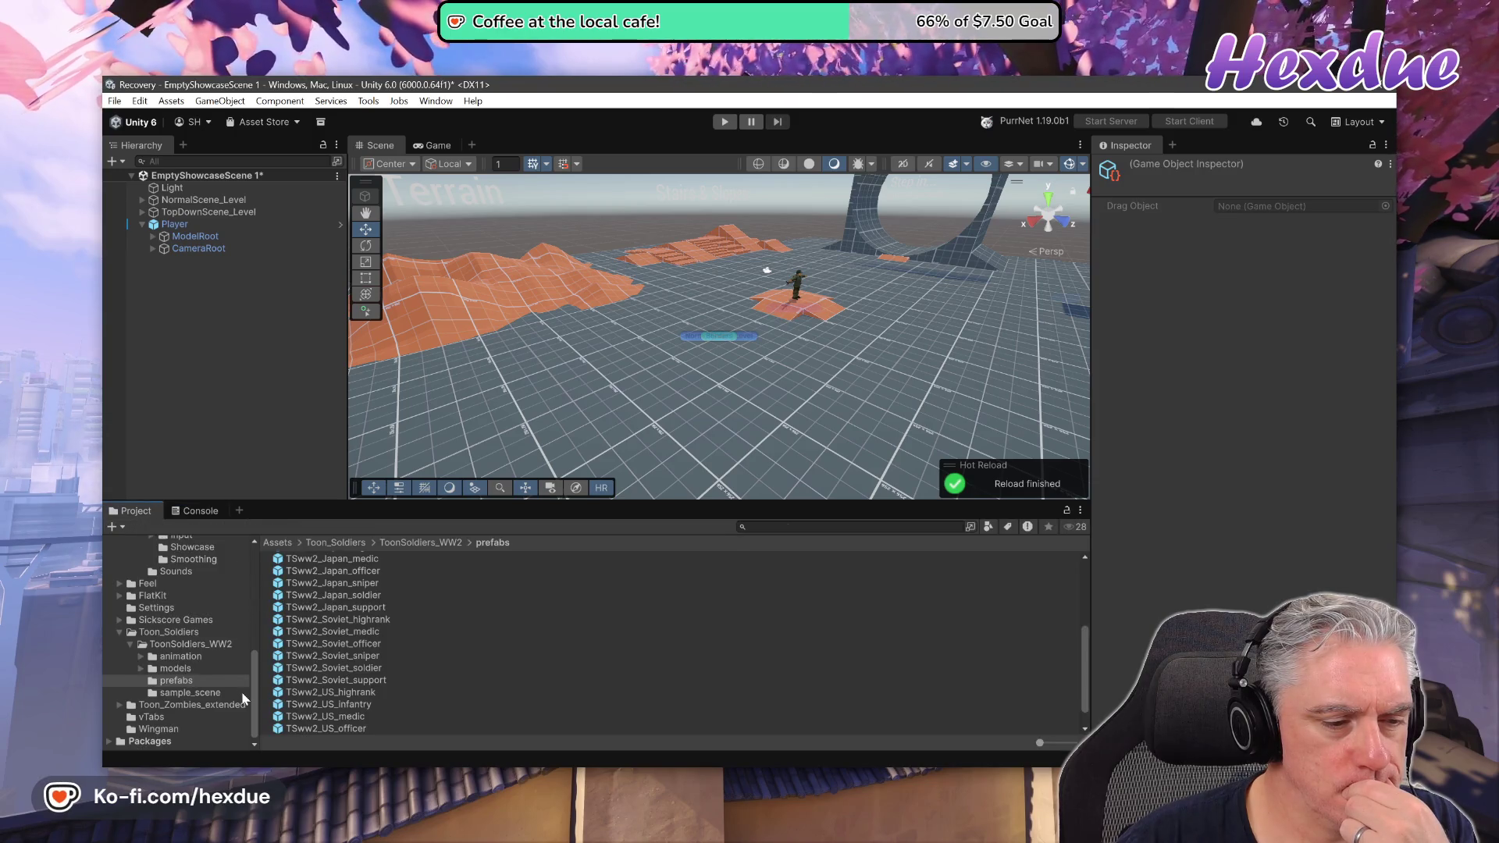
scroll(349, 669, up, 5)
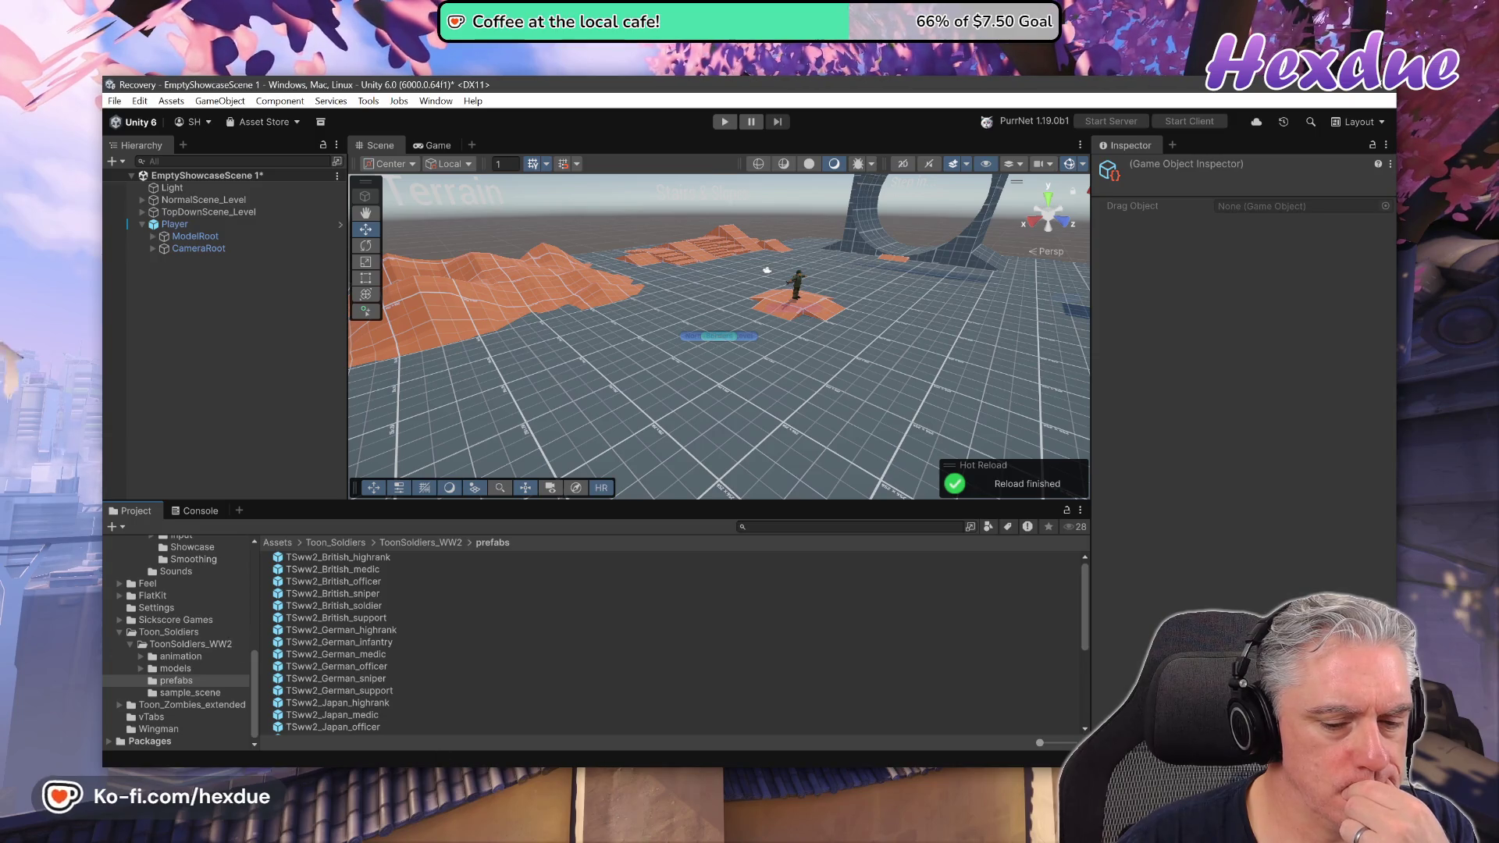
Review MyAnimationControl.cs against the Animancer Directional Animation Sets docs in Chrome.
mouse_move(703, 761)
click(732, 709)
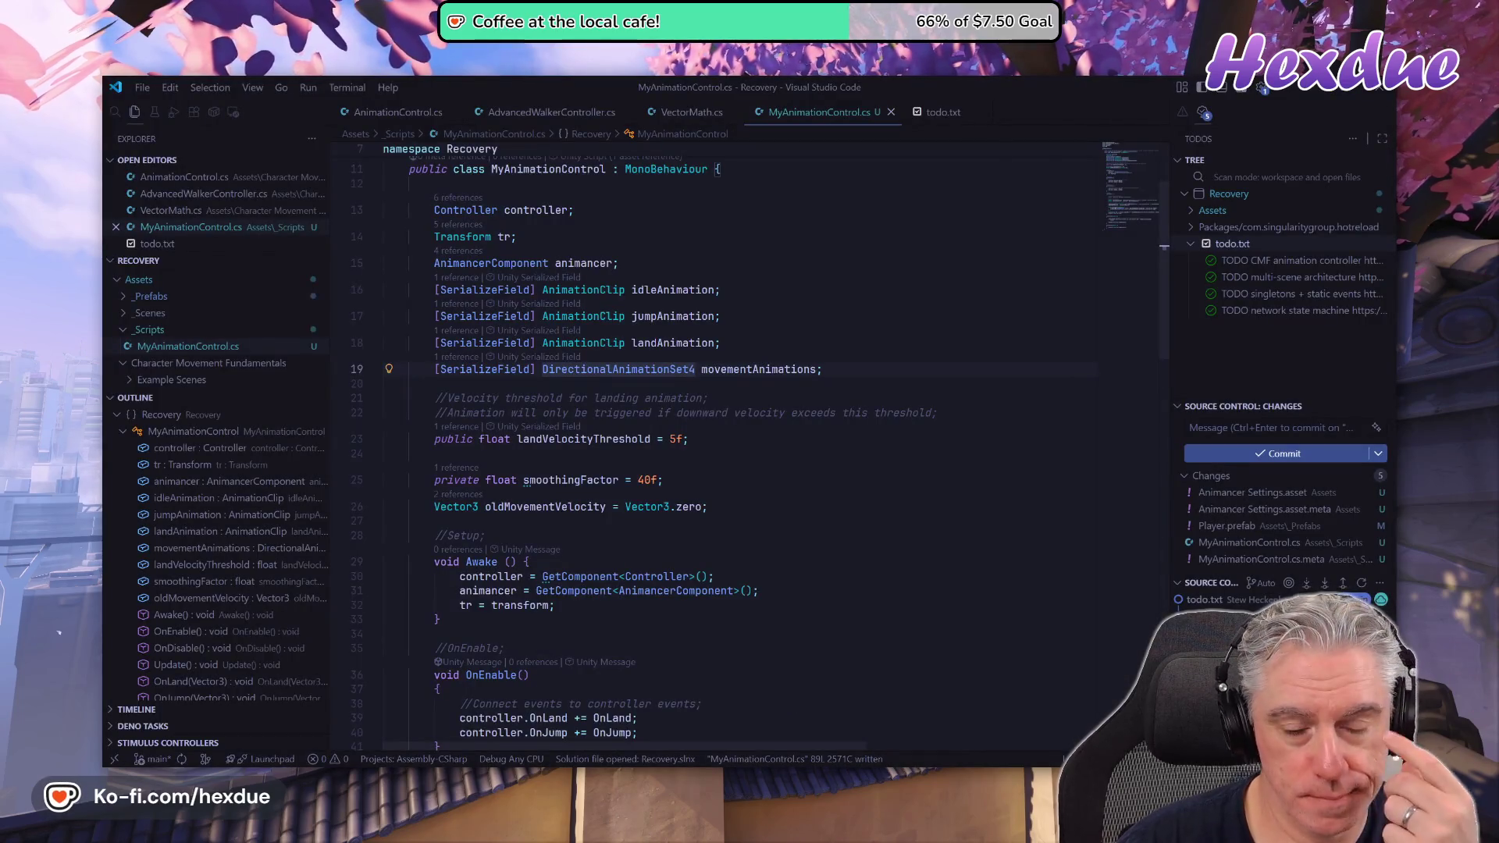
scroll(741, 445, down, 12)
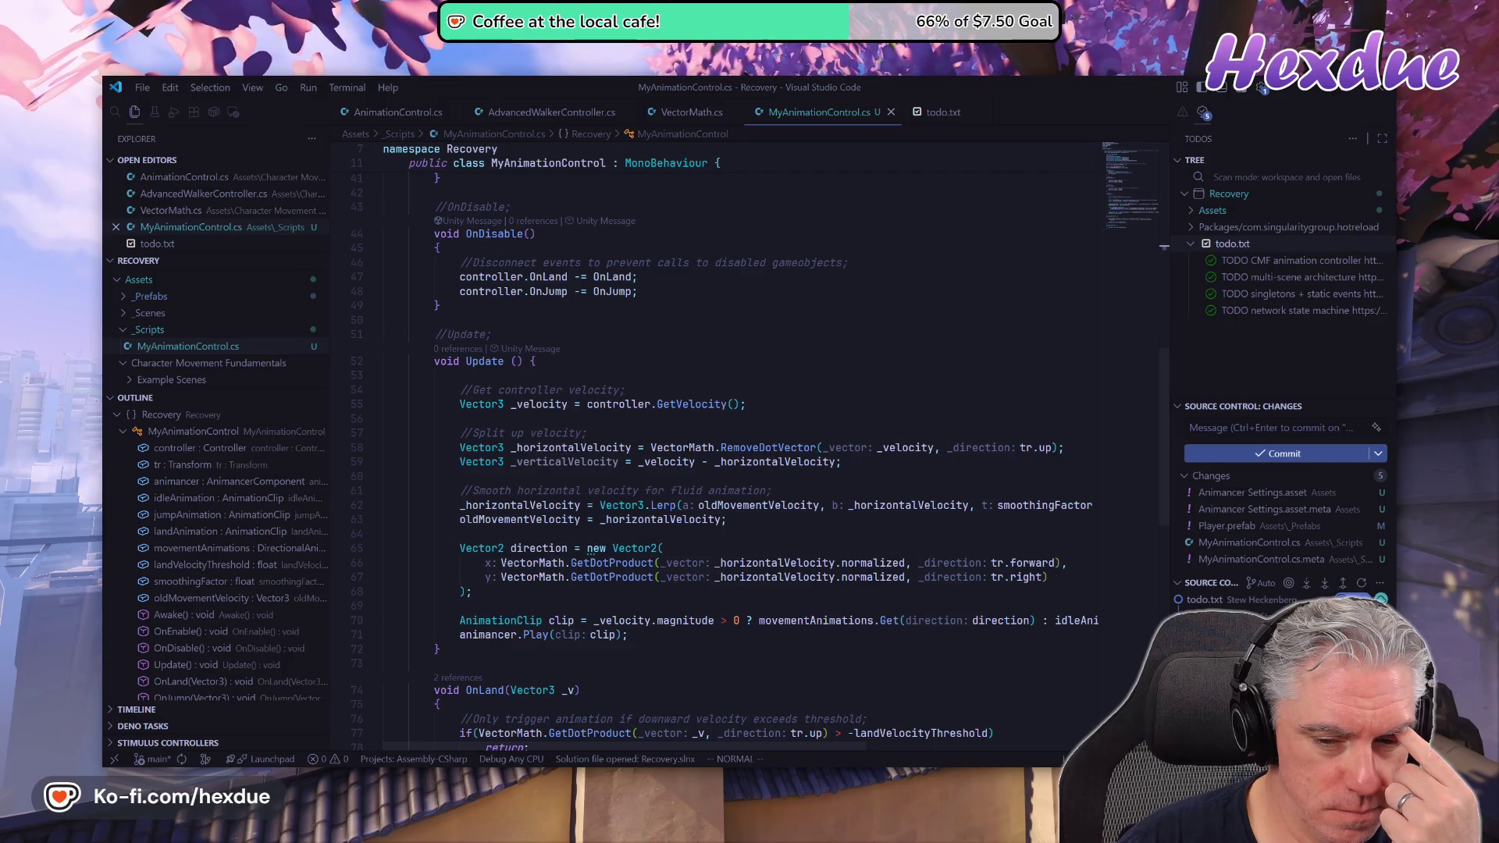
mouse_move(703, 761)
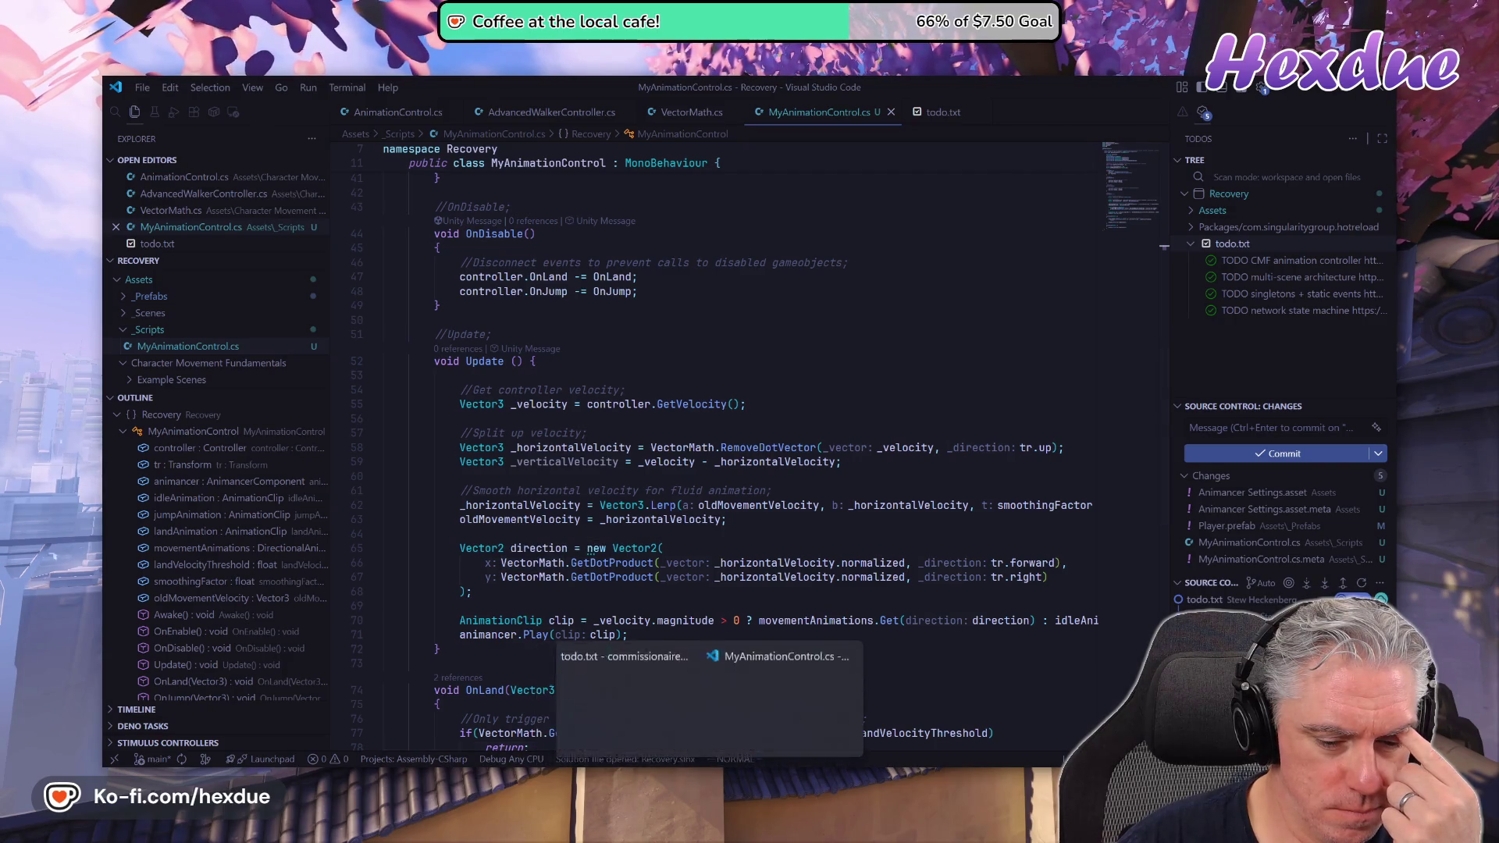
click(625, 668)
click(901, 82)
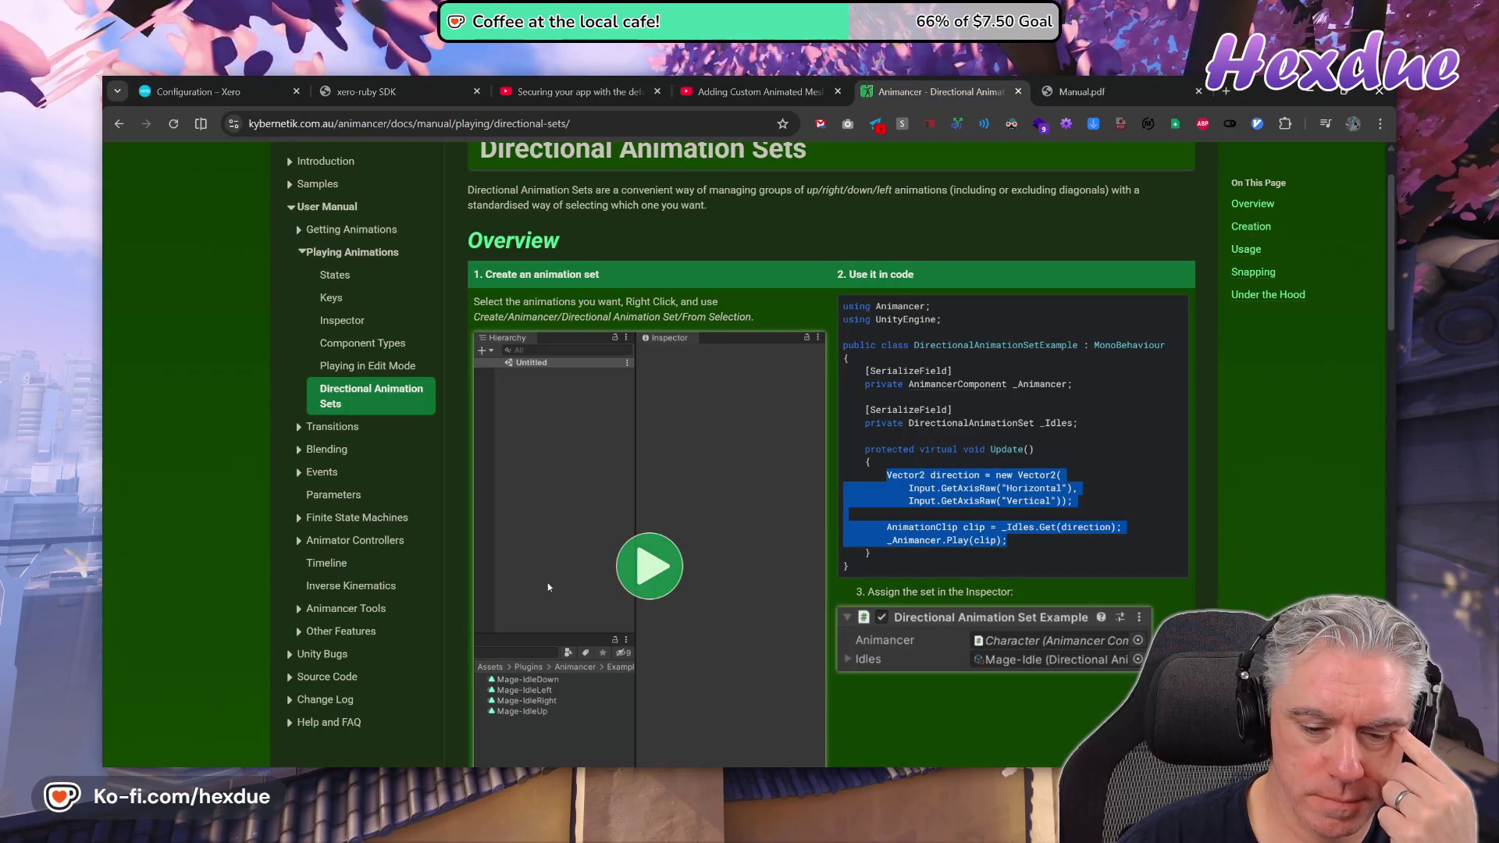
mouse_move(703, 762)
click(761, 734)
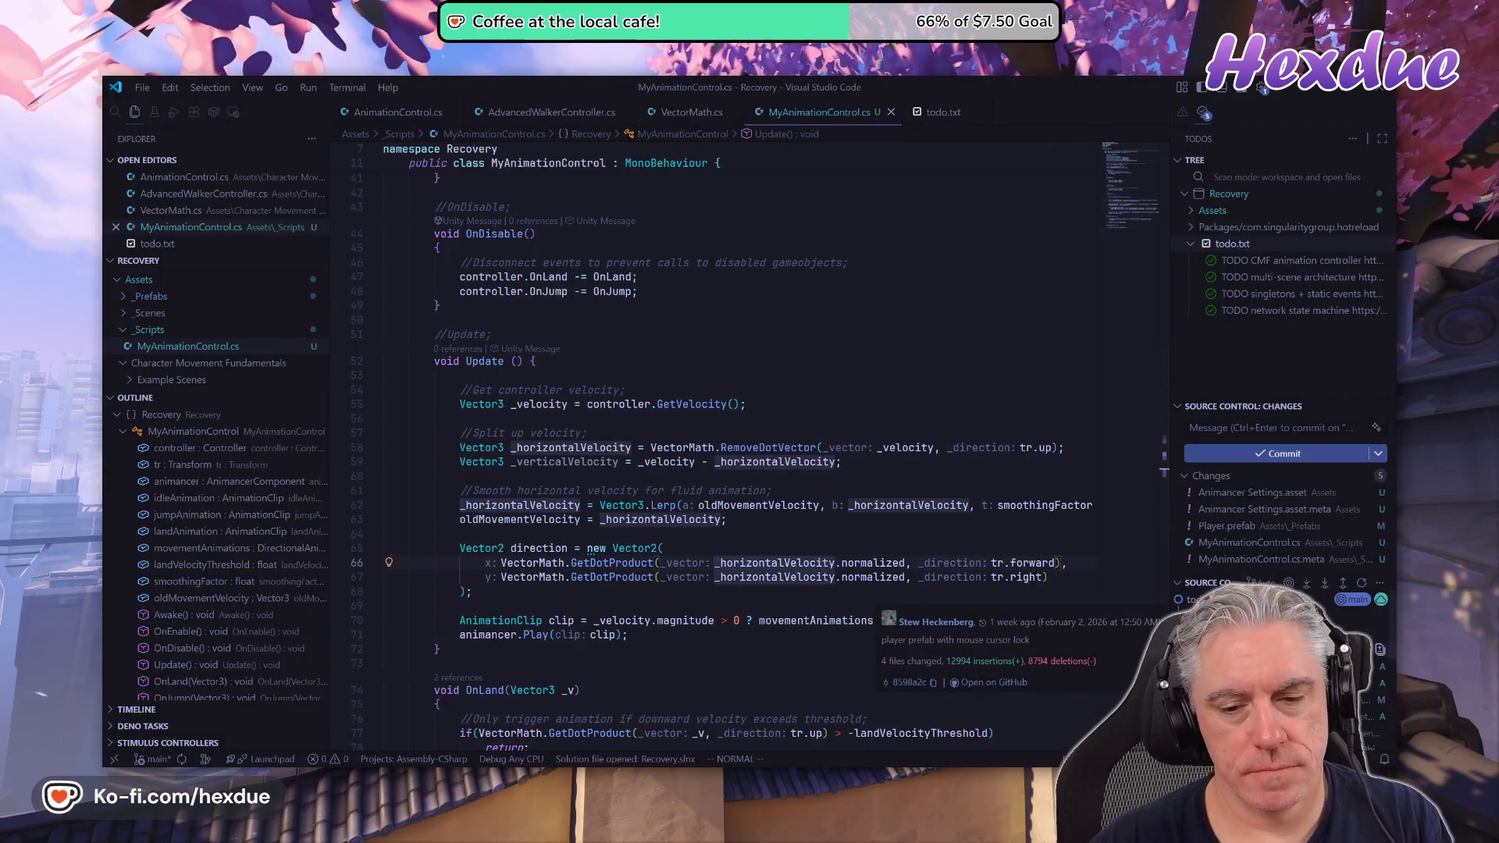
Swap the tr.forward and tr.right lines, fix the commas, and save with :w before returning to Unity.
key(d)
key(d)
key(p)
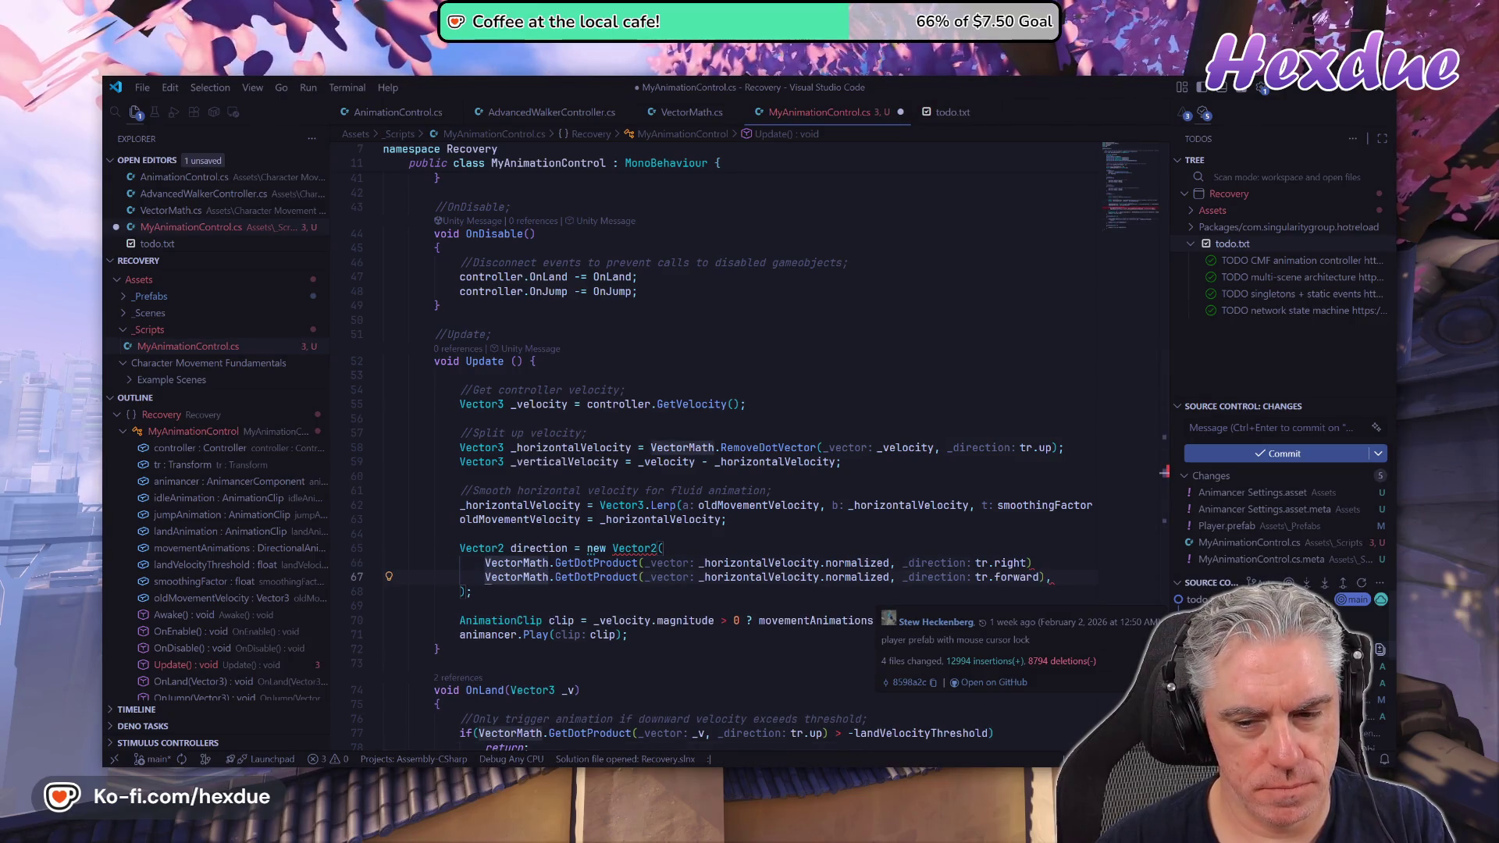
key(shift+a)
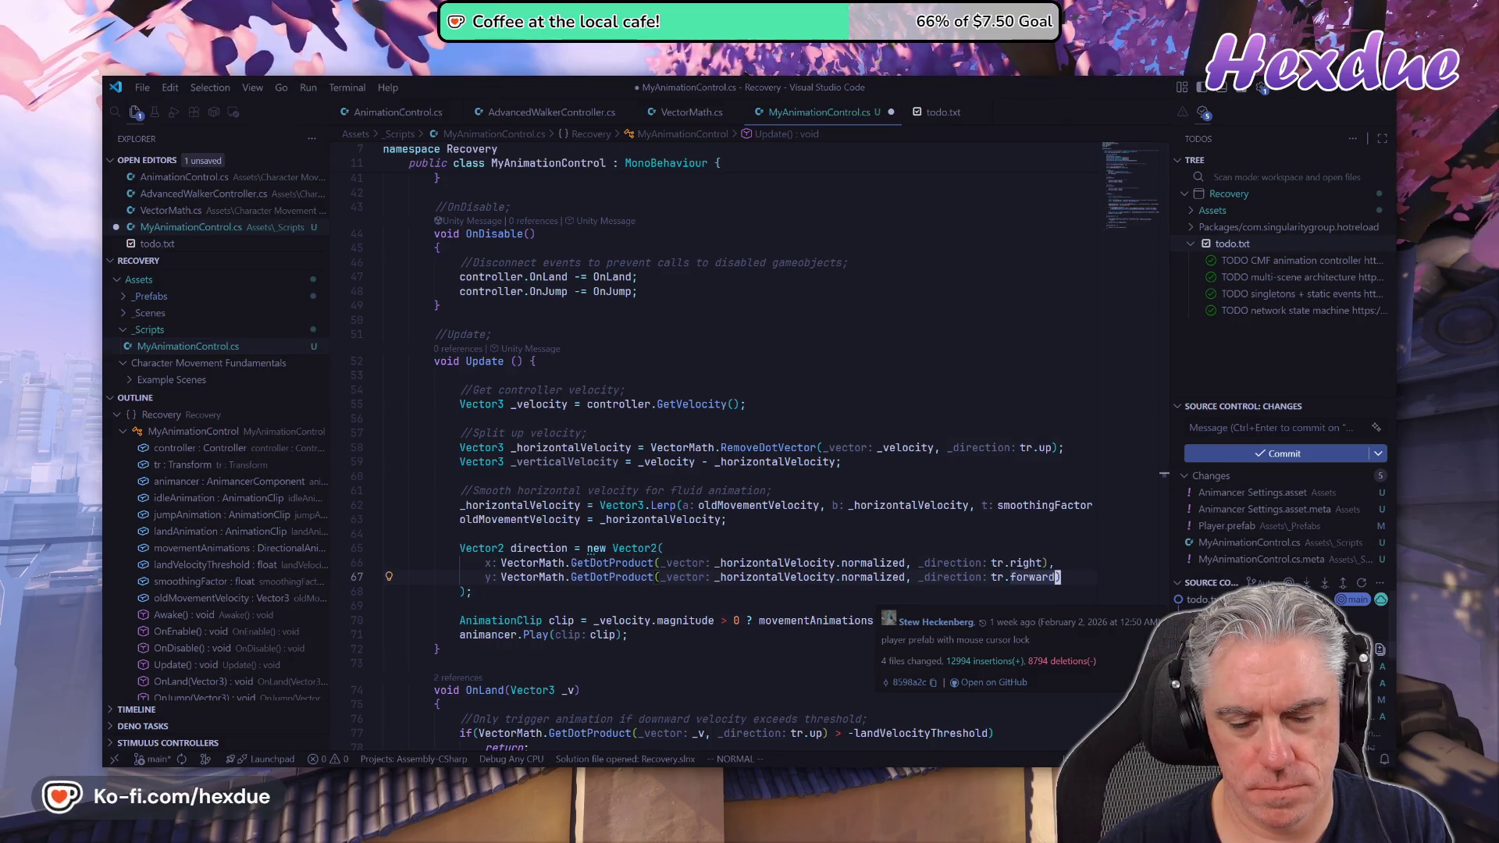
text(:w)
key(Return)
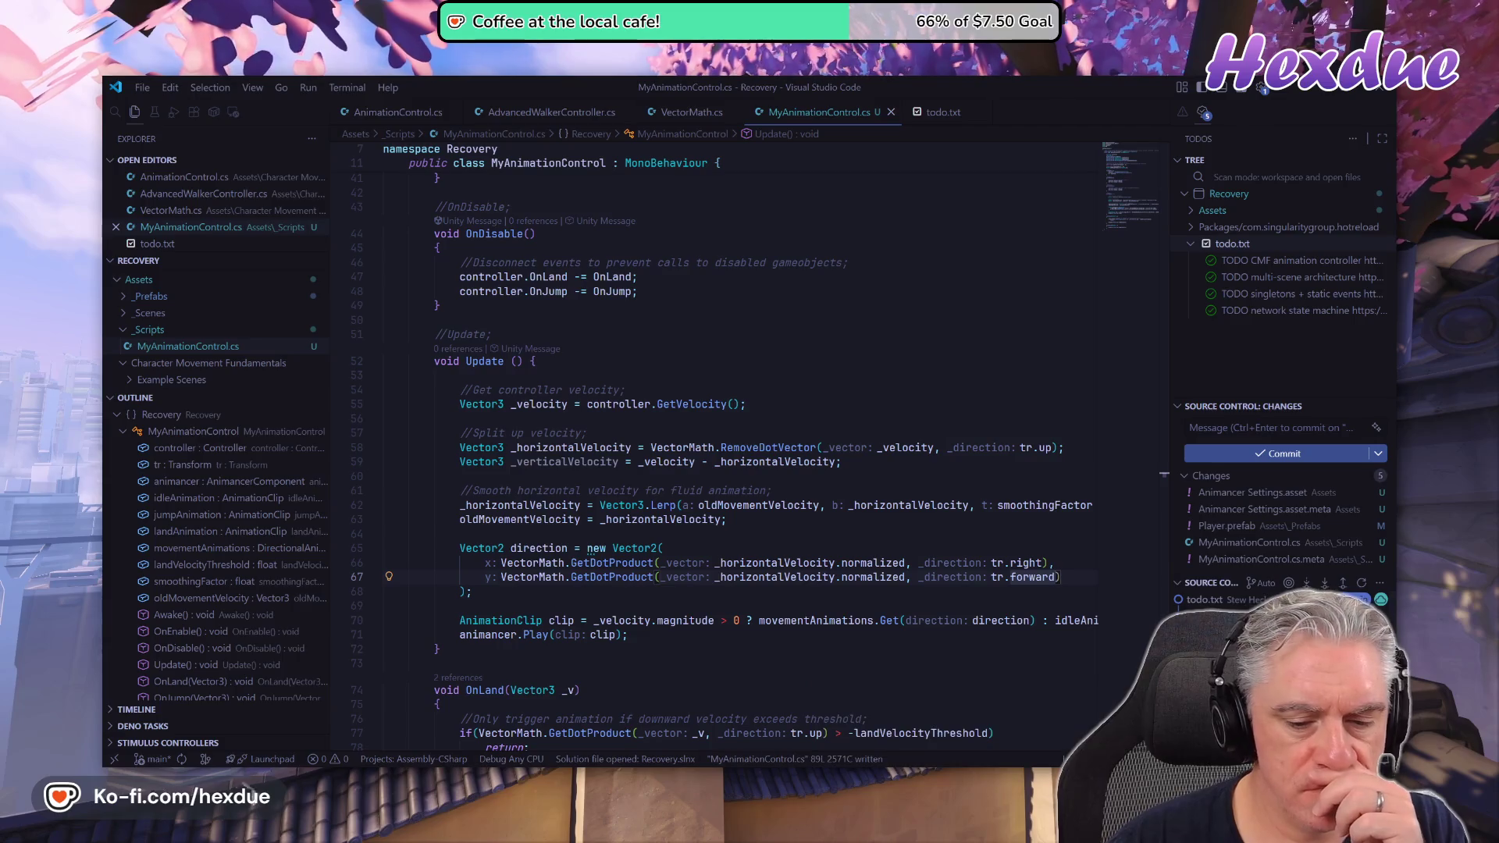
key(alt+Tab)
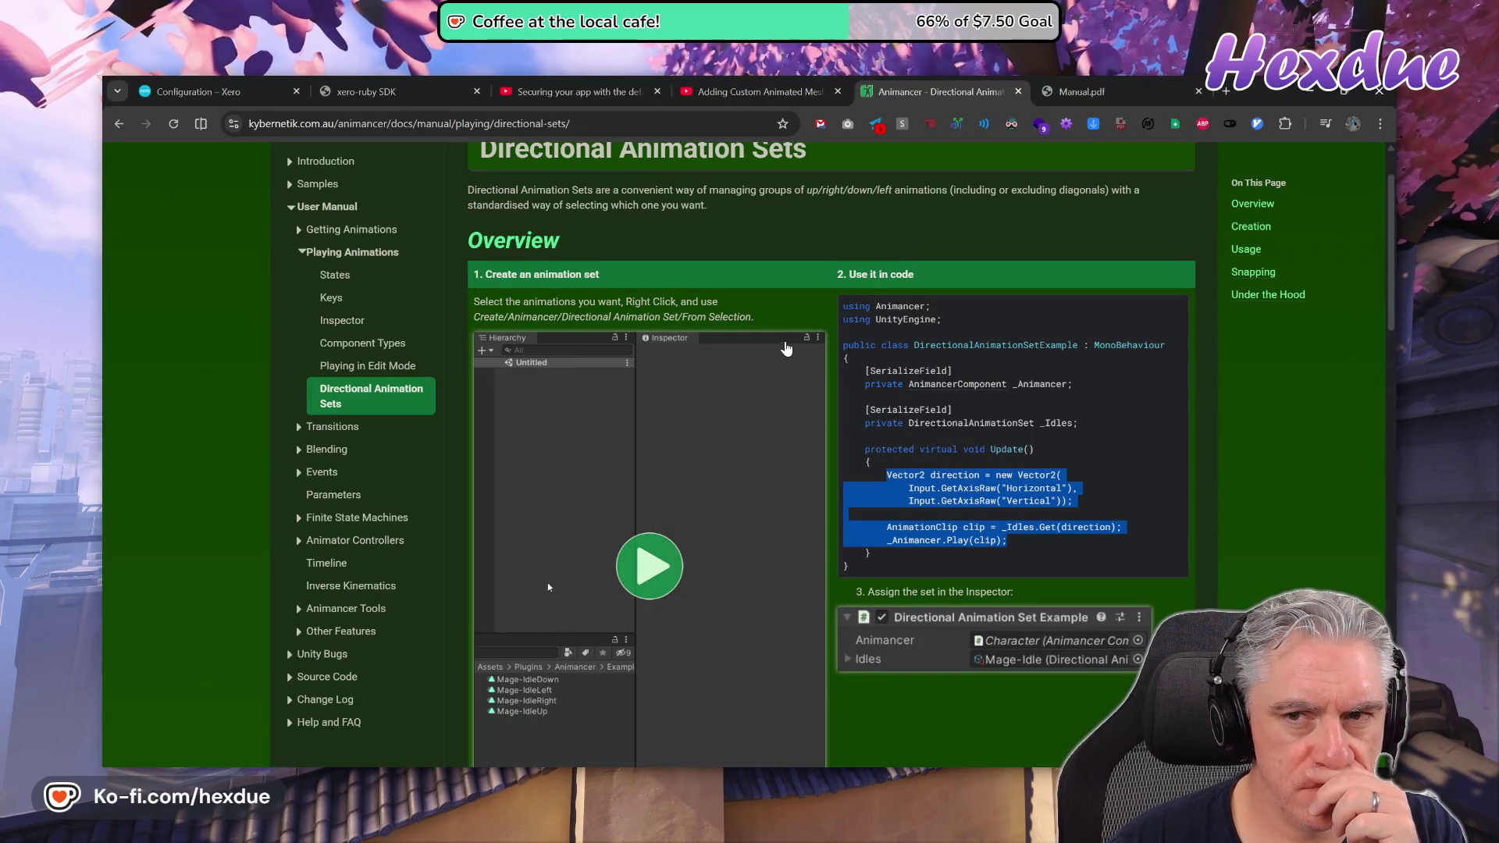
key(alt+Tab)
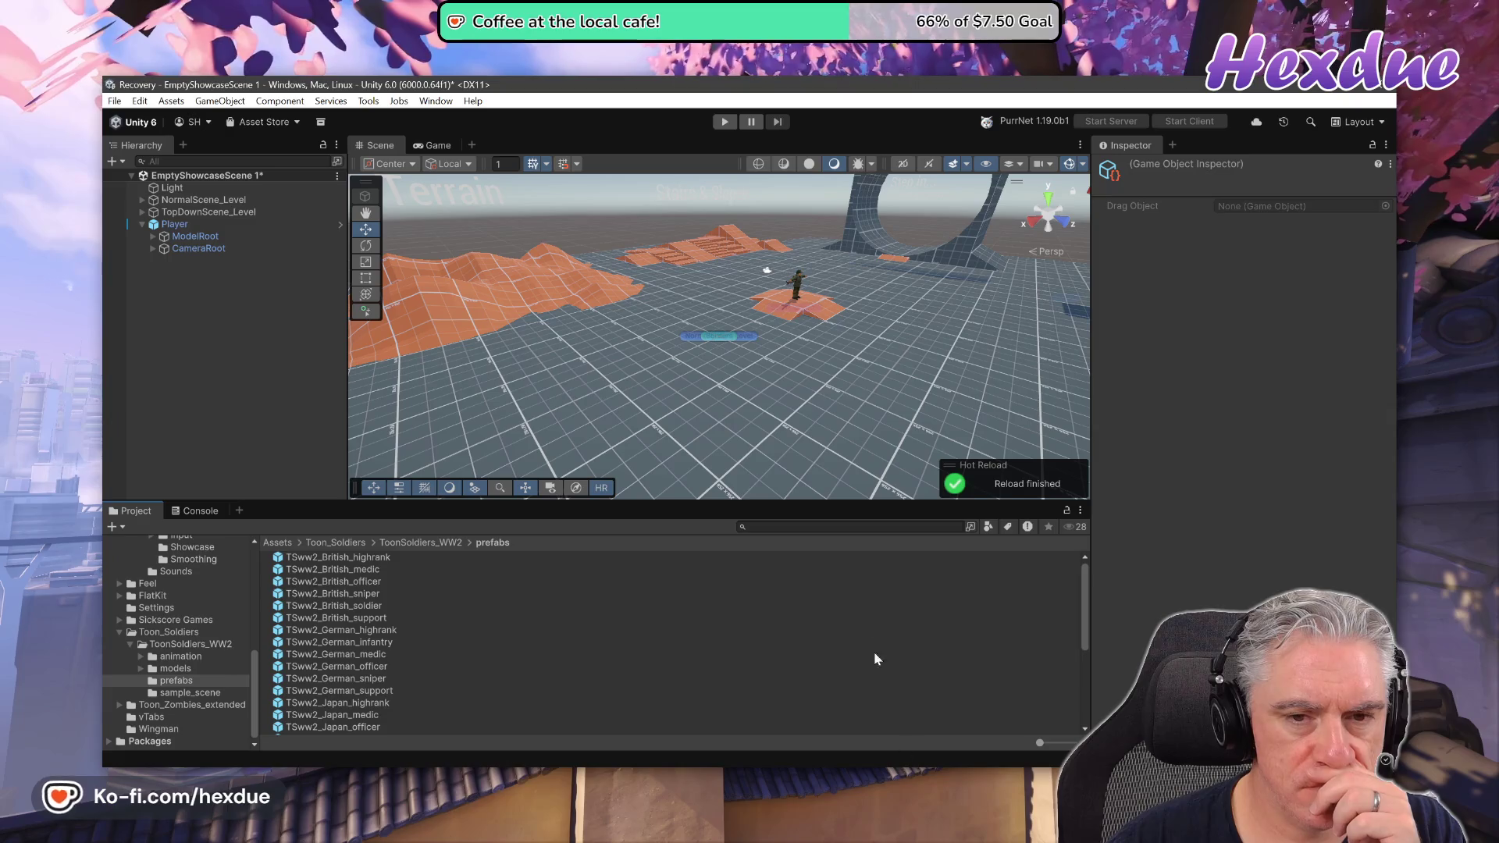
Enter play mode, focus the Game view, and run the soldier forward with W.
click(726, 120)
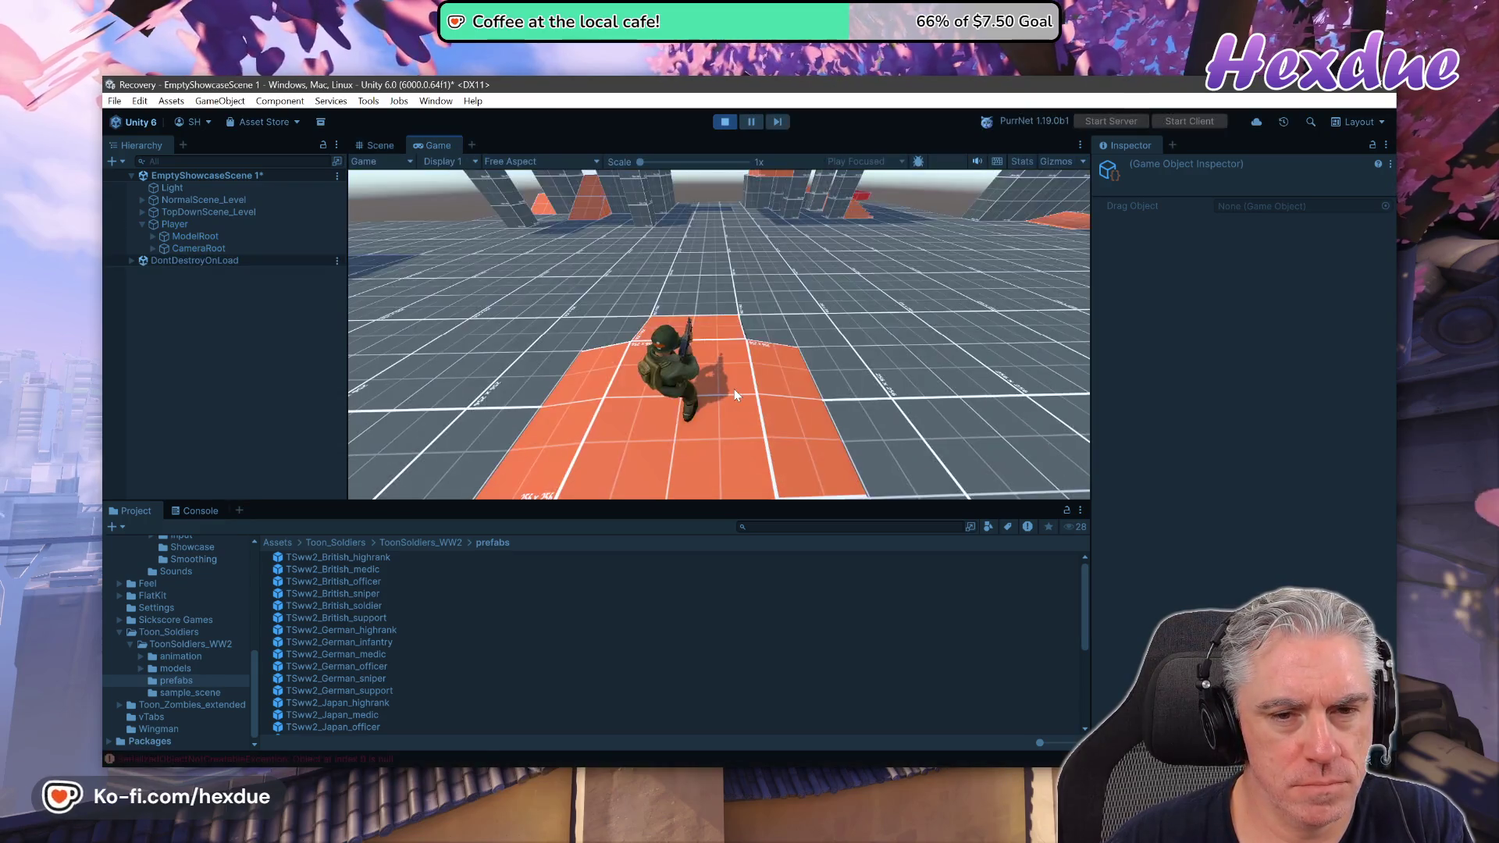
click(687, 247)
key(w)
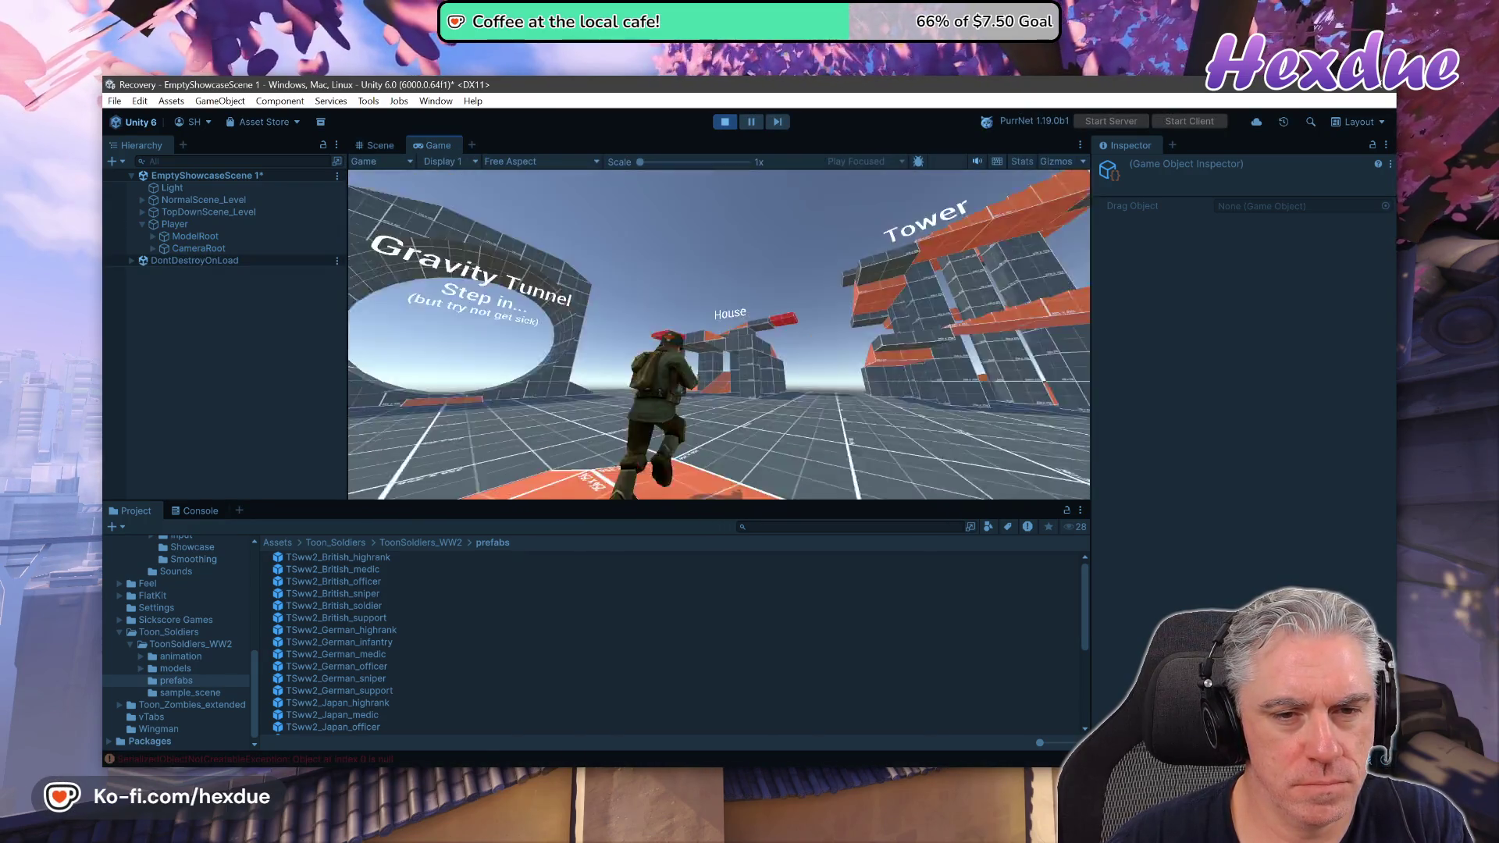
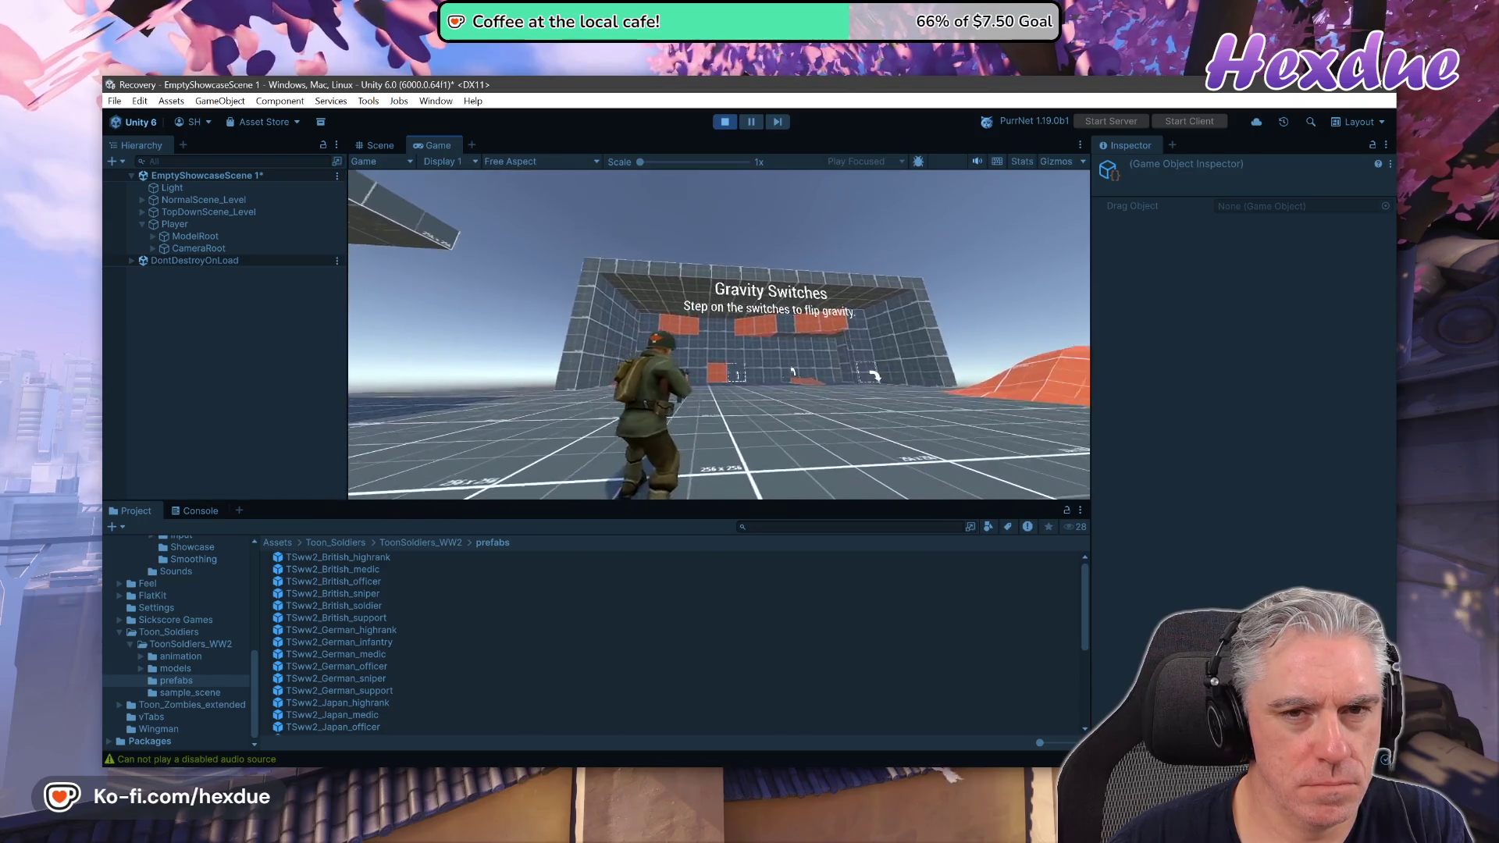
Stop play mode, run Window > Hot Reload > Recompile, and return to MyAnimationControl.cs in VS Code.
click(724, 123)
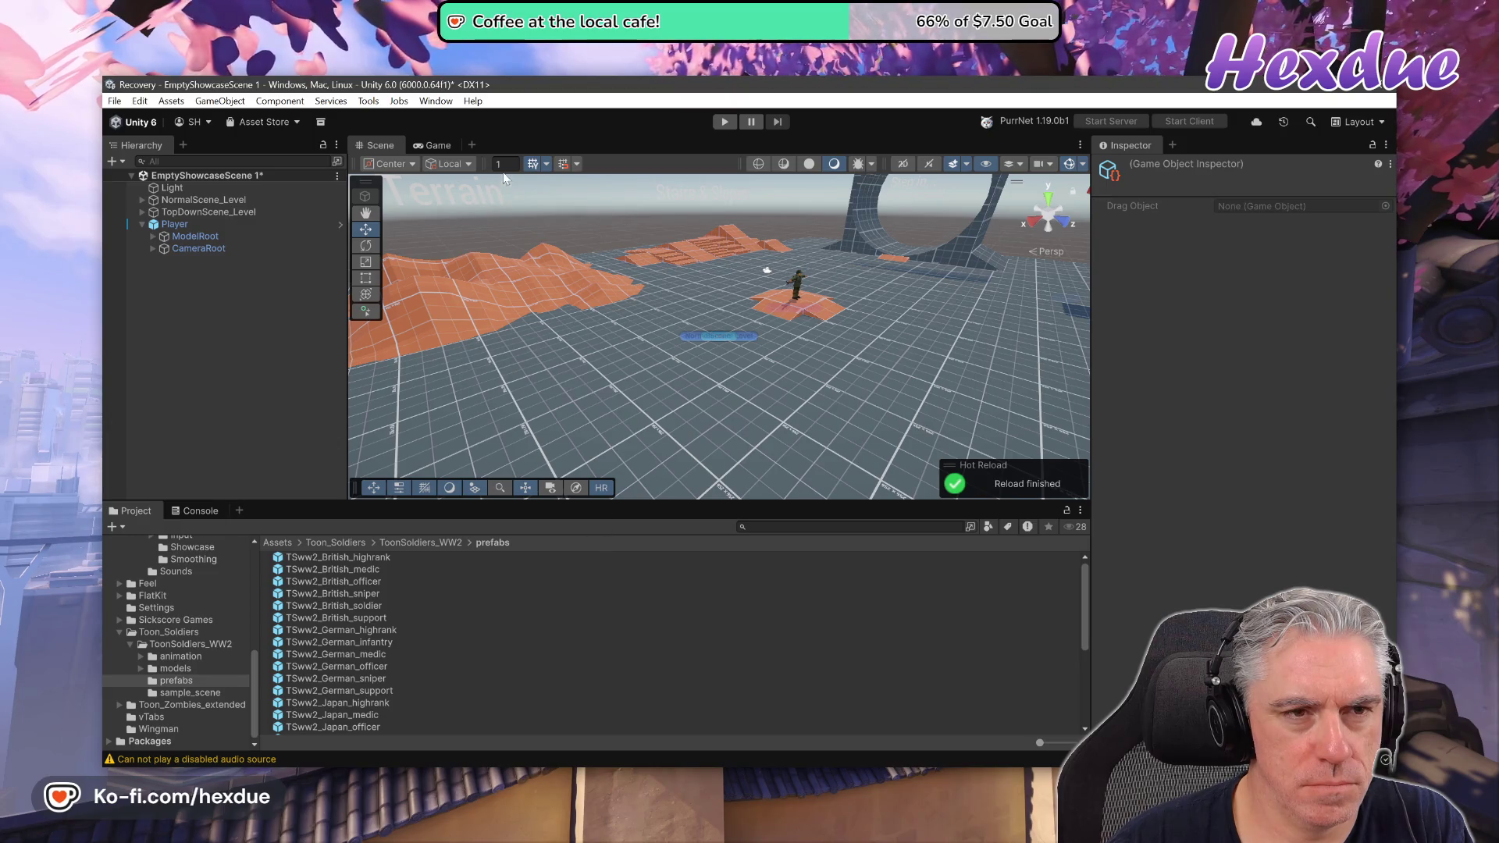
click(471, 102)
mouse_move(439, 102)
mouse_move(505, 226)
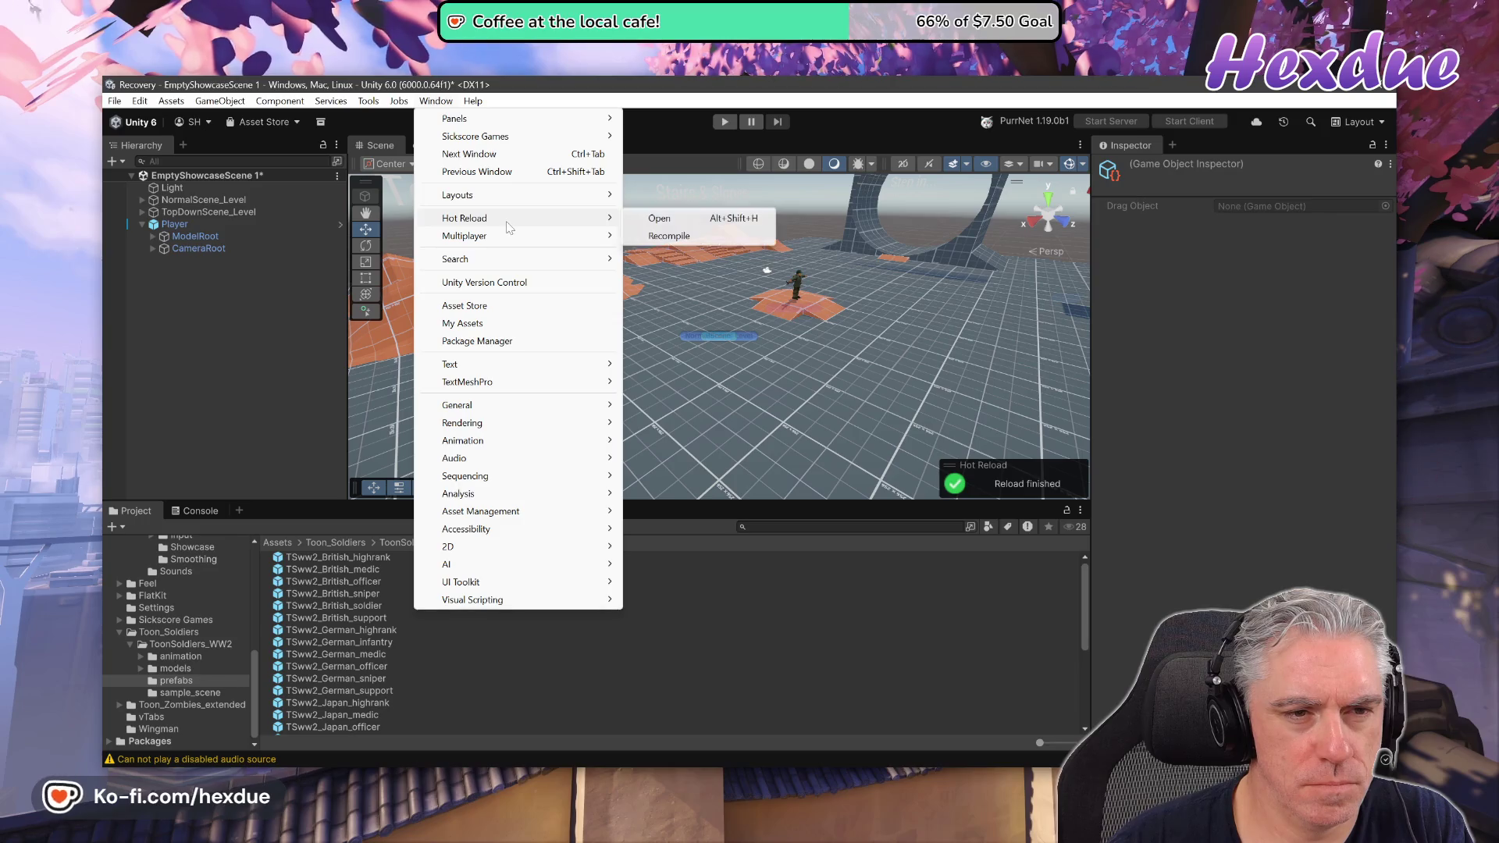
click(687, 235)
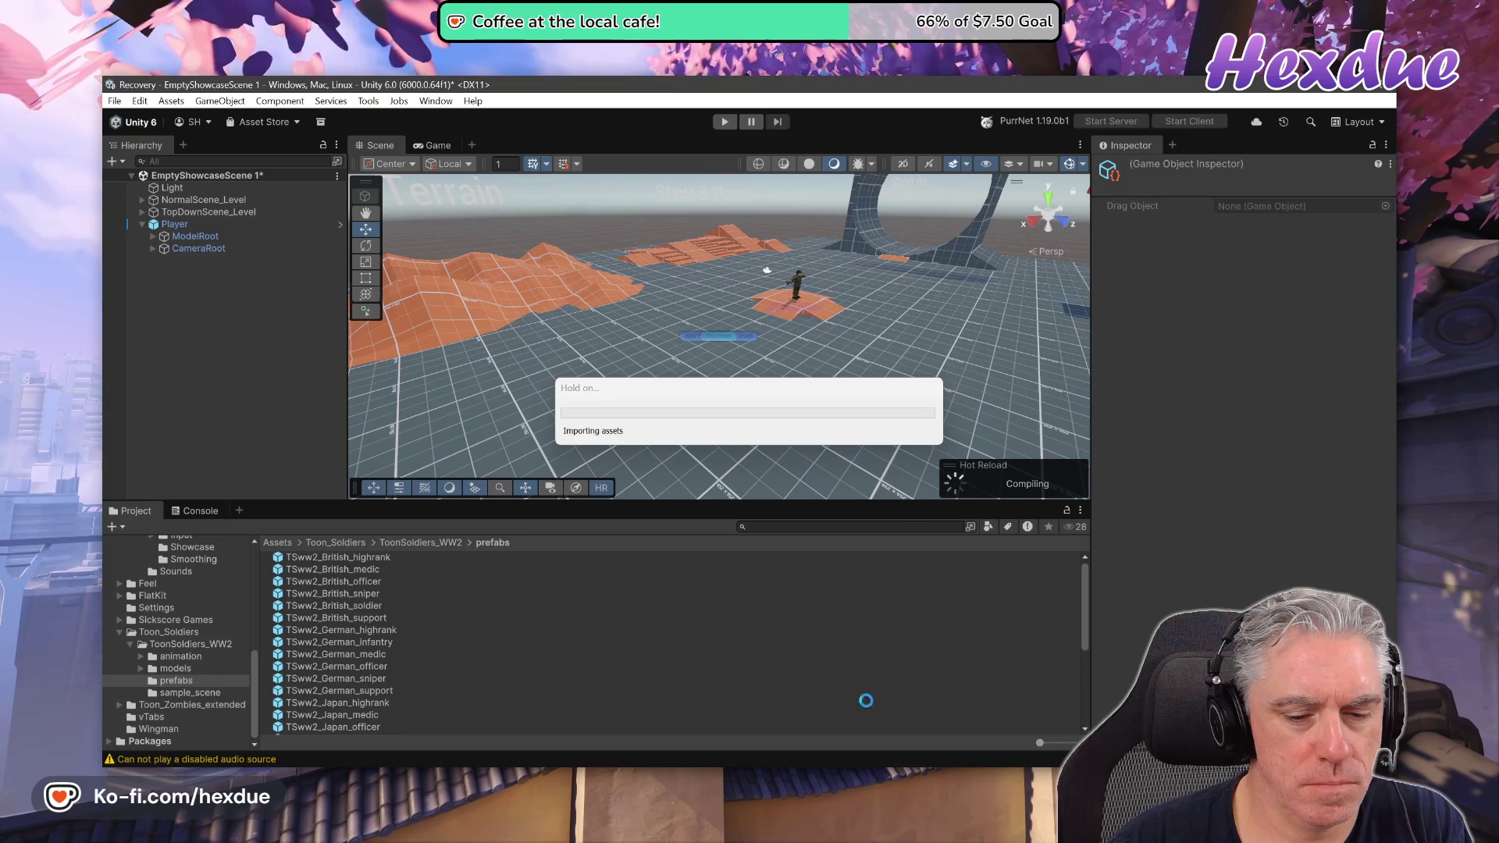
mouse_move(866, 700)
click(780, 660)
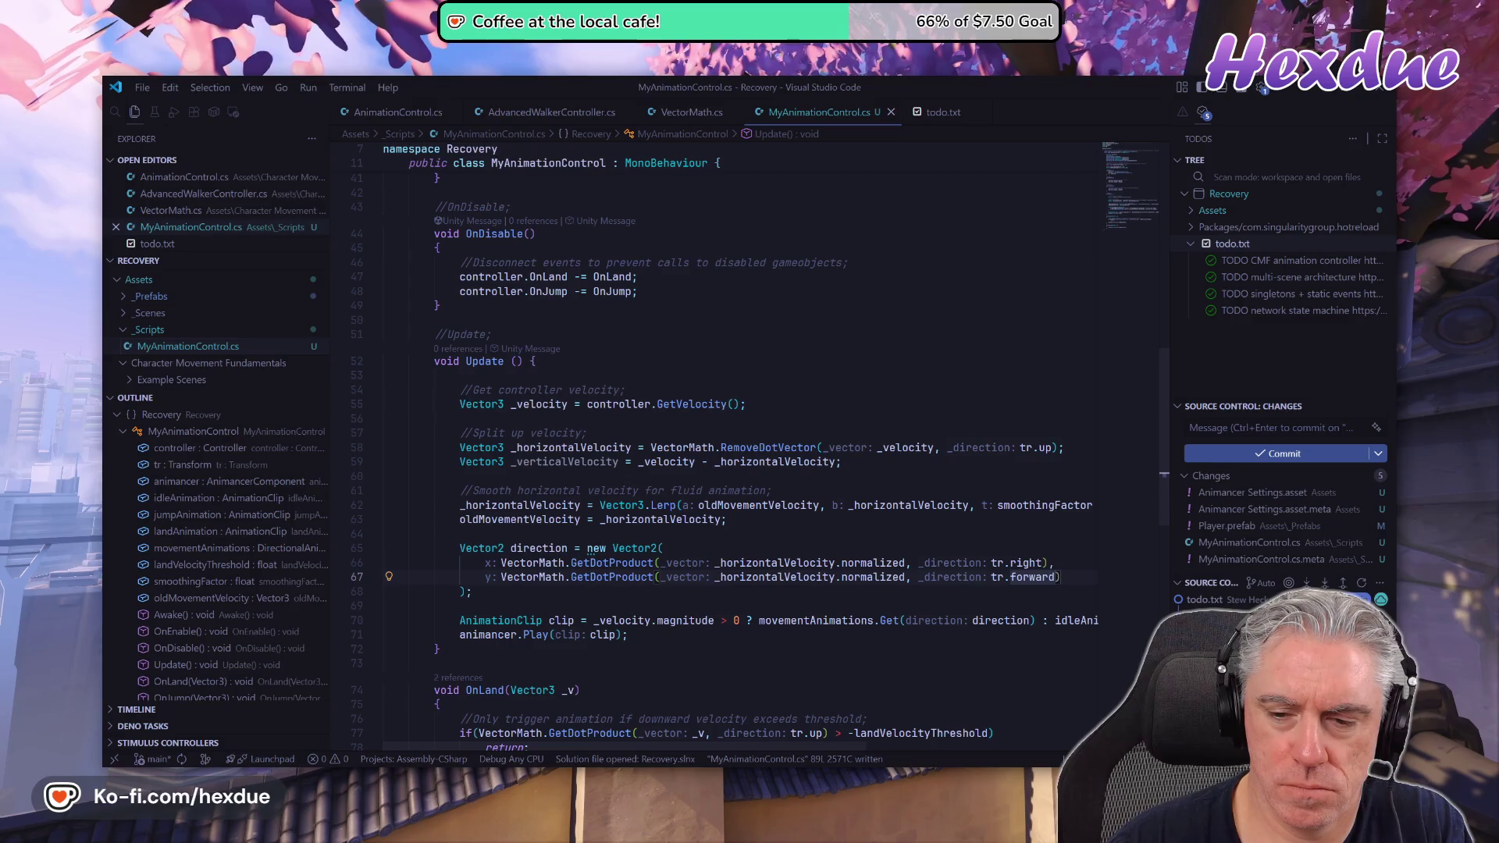
Glance at the Animancer Directional Animation Sets docs in Chrome, then return to Unity.
key(alt+Tab)
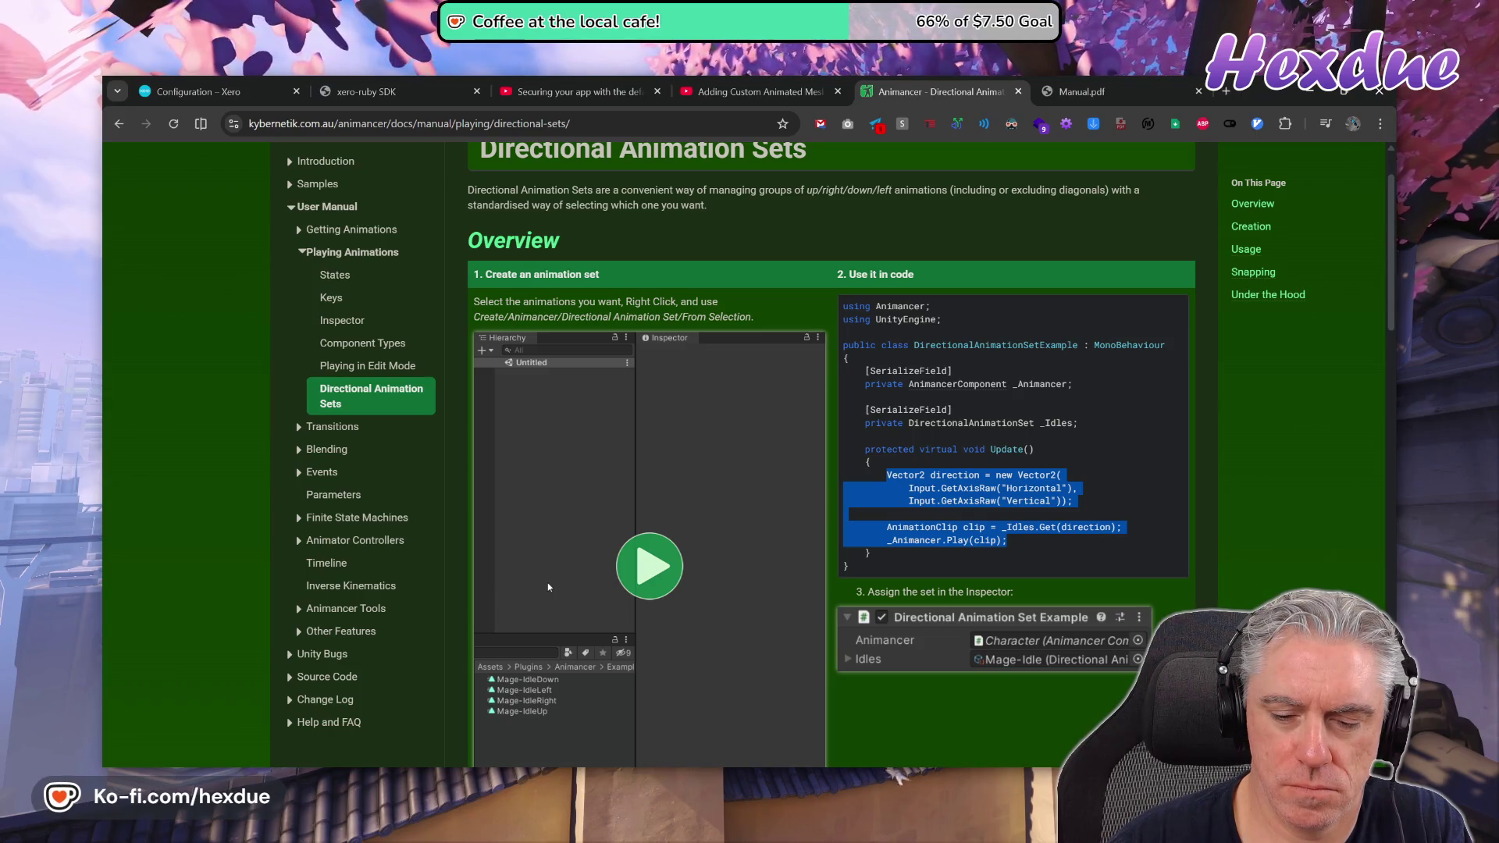
key(alt+Tab)
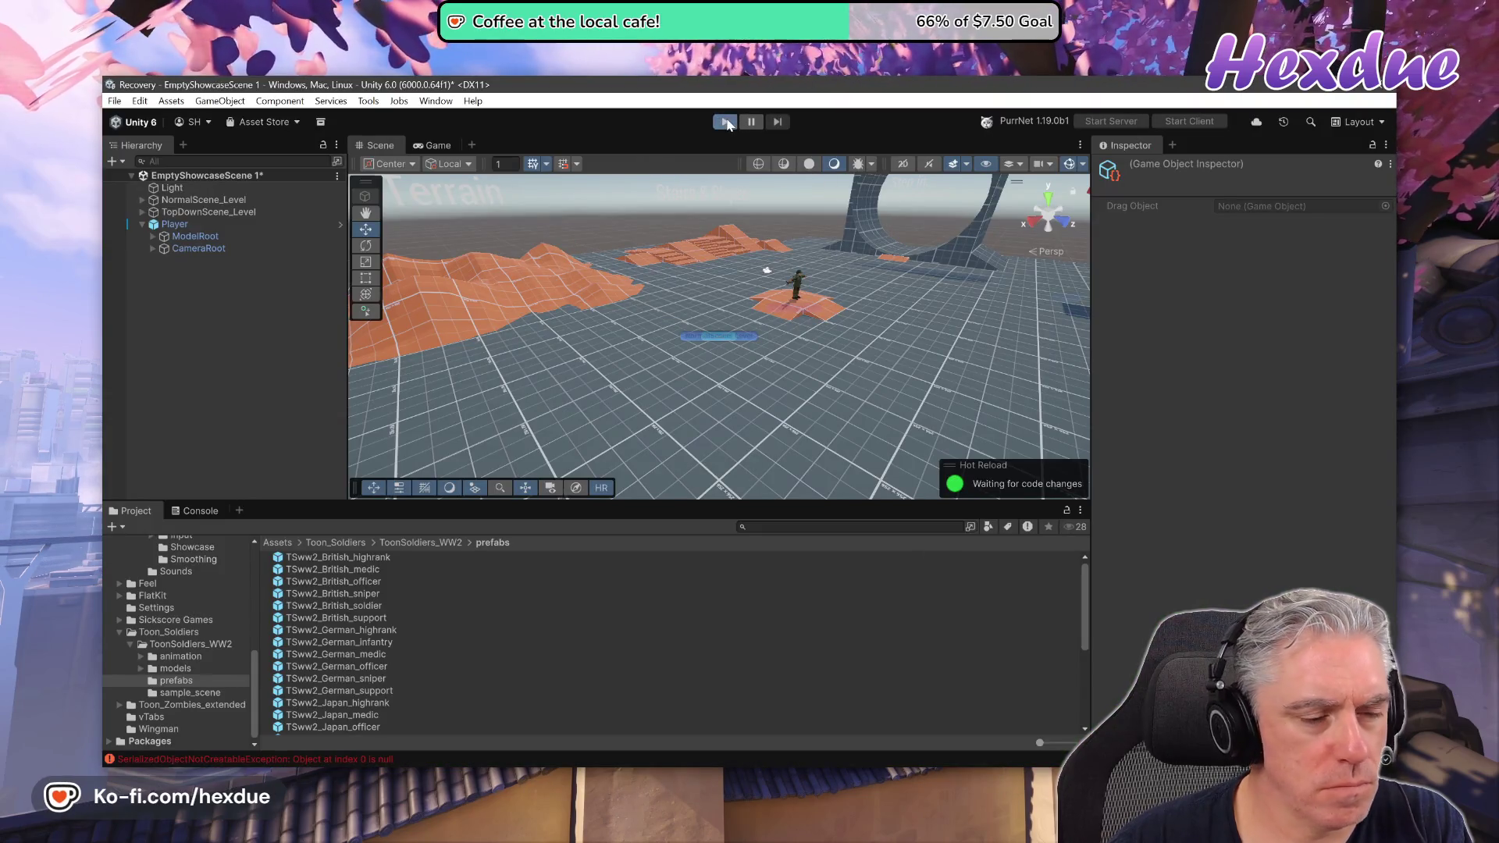
Play the scene and run the soldier through the House, along the orange walkway and toward Gravity Switches.
click(726, 123)
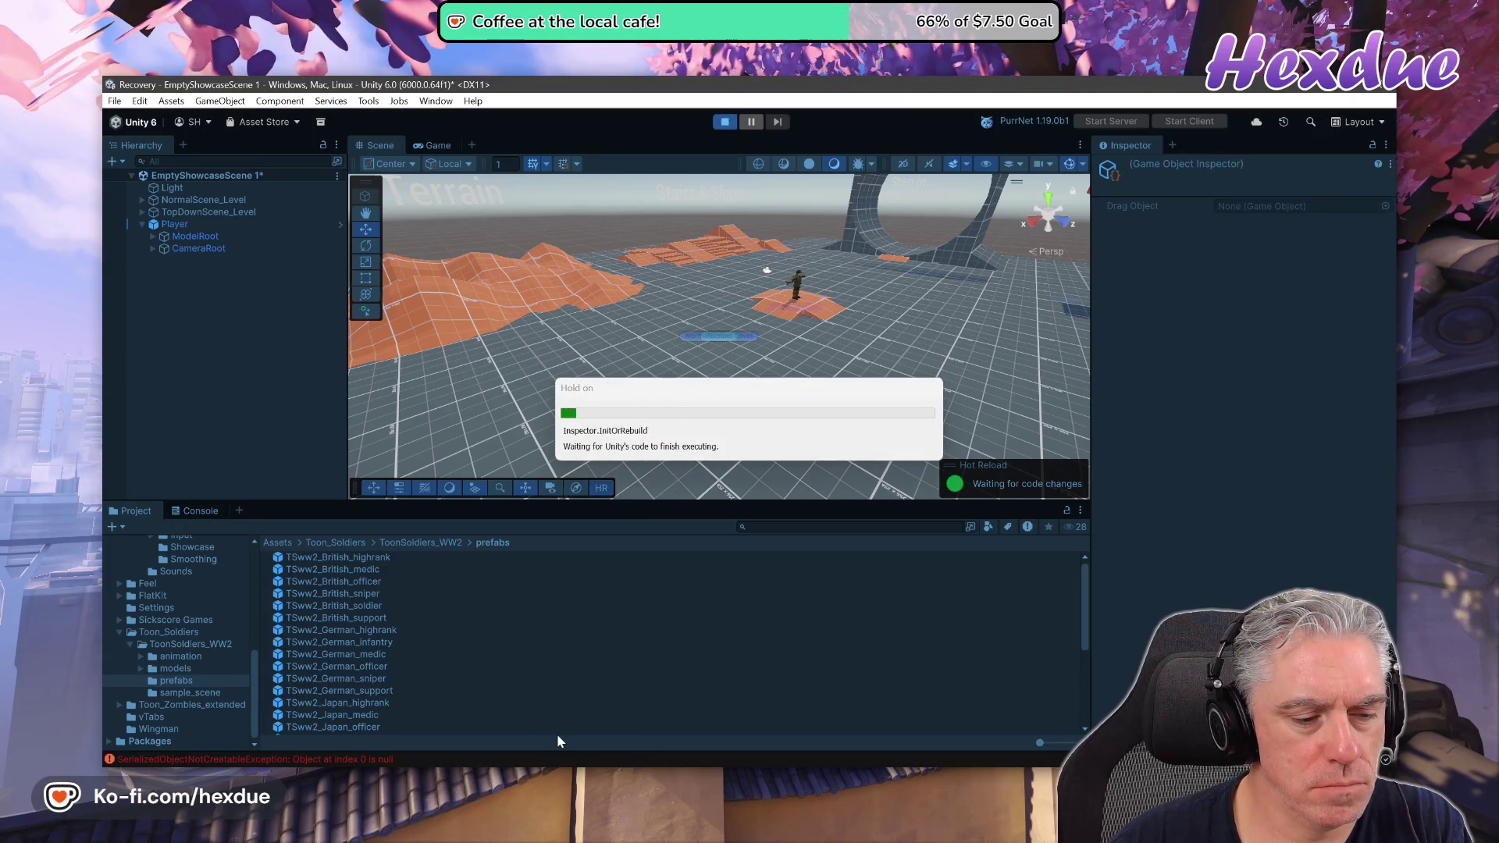
click(589, 373)
key(w)
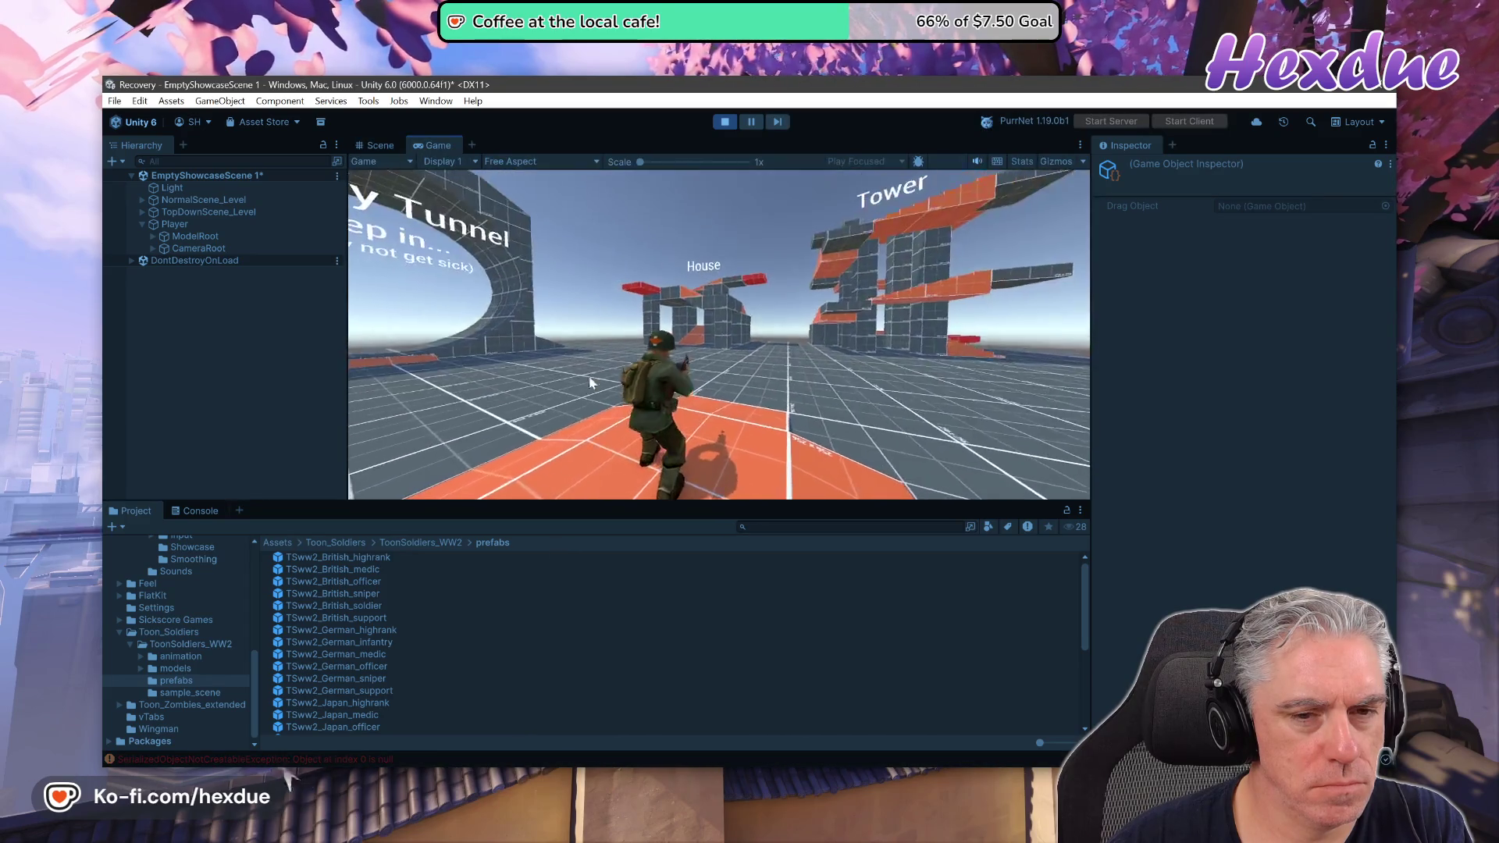
key(a)
key(w)
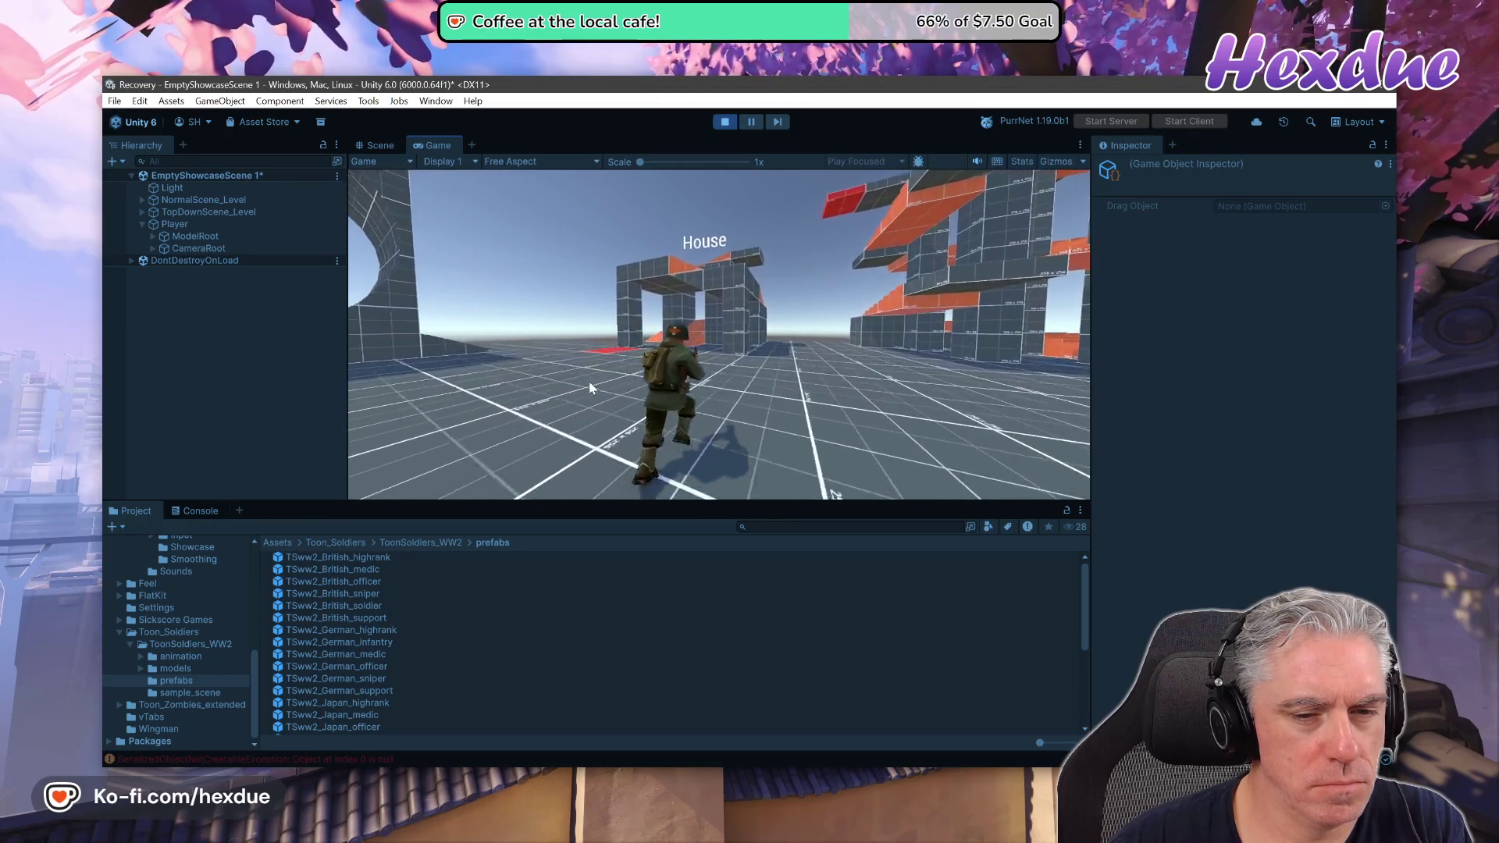
key(w)
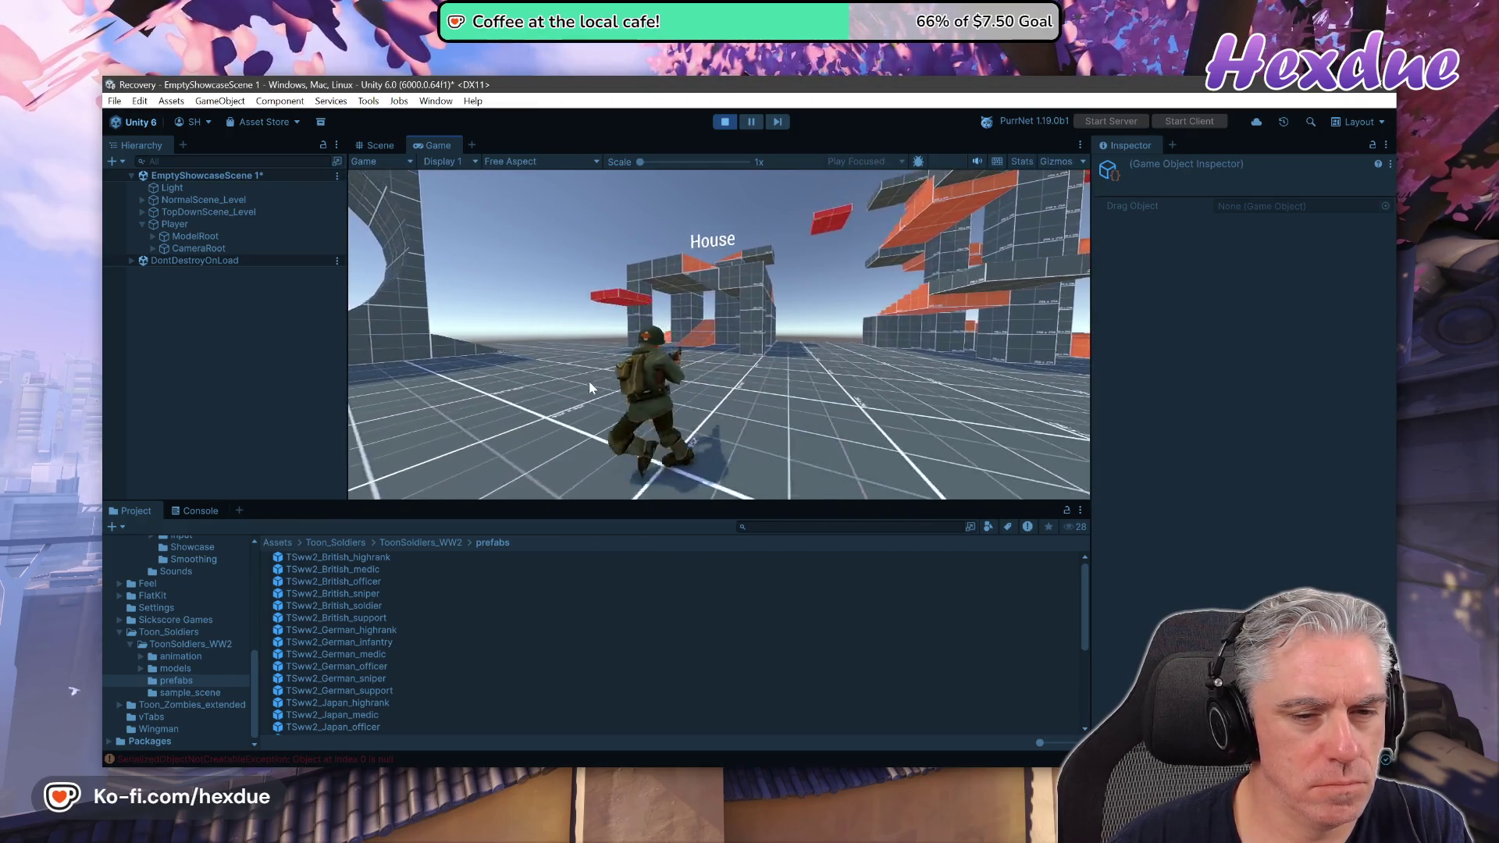
key(w)
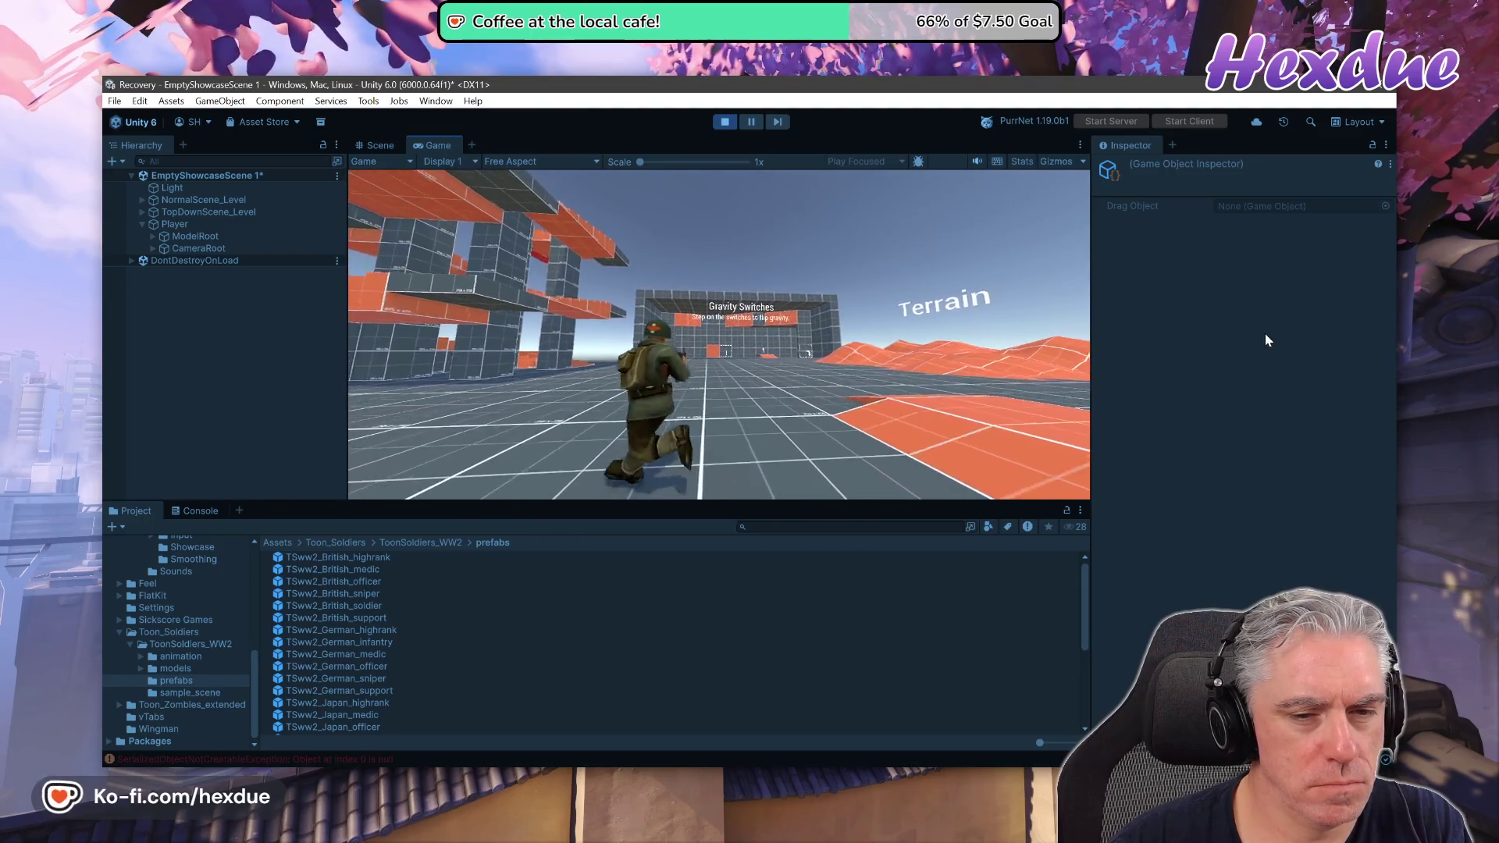
key(w)
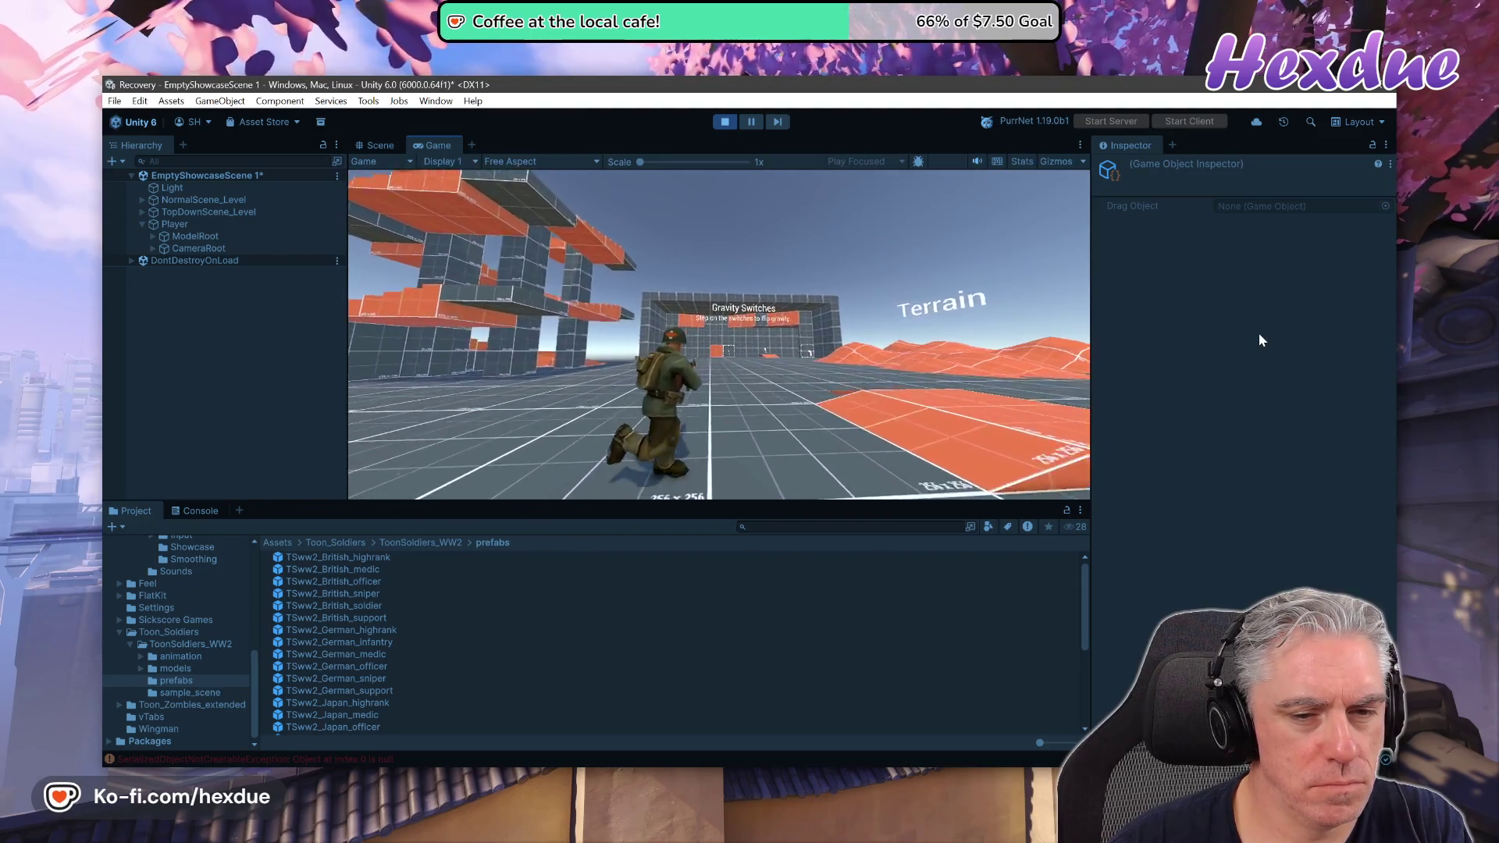
key(w)
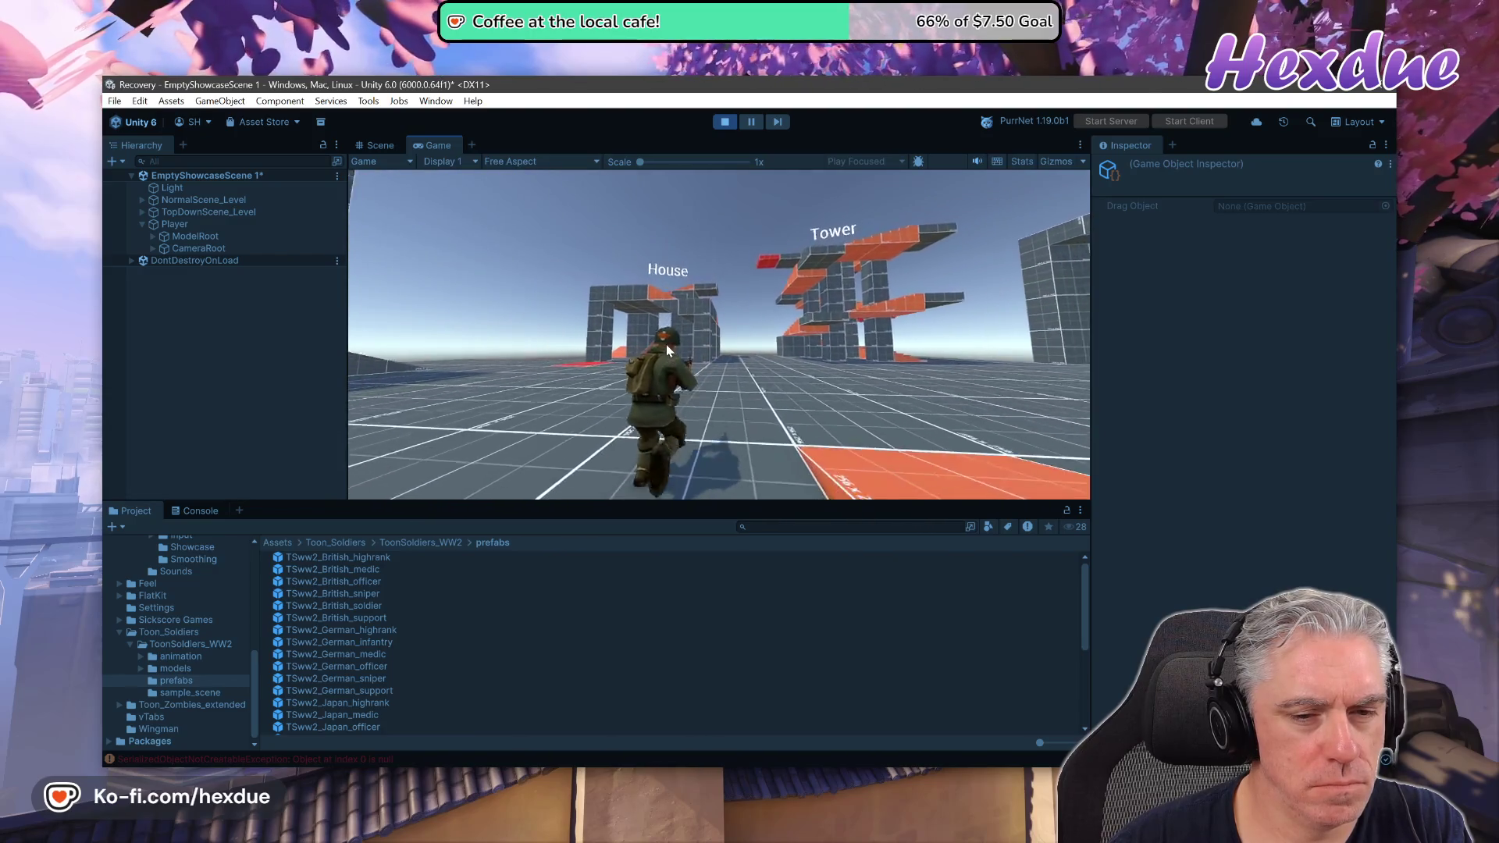
key(w)
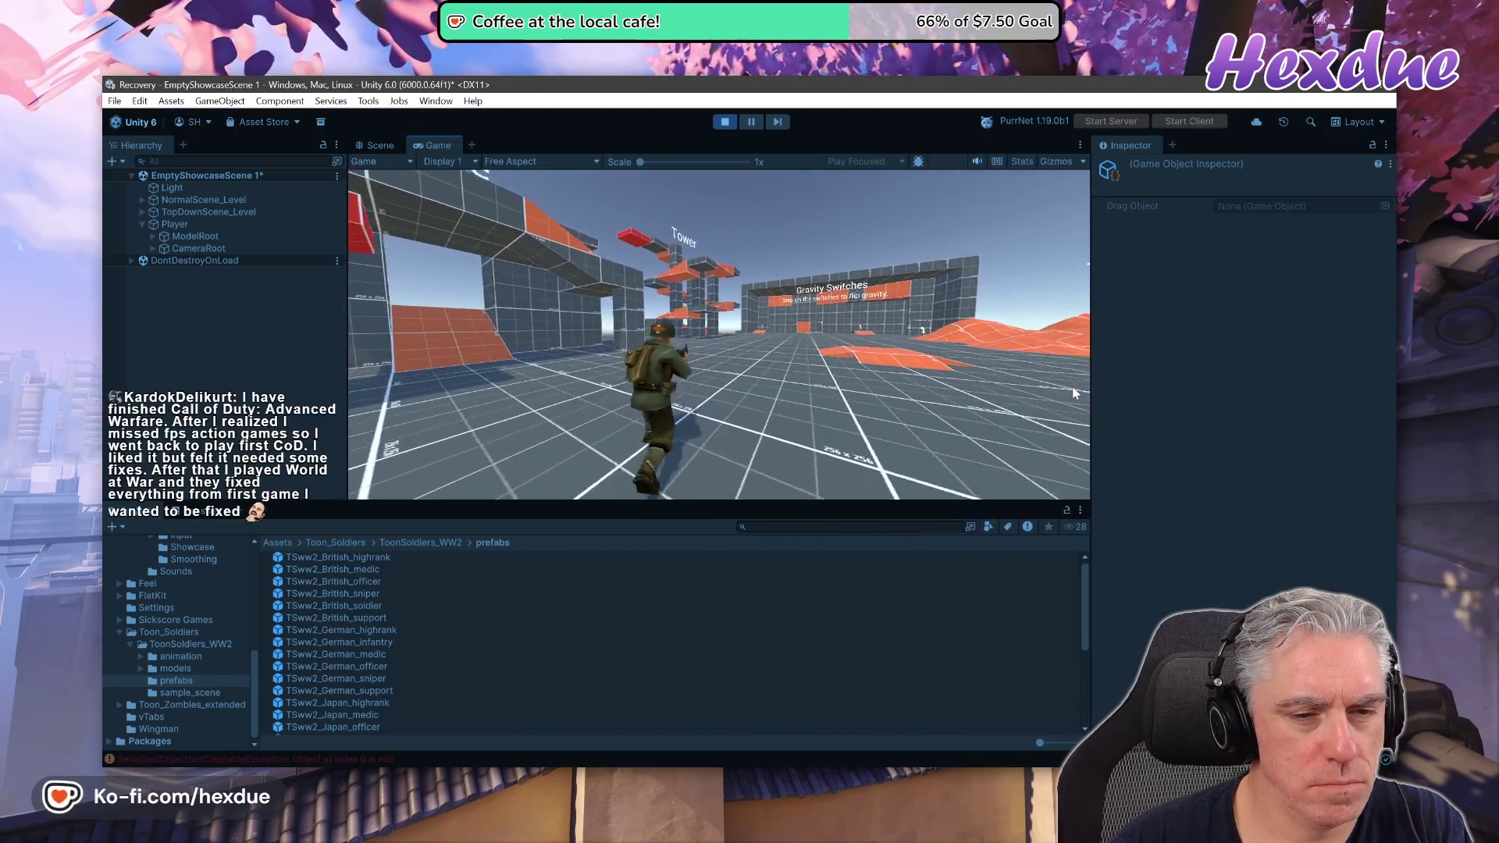
key(w)
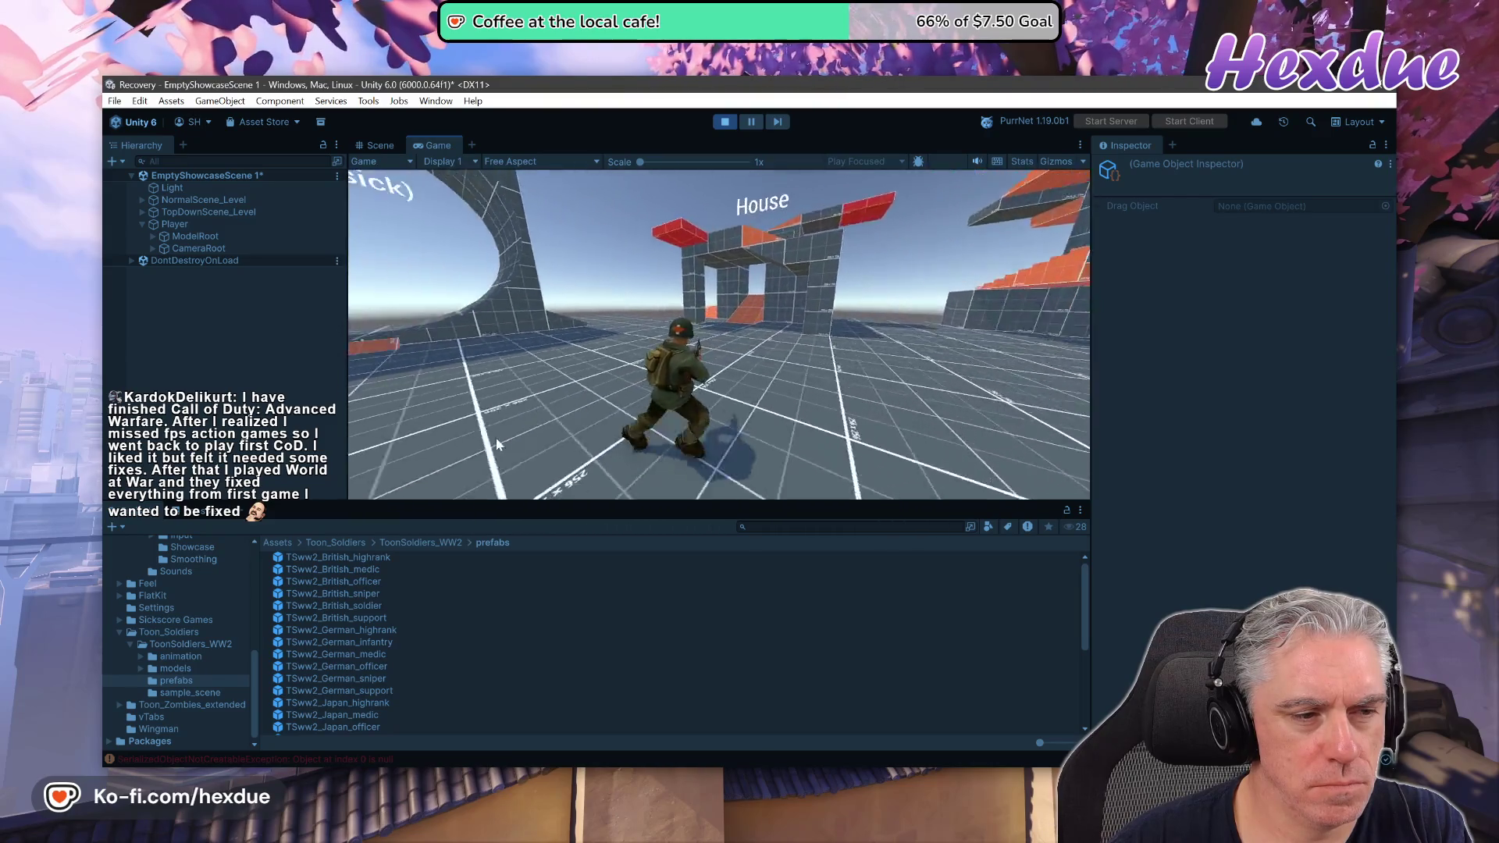
key(w)
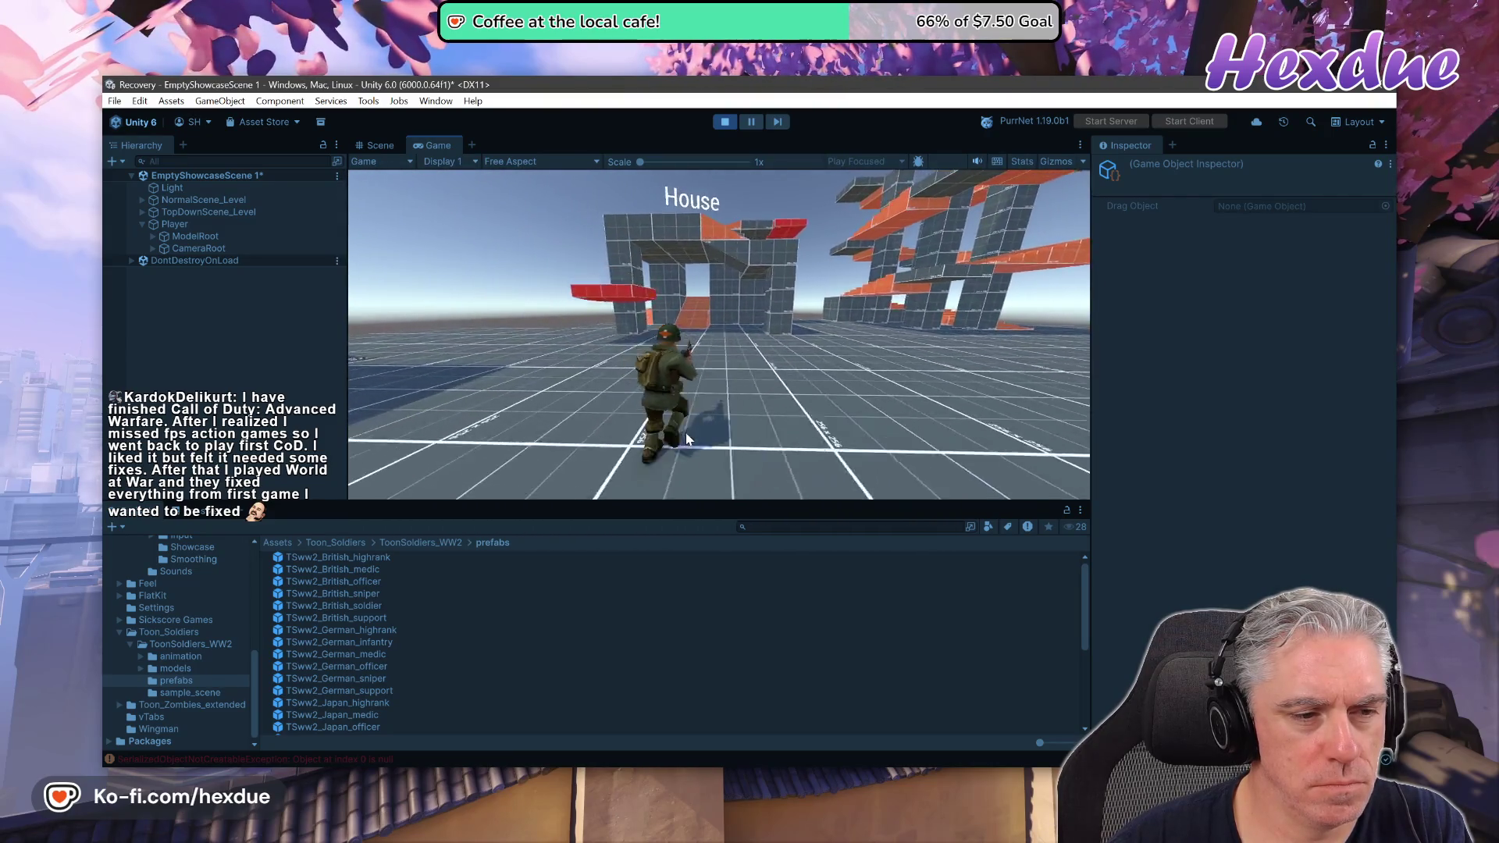
key(w)
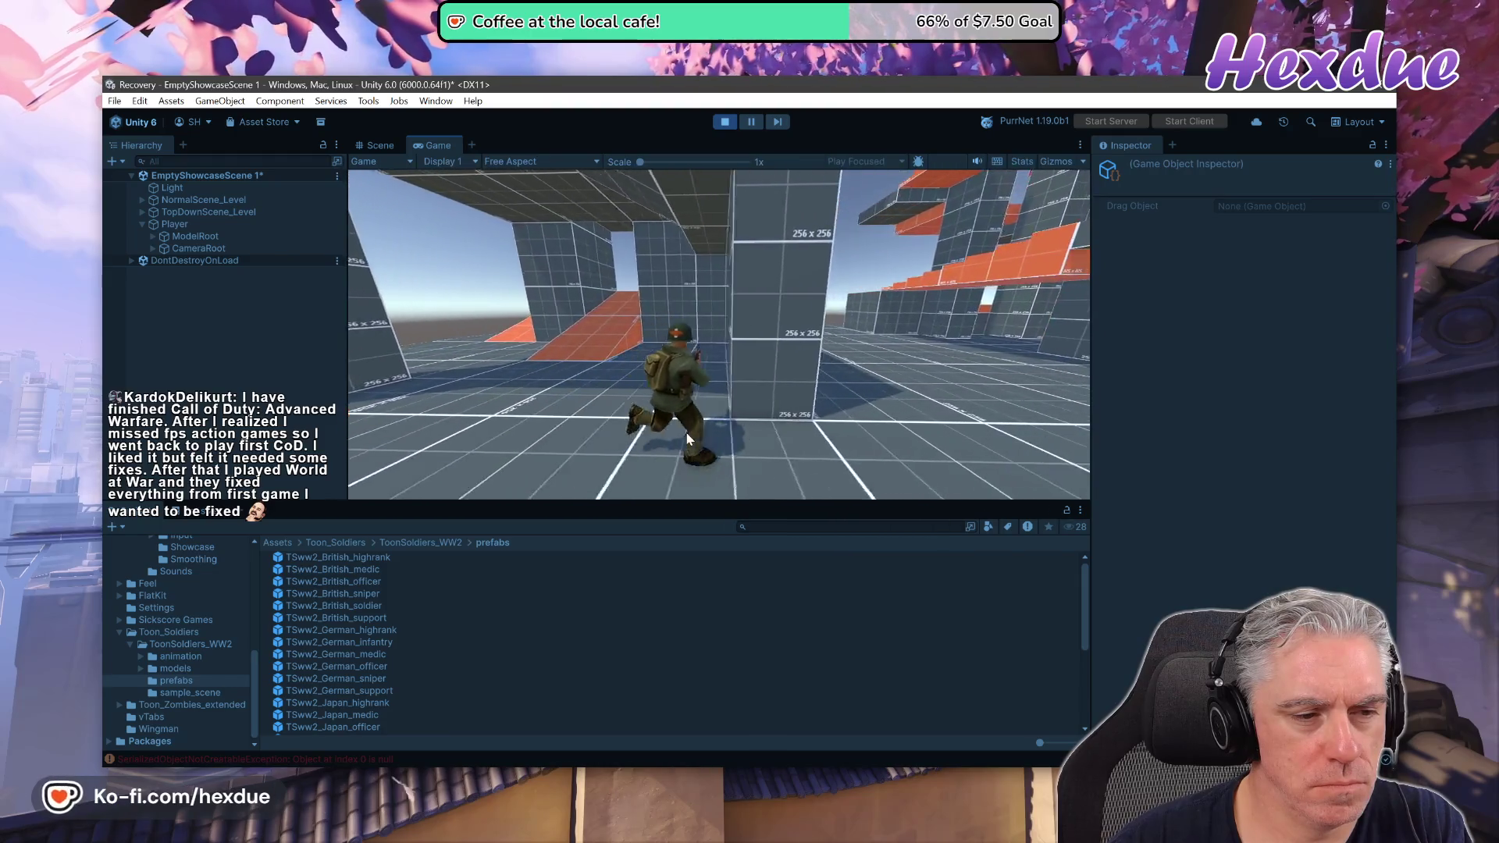
key(w)
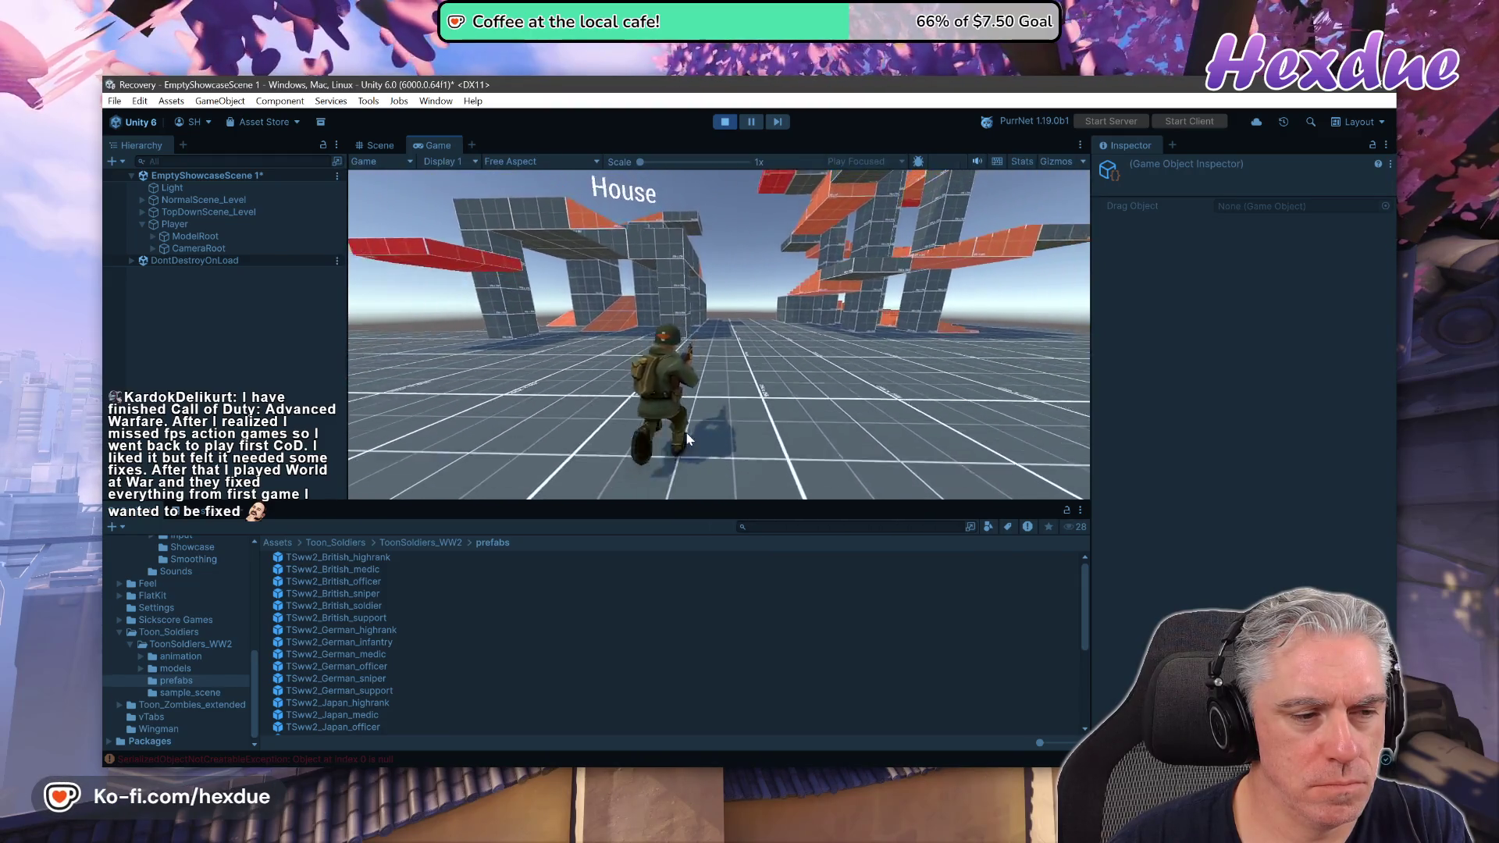
key(w)
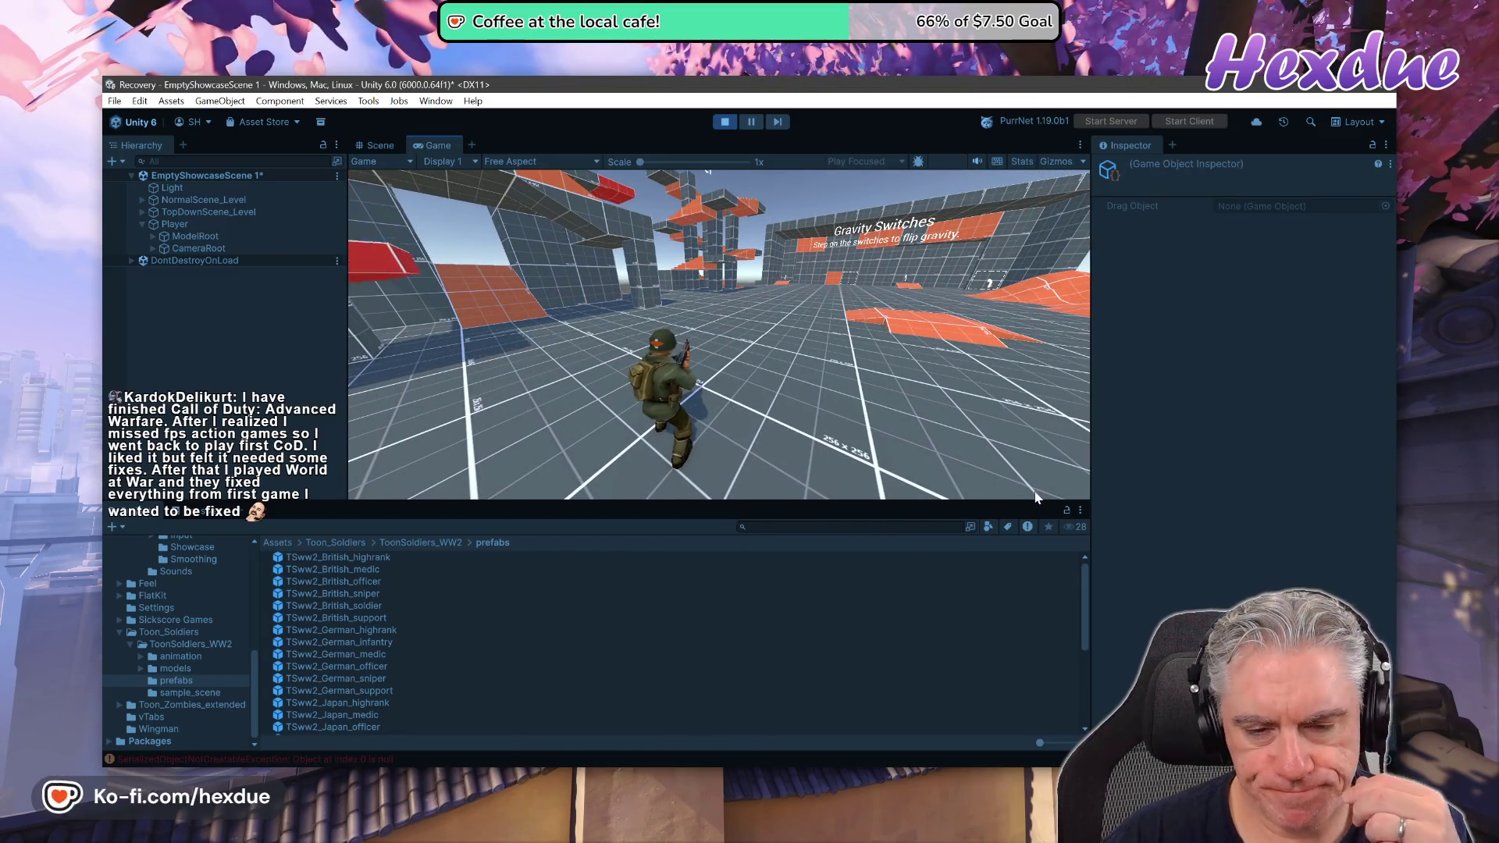
key(w)
key(w)
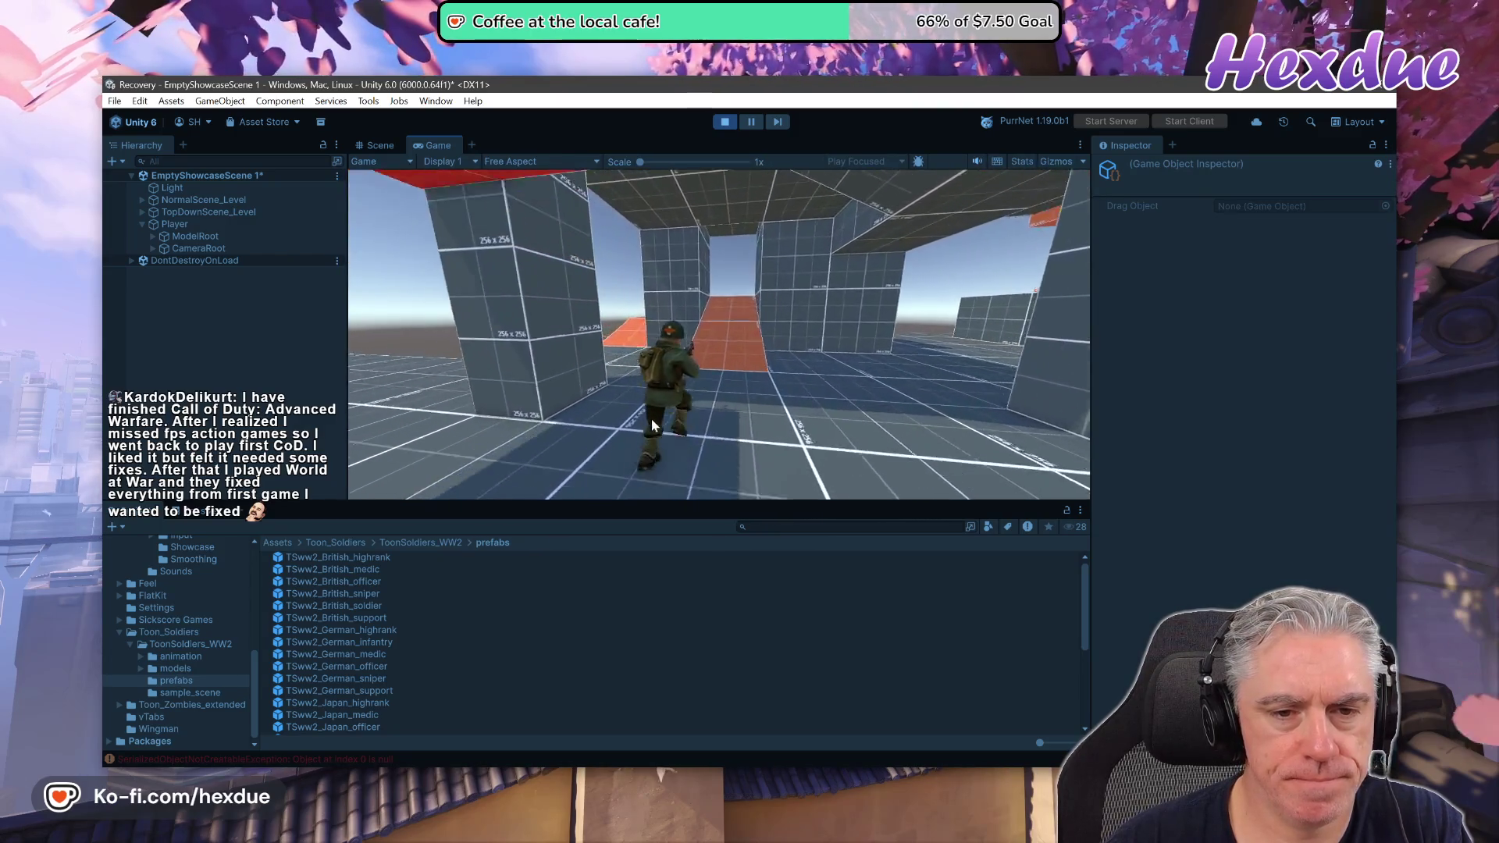
key(w)
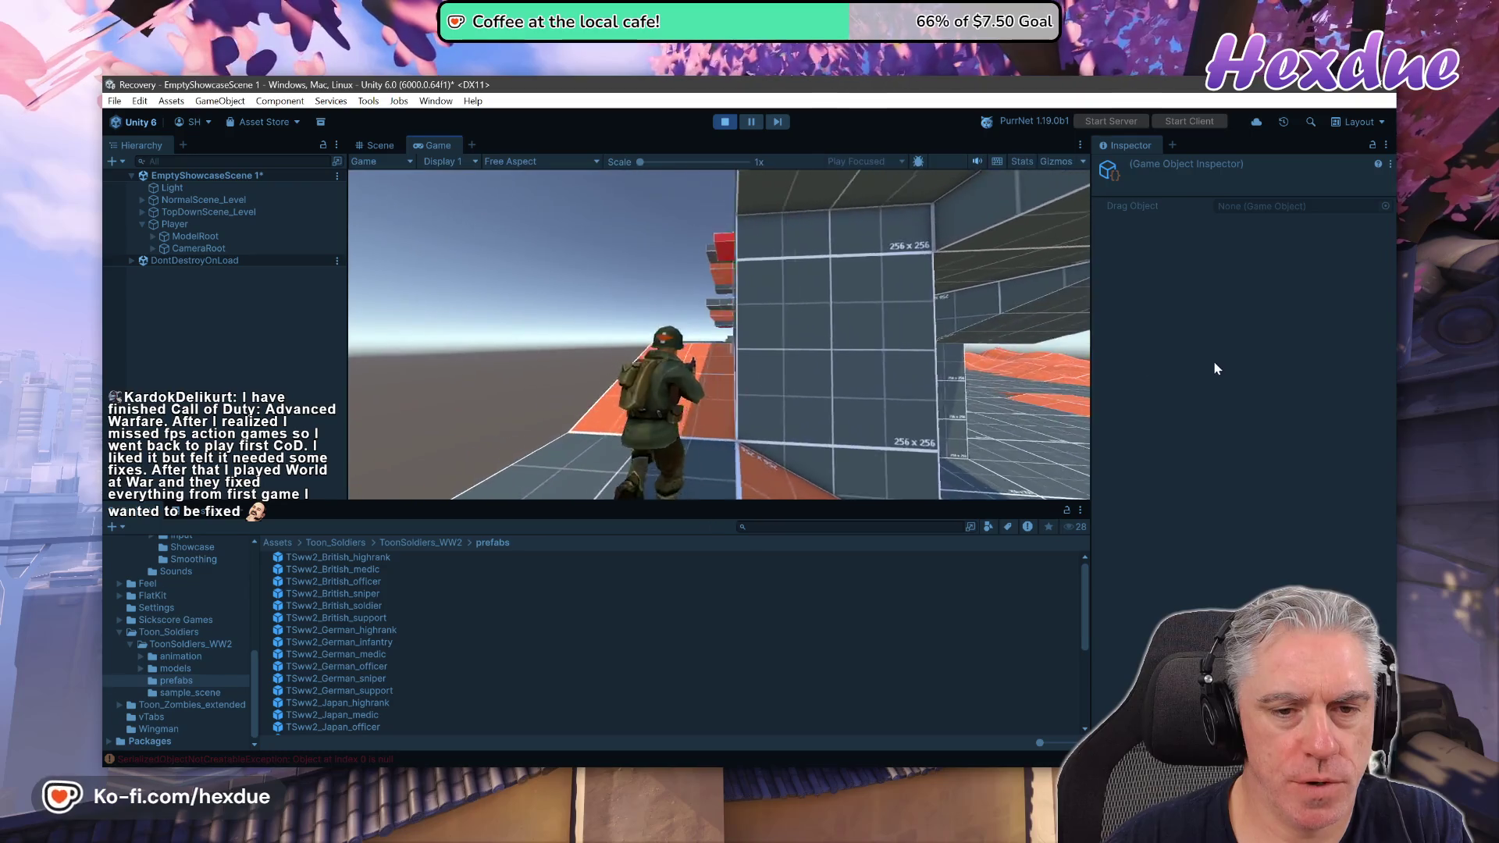
key(w)
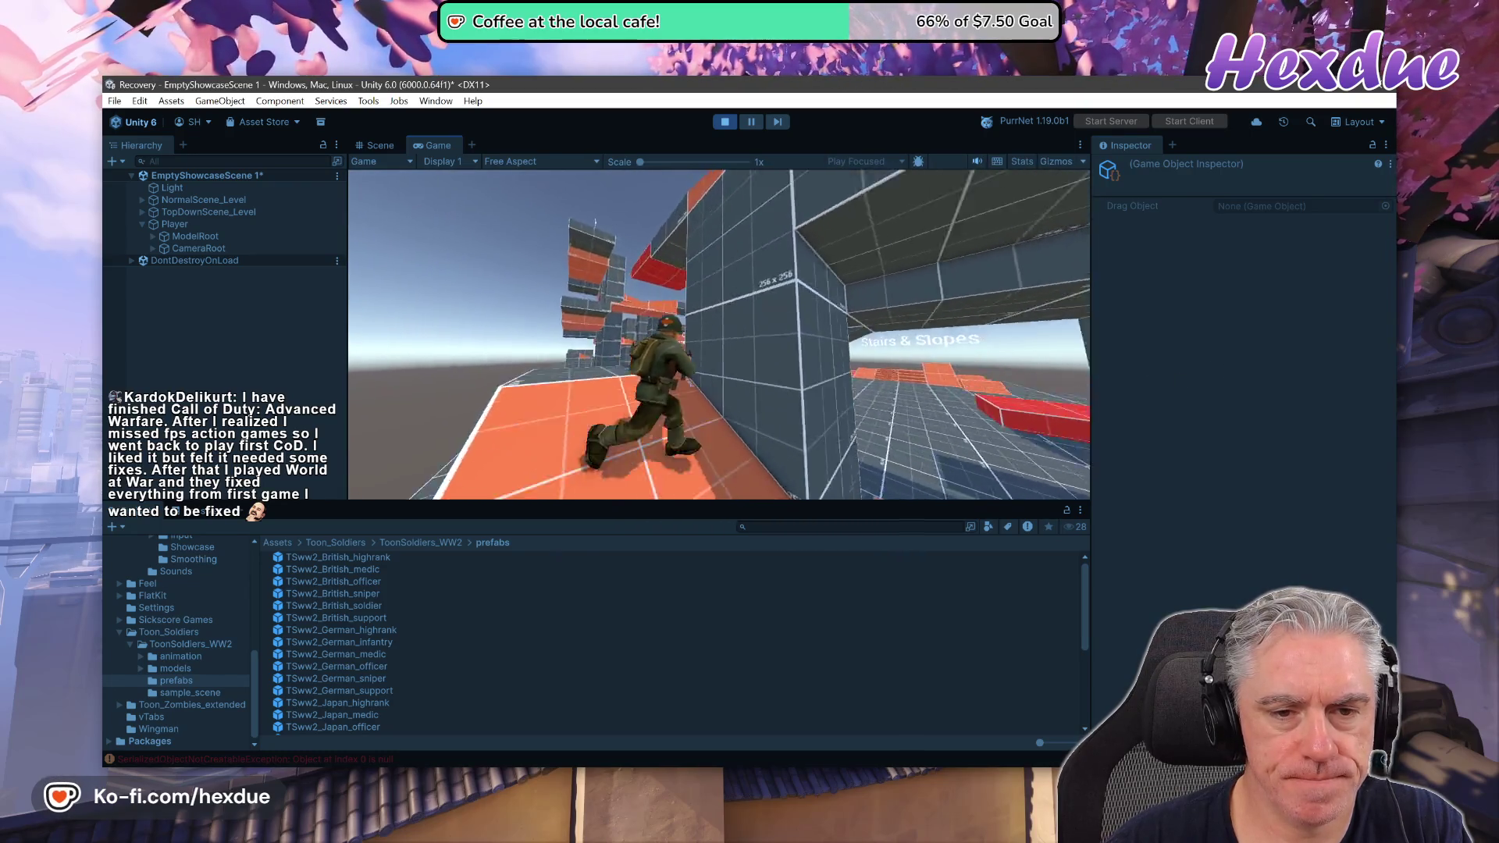
key(w)
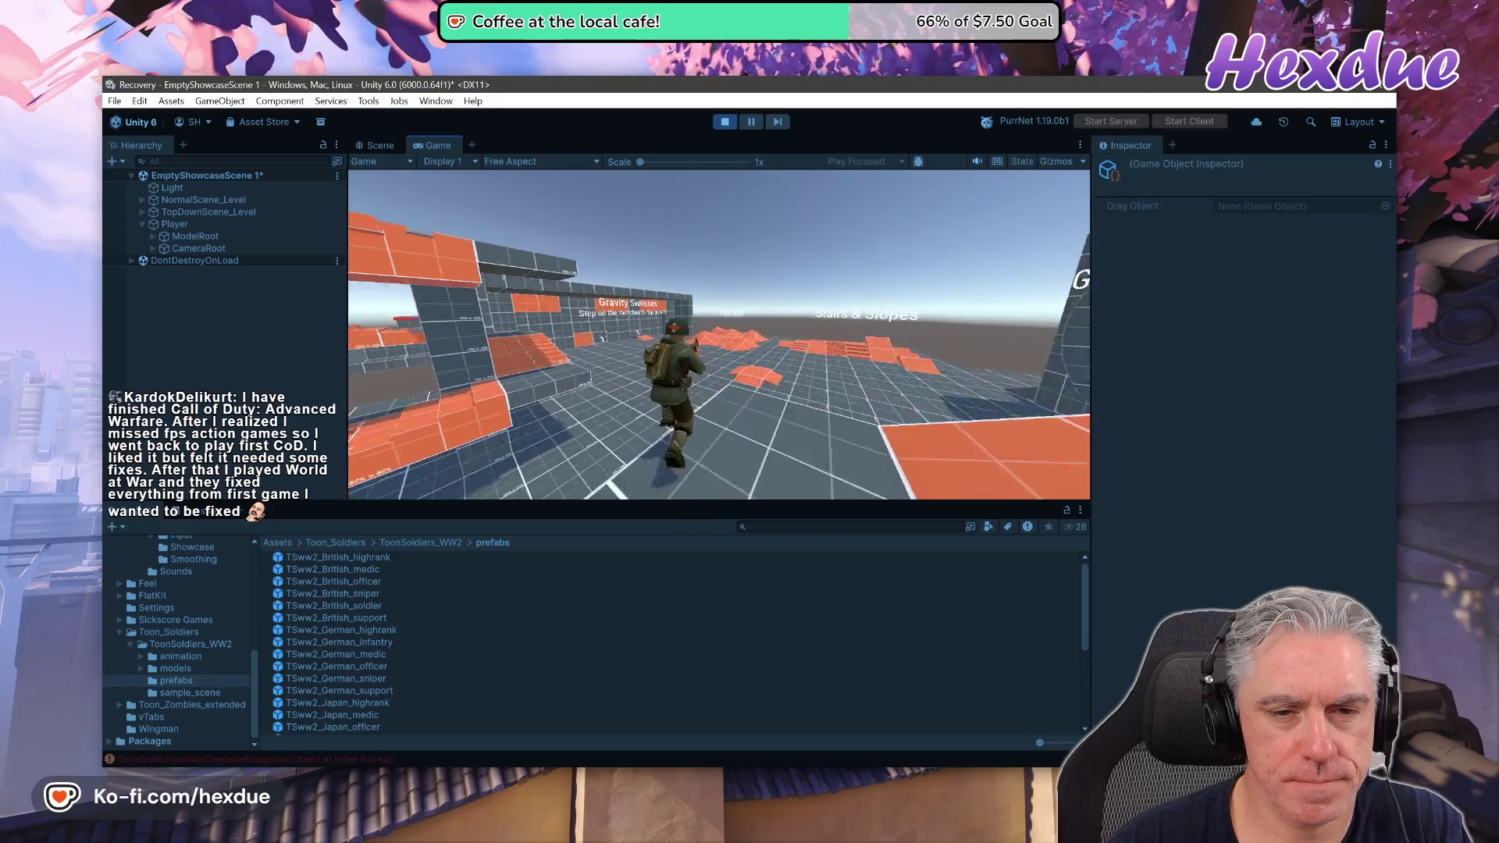
key(w)
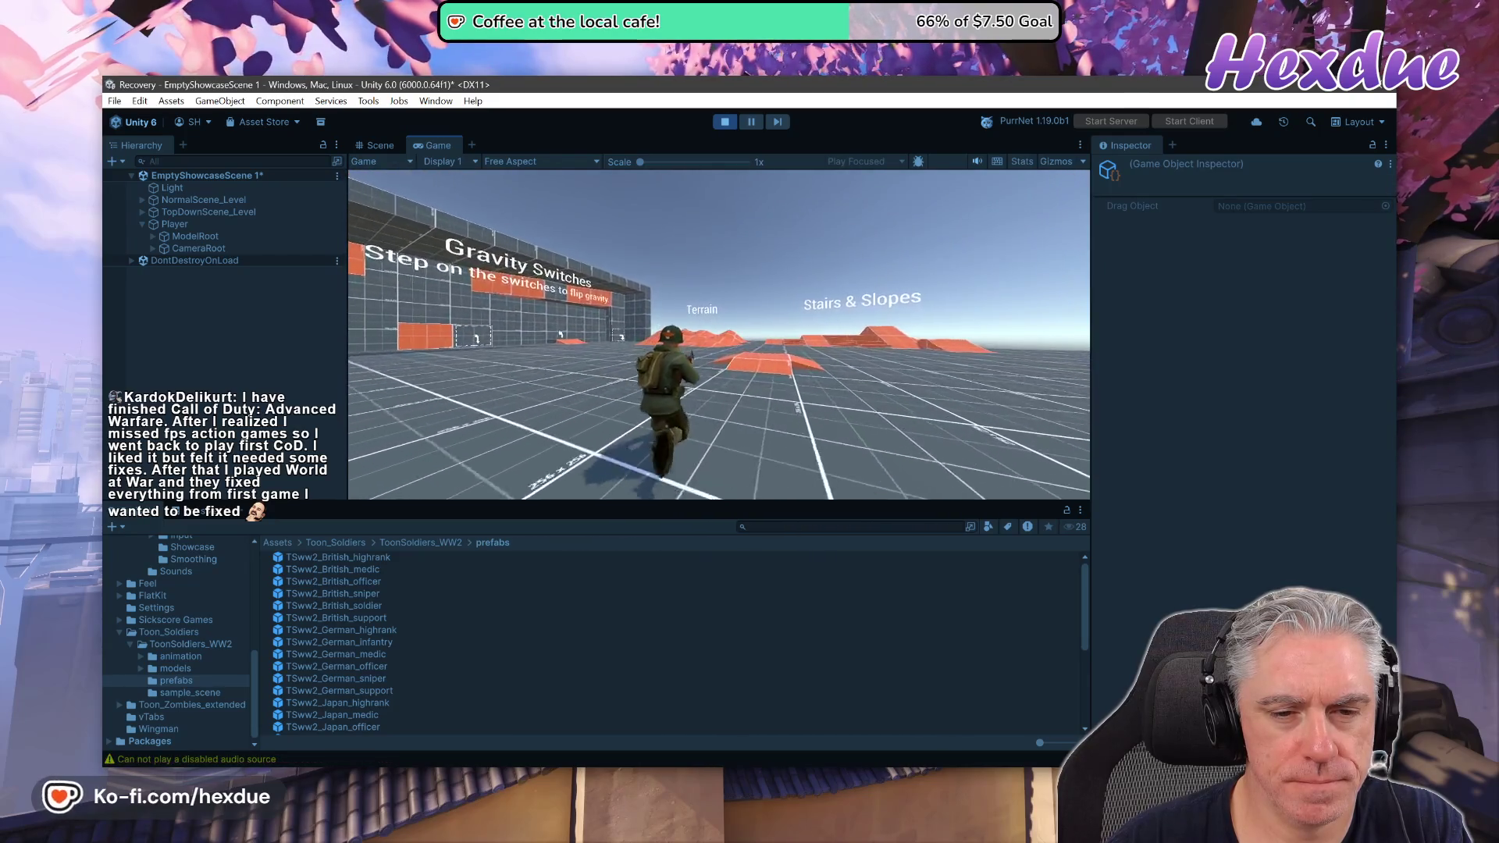
key(w)
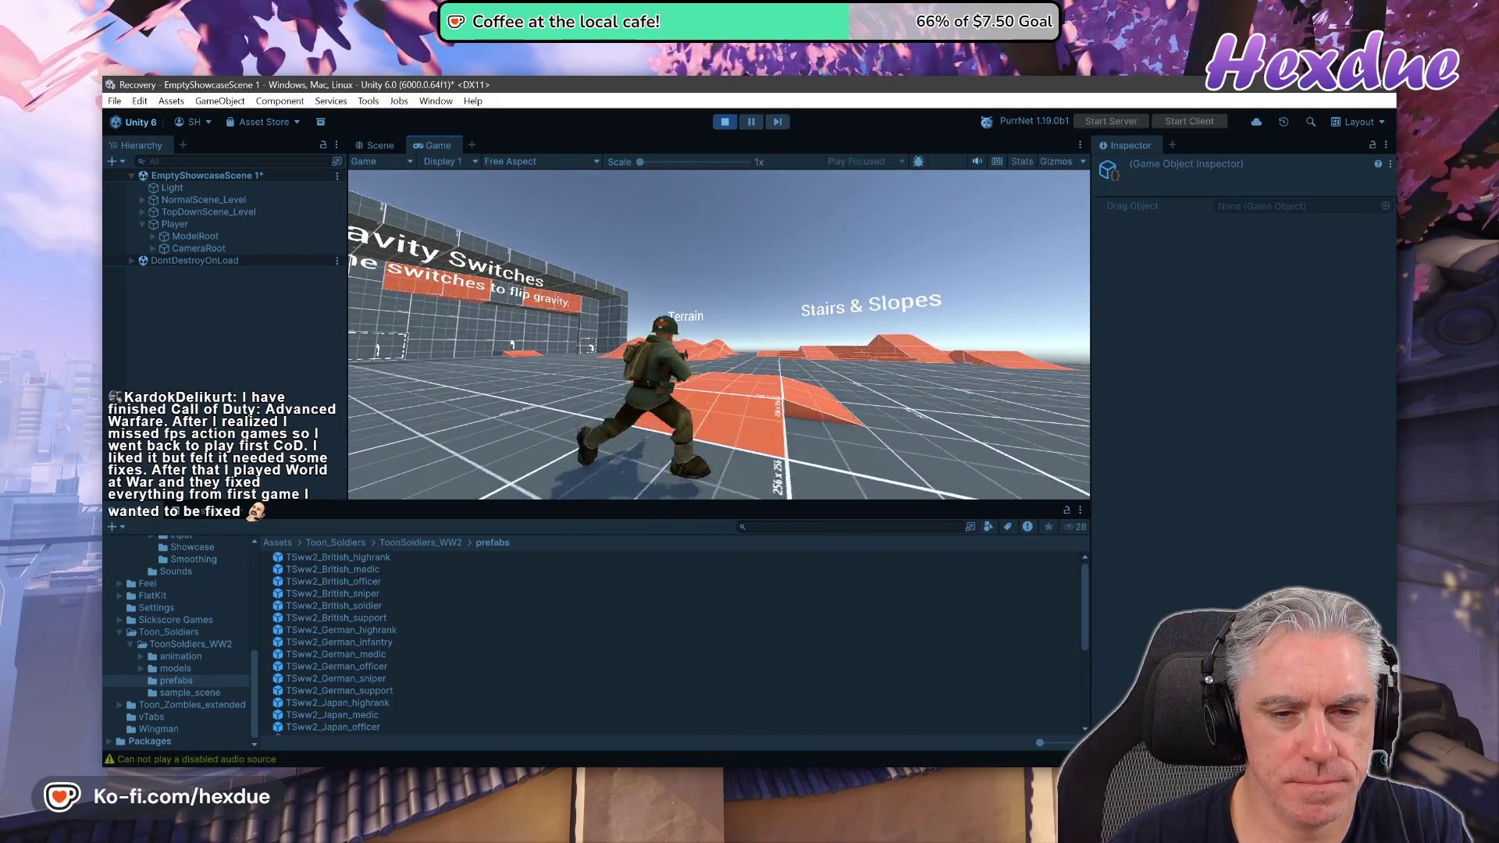
key(w)
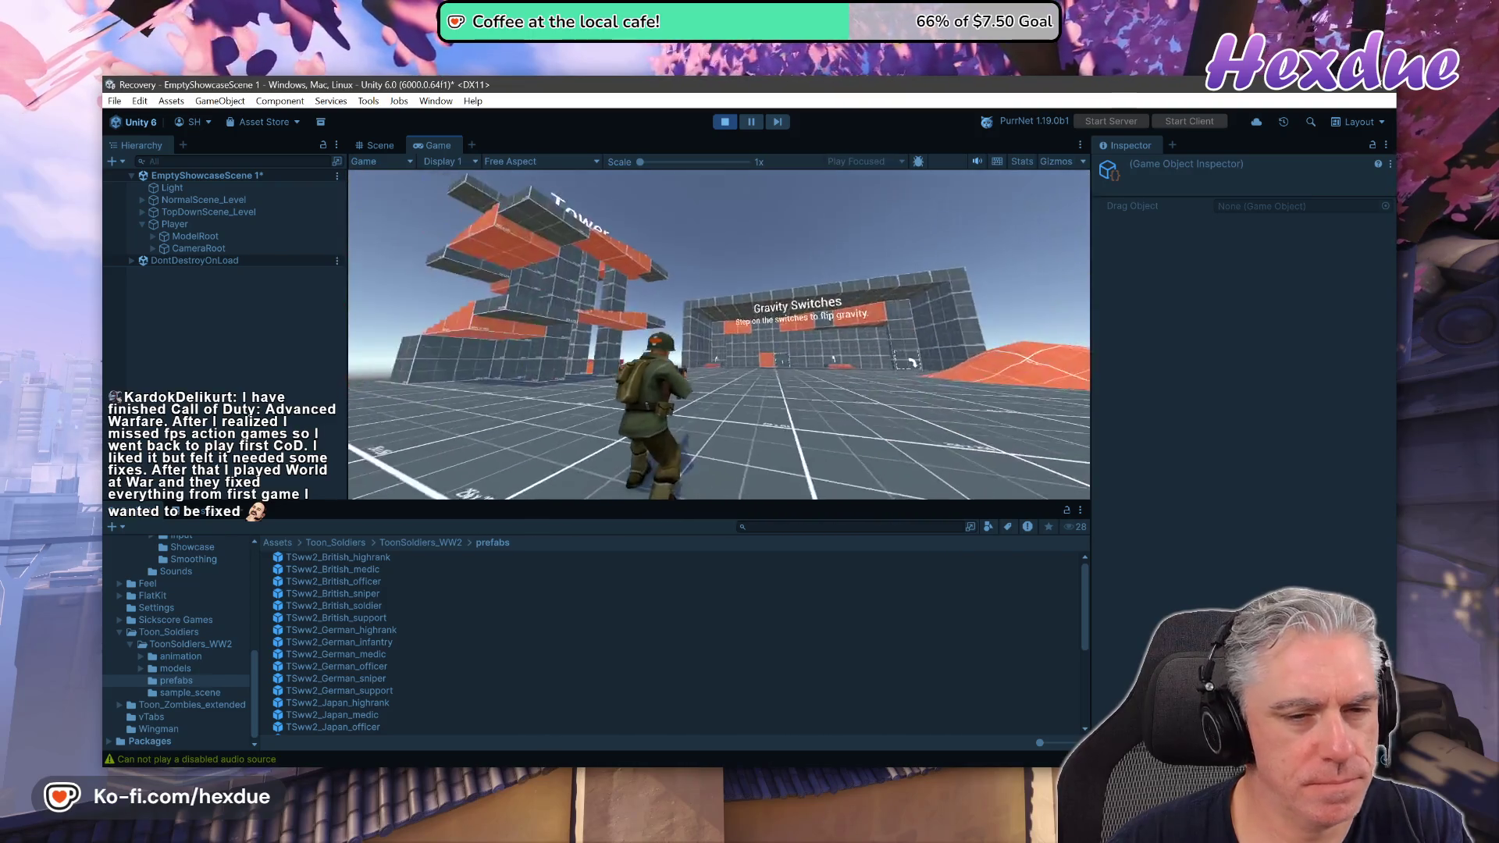
Release the game, stop play mode, and bring up the Animancer docs in Chrome.
key(Escape)
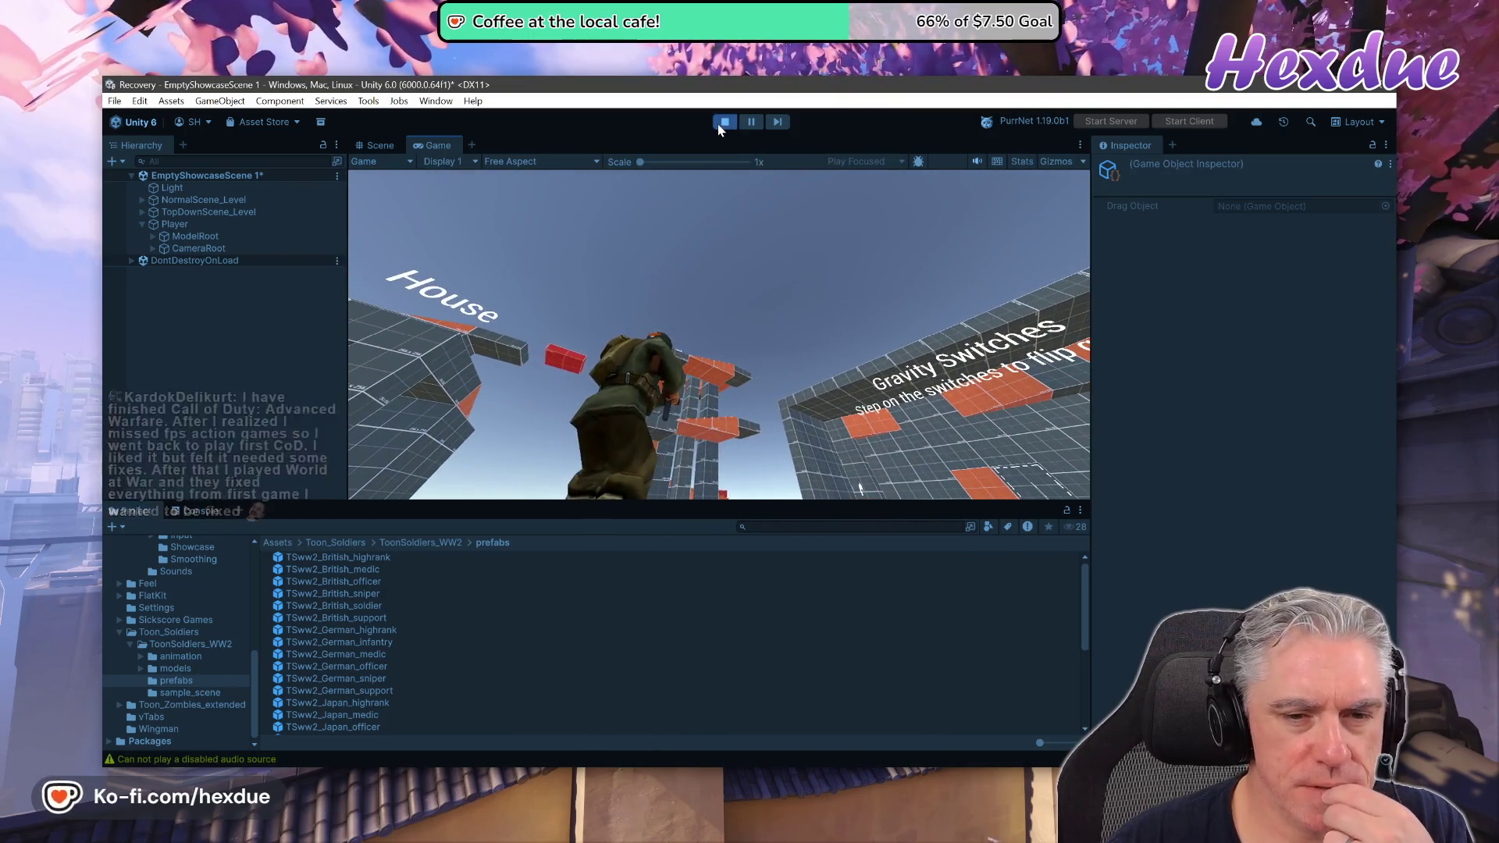
click(720, 124)
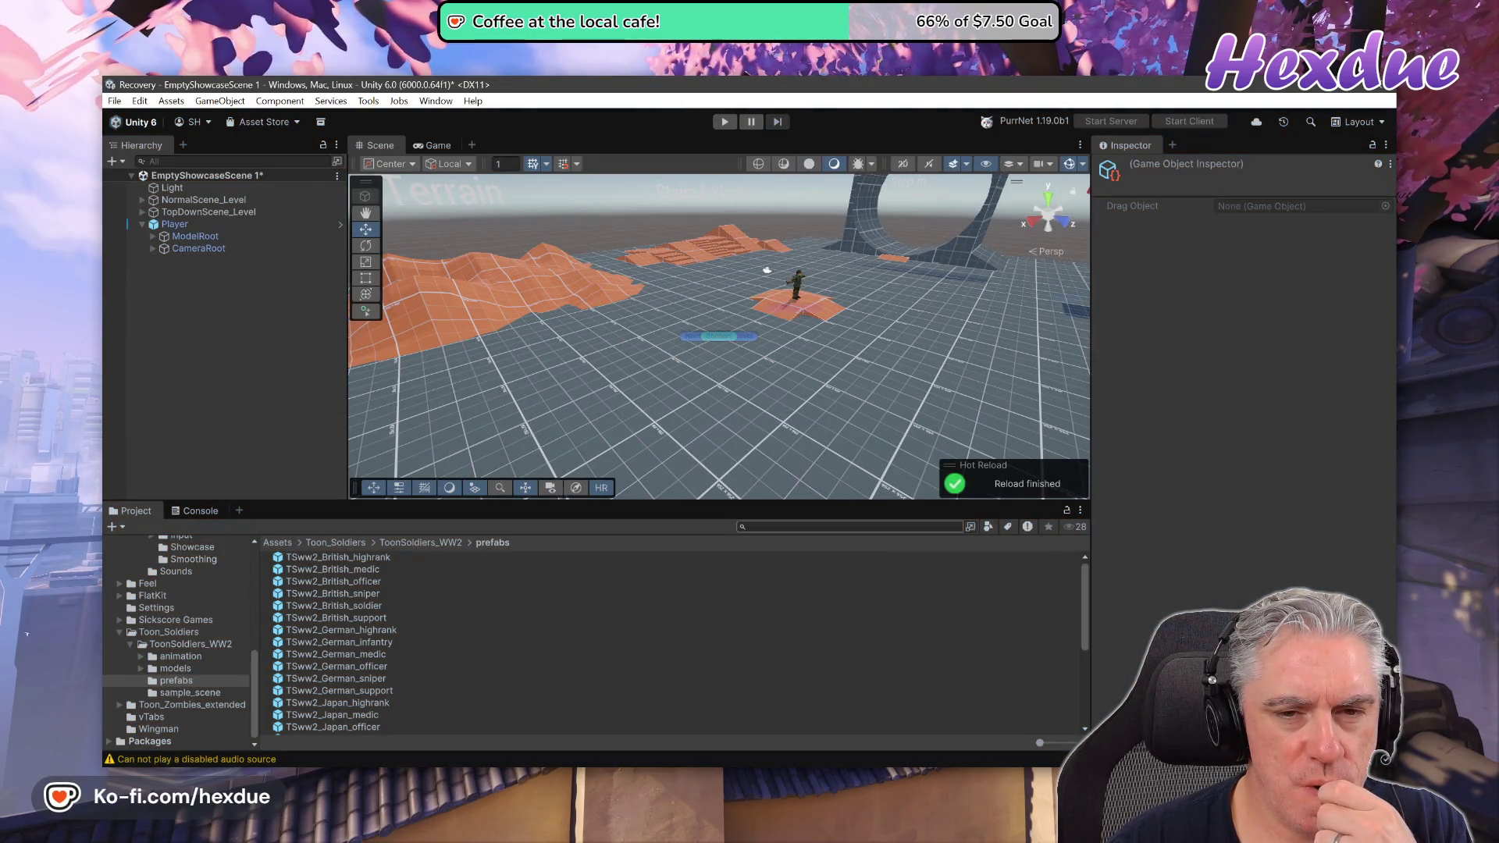
key(alt+Tab)
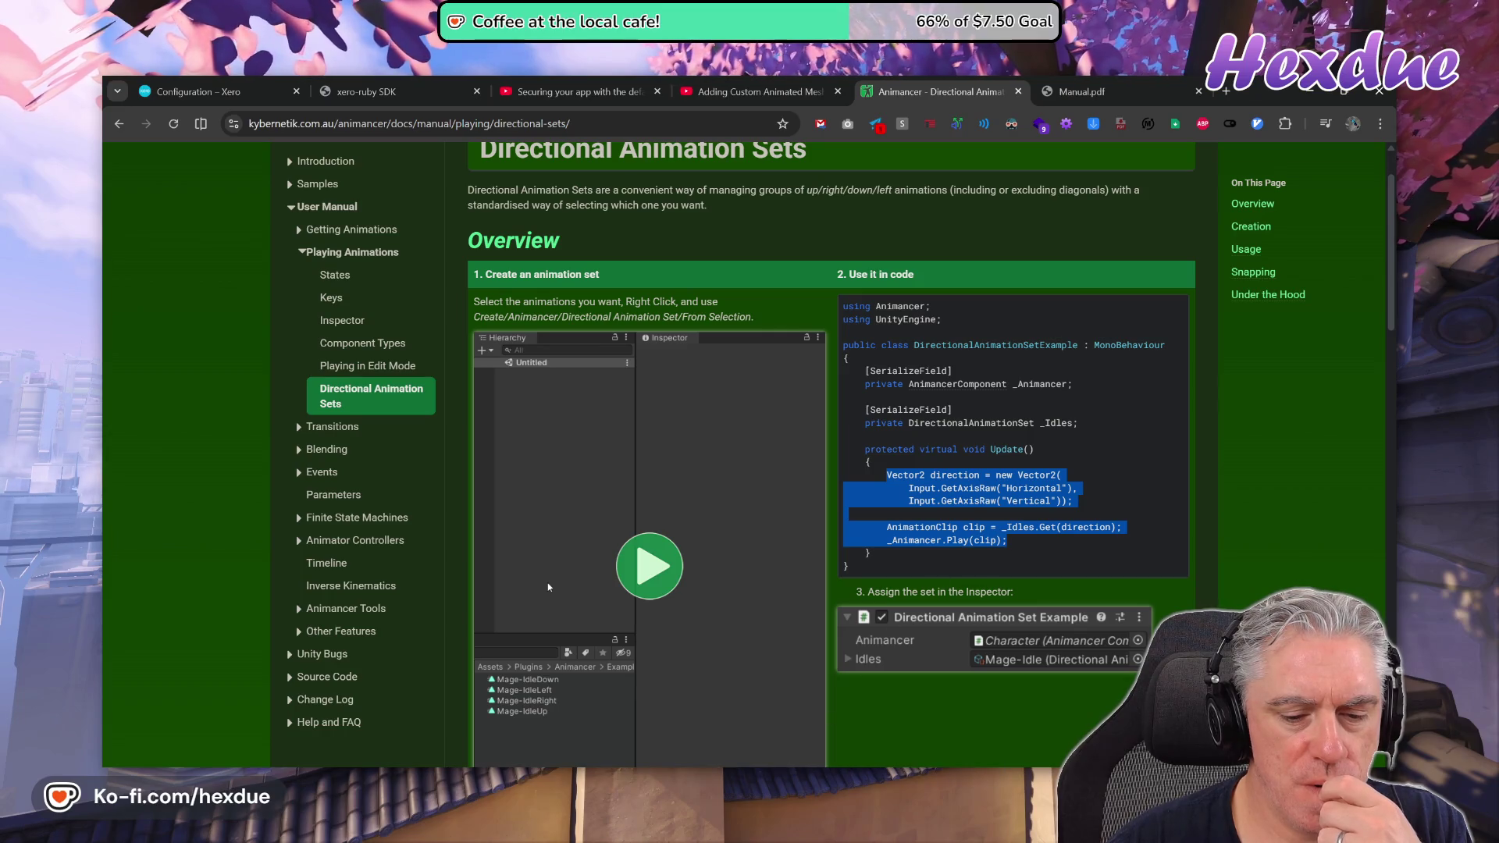
Move from VS Code to Chrome and show the Adding Custom Animated Meshes tutorial at 6:37.
mouse_move(700, 775)
click(733, 714)
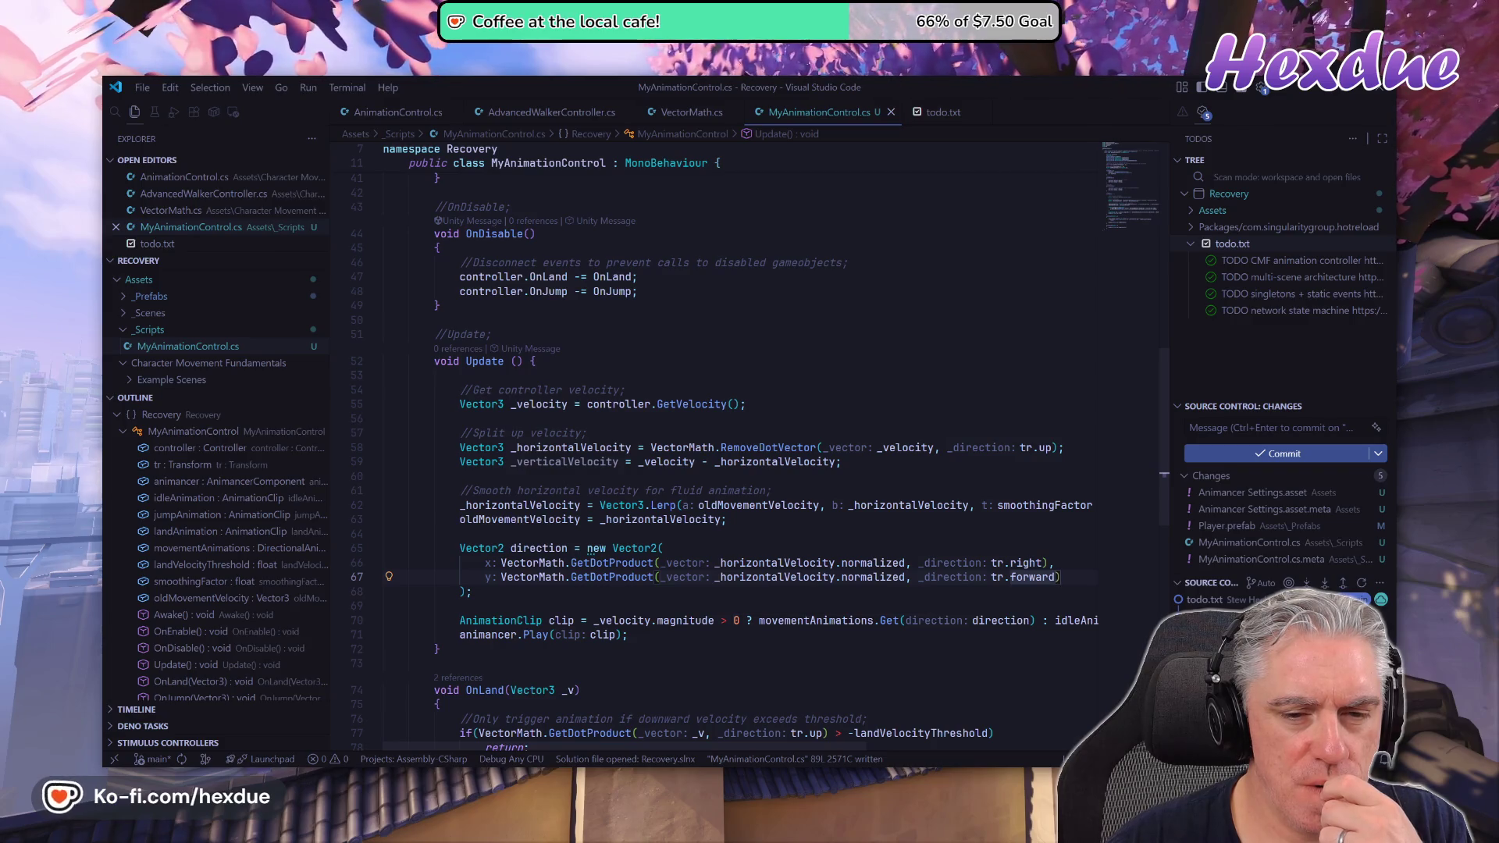
key(alt+Tab)
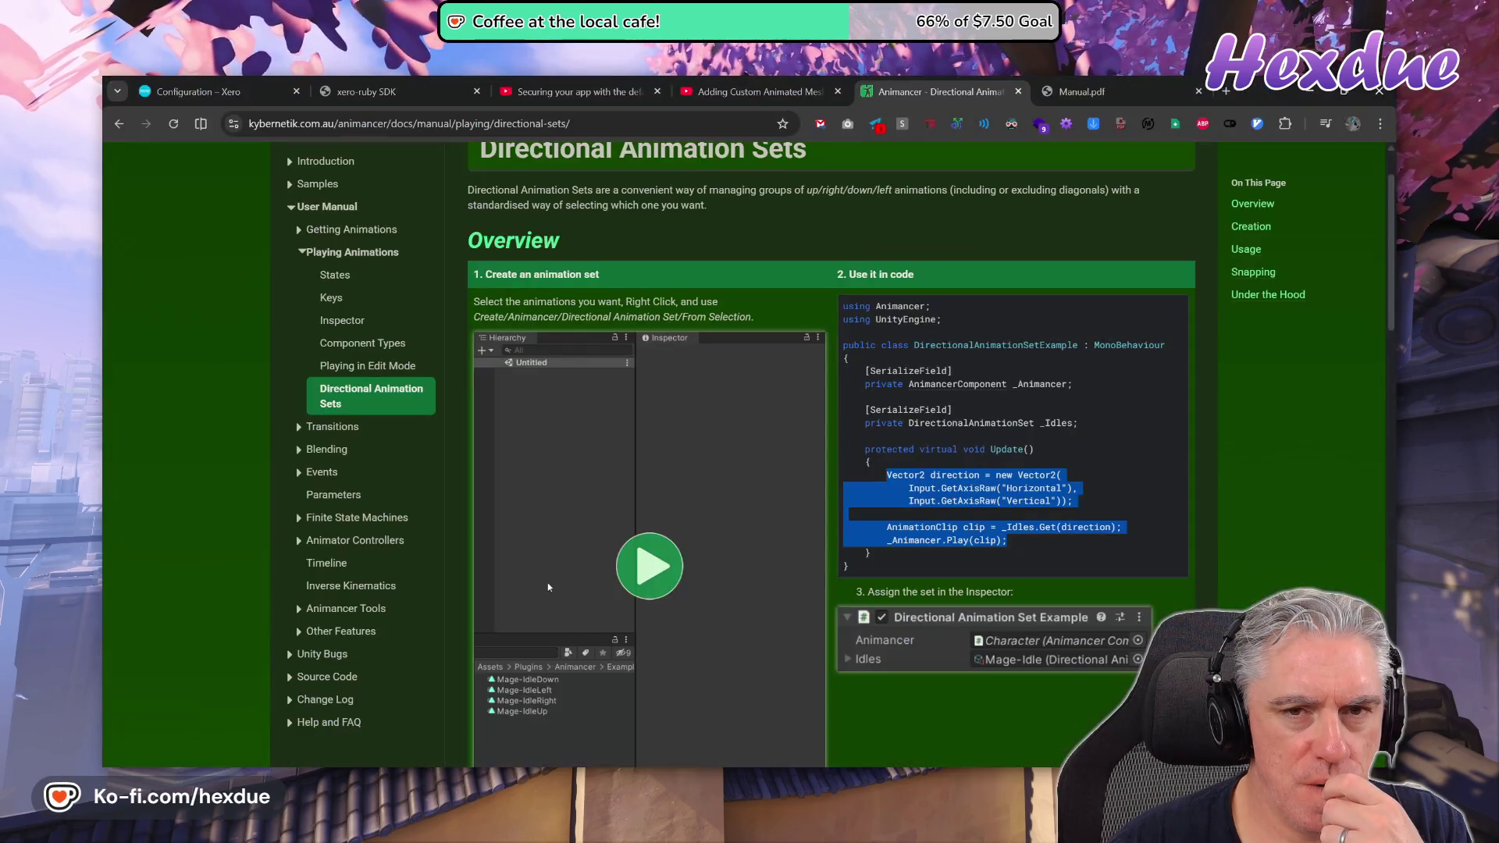
click(719, 82)
Watch the tutorial from 6:37 to about 6:49, pausing to read code, then return to MyAnimationControl.cs.
mouse_move(626, 563)
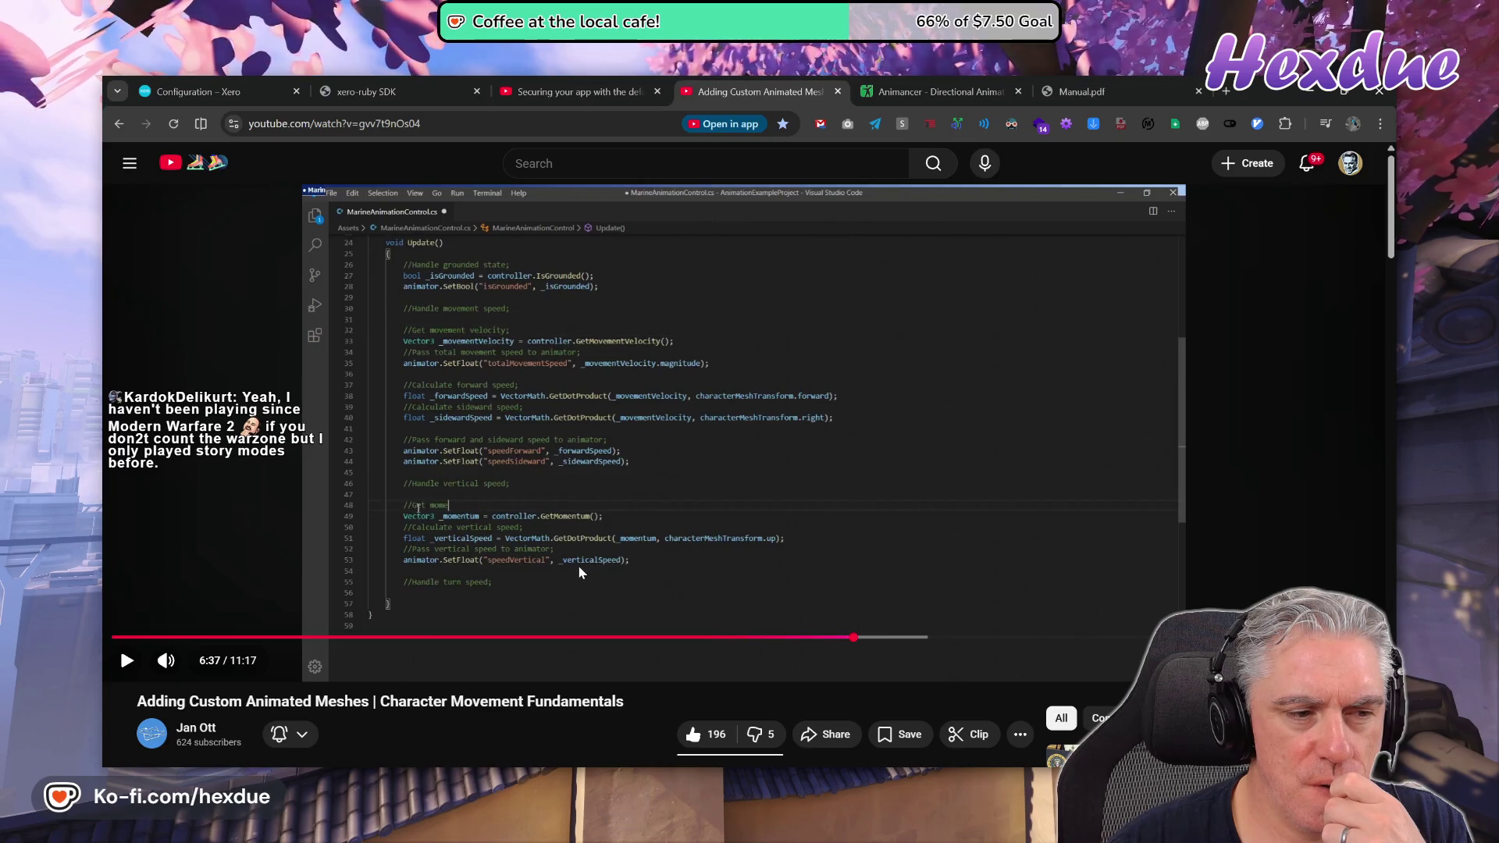
click(697, 593)
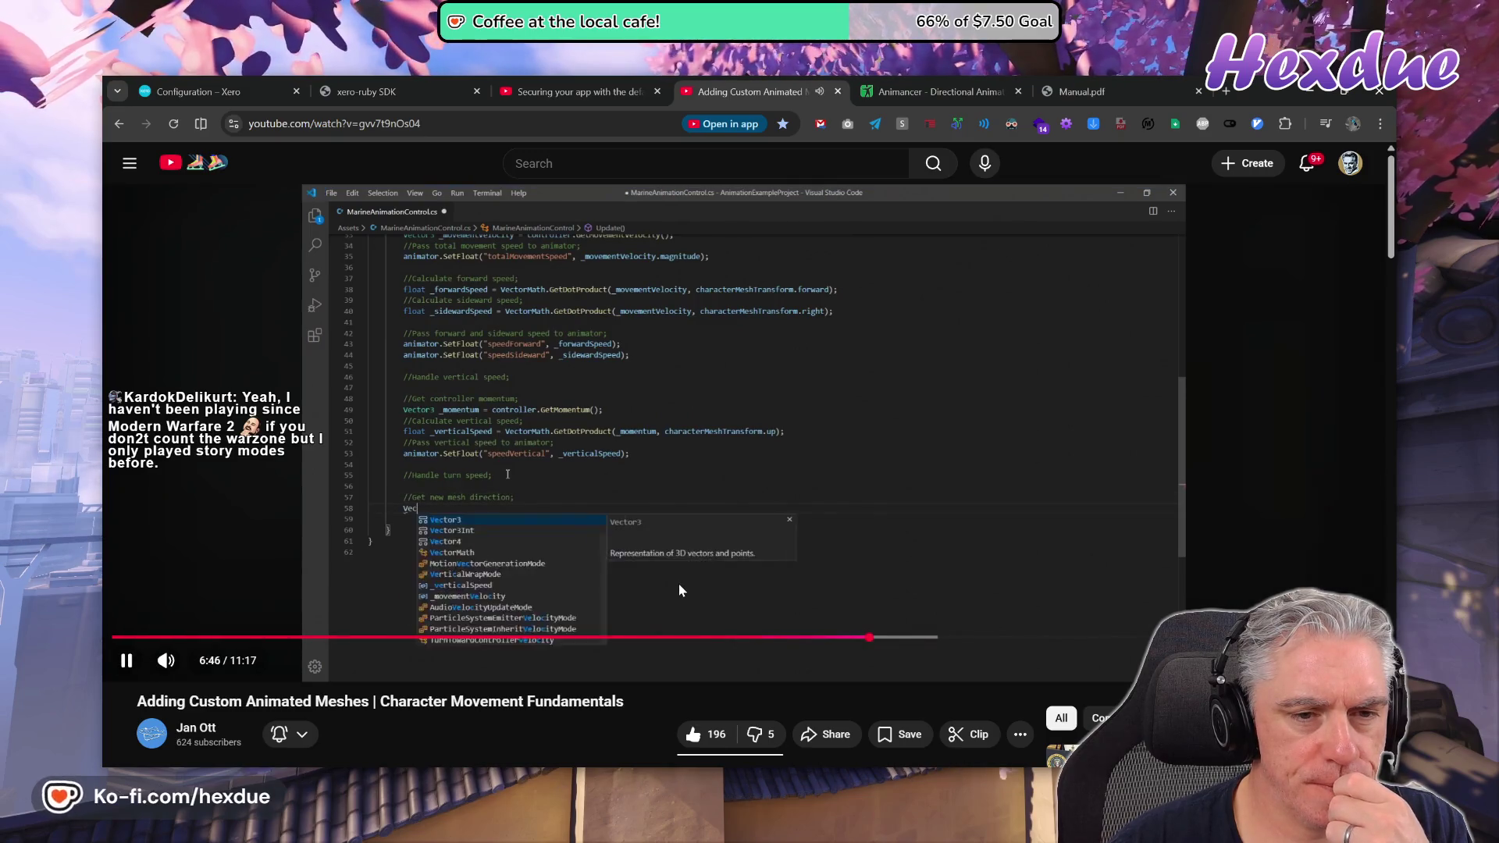
click(697, 461)
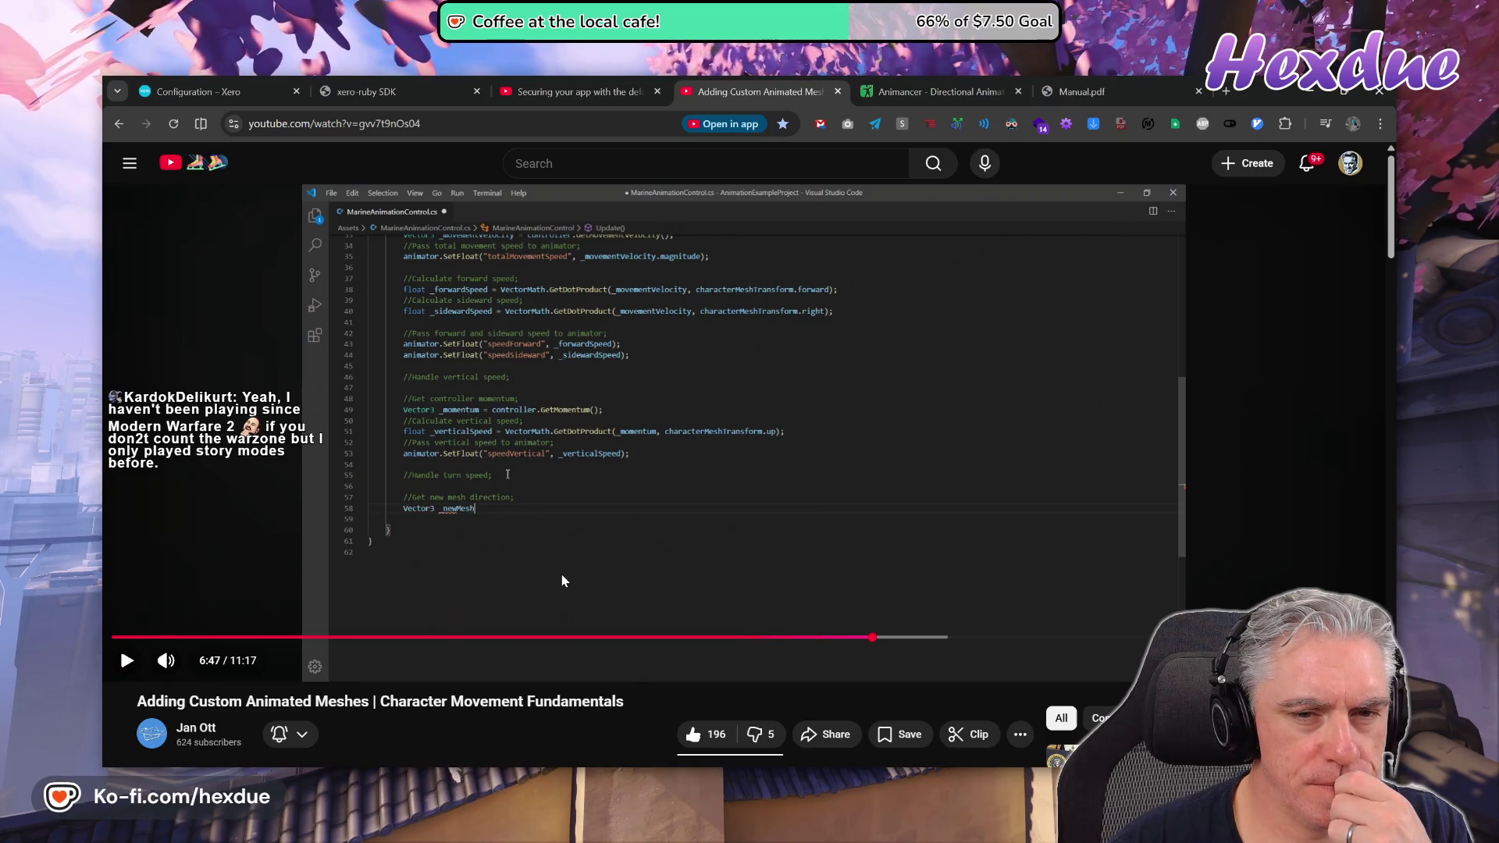
click(582, 562)
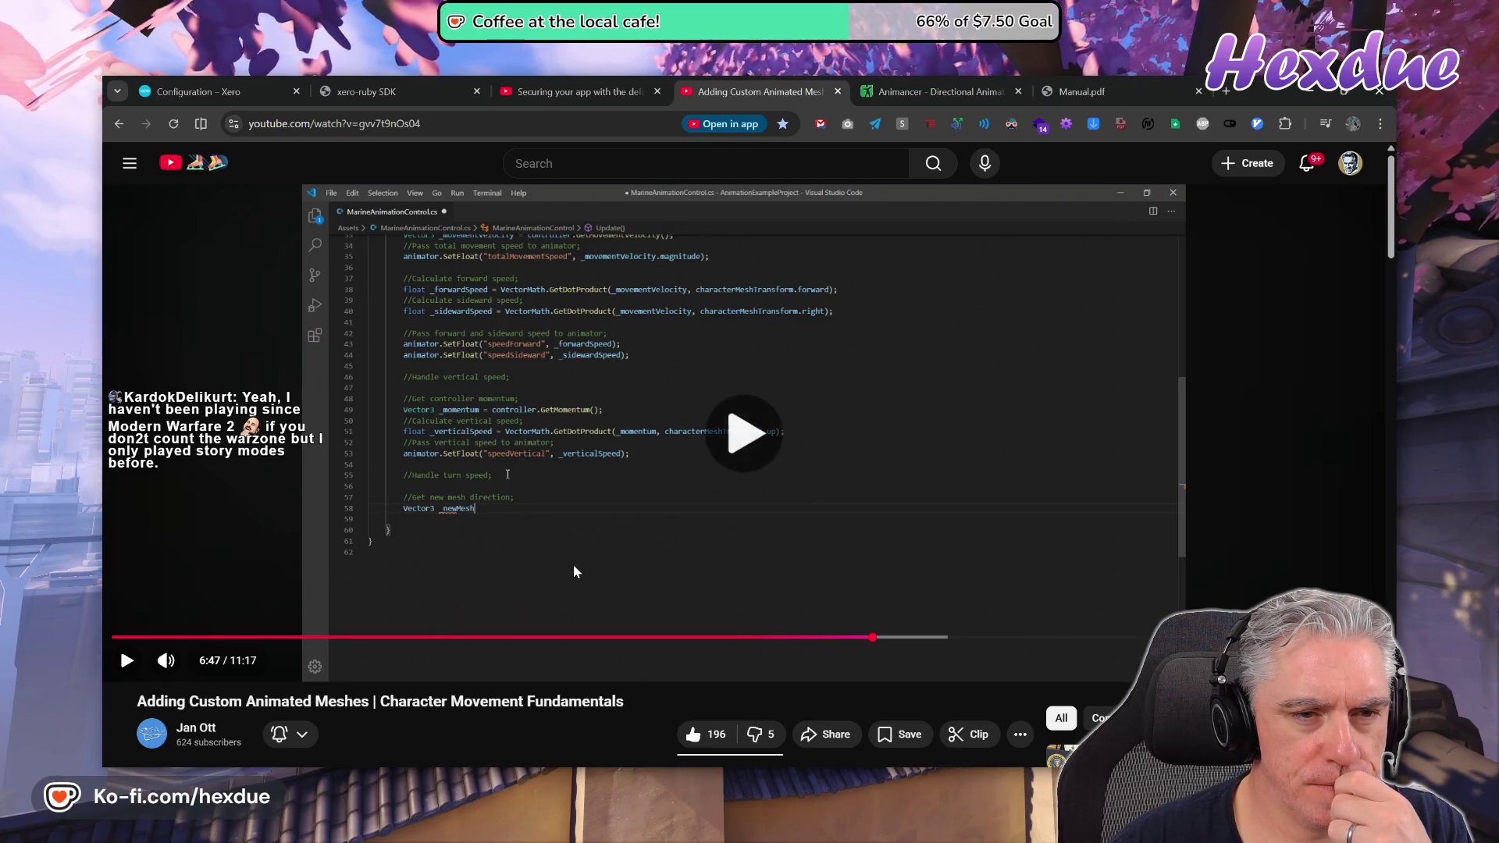
click(552, 600)
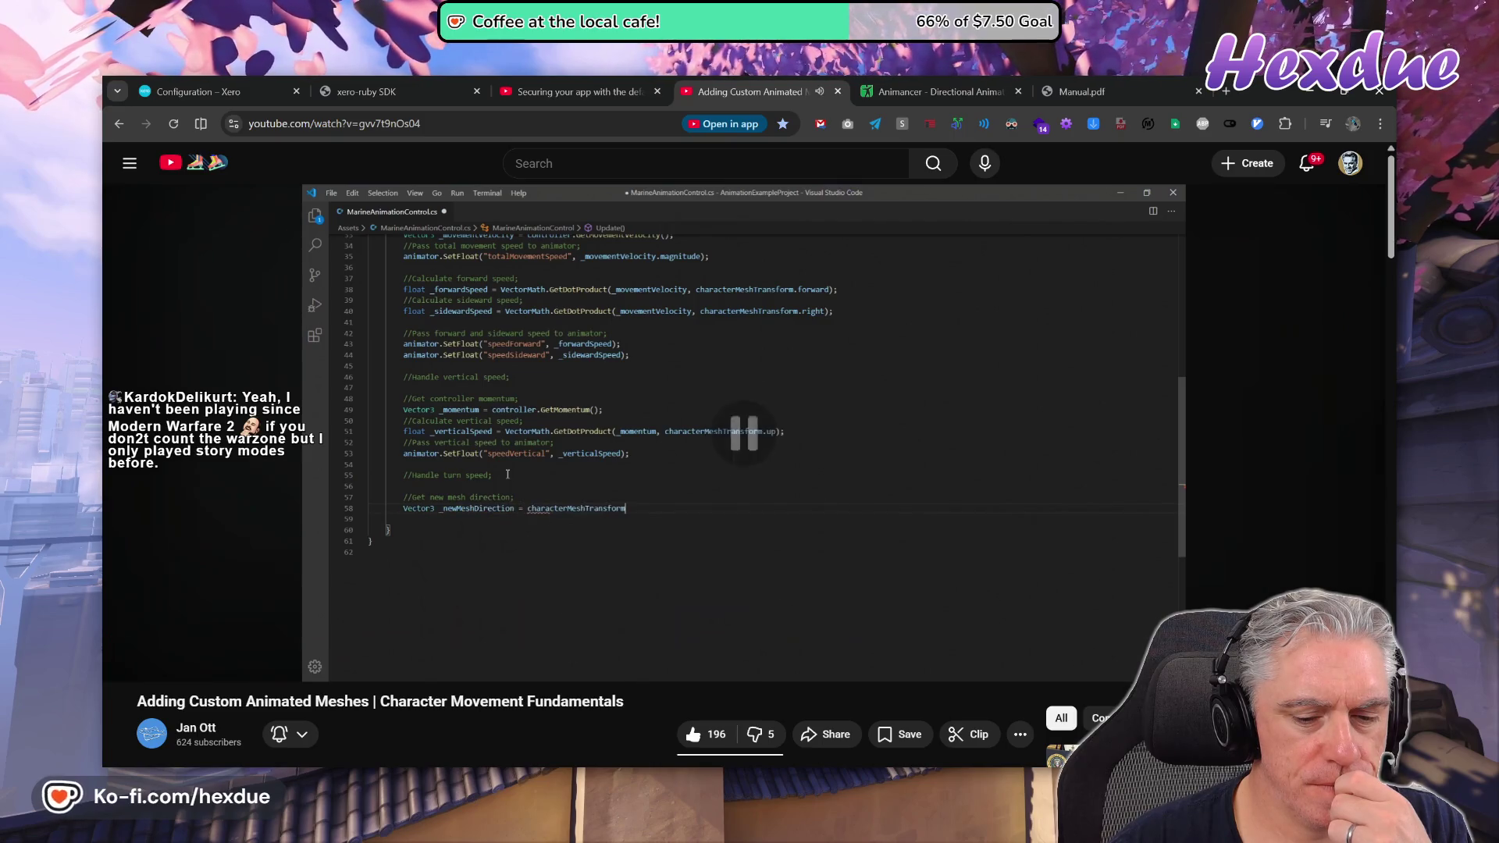
mouse_move(711, 762)
click(626, 703)
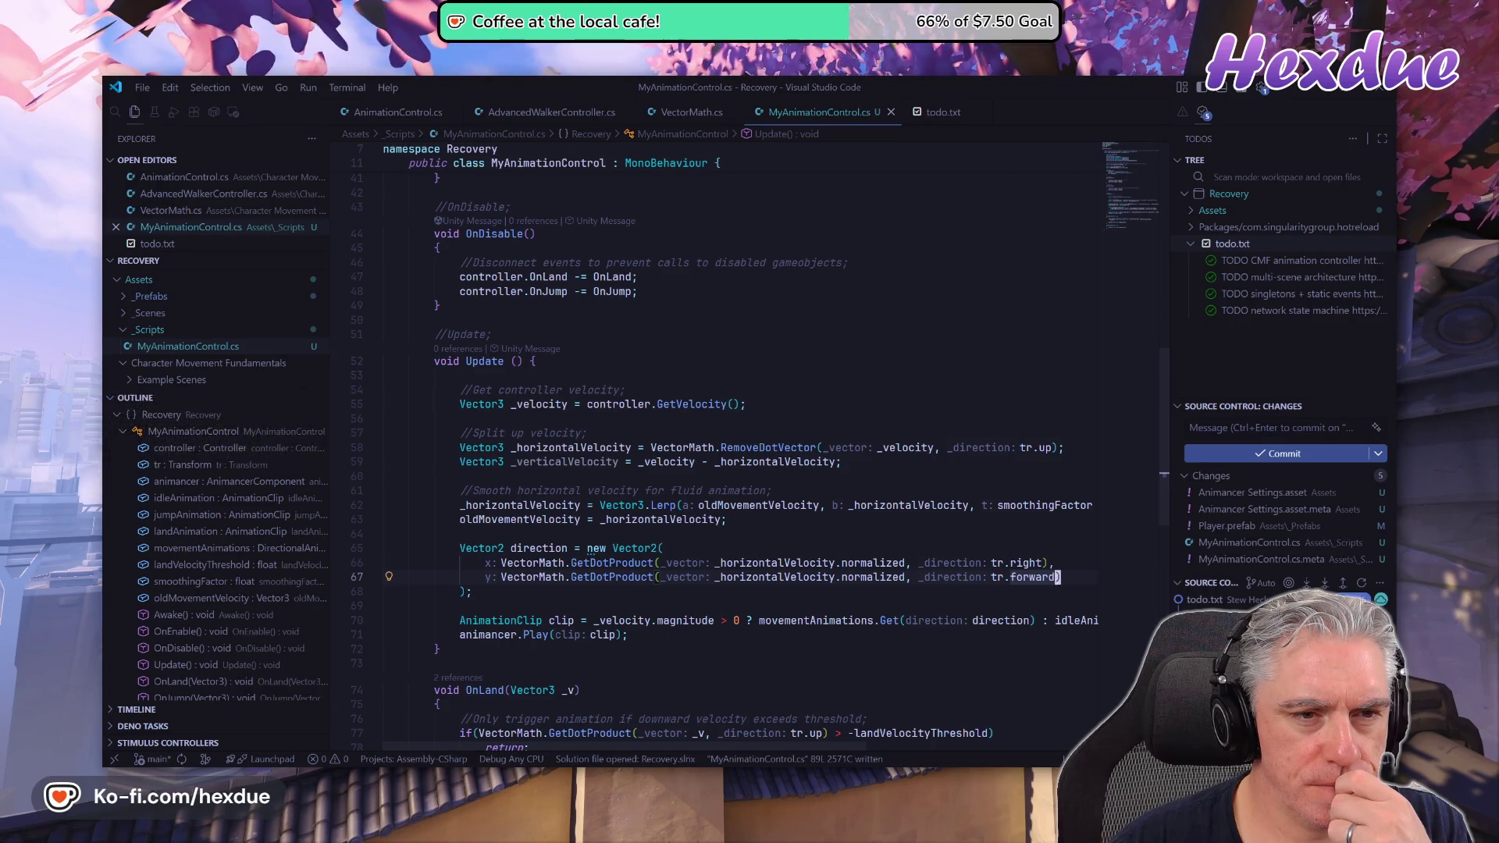
scroll(742, 445, up, 5)
scroll(741, 445, up, 2)
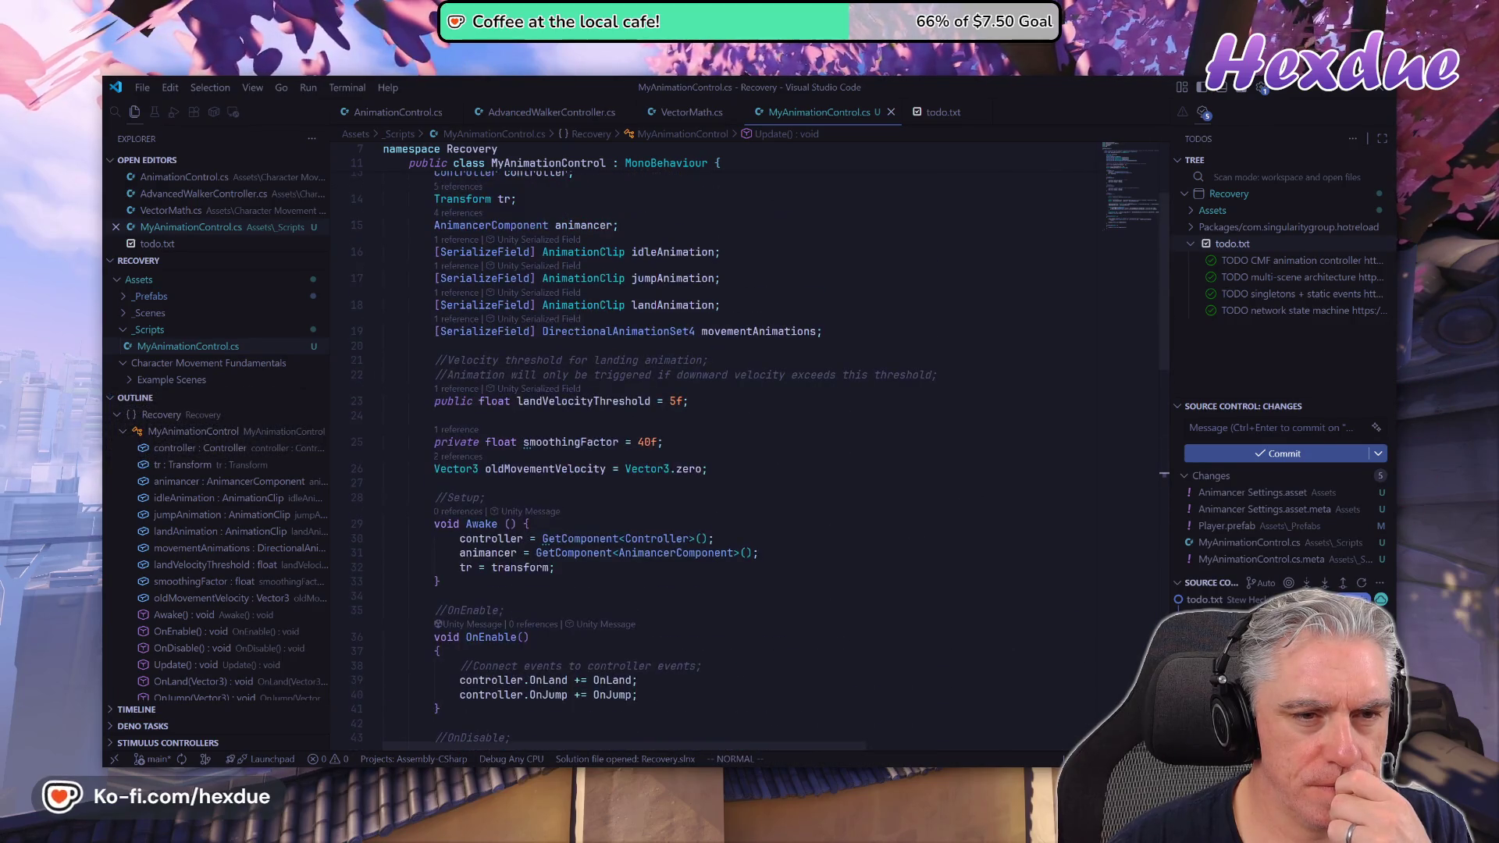
scroll(742, 446, up, 3)
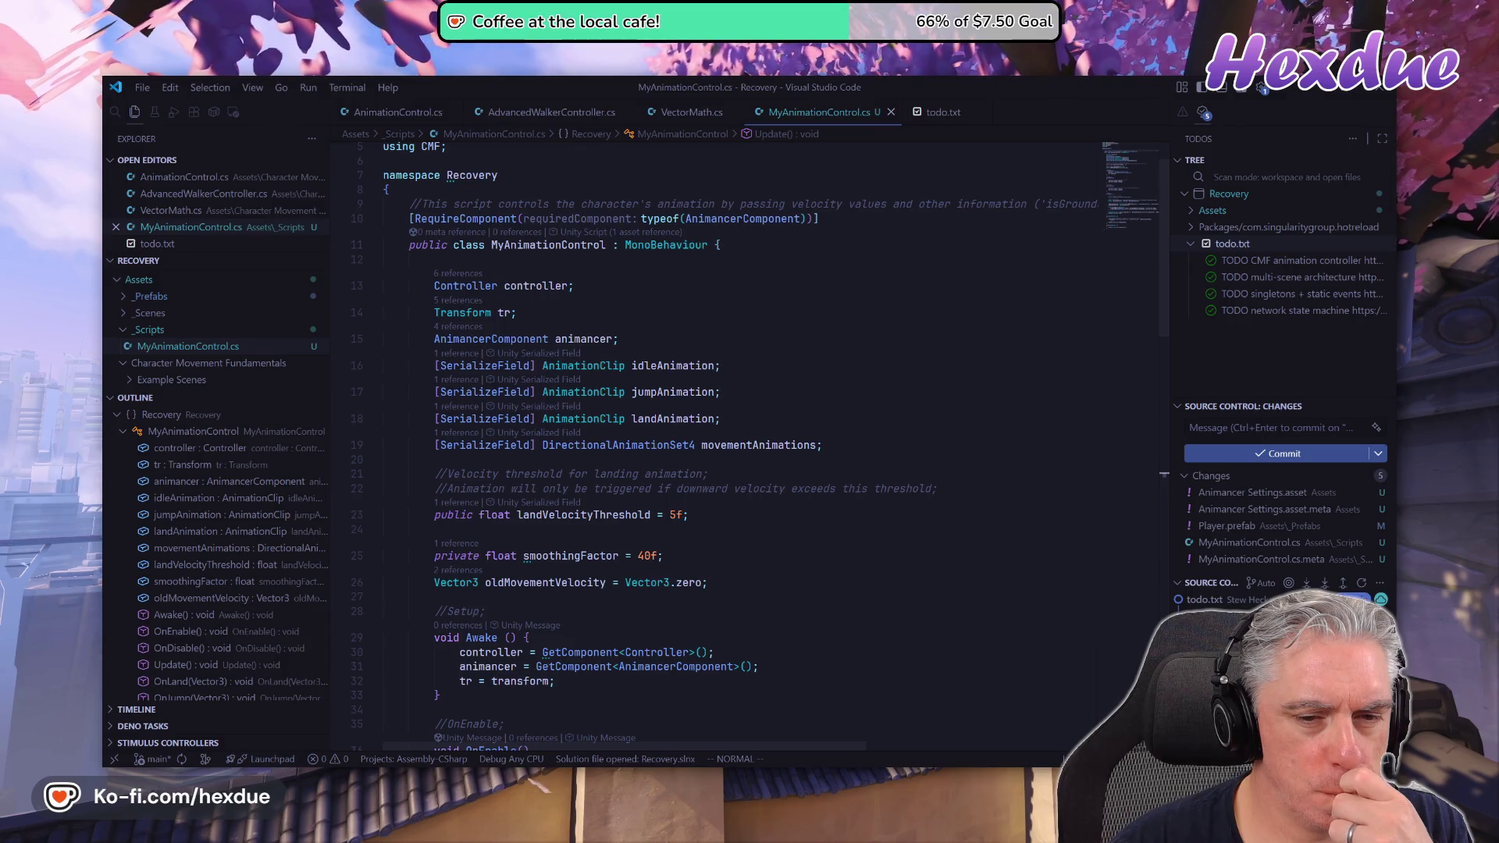
scroll(742, 437, down, 4)
scroll(742, 437, down, 2)
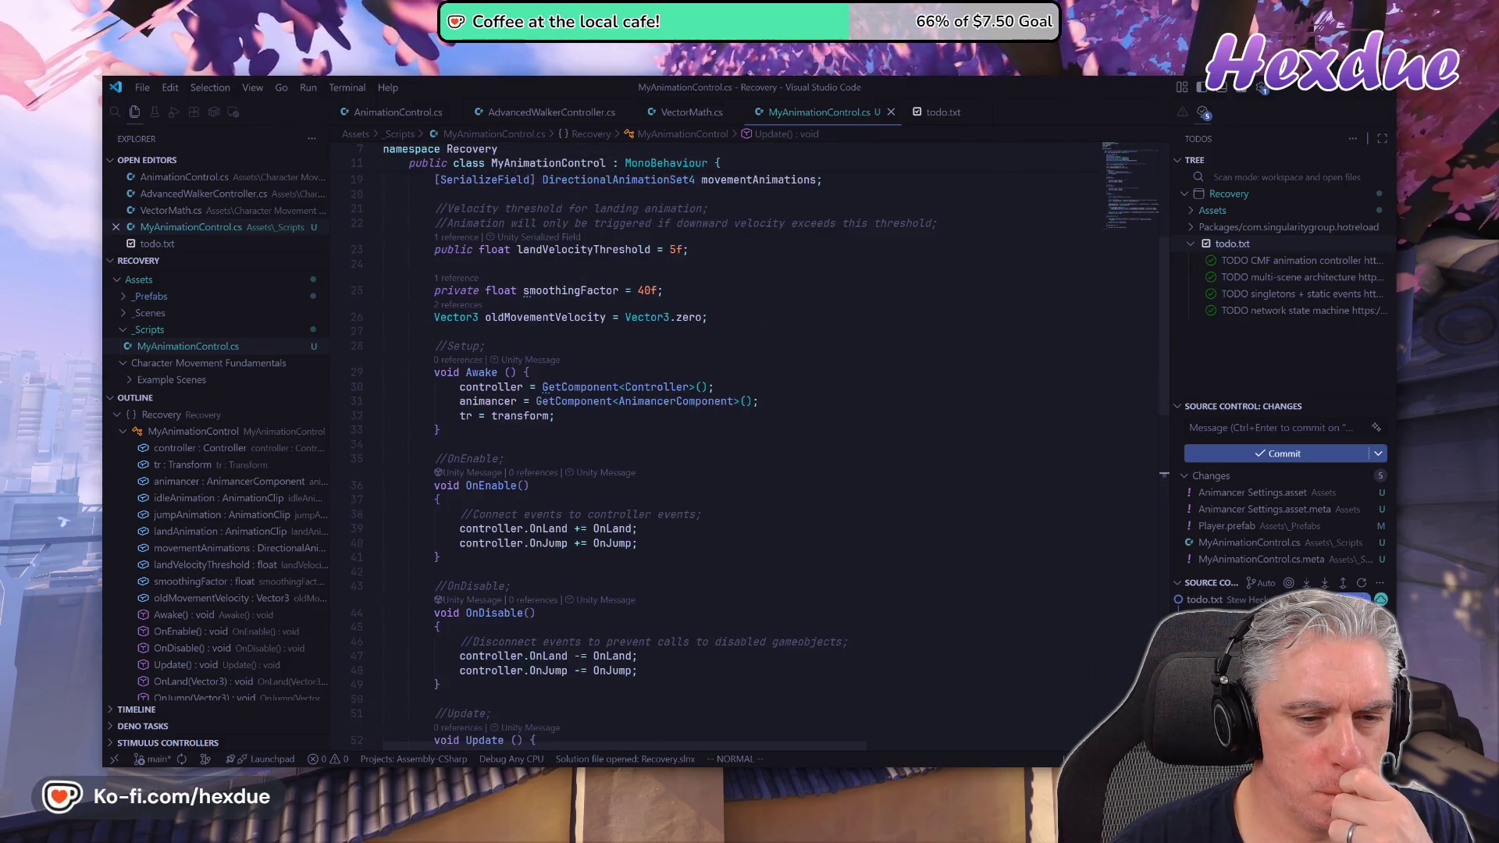
scroll(742, 437, down, 5)
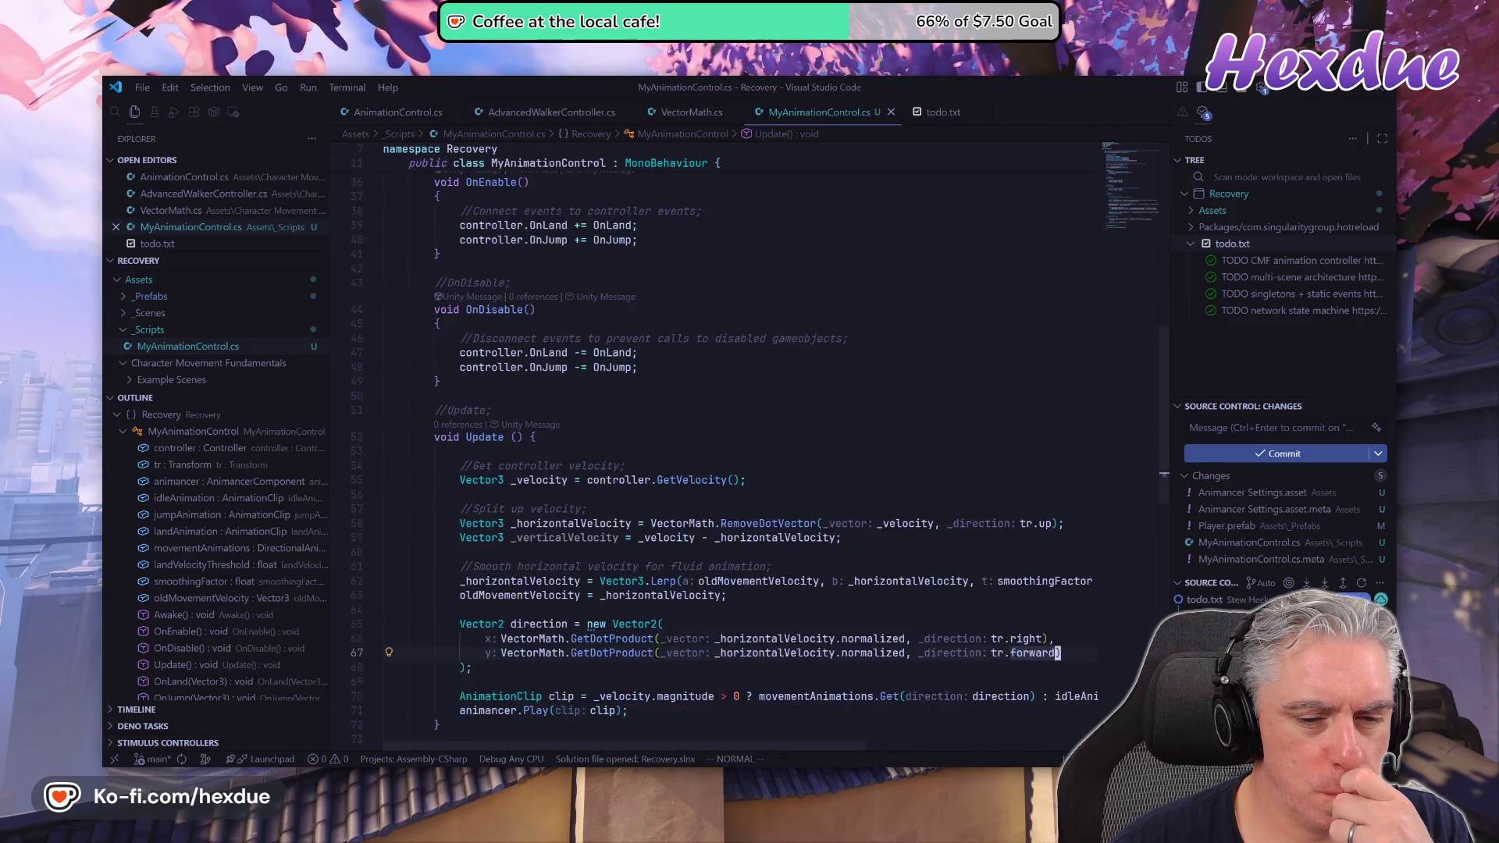
scroll(742, 437, down, 2)
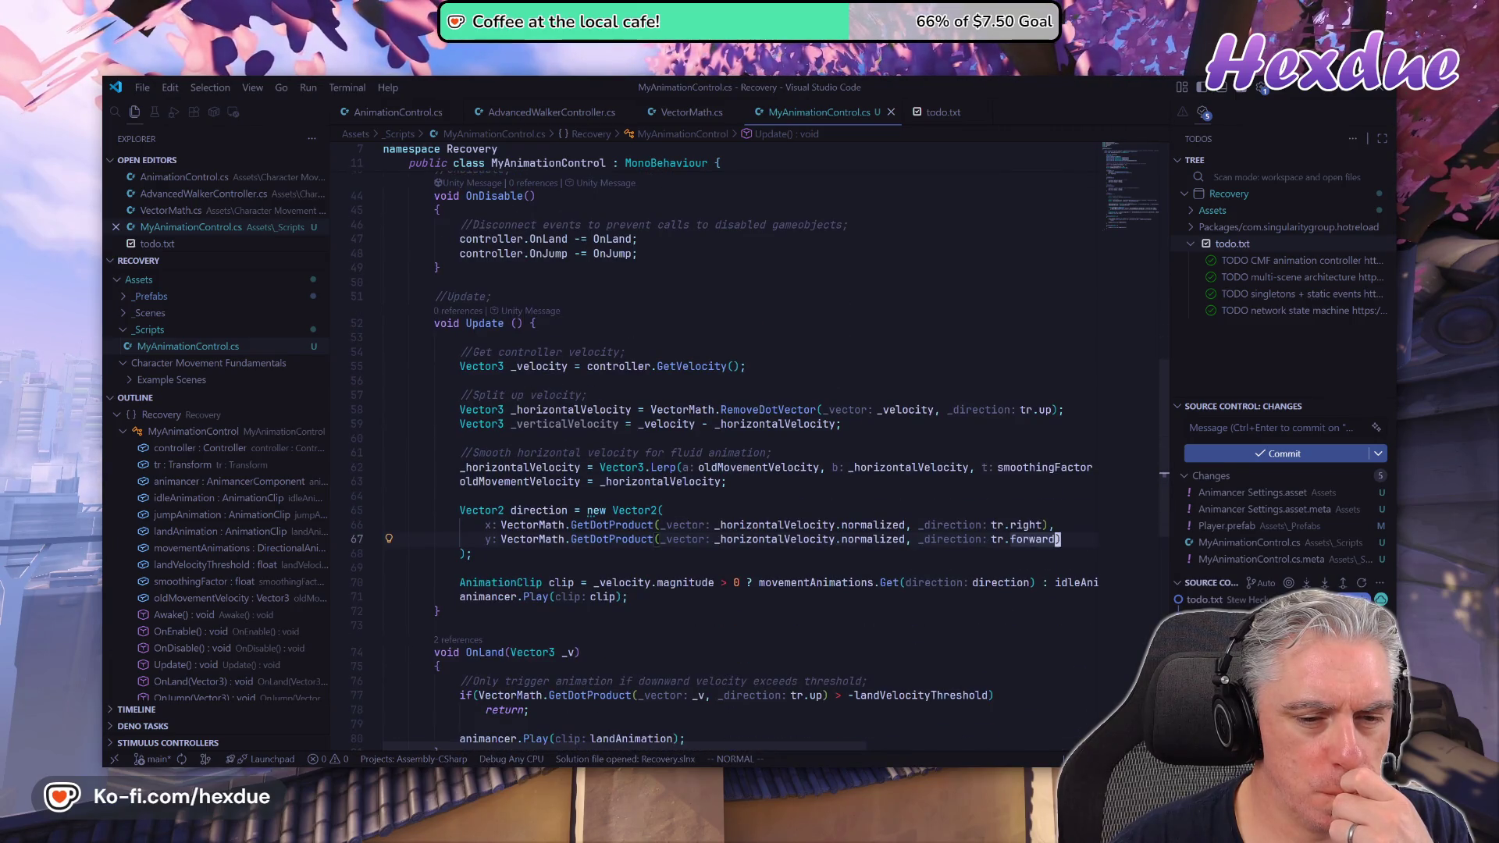
scroll(748, 617, down, 1)
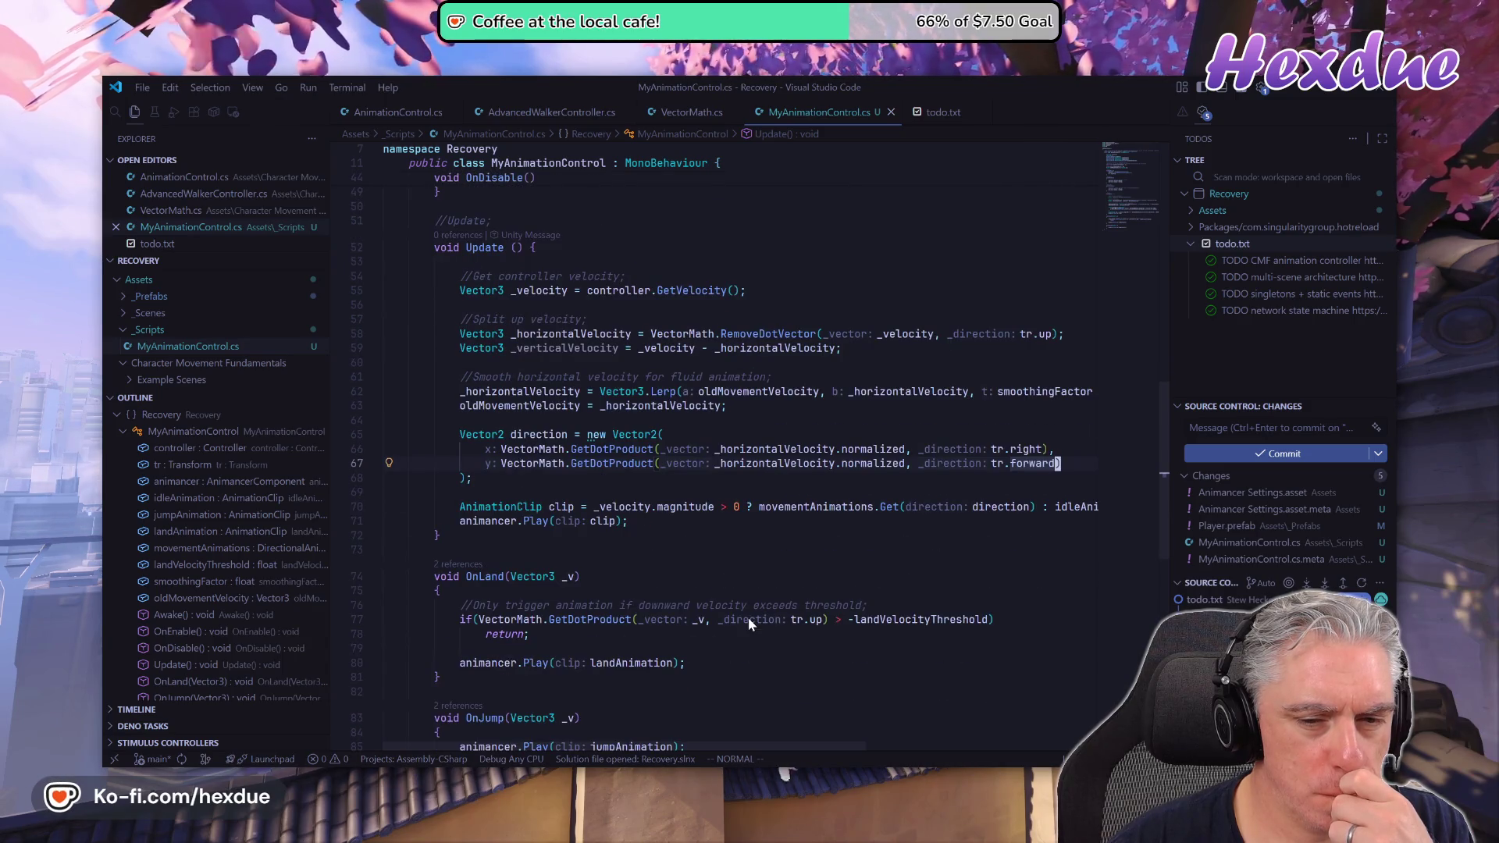
key(ctrl+u)
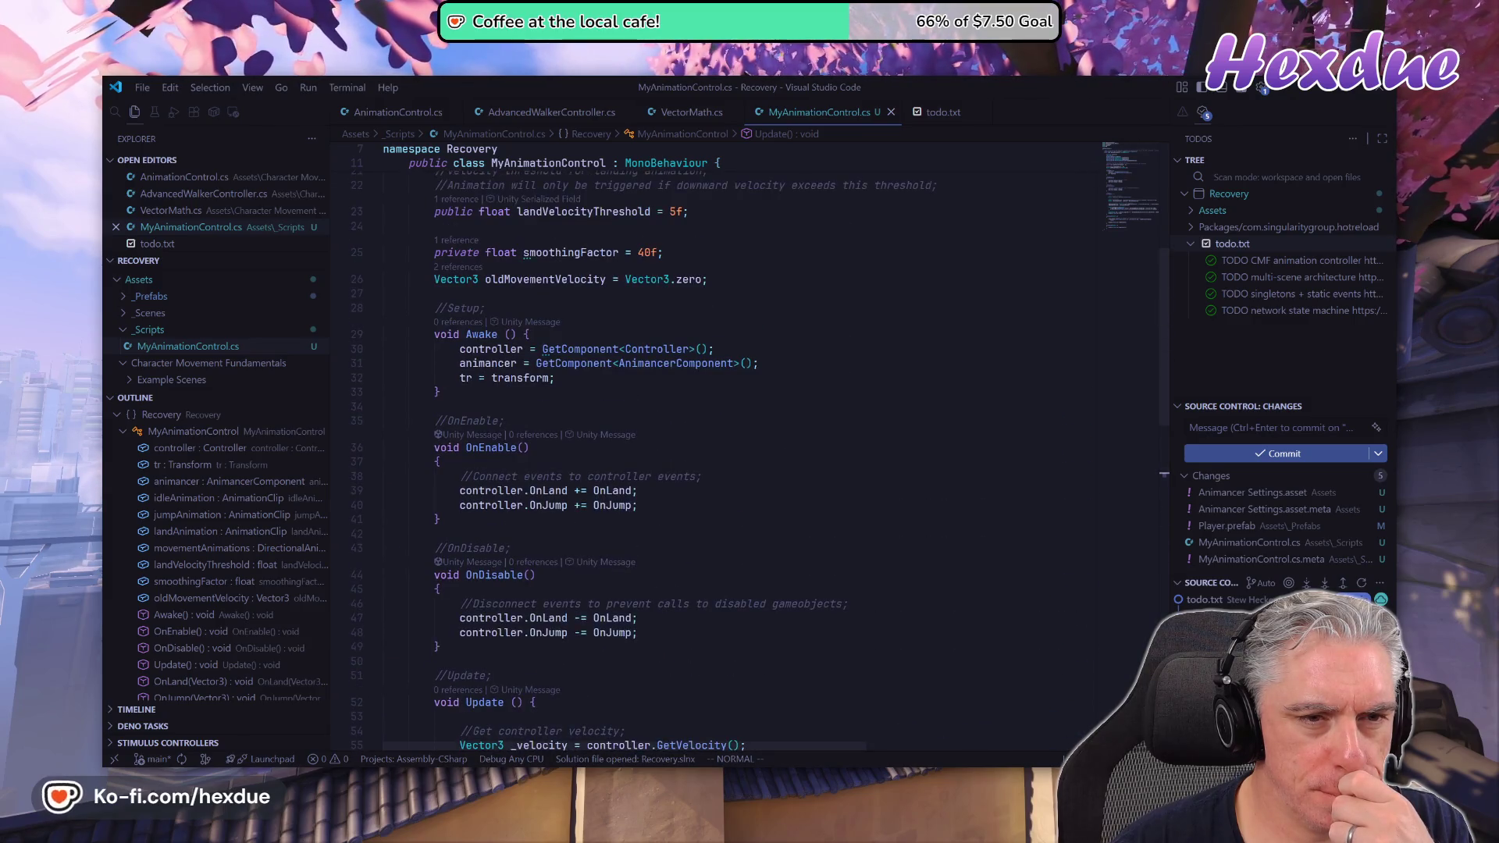
key(ctrl+e)
key(ctrl+e)
key(ctrl+e)
key(ctrl+e)
key(ctrl+e)
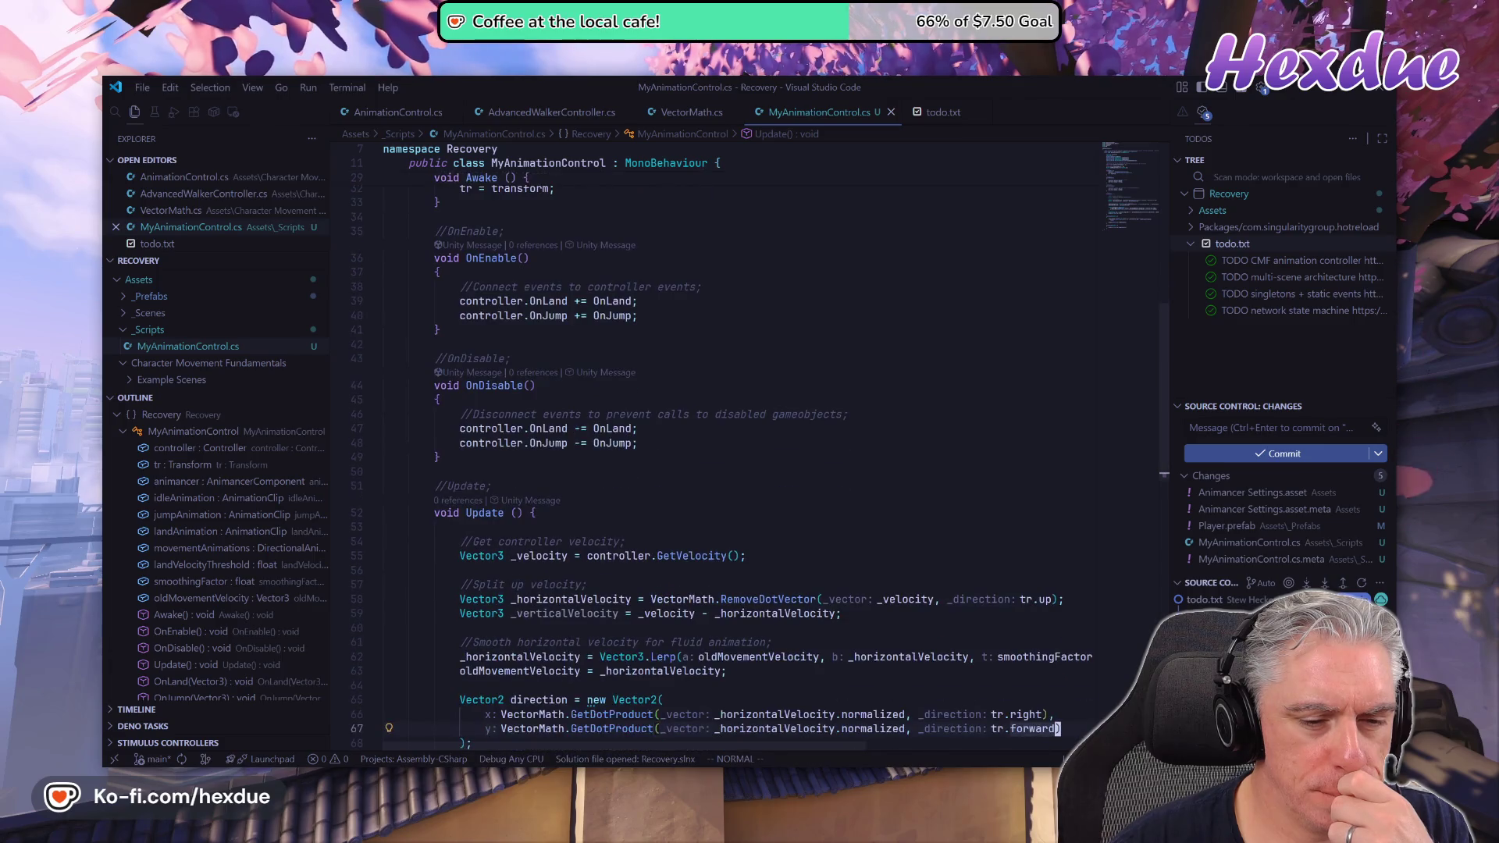
key(ctrl+e)
key(ctrl+e)
key(ctrl+e)
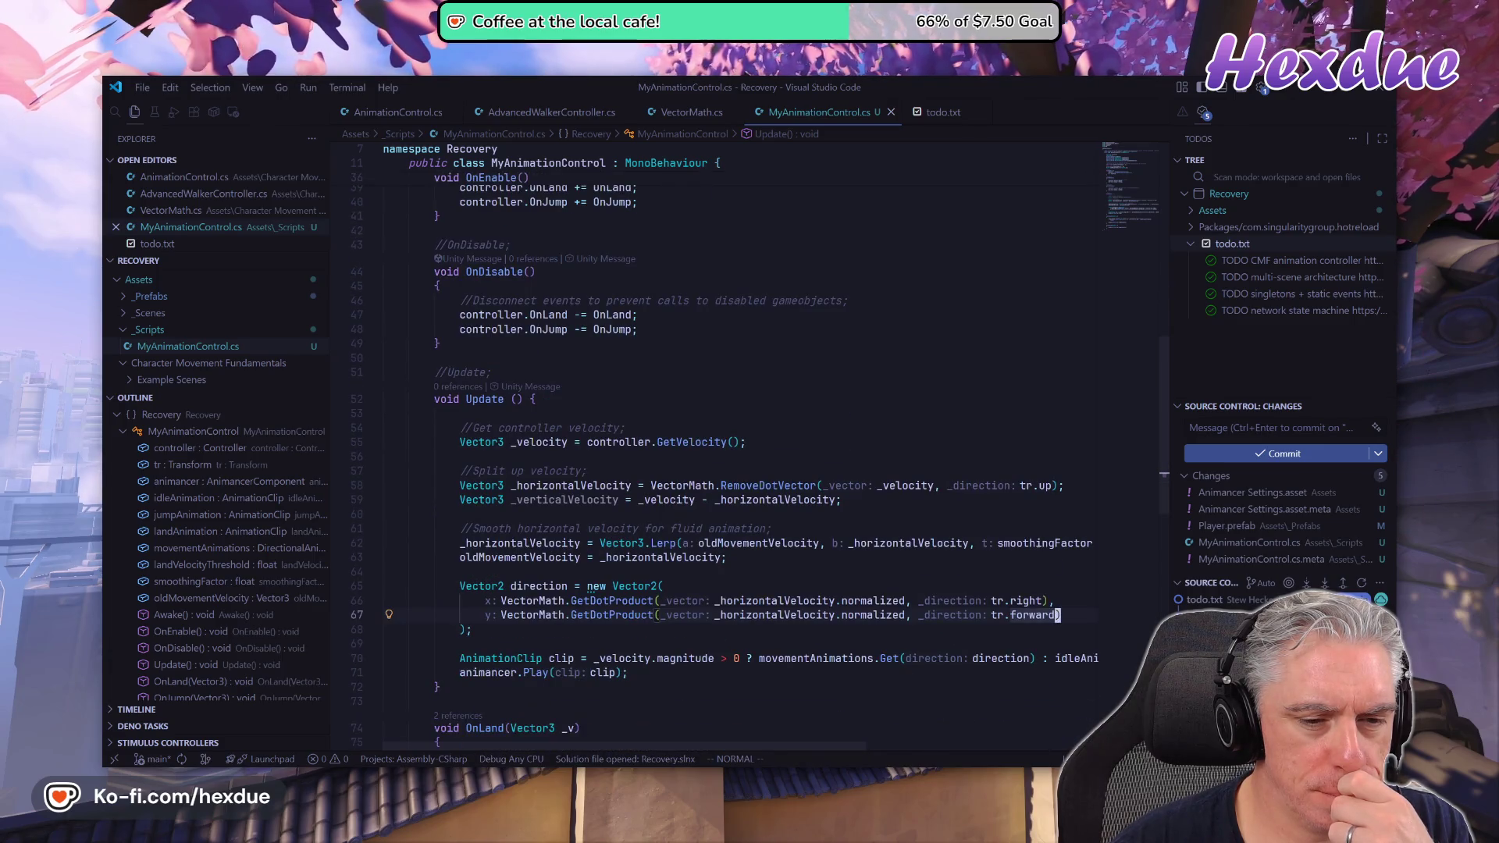
key(k)
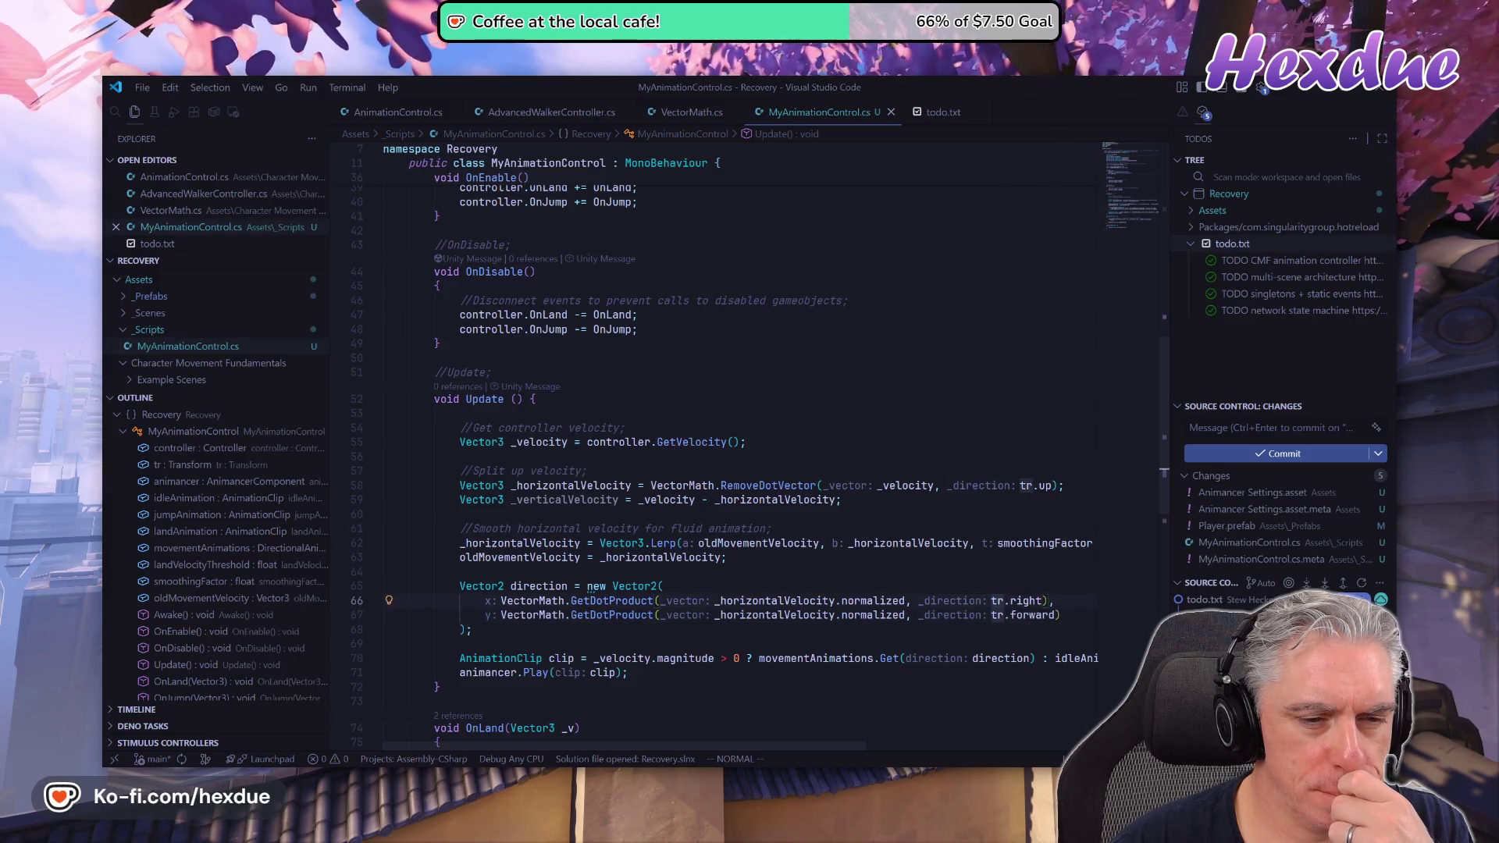
key(ctrl+y)
key(ctrl+y)
key(ctrl+y)
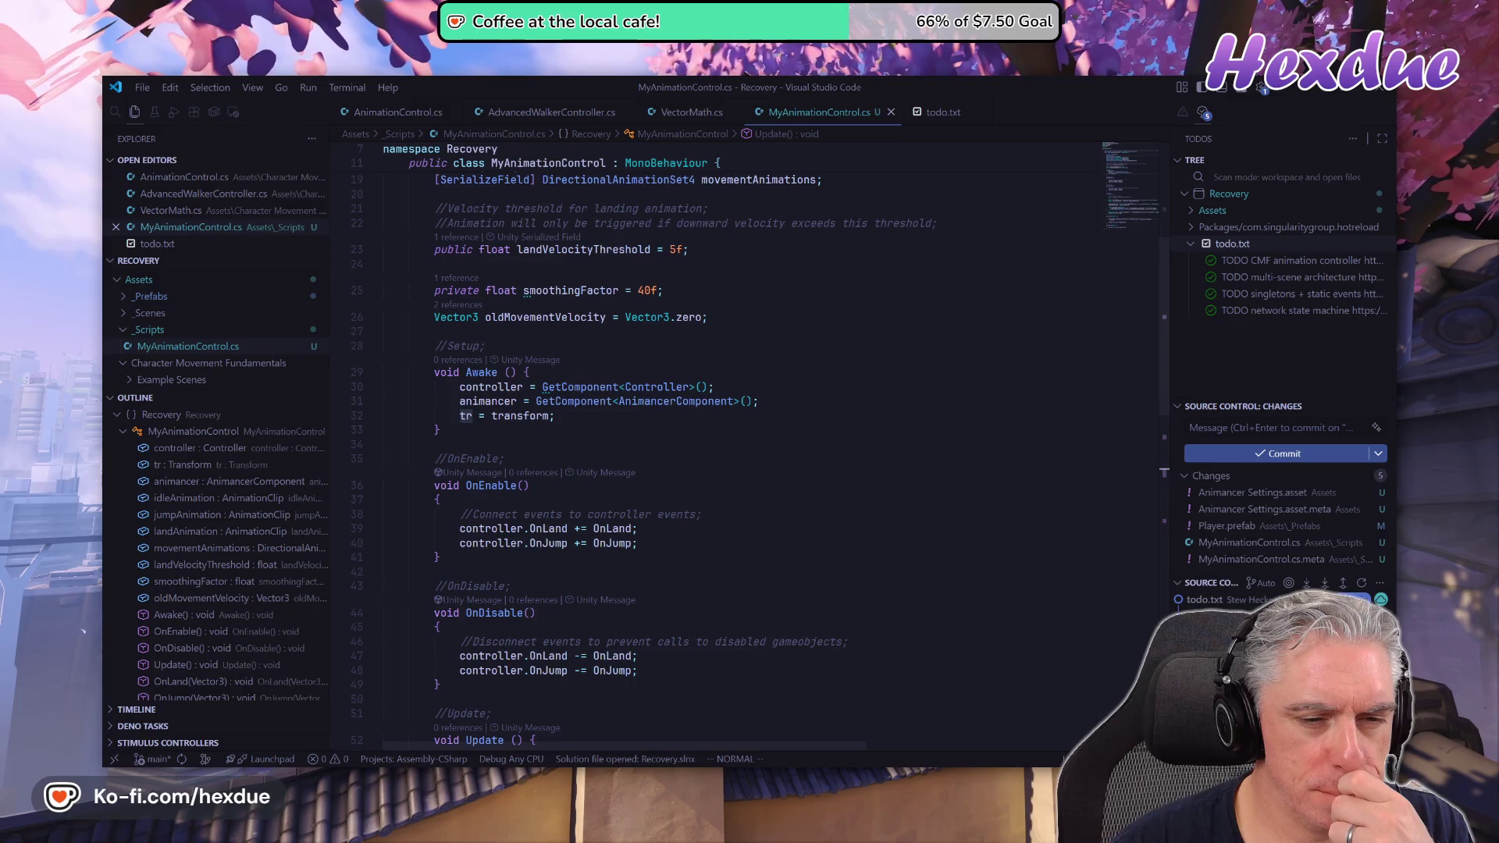
key(ctrl+e)
key(ctrl+e)
key(ctrl+e)
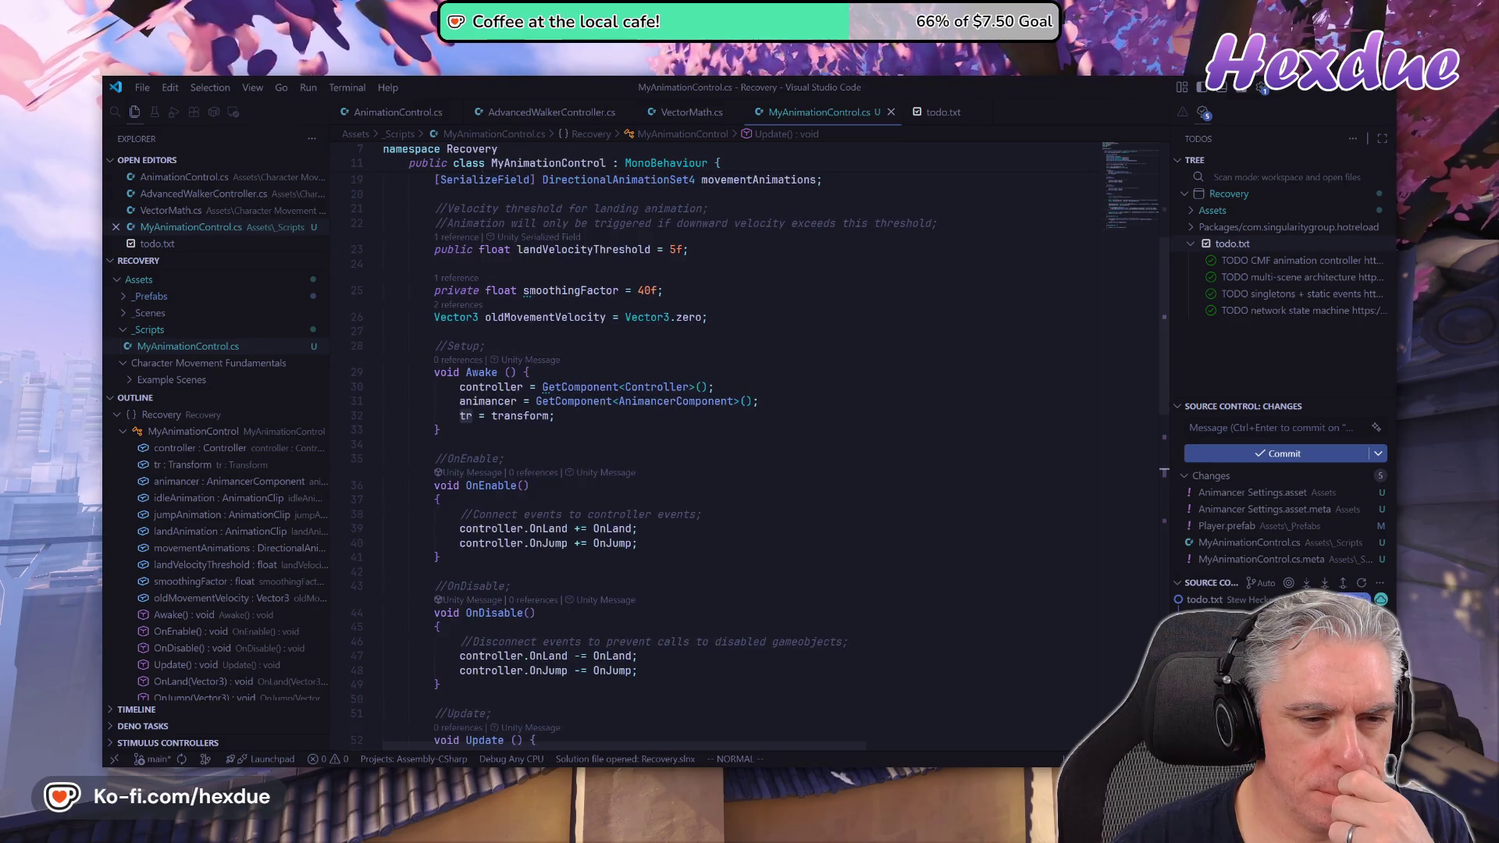
key(ctrl+y)
key(ctrl+y)
key(ctrl+y)
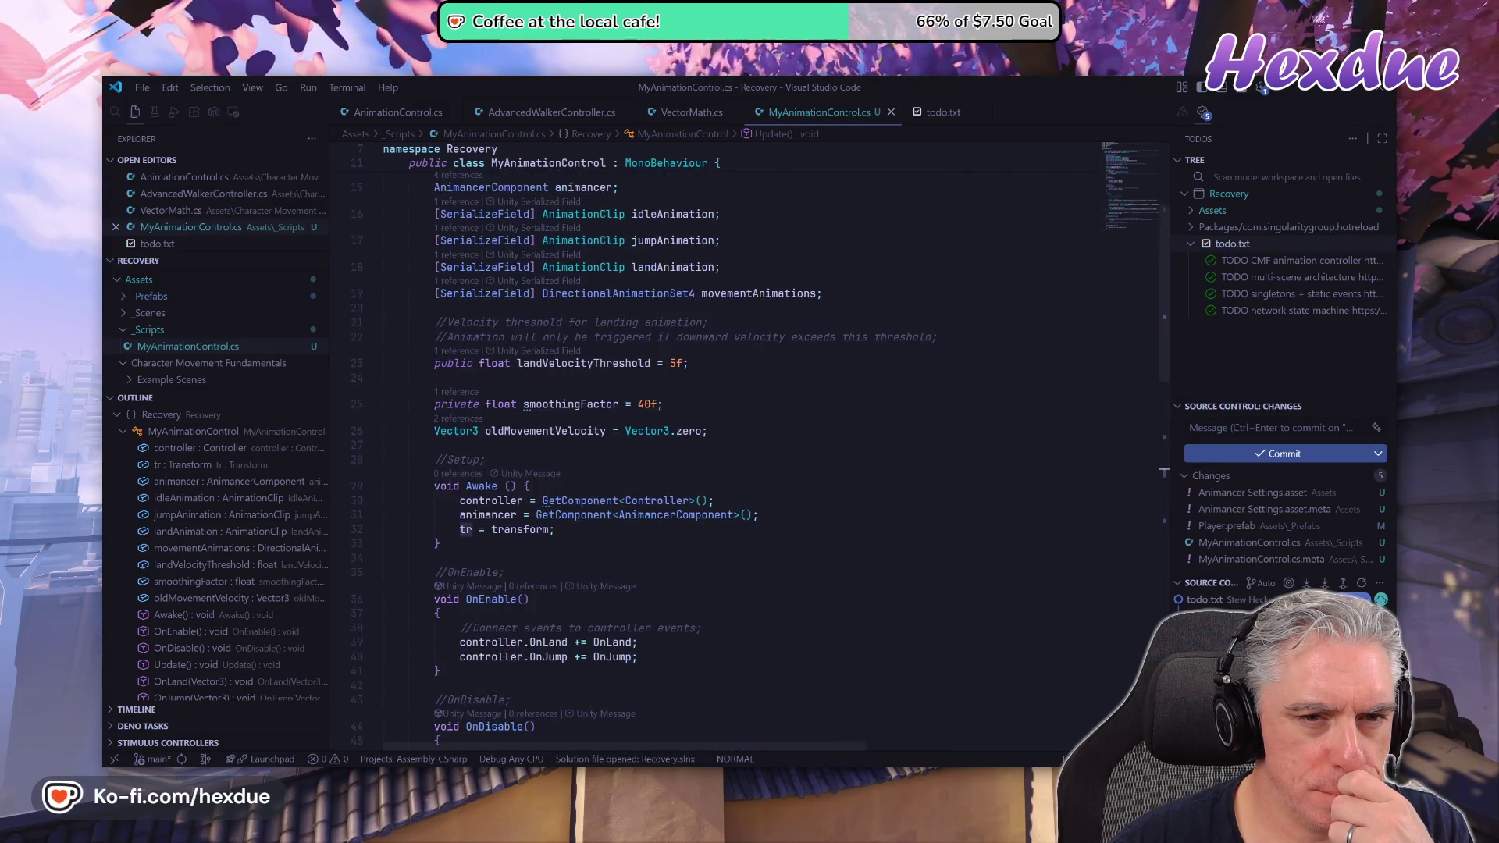
scroll(760, 461, down, 5)
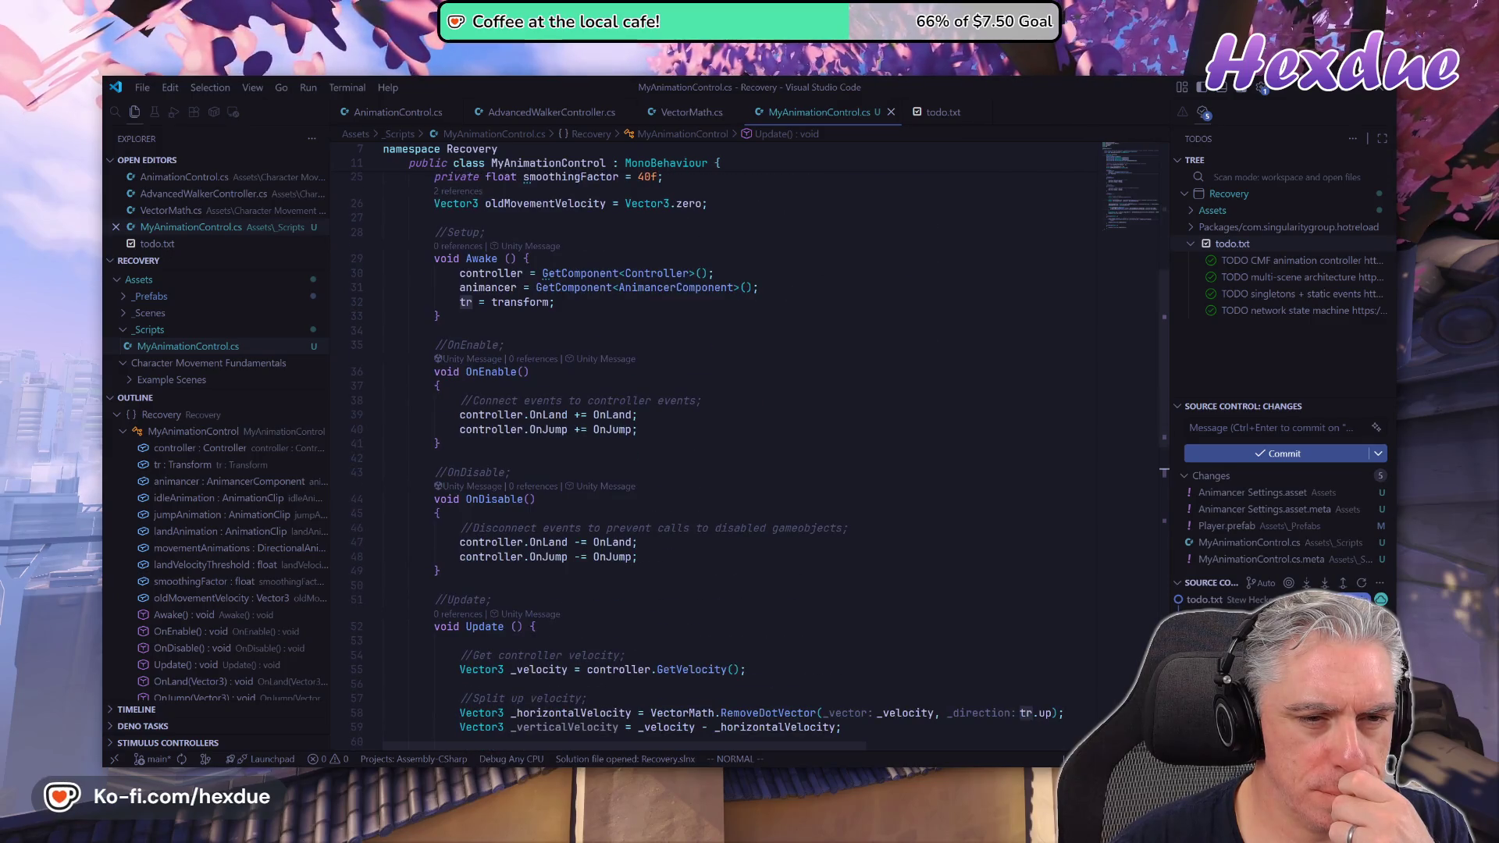
scroll(759, 461, down, 3)
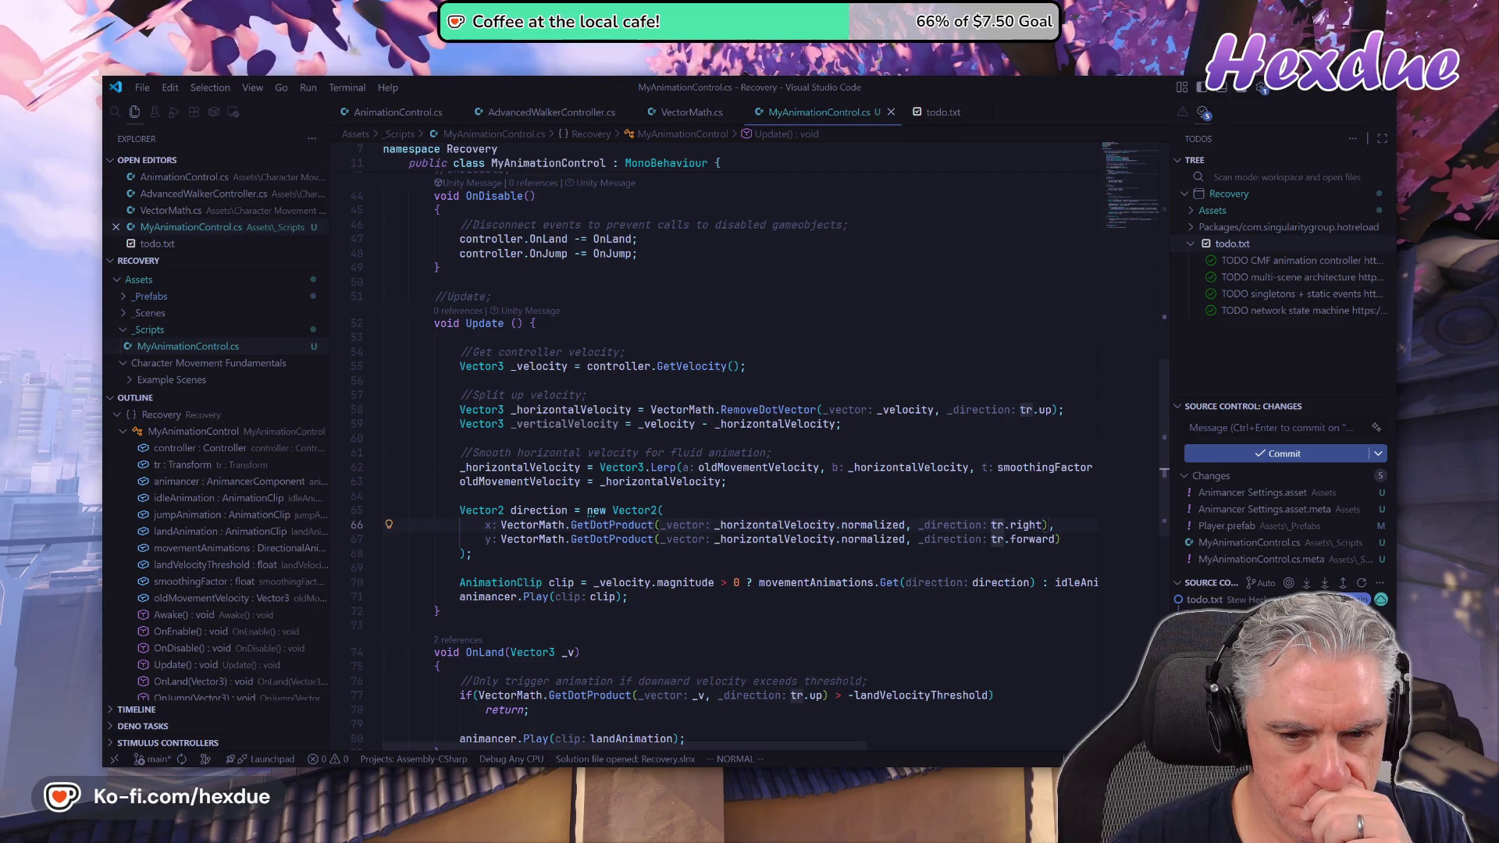
key(z)
key(z)
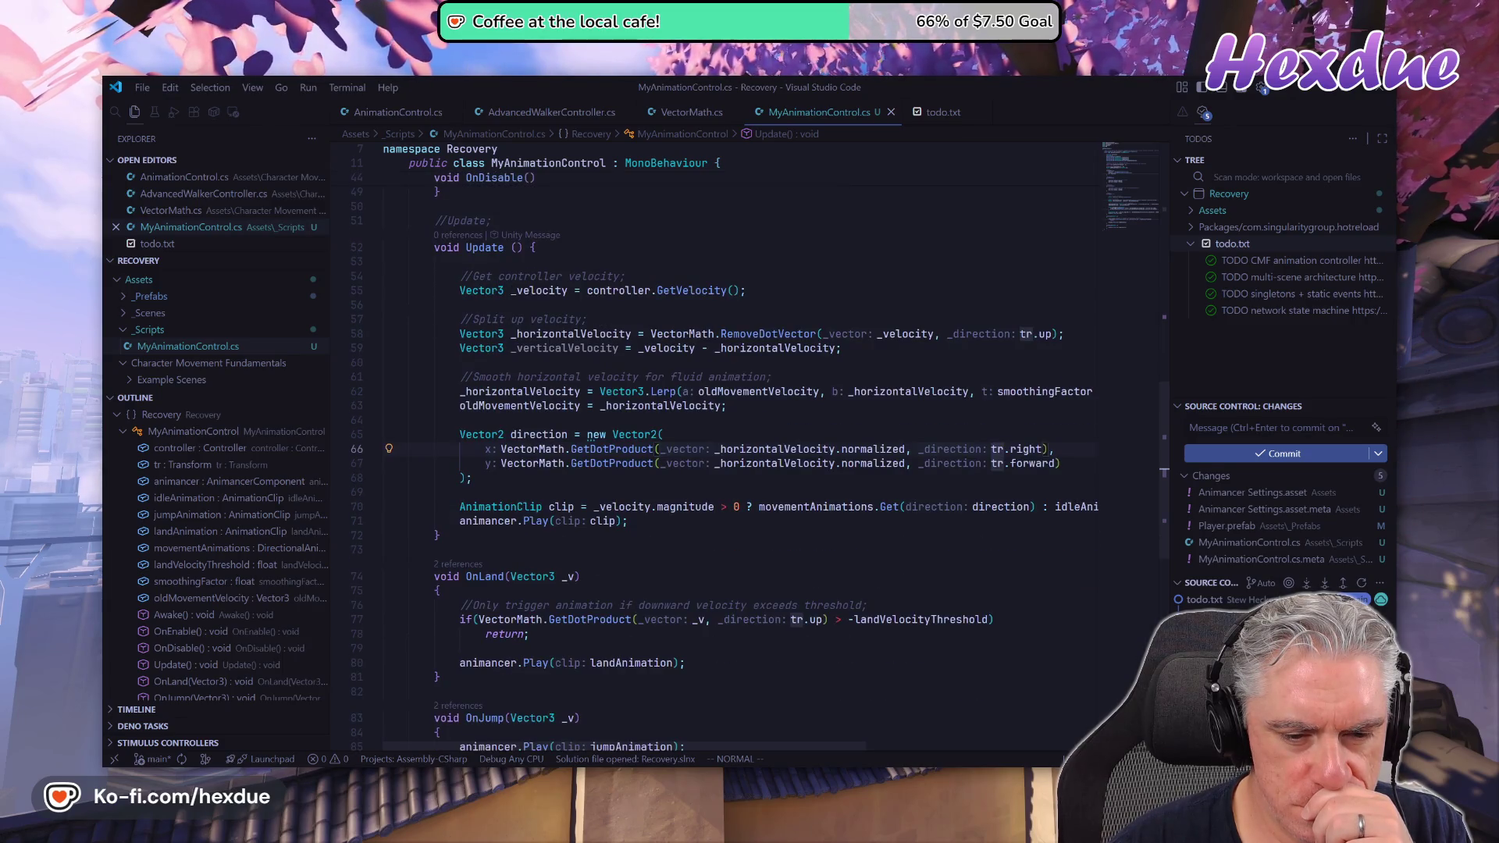
key(k)
key(k)
key(k)
key(k)
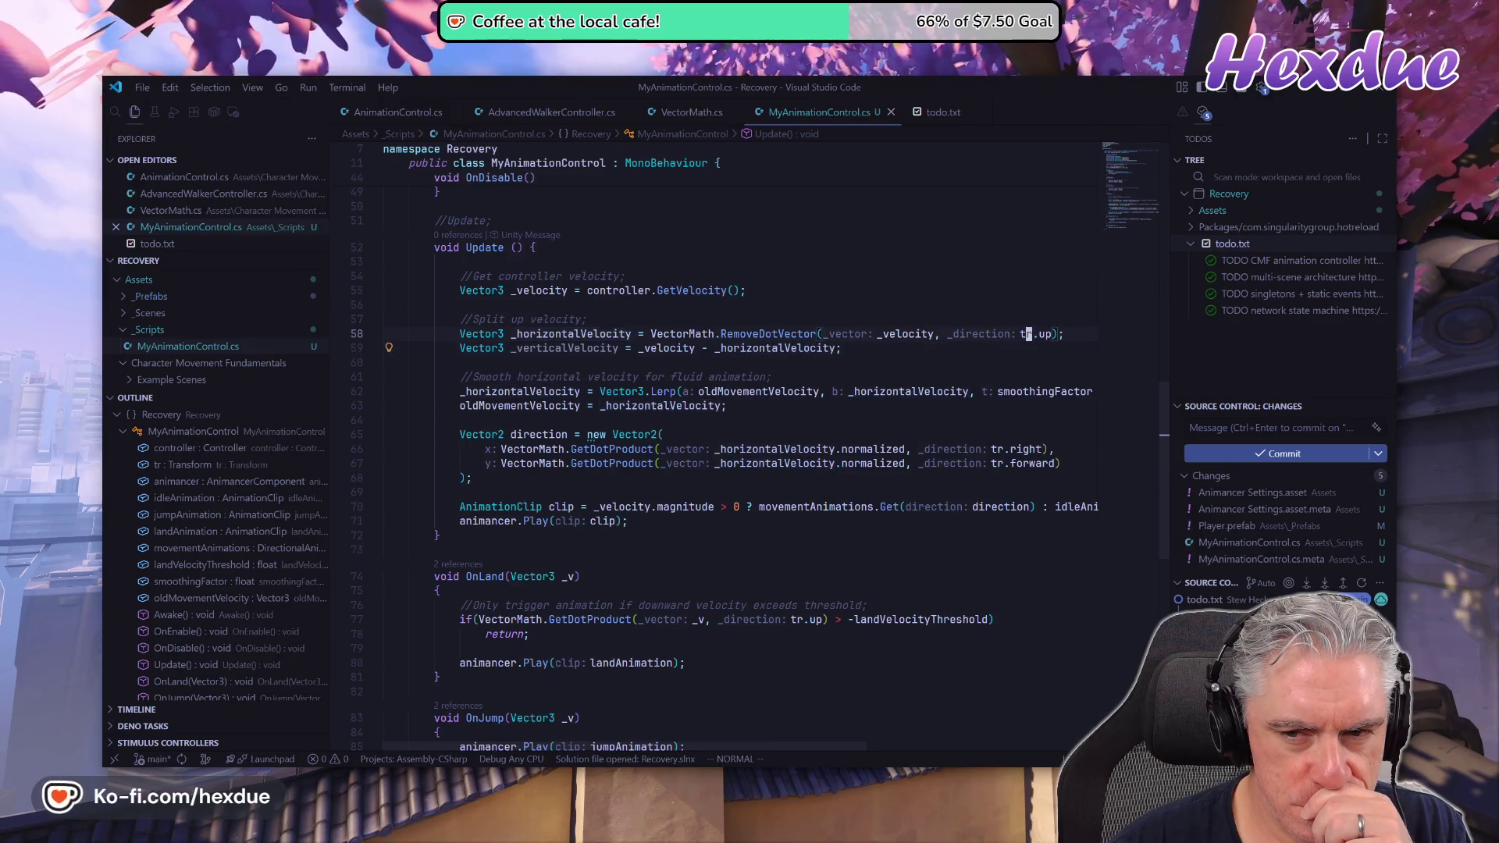
key(z)
key(b)
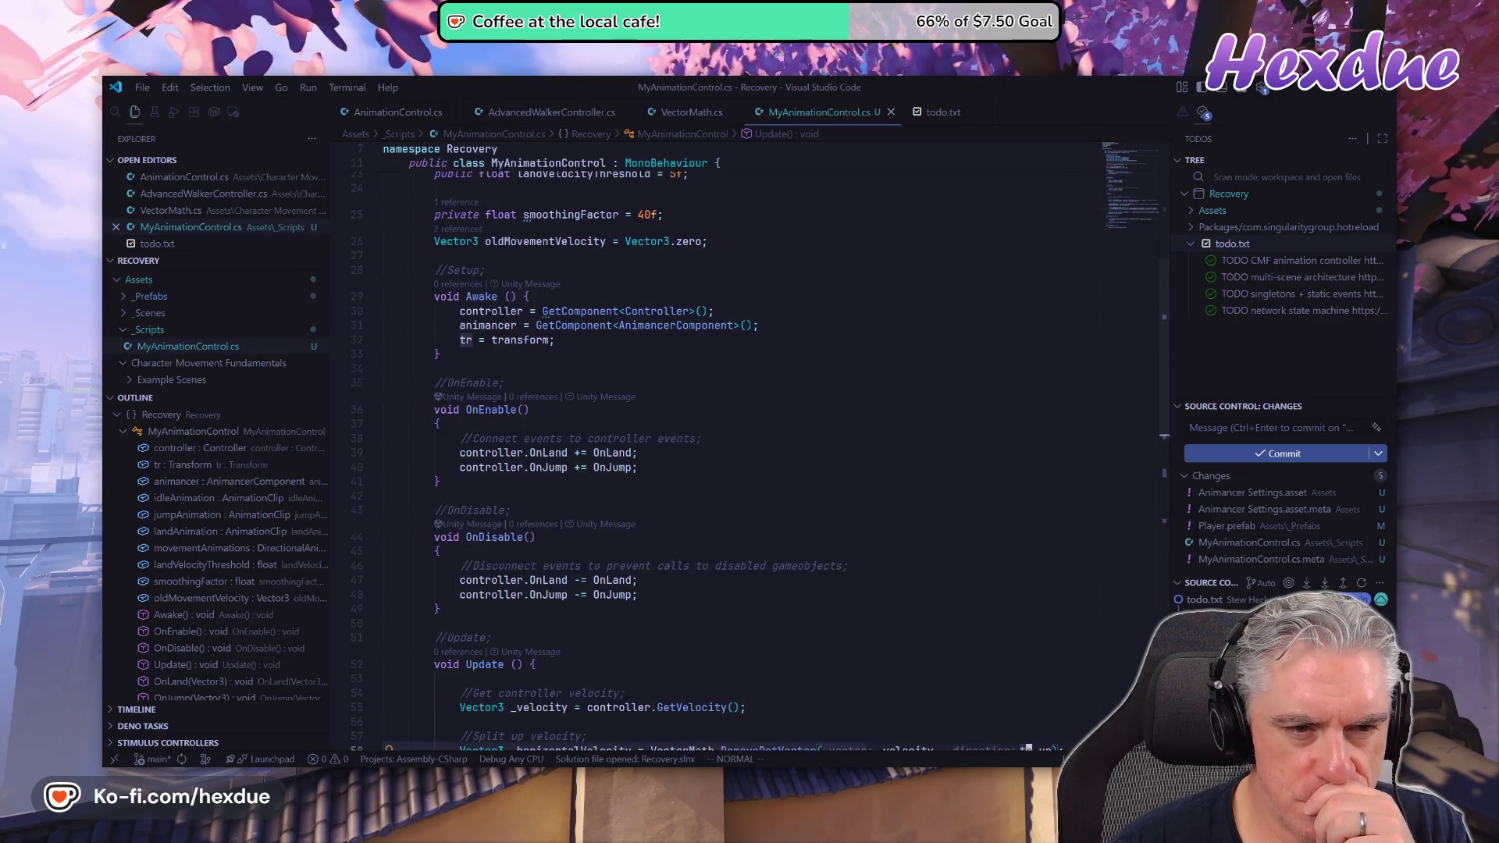
scroll(742, 445, down, 7)
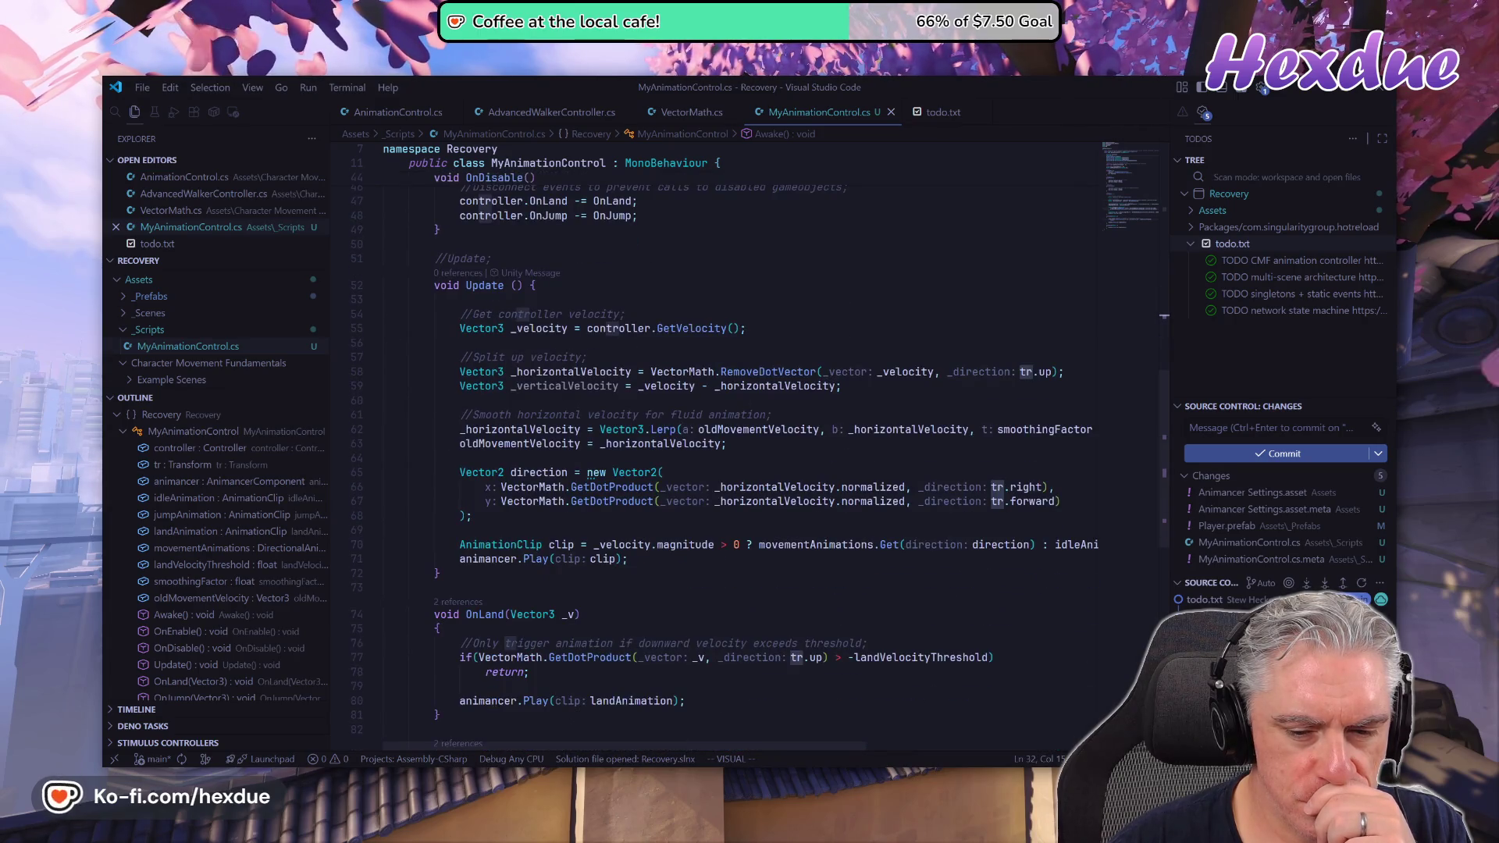
scroll(742, 445, down, 4)
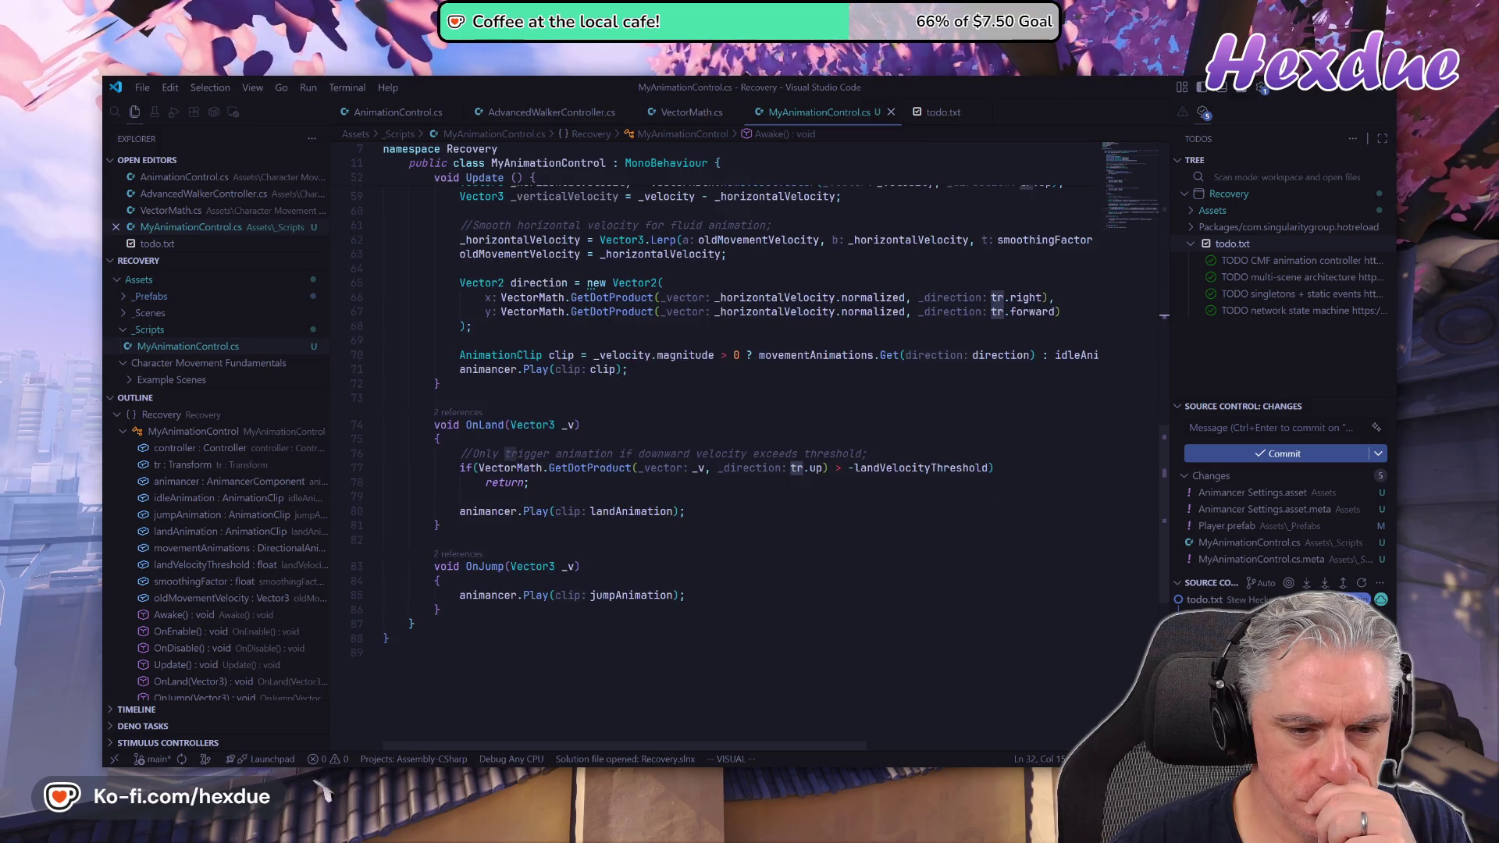
scroll(741, 445, up, 11)
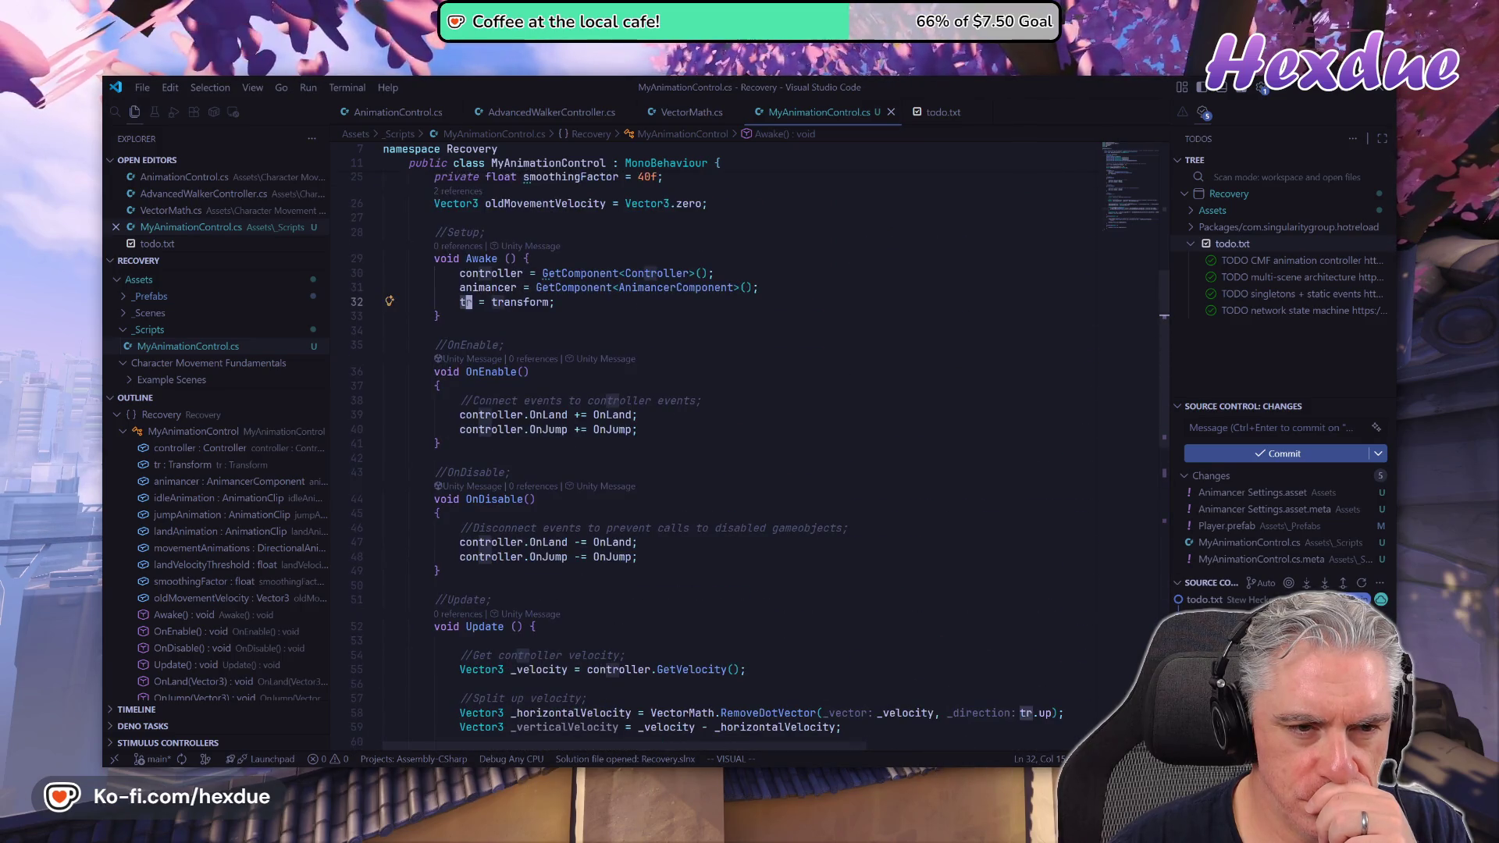
scroll(741, 445, up, 7)
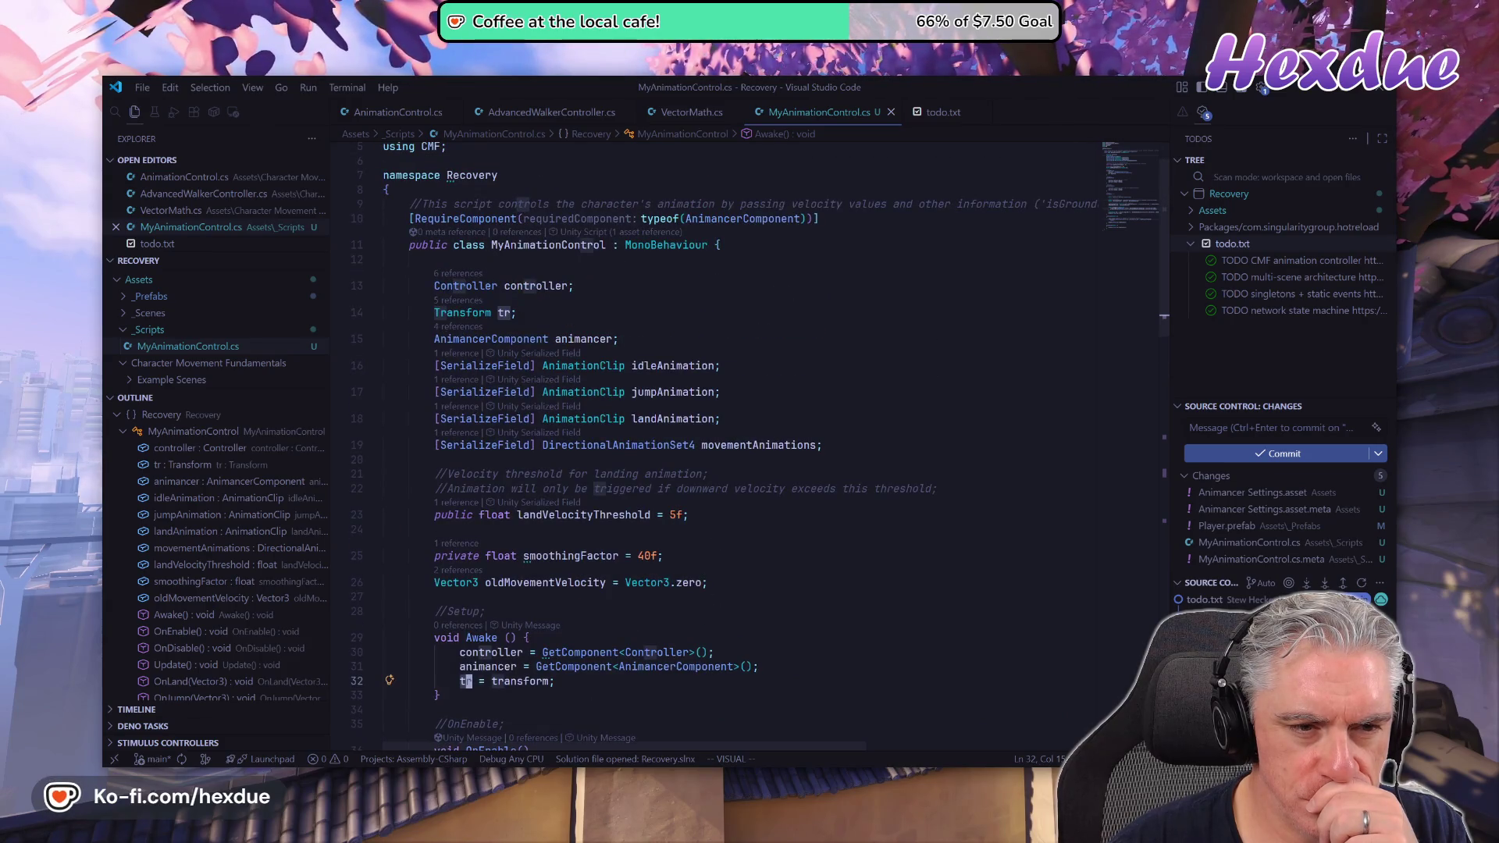
click(474, 313)
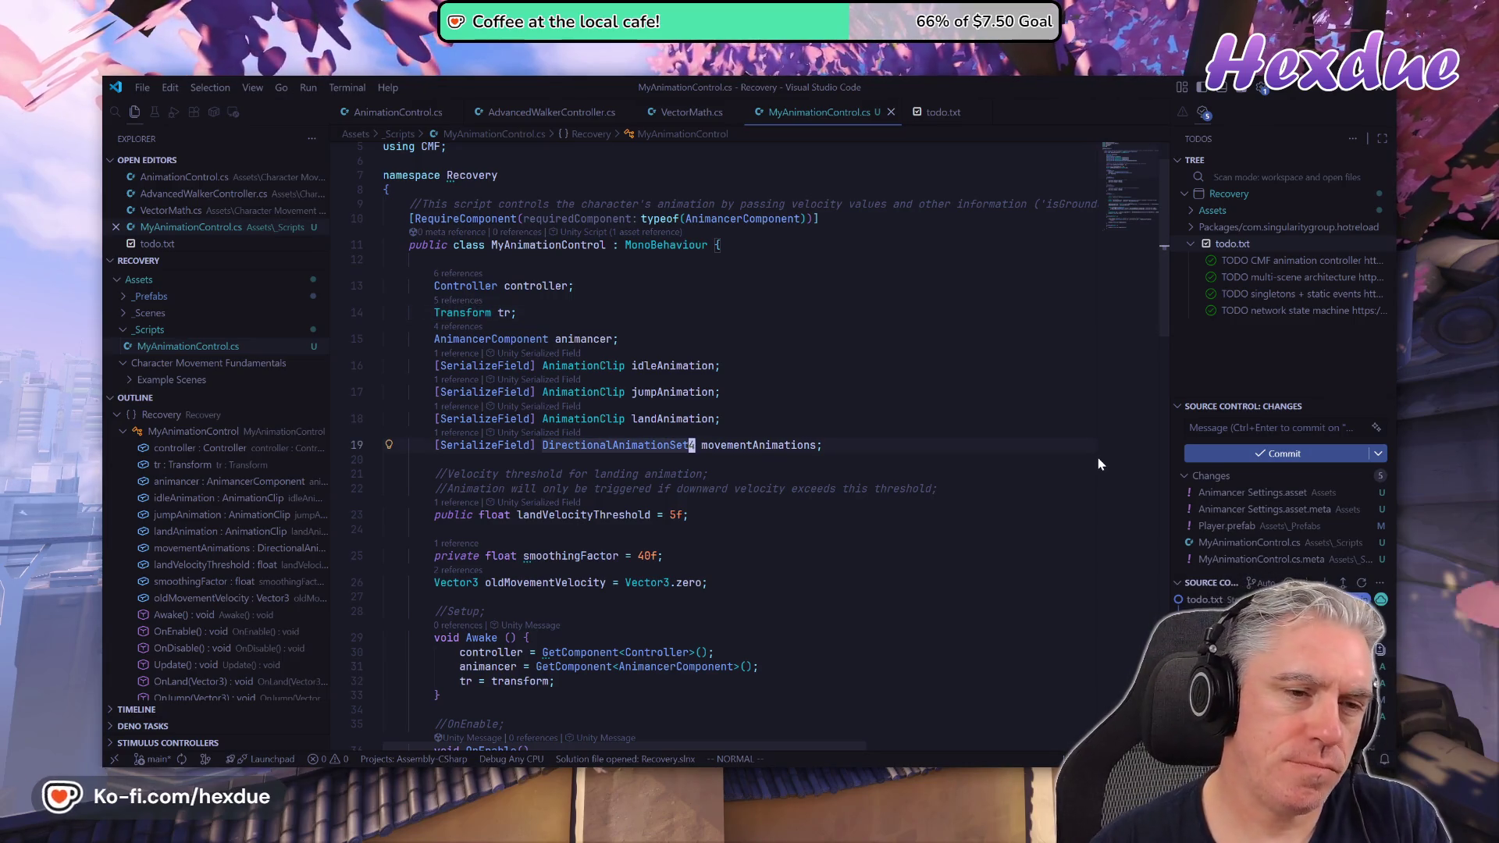
key(ctrl+o)
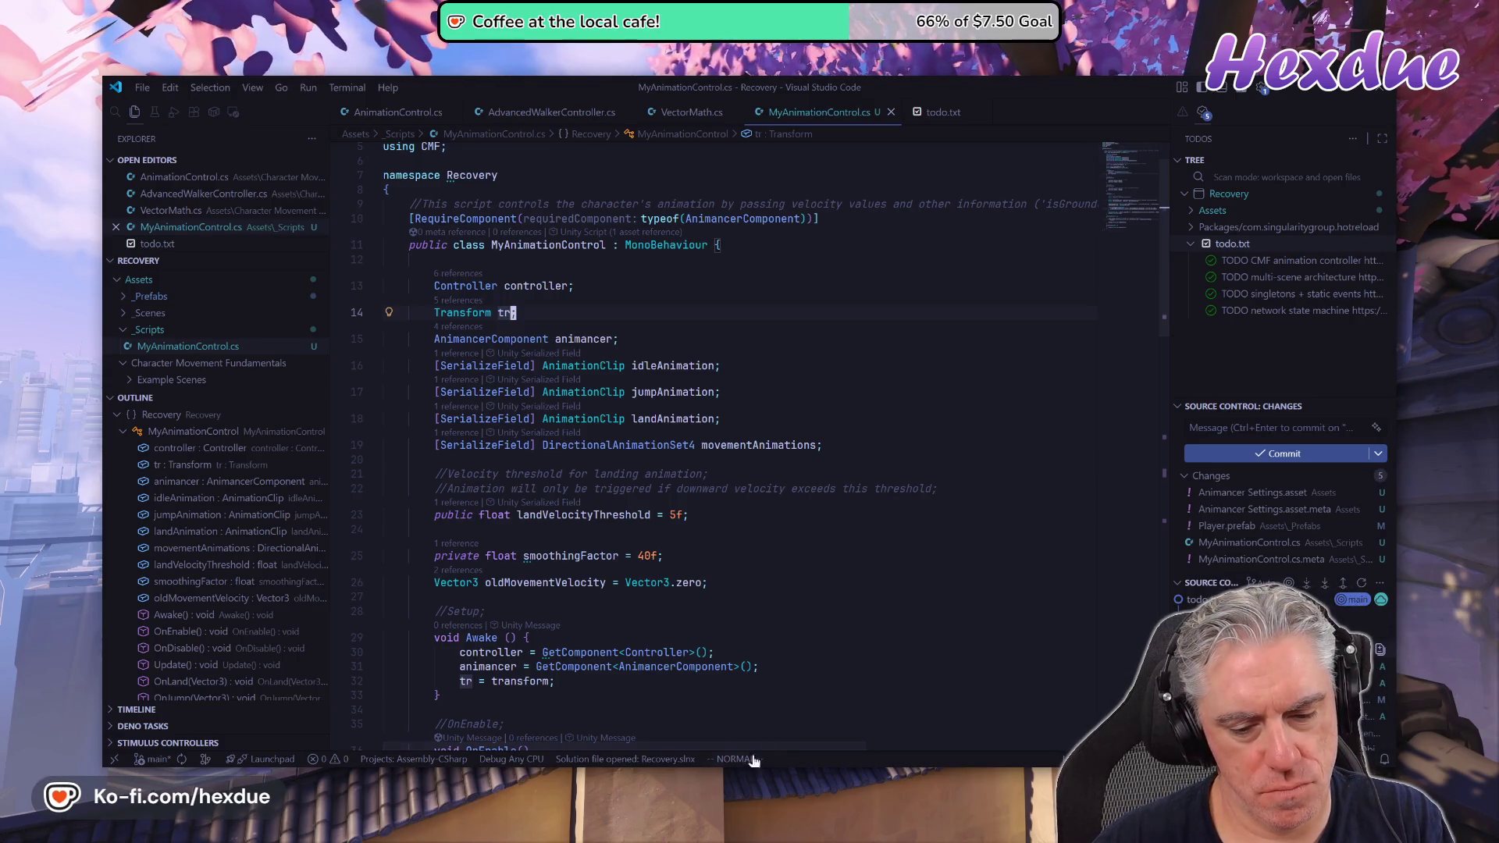
mouse_move(562, 516)
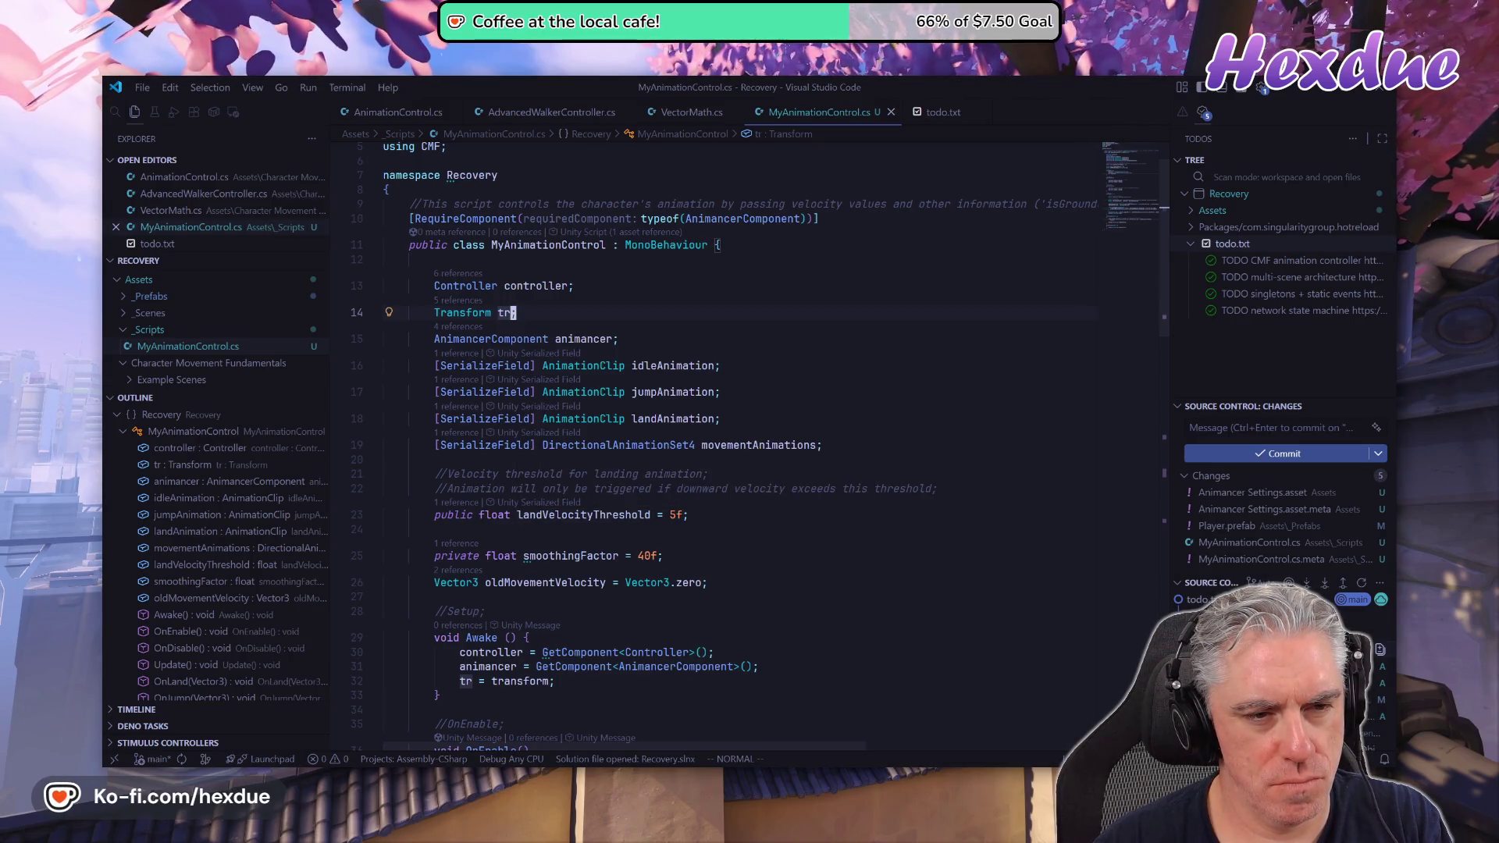
Make the tr Transform field public and comment out the tr = transform line in Awake.
text(;Ipublic)
key(Escape)
key(j)
key(j)
key(j)
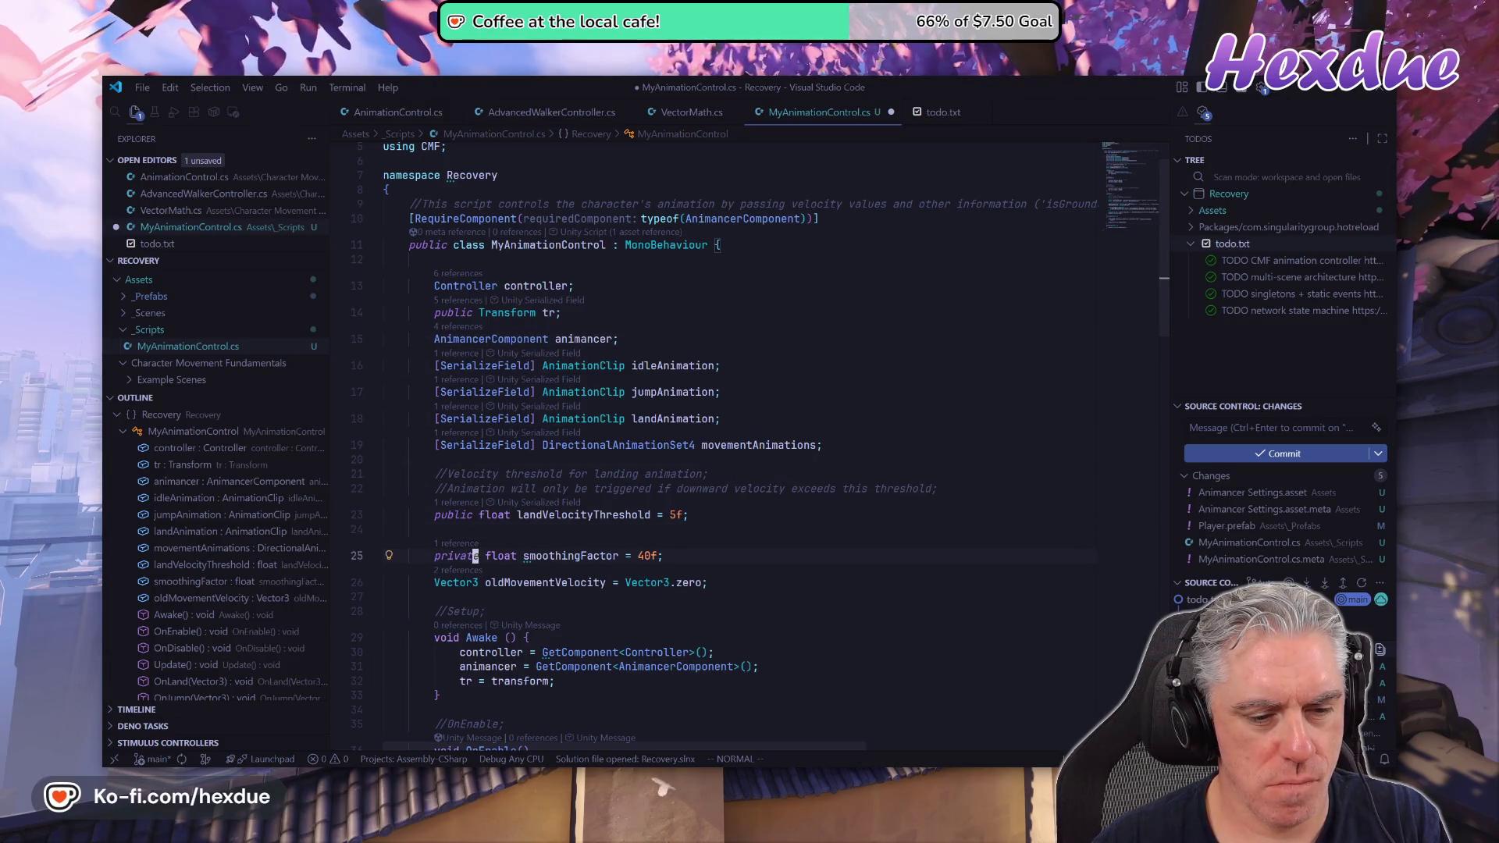
key(j)
key(j)
key(j)
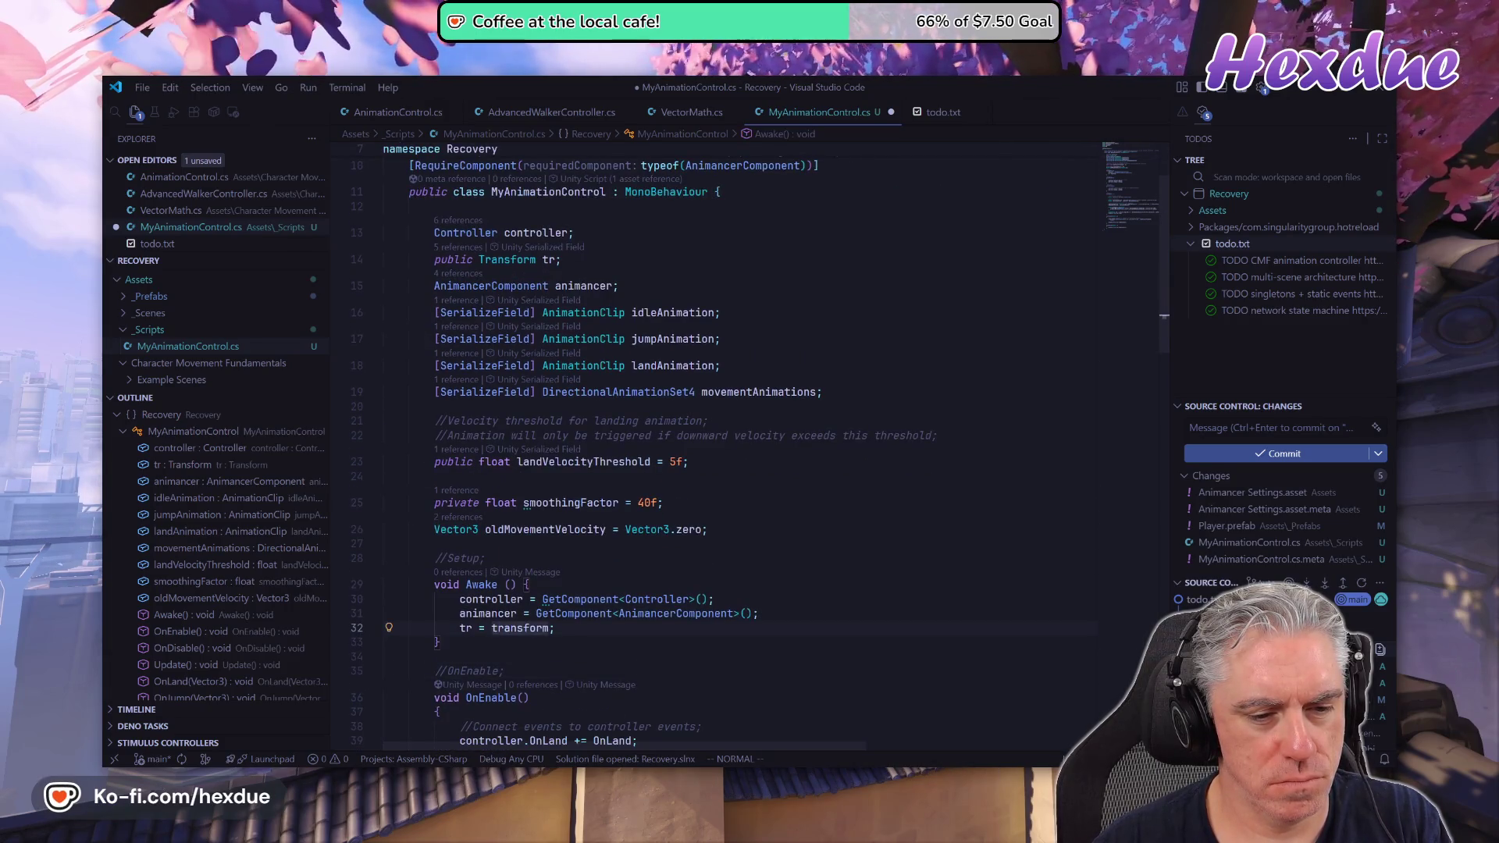
key(ctrl+slash)
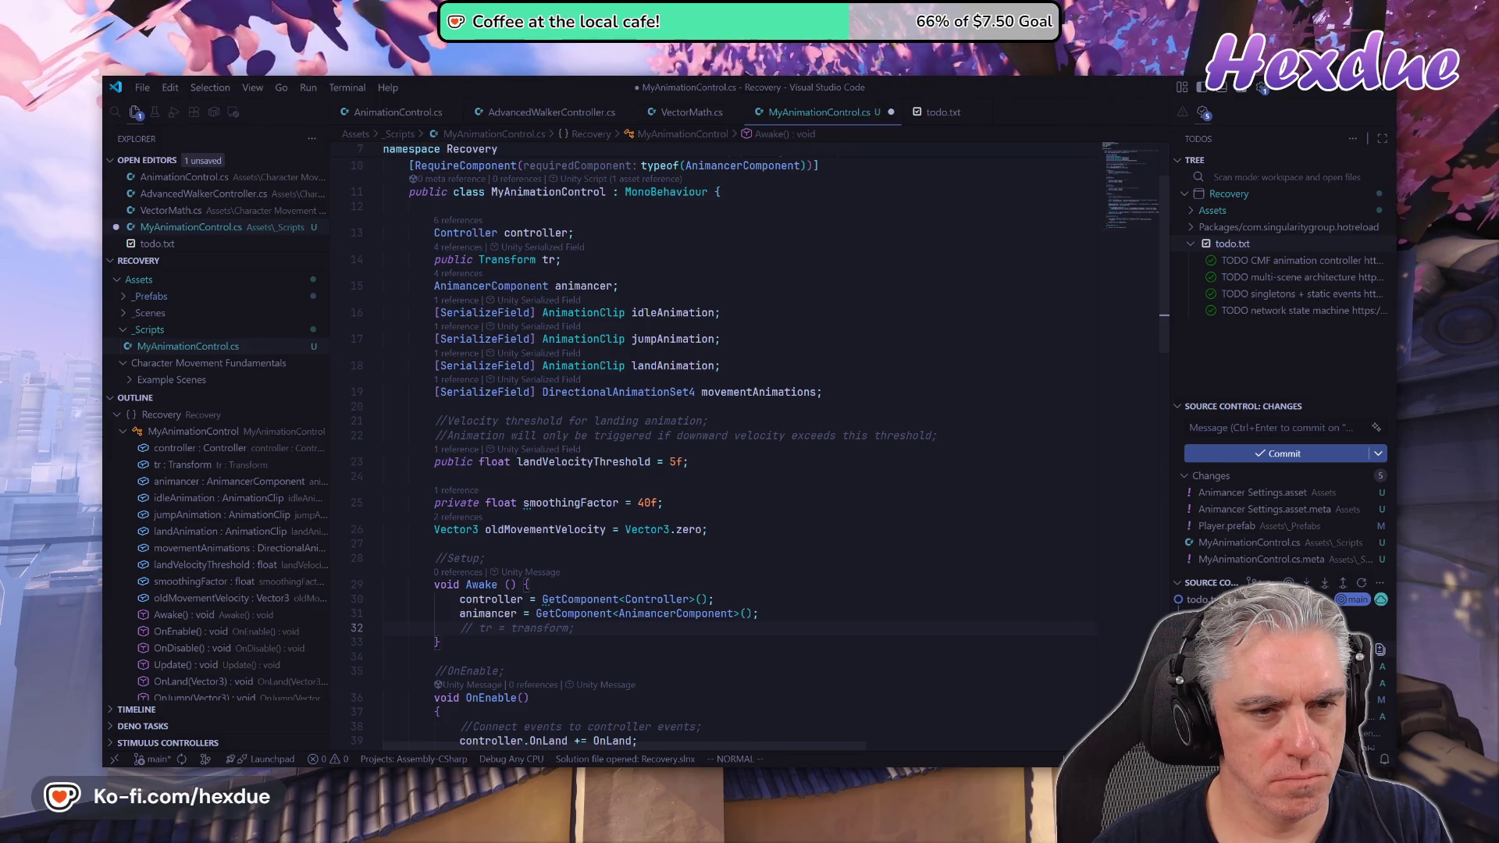
Save the script with :w and switch to the Unity editor.
text(:w)
key(Return)
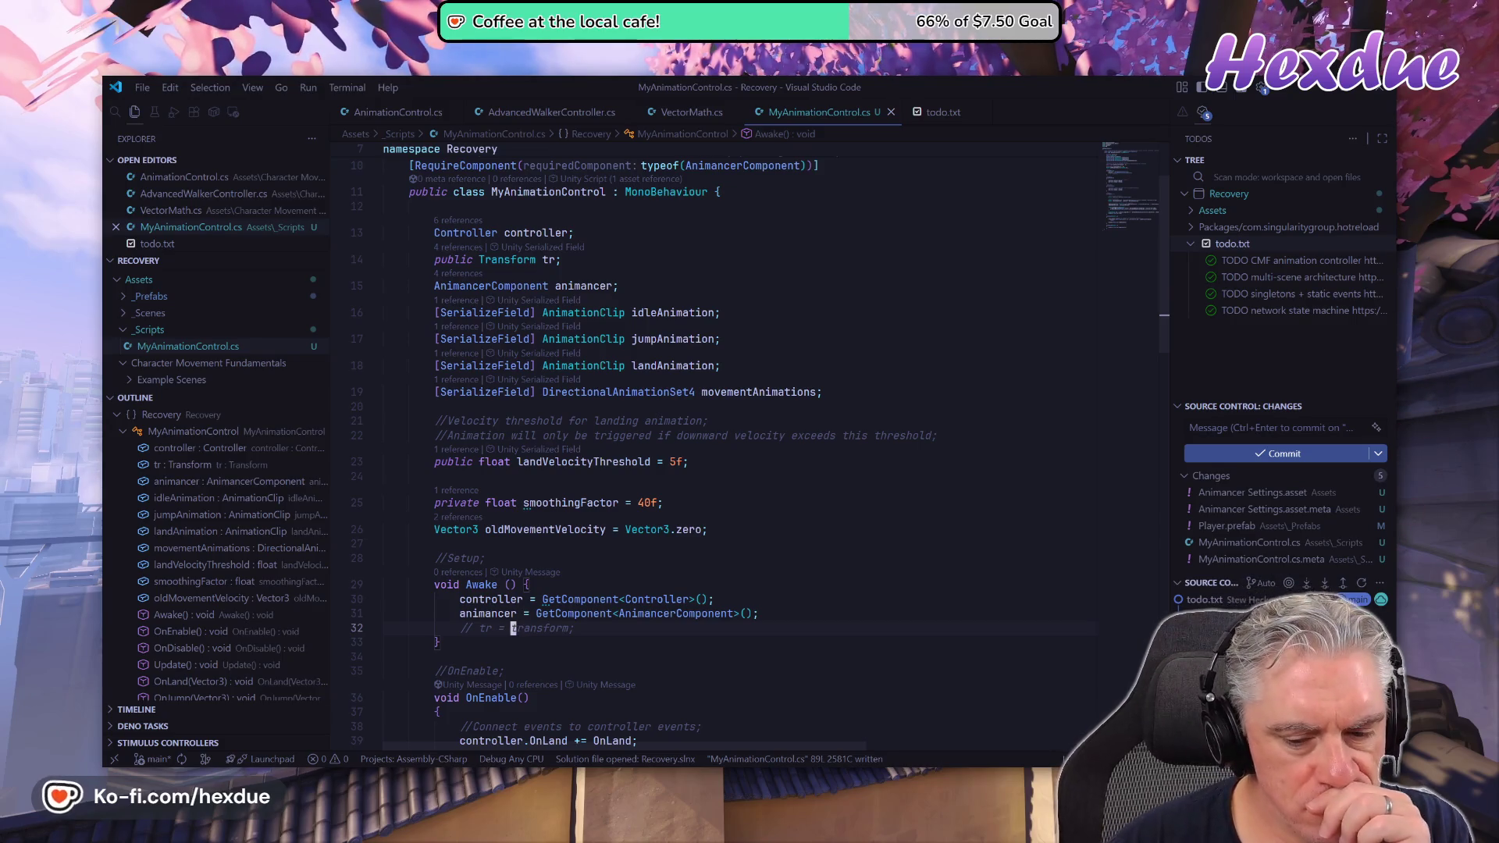
key(alt+Tab)
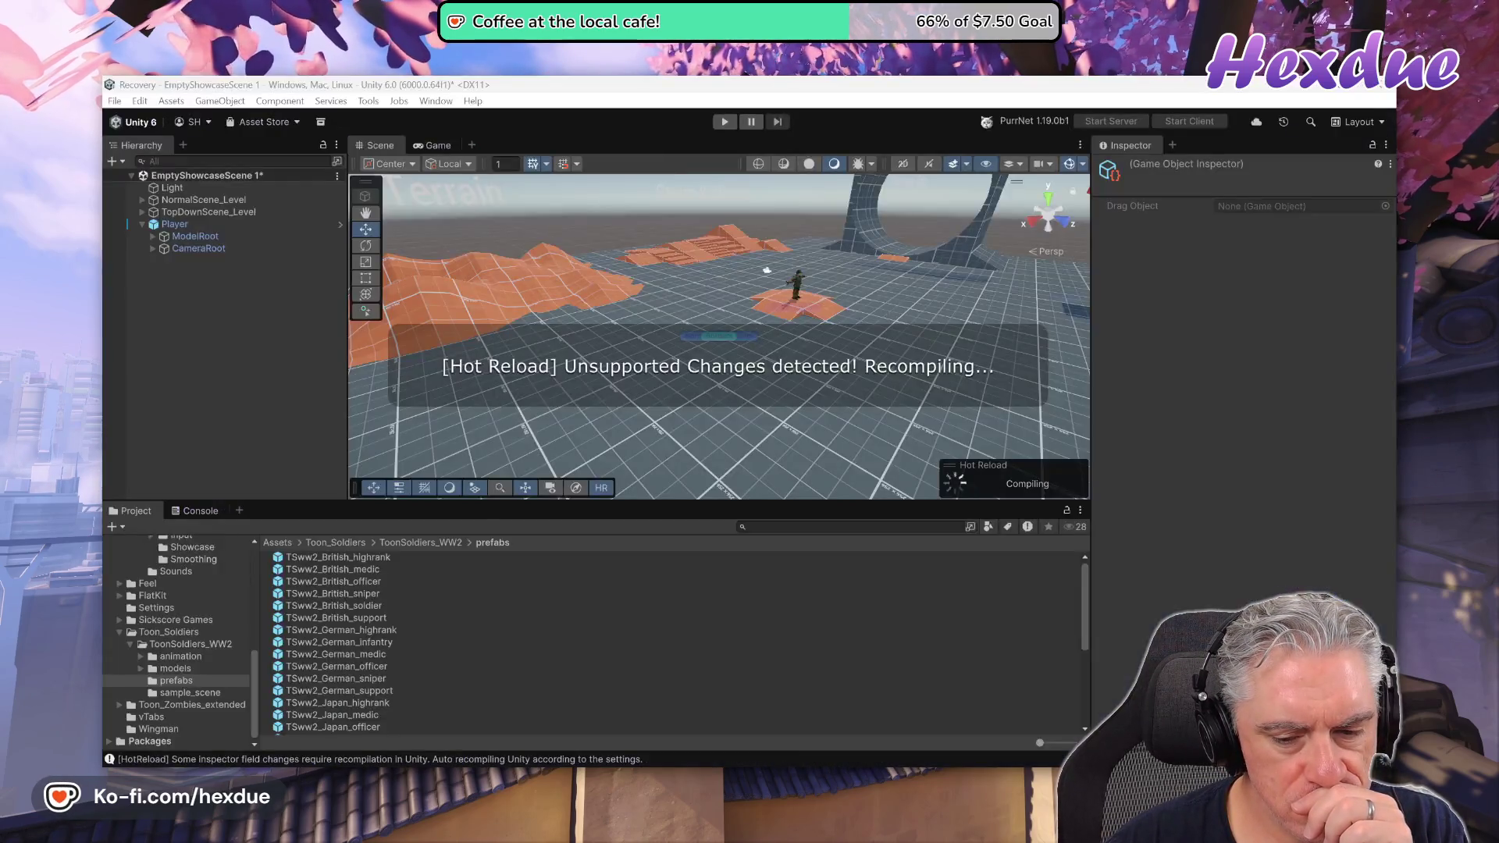
Show the _Prefabs folder and open the Player prefab in Prefab Mode.
key(alt+Tab)
key(alt+Tab)
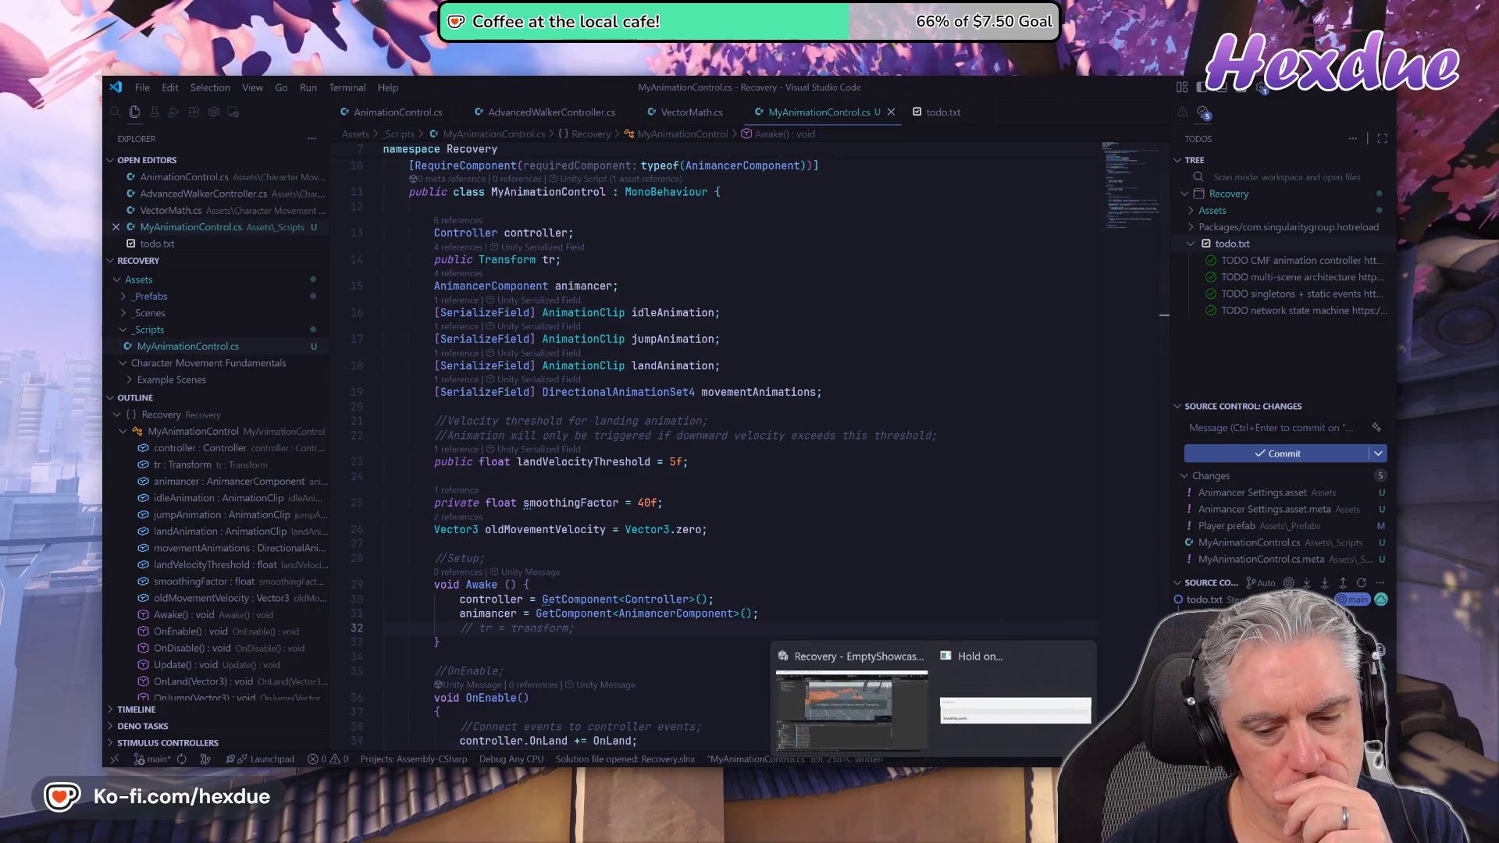
key(alt+Tab)
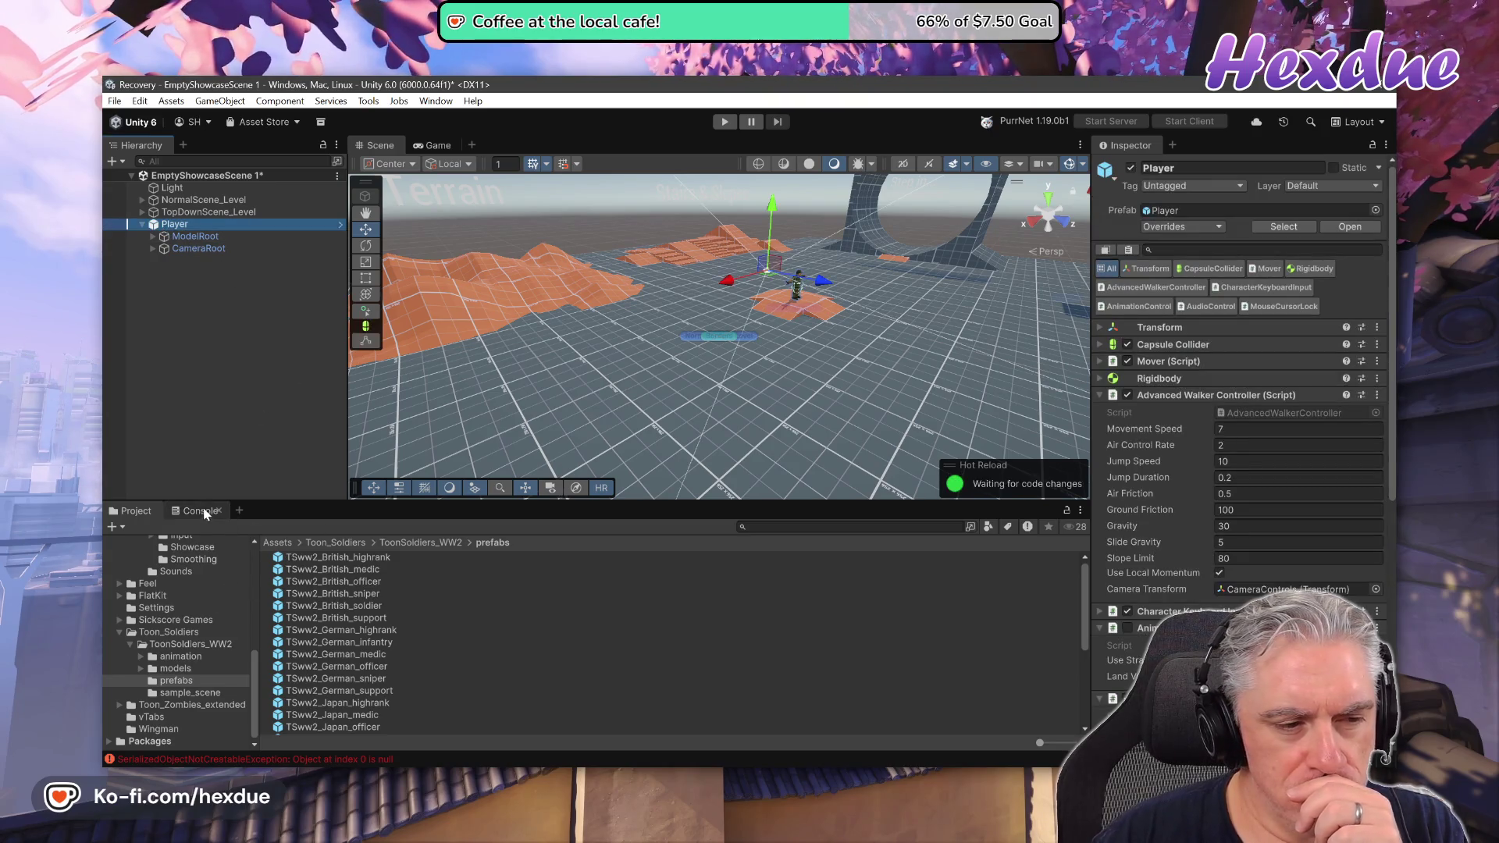
scroll(254, 660, up, 10)
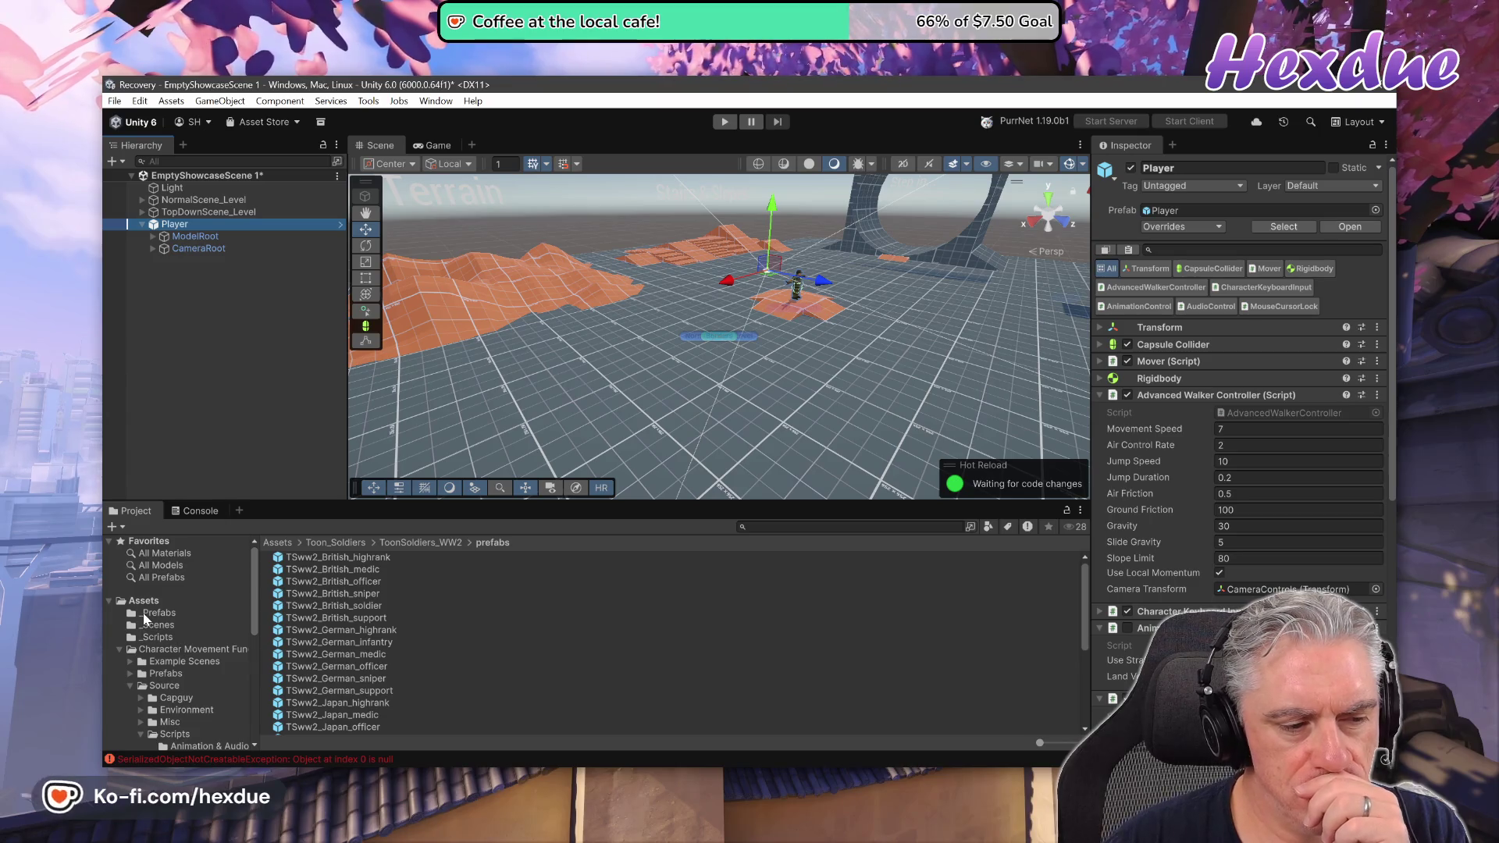
click(148, 614)
double_click(298, 557)
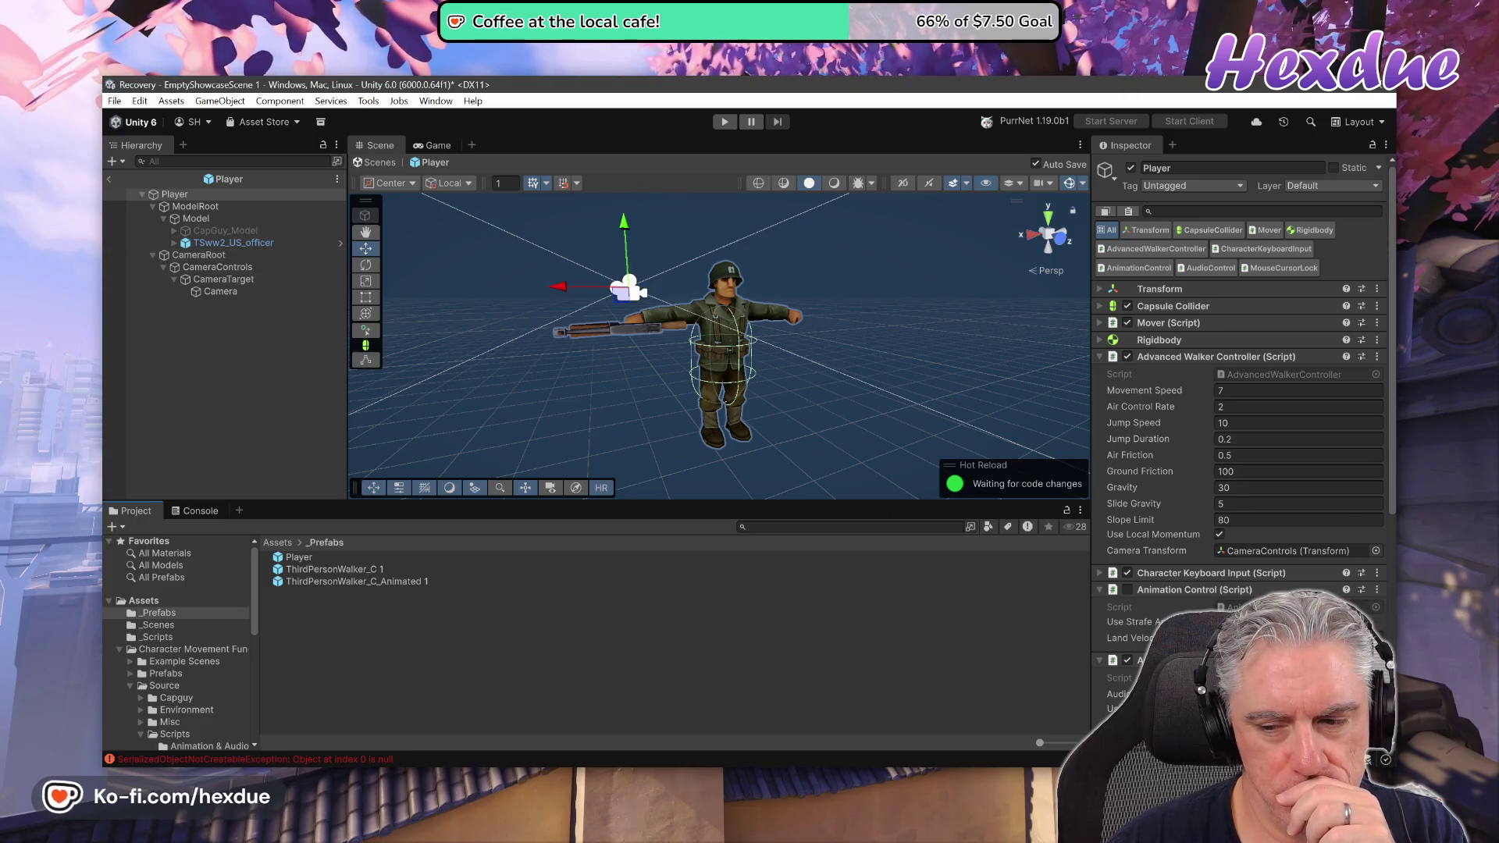
Review the Player's components, select its Model child, and go back to EmptyShowcaseScene.
scroll(1241, 437, down, 8)
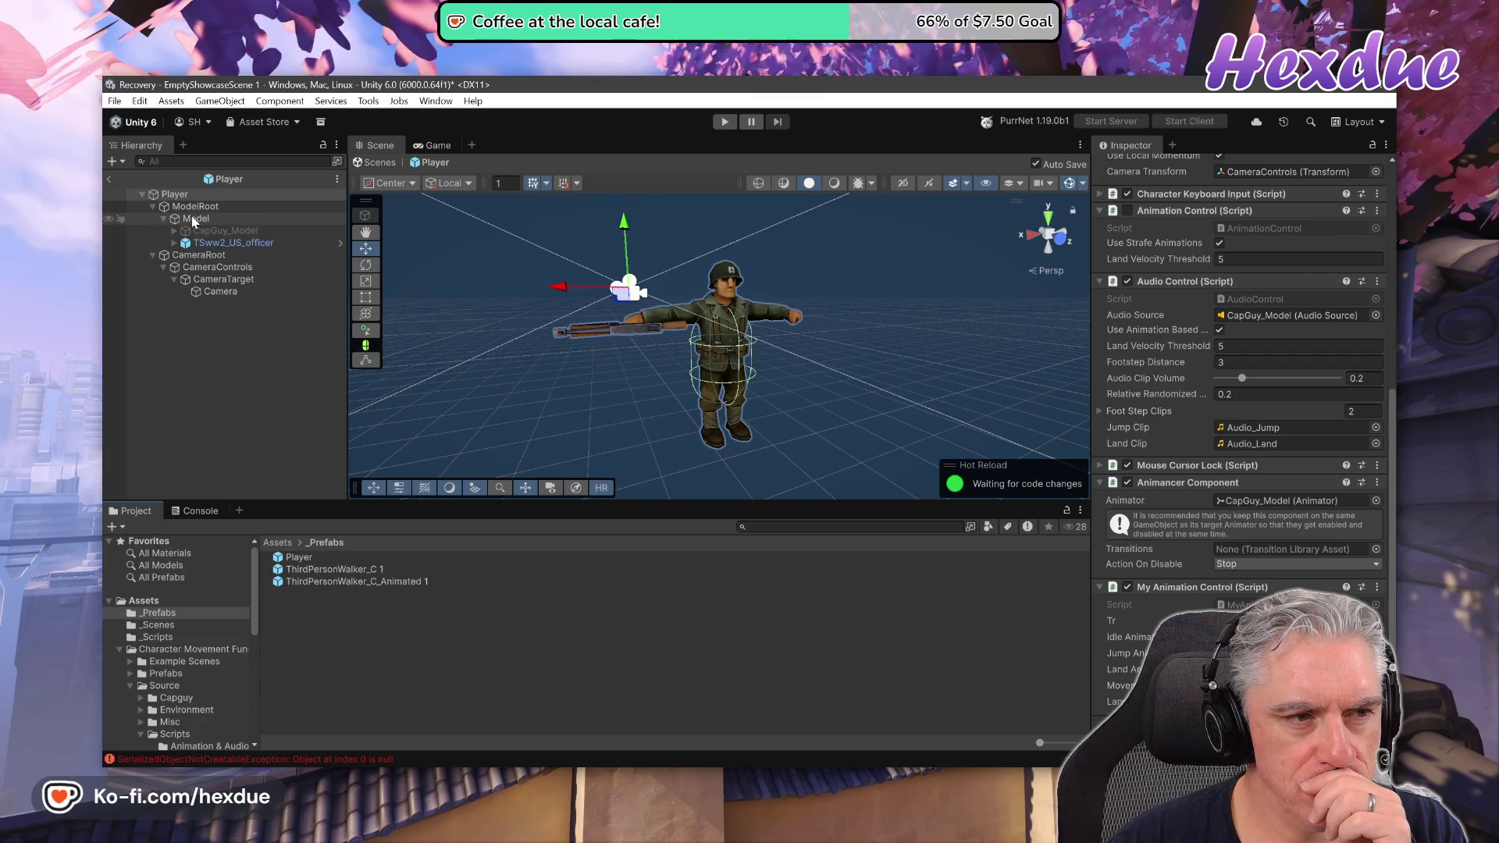
drag(193, 221, 467, 275)
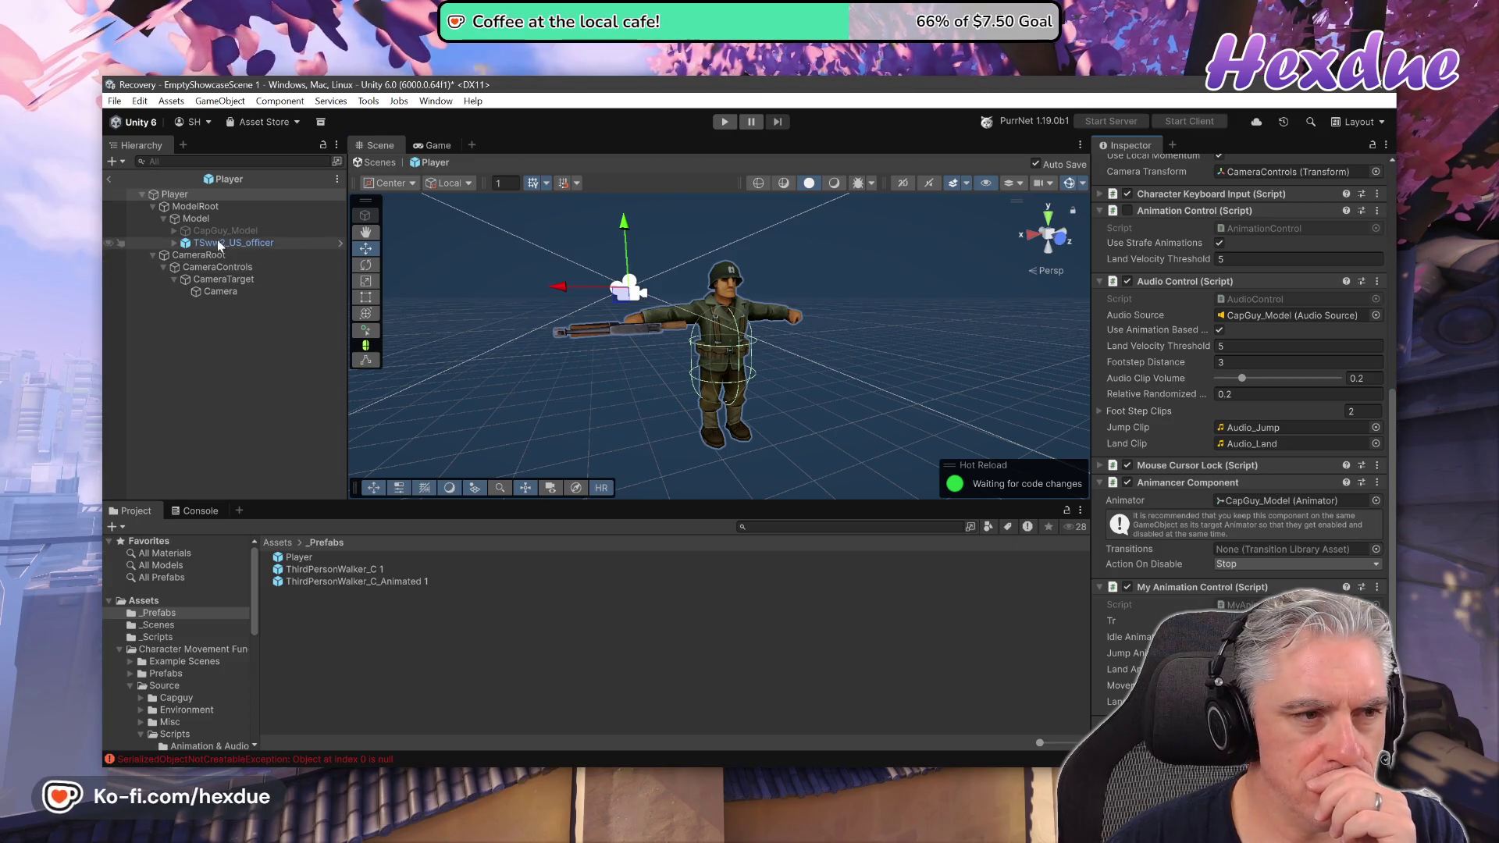
click(201, 221)
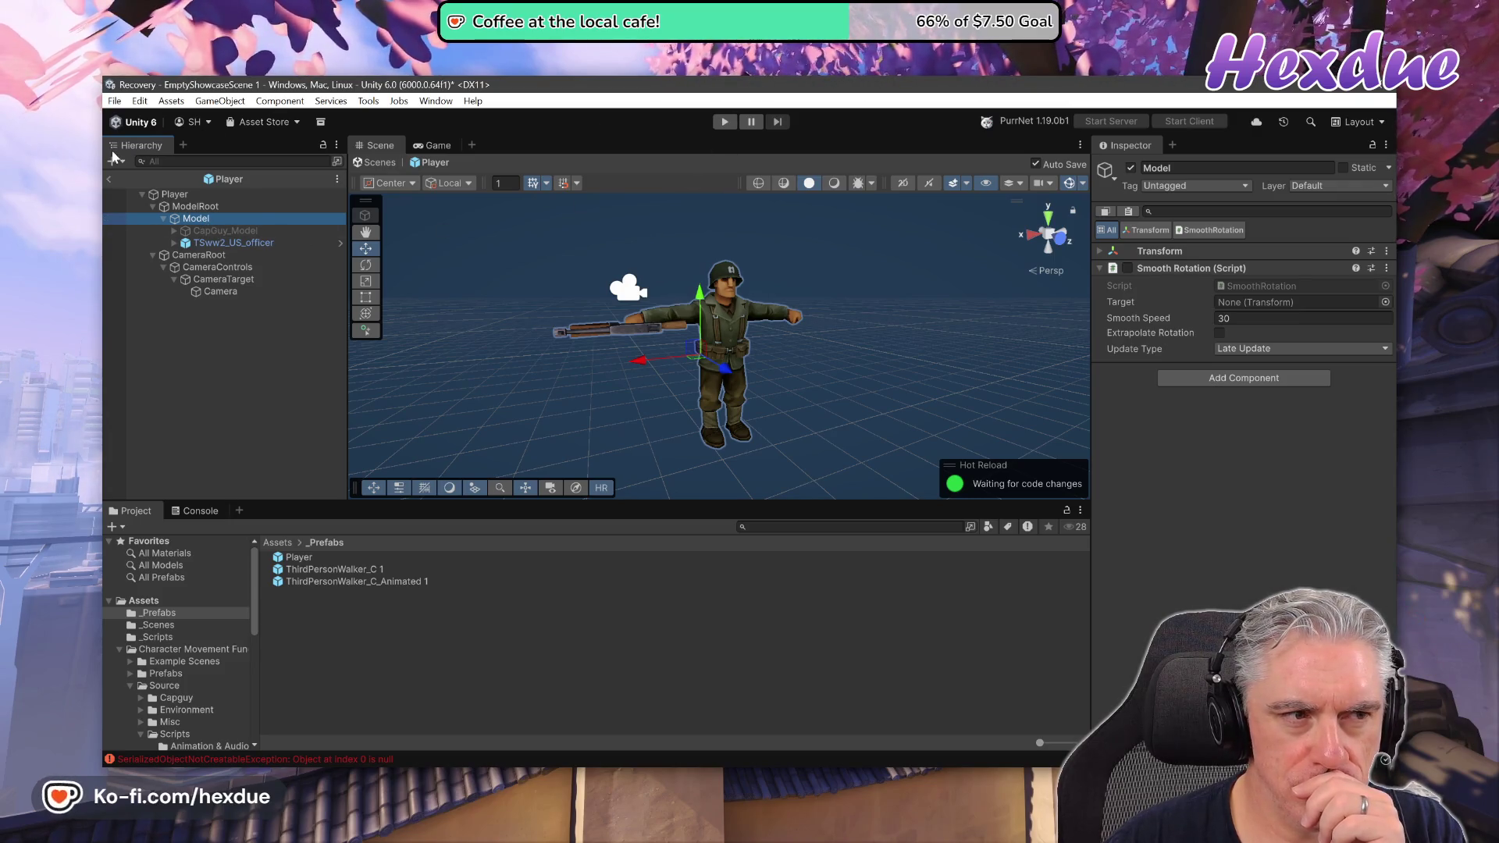
click(110, 179)
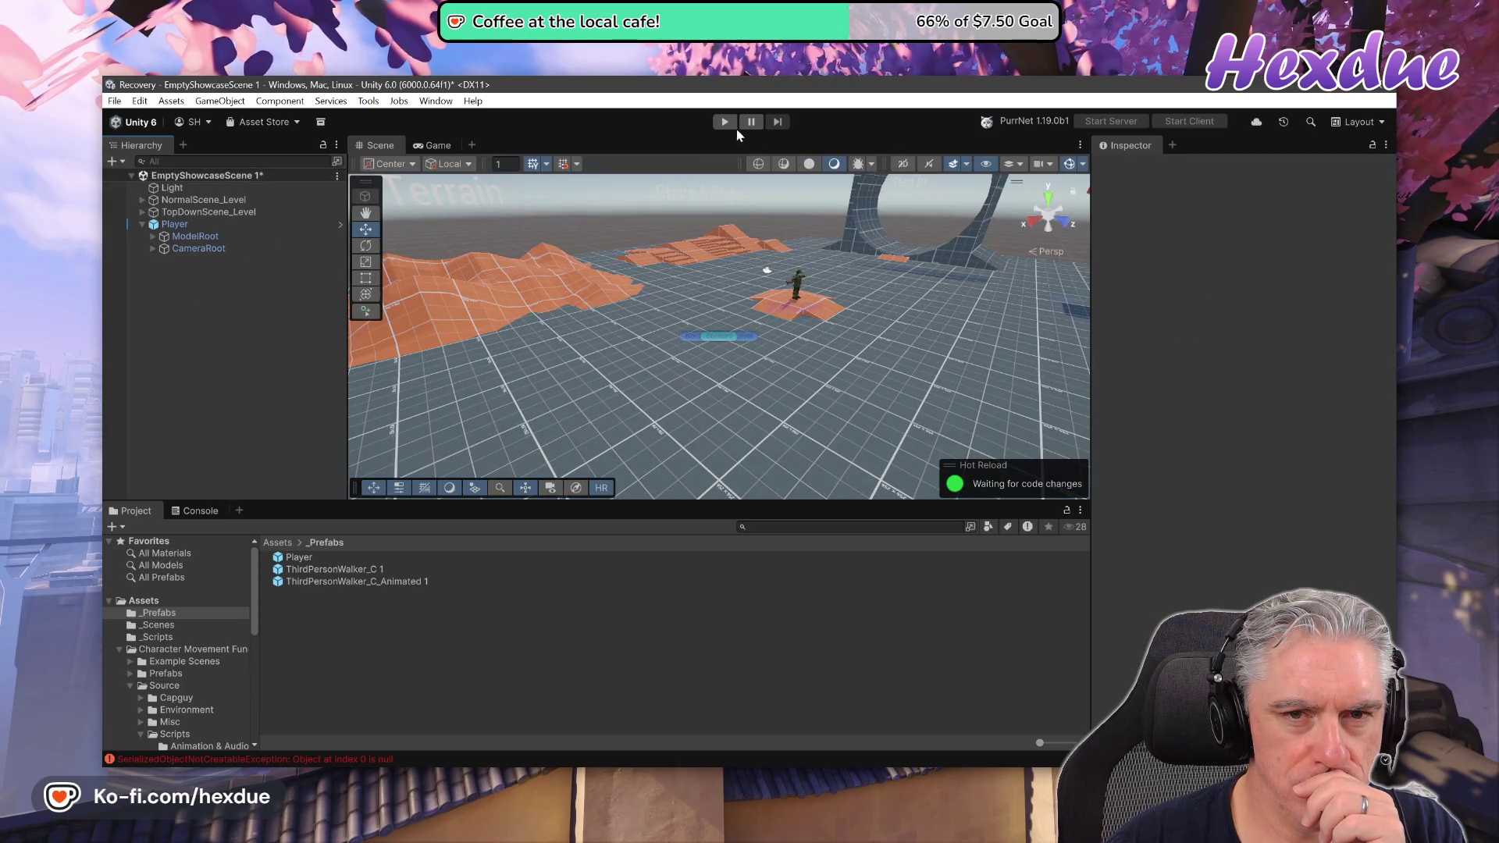
Play the scene, run the soldier toward the Gravity Switches wall, then switch to the Chrome tutorial.
click(726, 122)
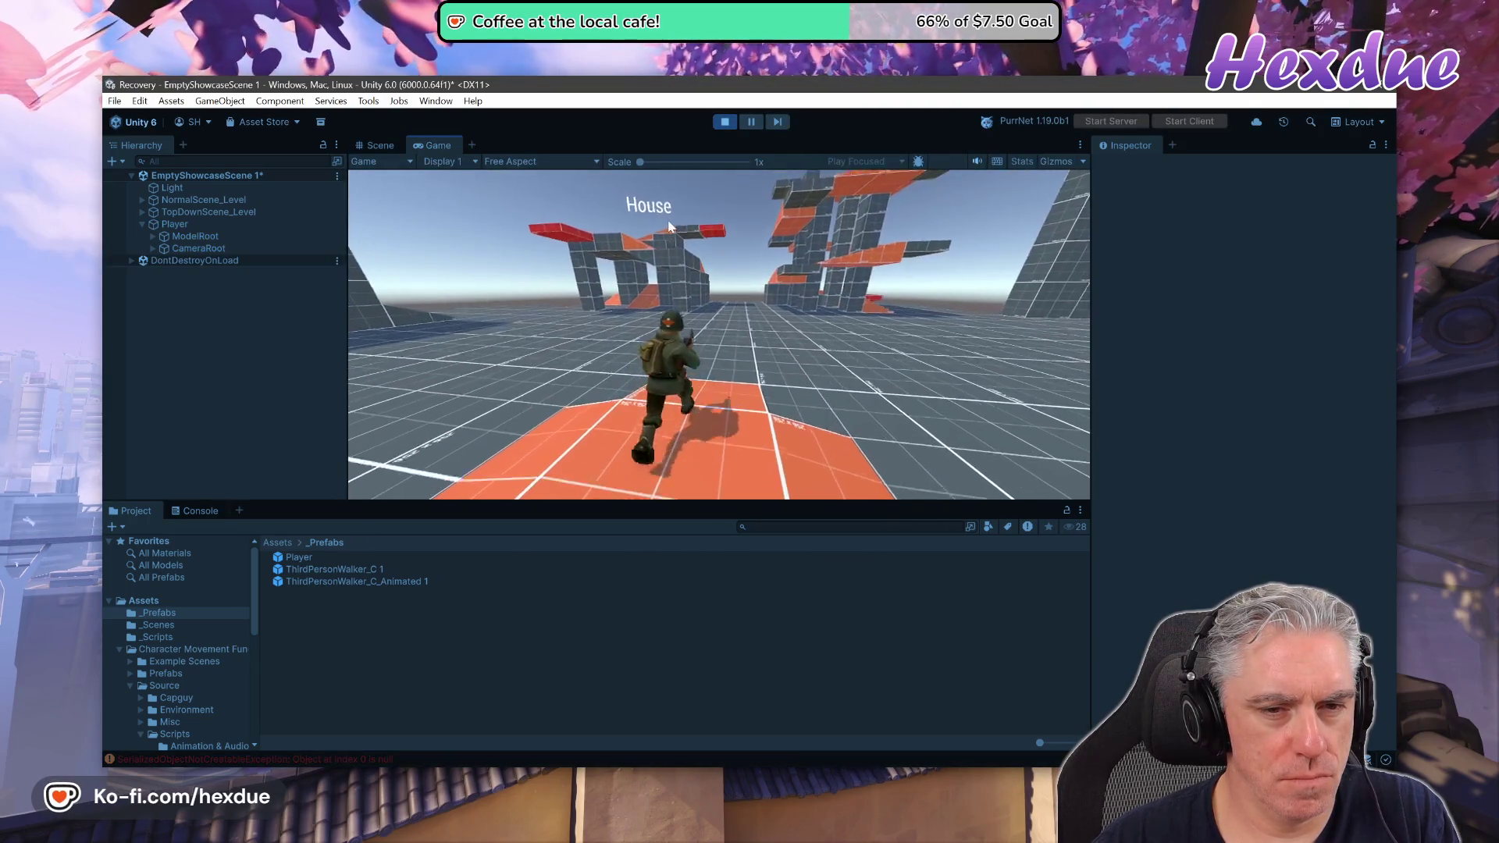
key(w)
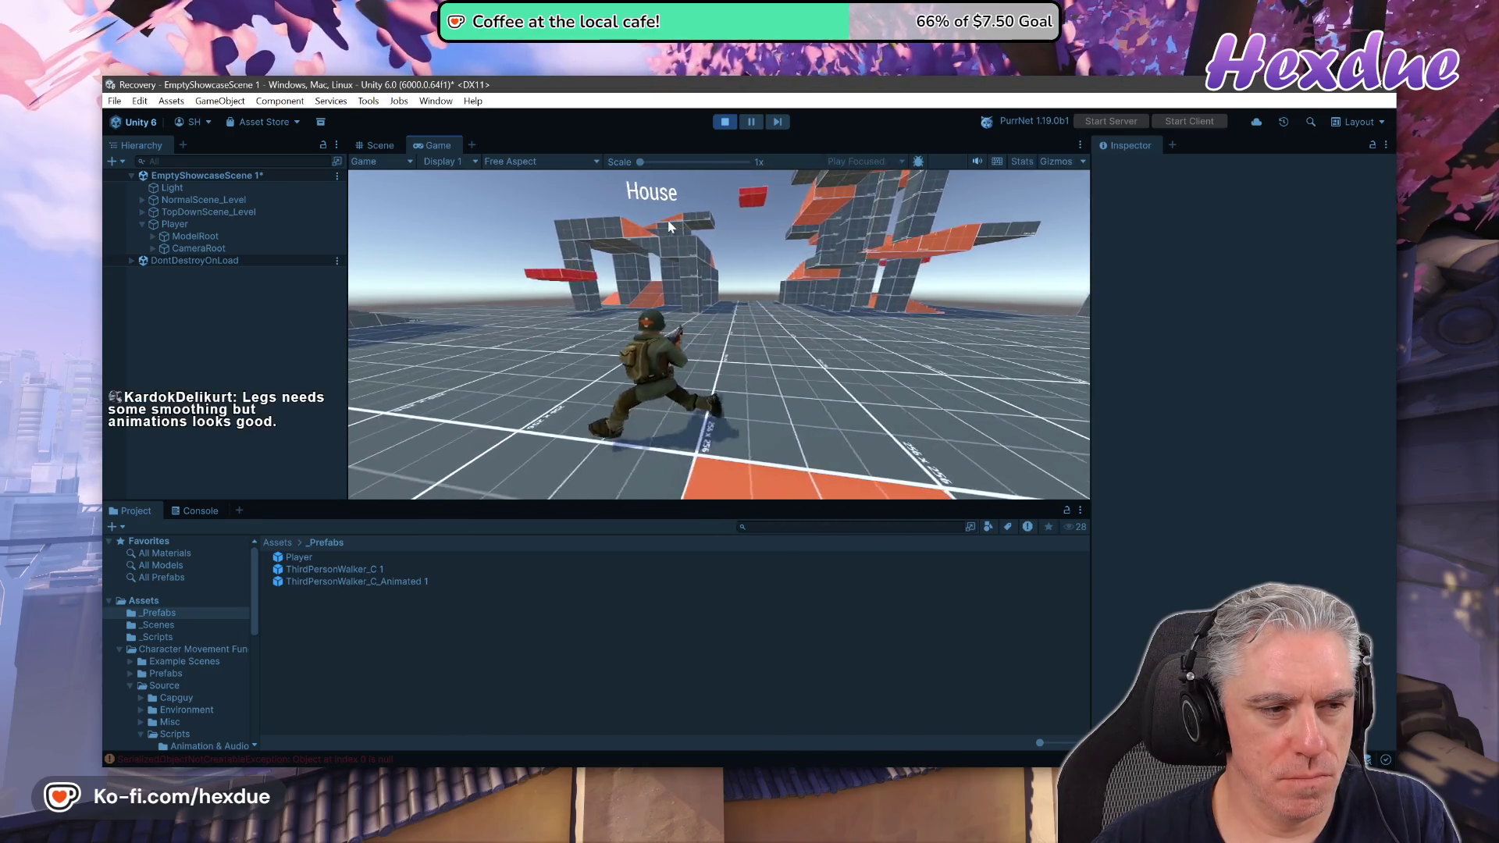
key(w)
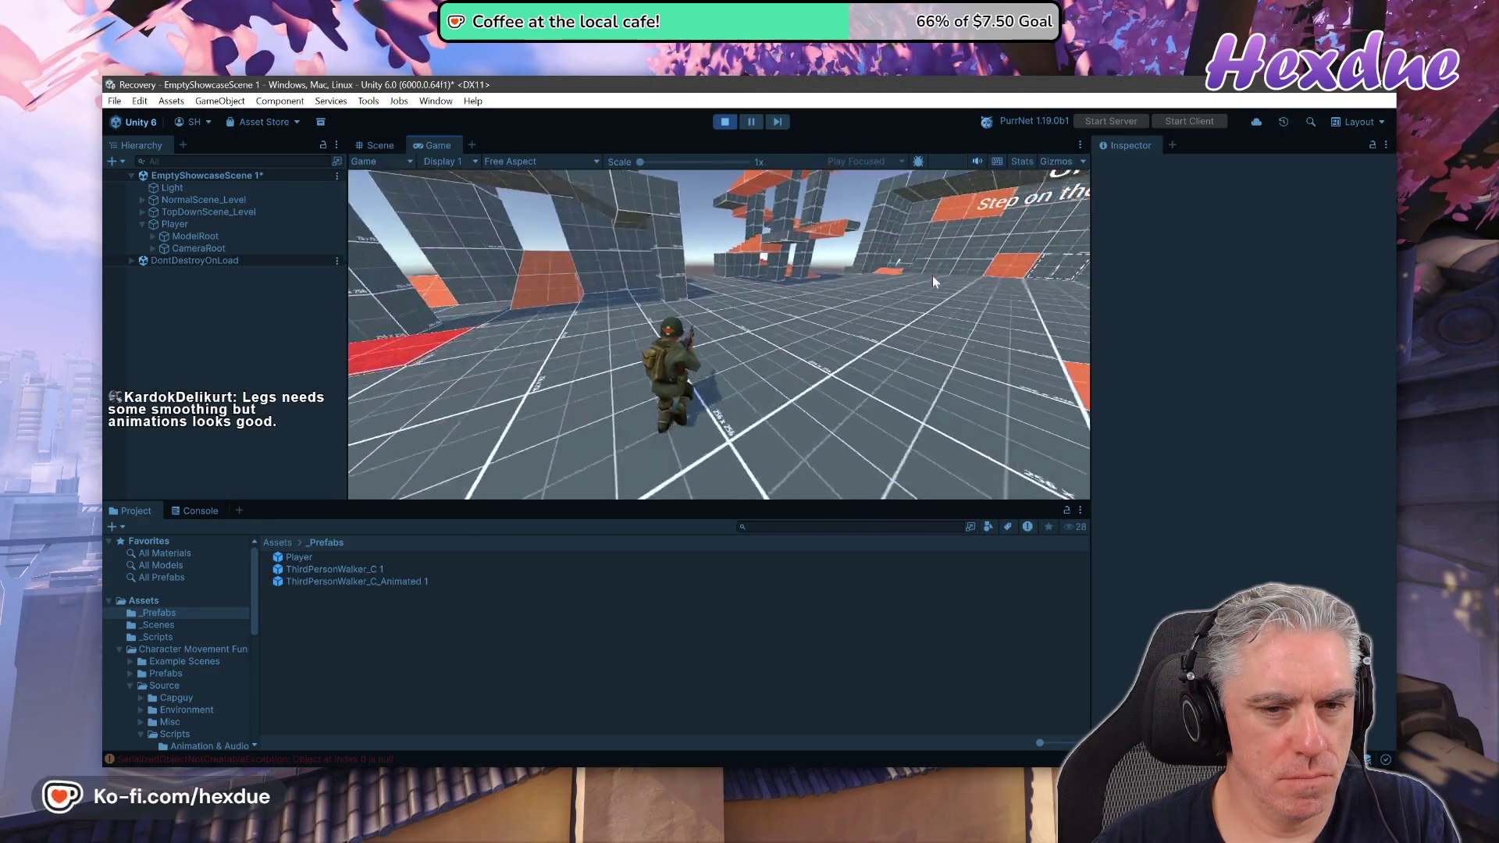
key(w)
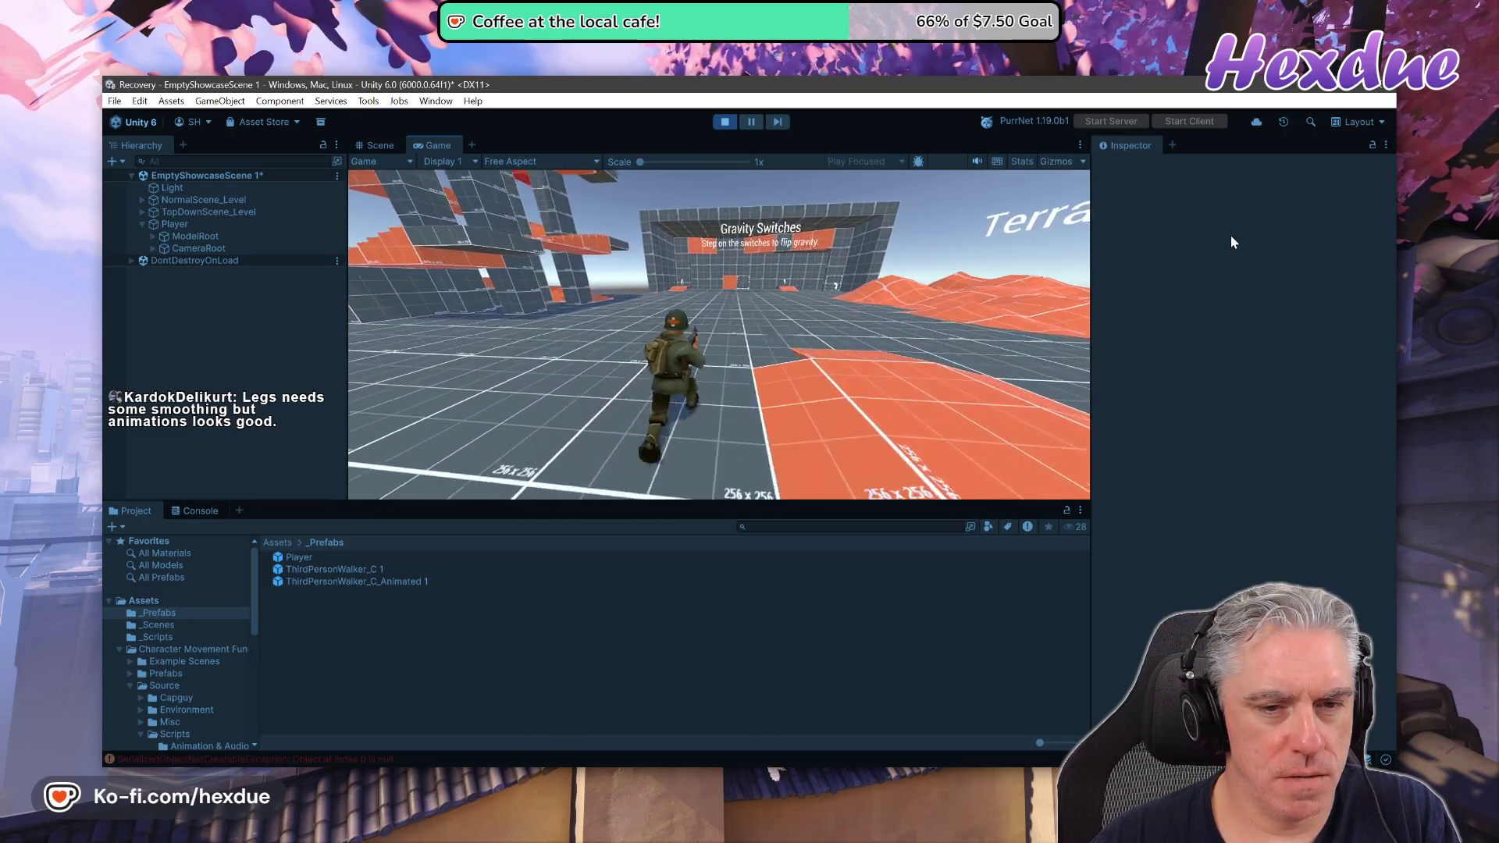
key(w)
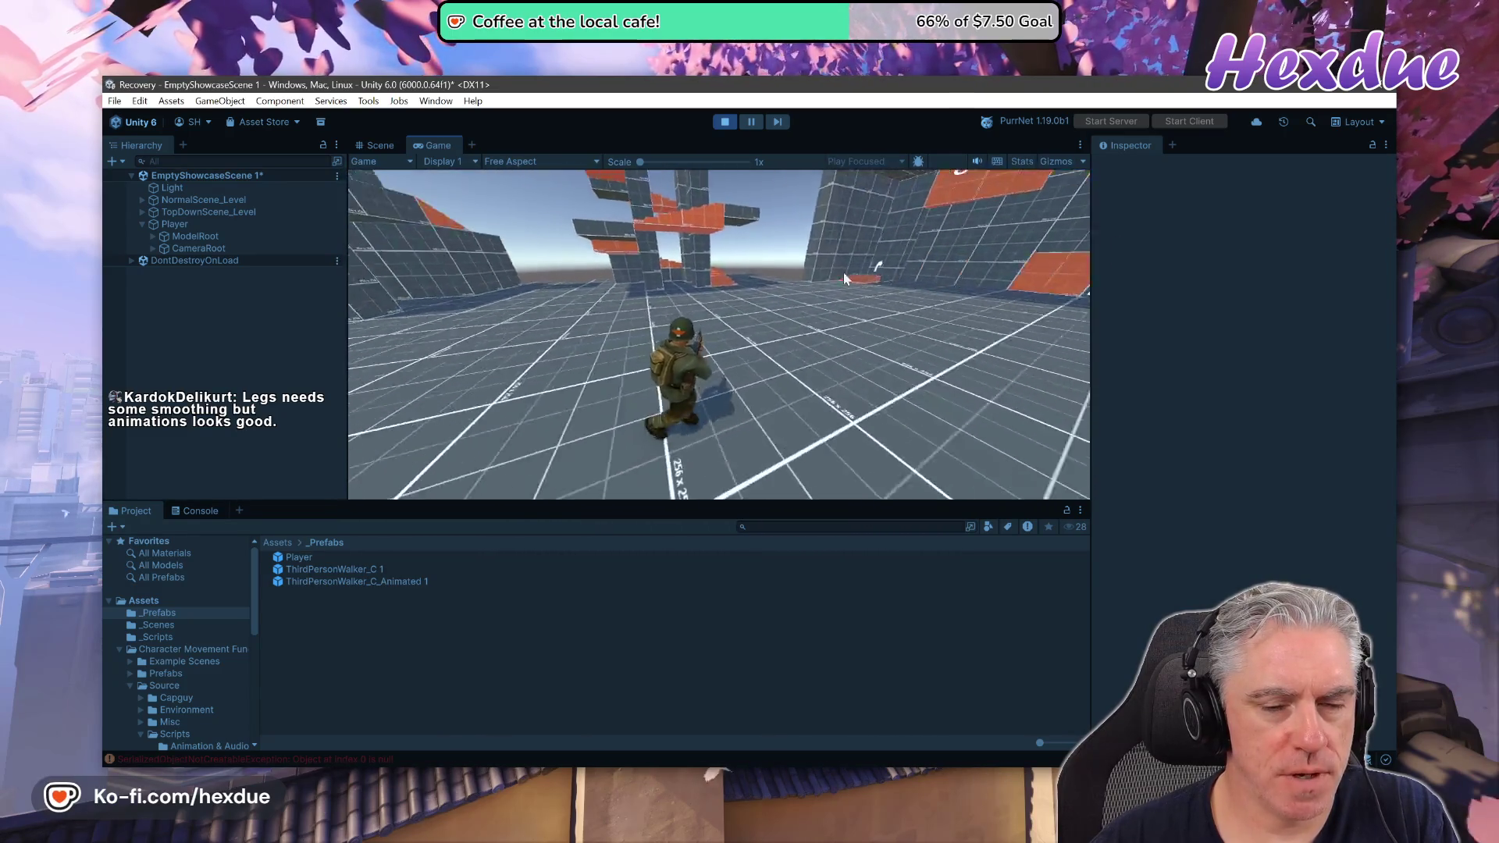
key(w)
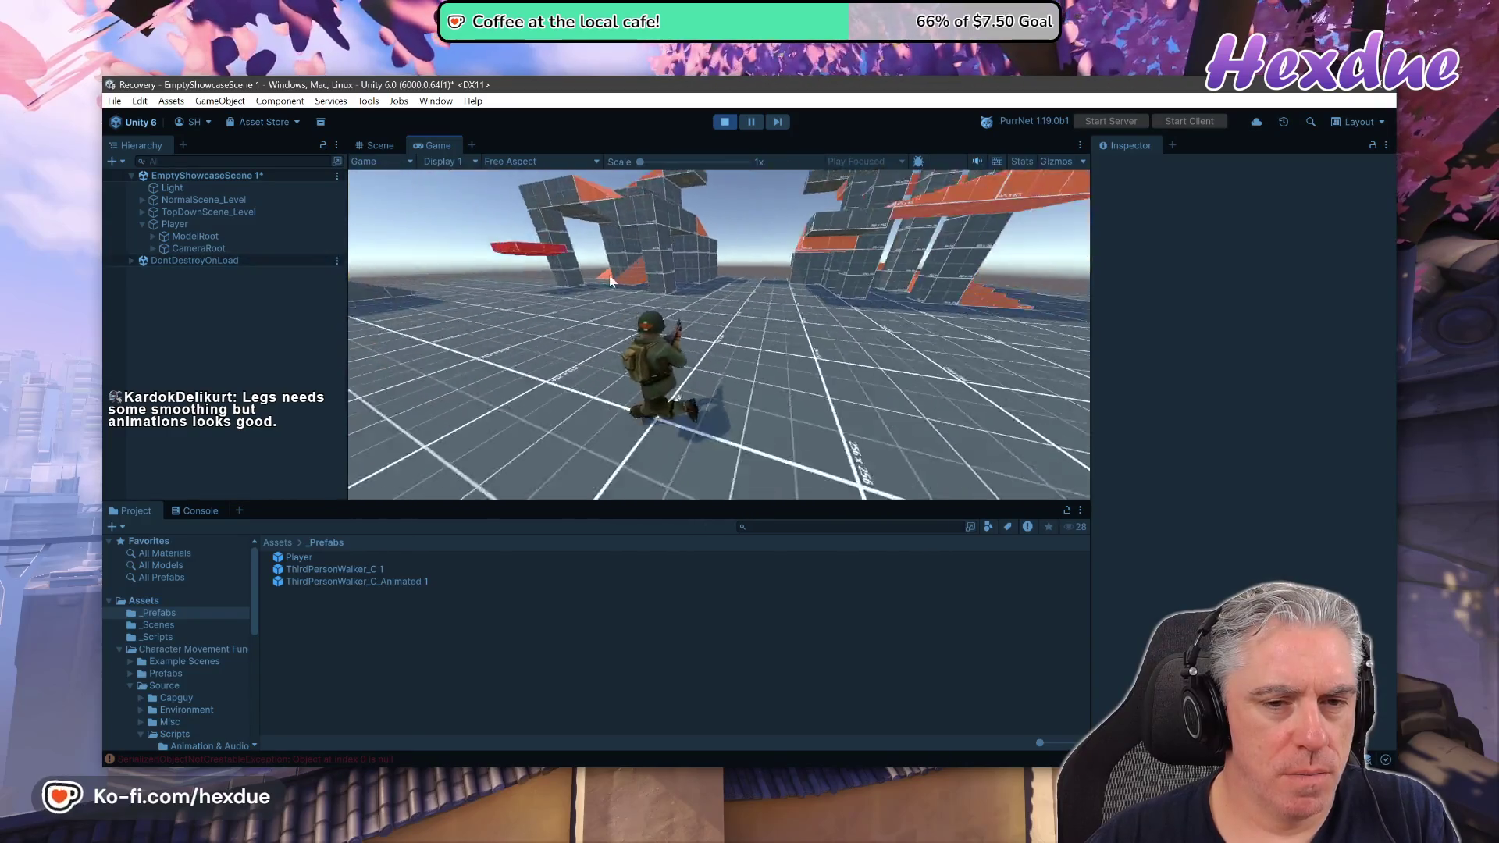
key(w)
key(w)
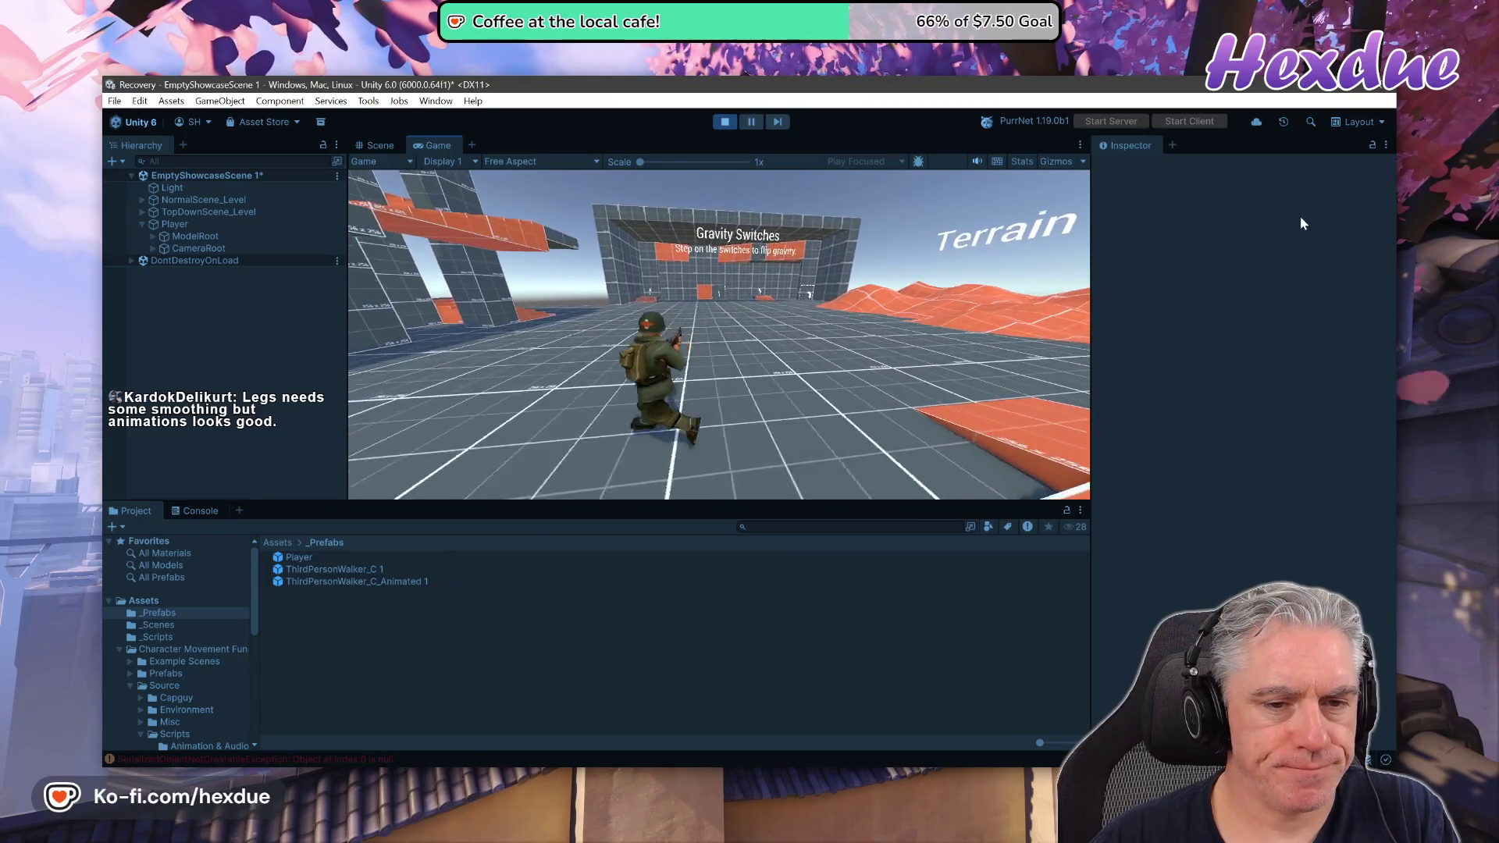
key(w)
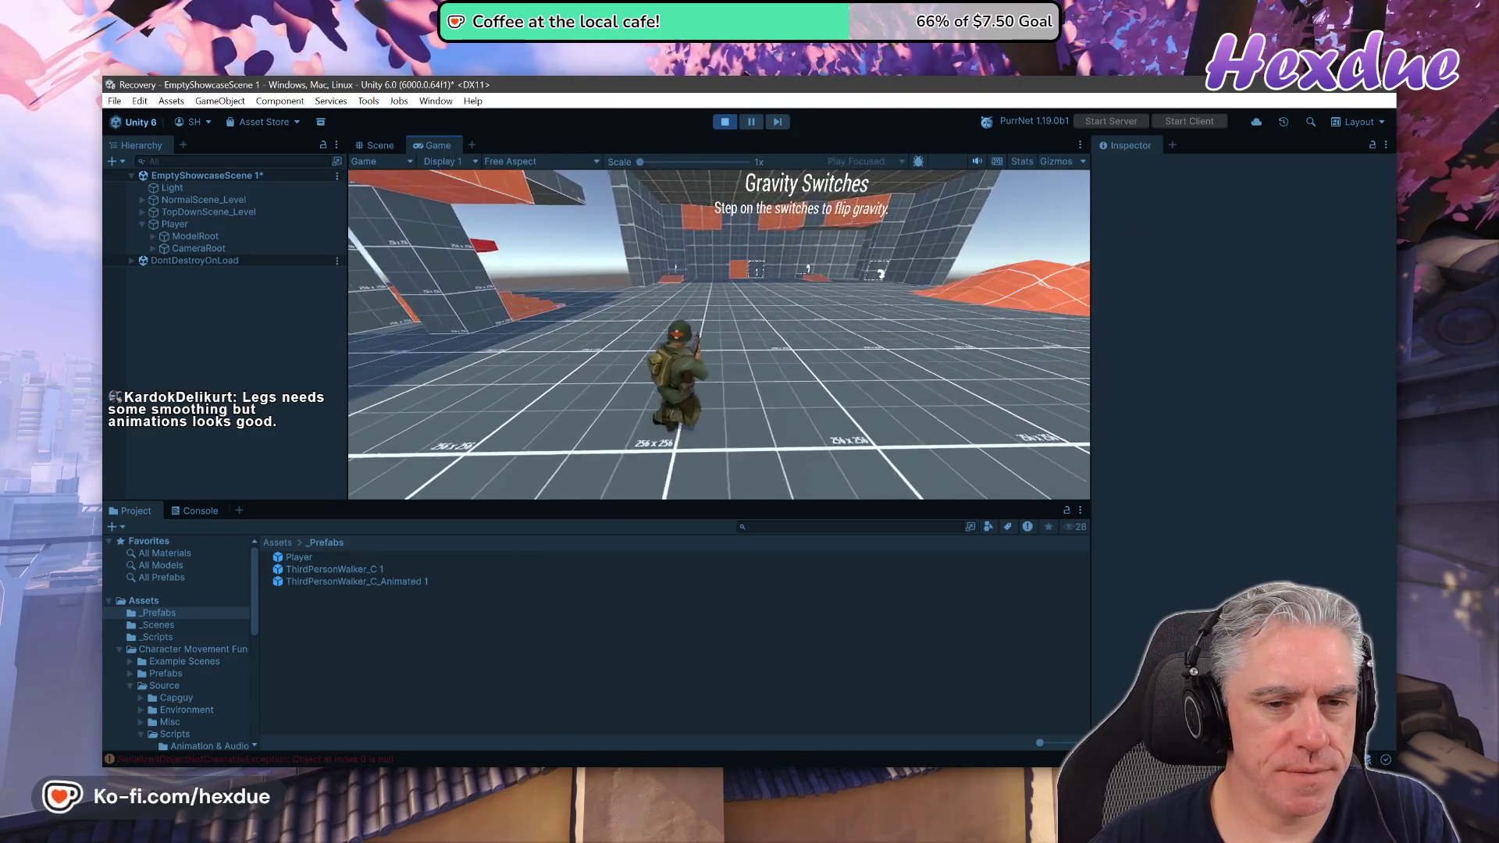
key(w)
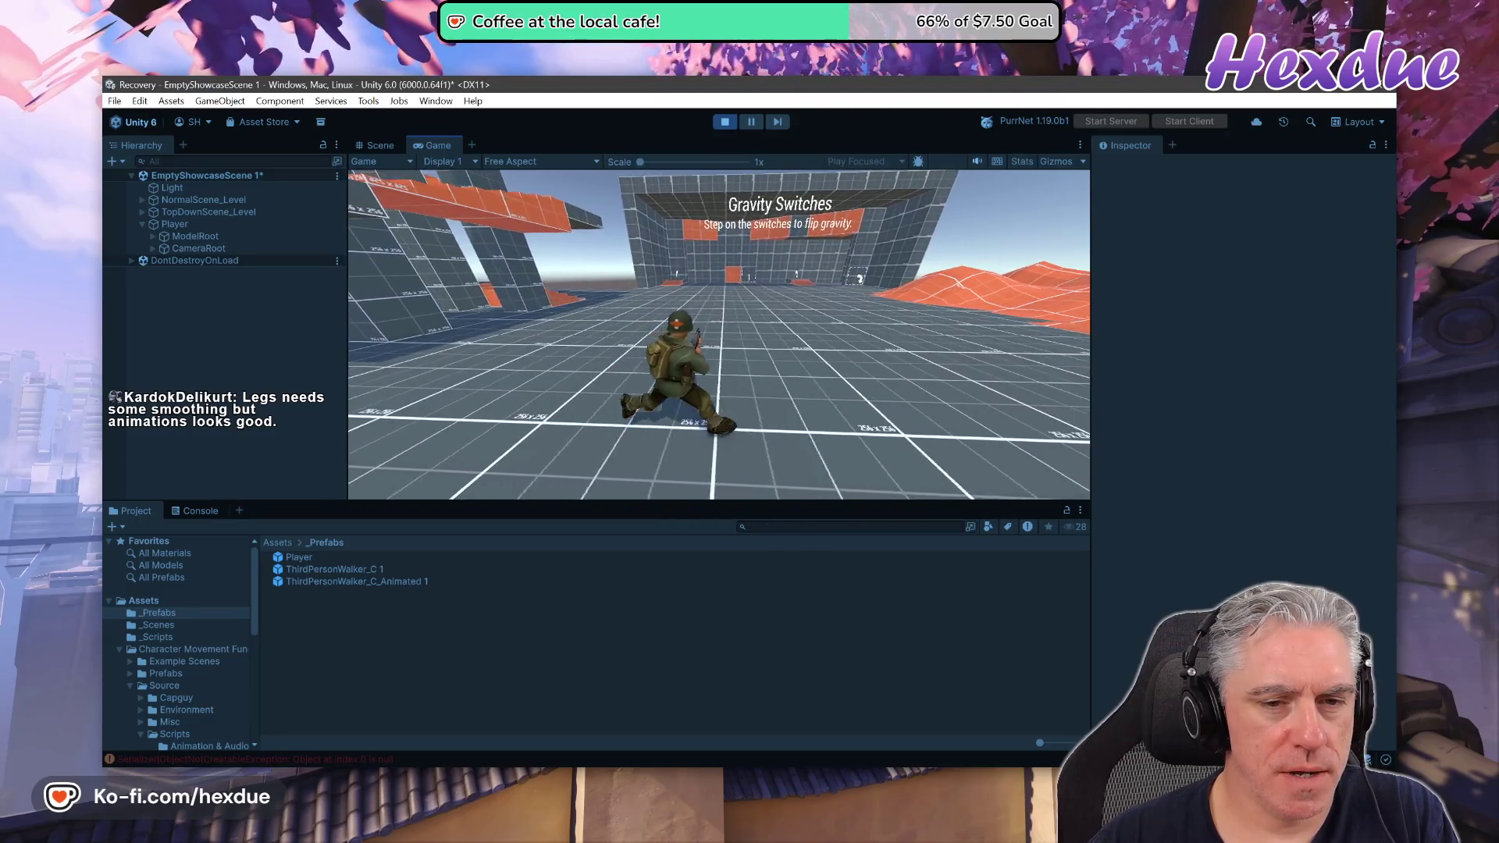
key(alt+Tab)
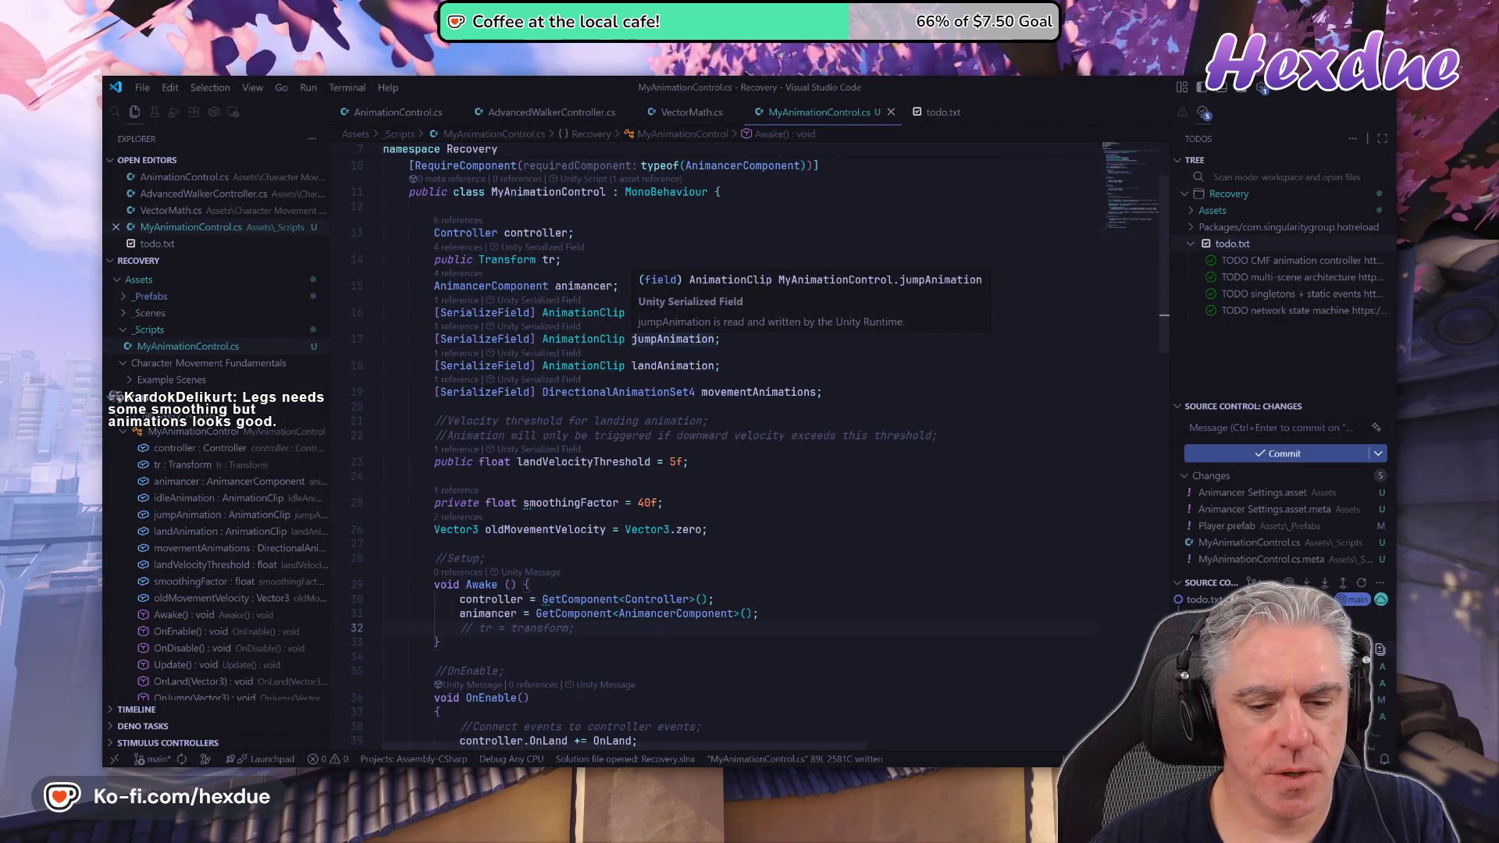
key(alt+Tab)
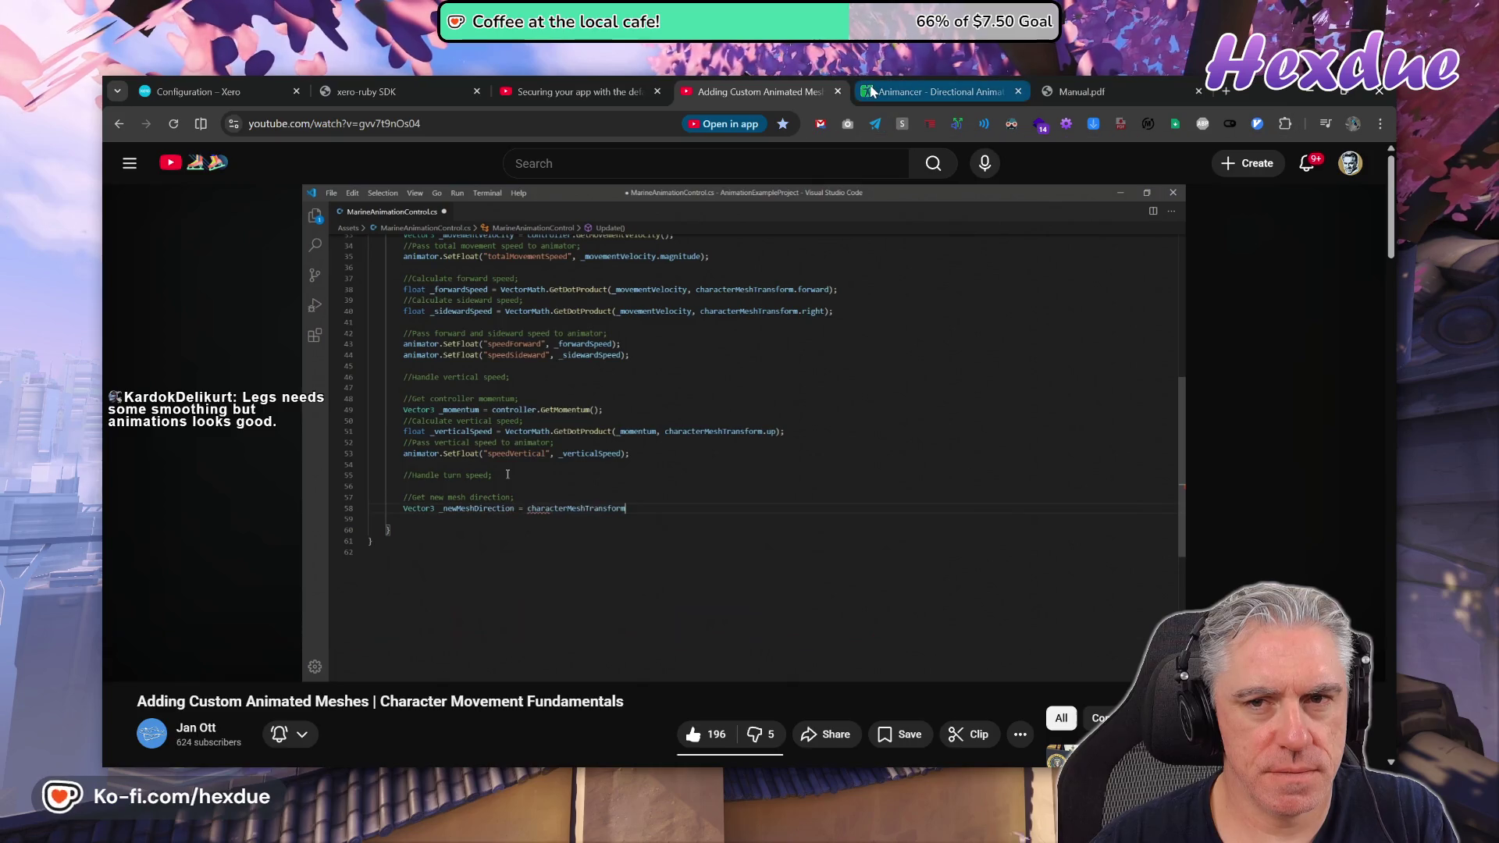
Skip the tutorial ahead past 9:42 to about 10:51, pause near 11:04, and return to Unity.
drag(876, 637, 1107, 637)
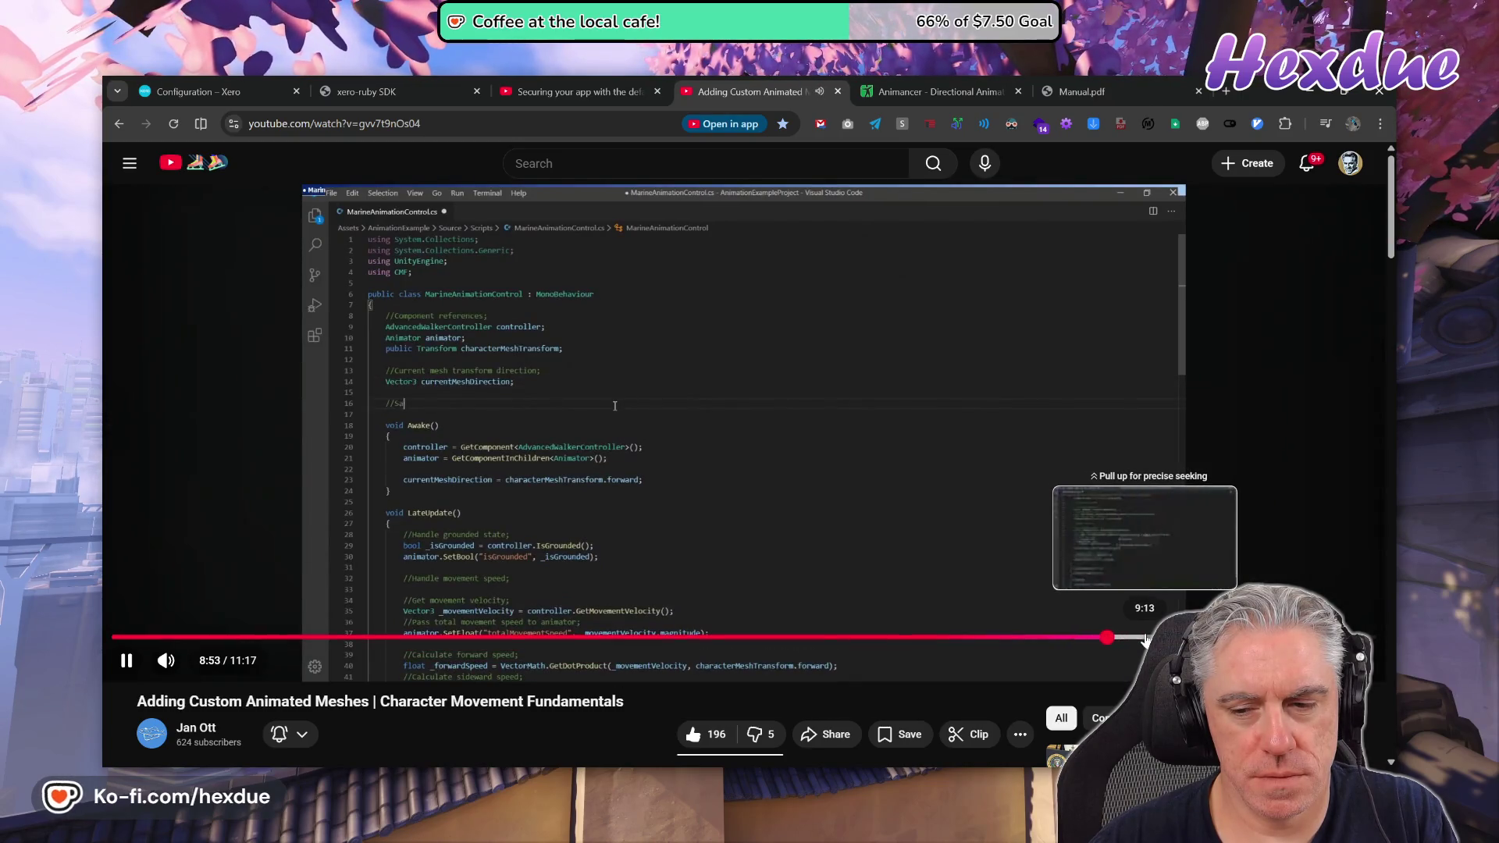
click(1199, 638)
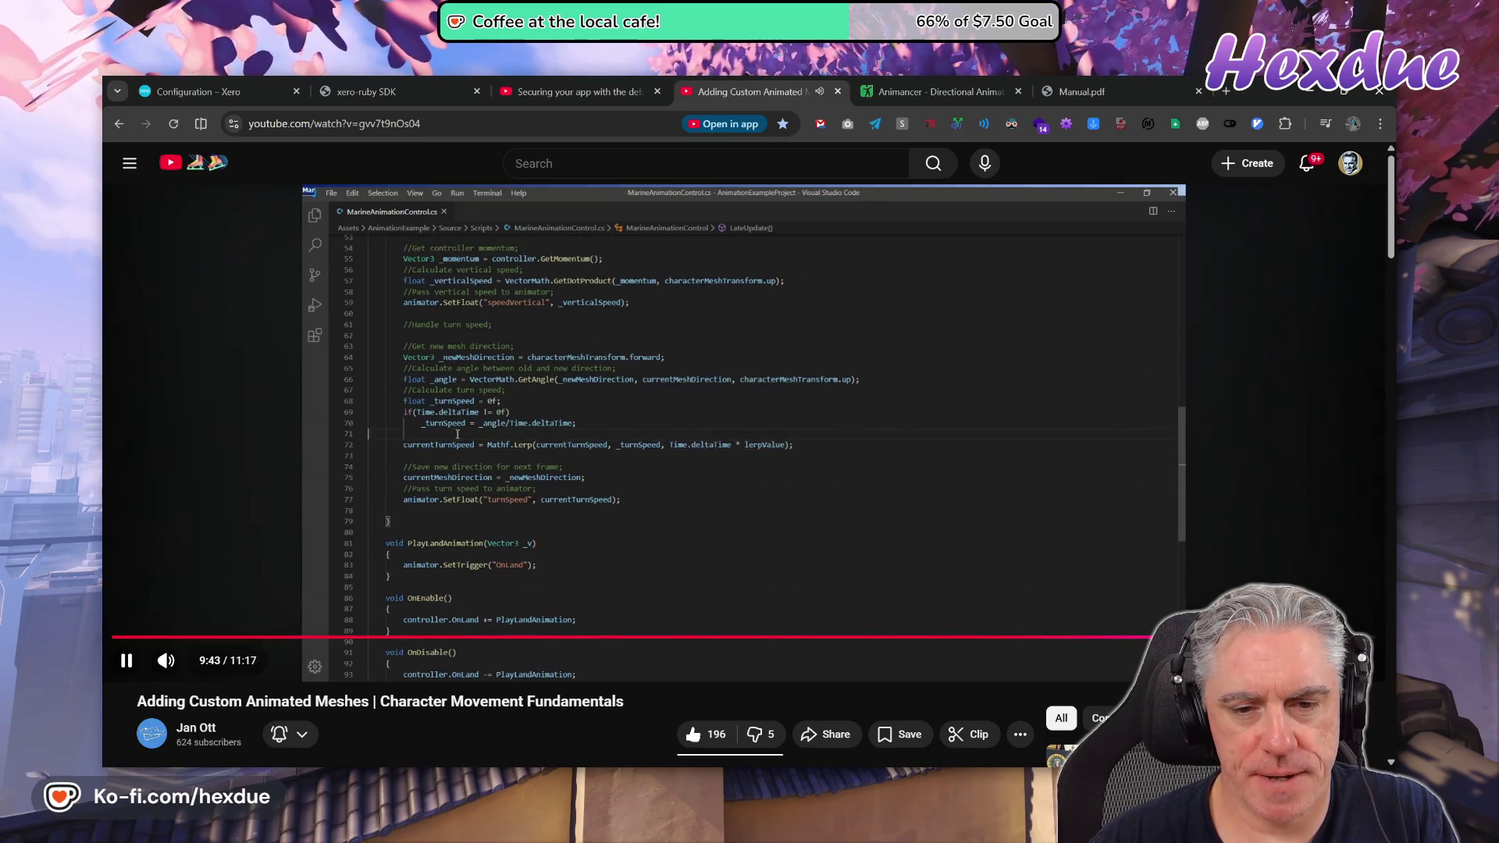
drag(1218, 638, 1284, 638)
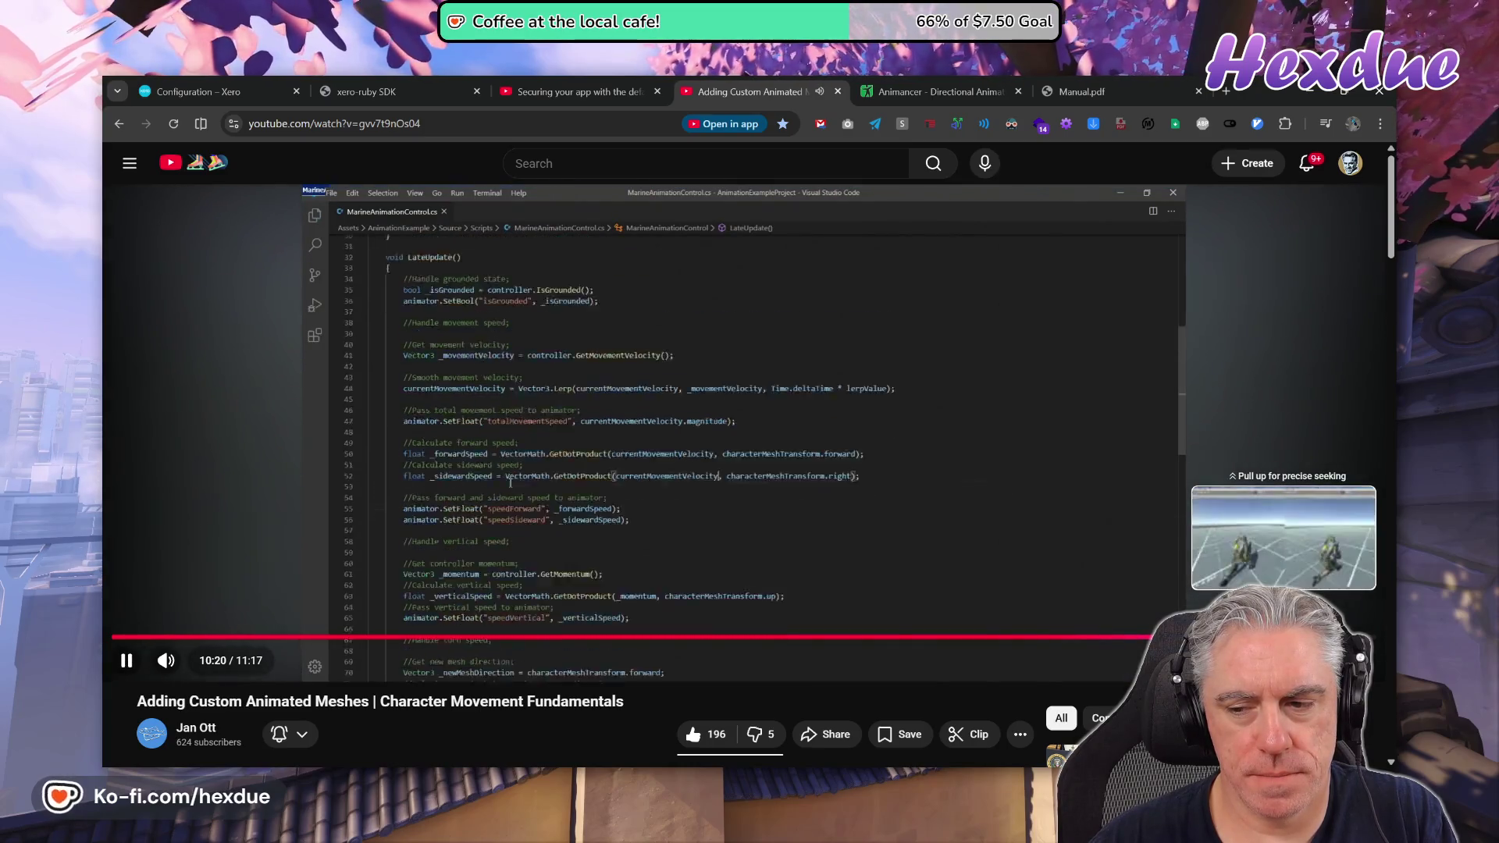
click(1329, 637)
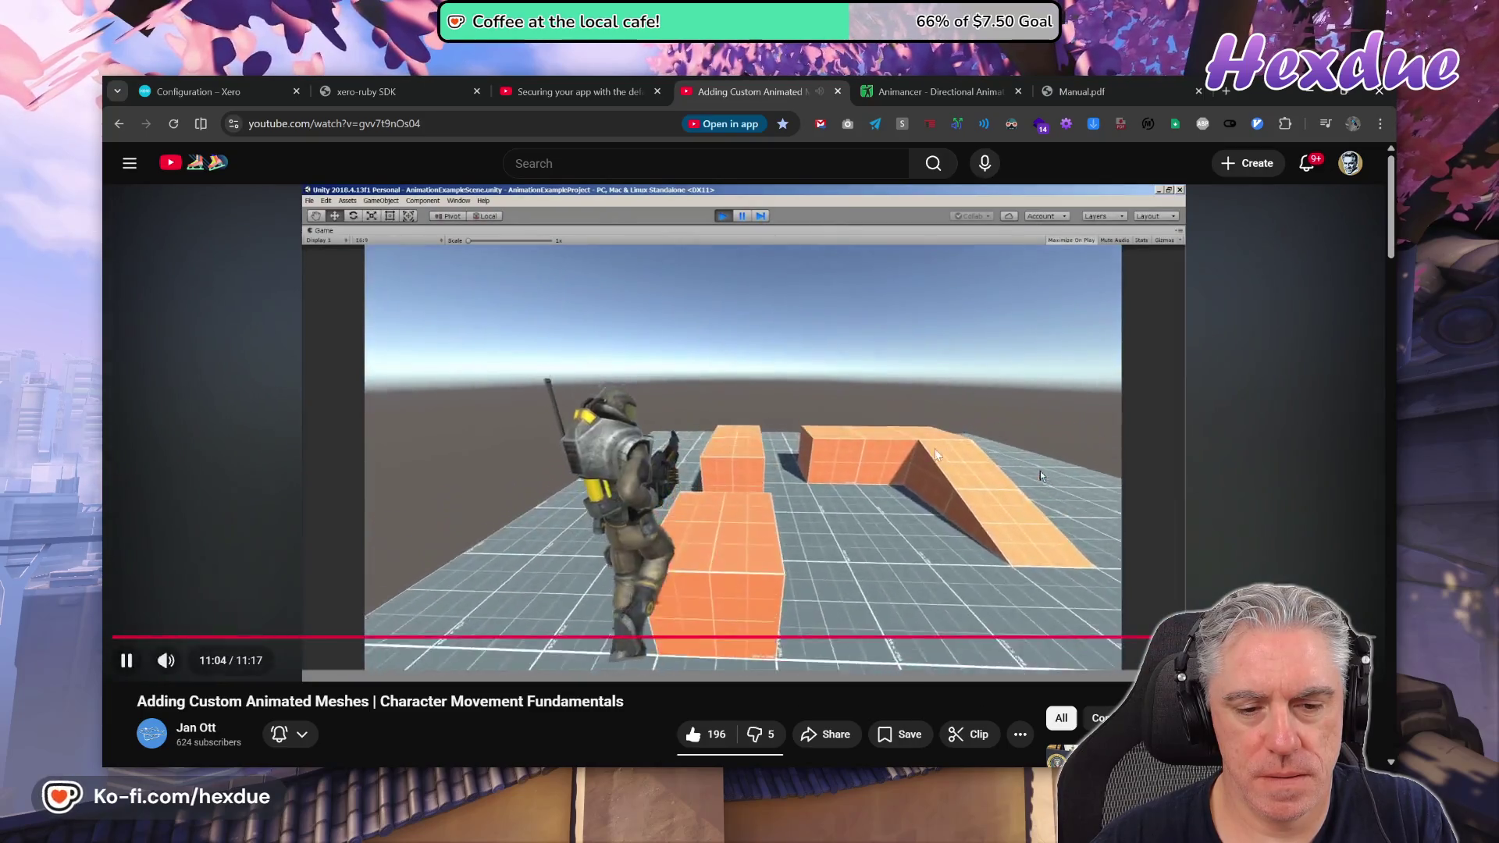
click(1054, 435)
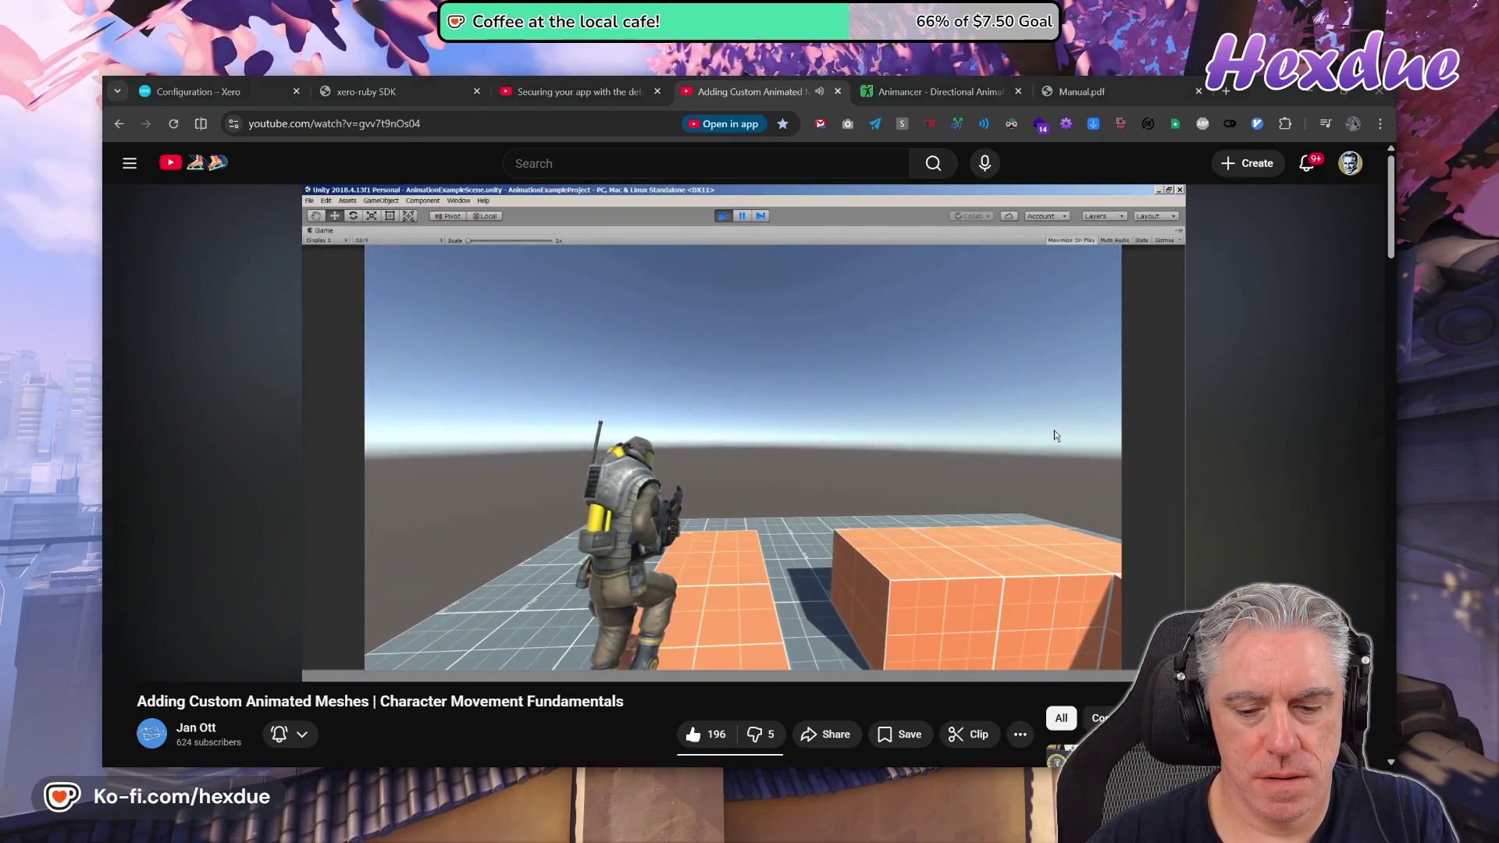
key(alt+Tab)
Run the character through the Gravity Switches room, up the red ramp and onto the orange terrain.
key(w)
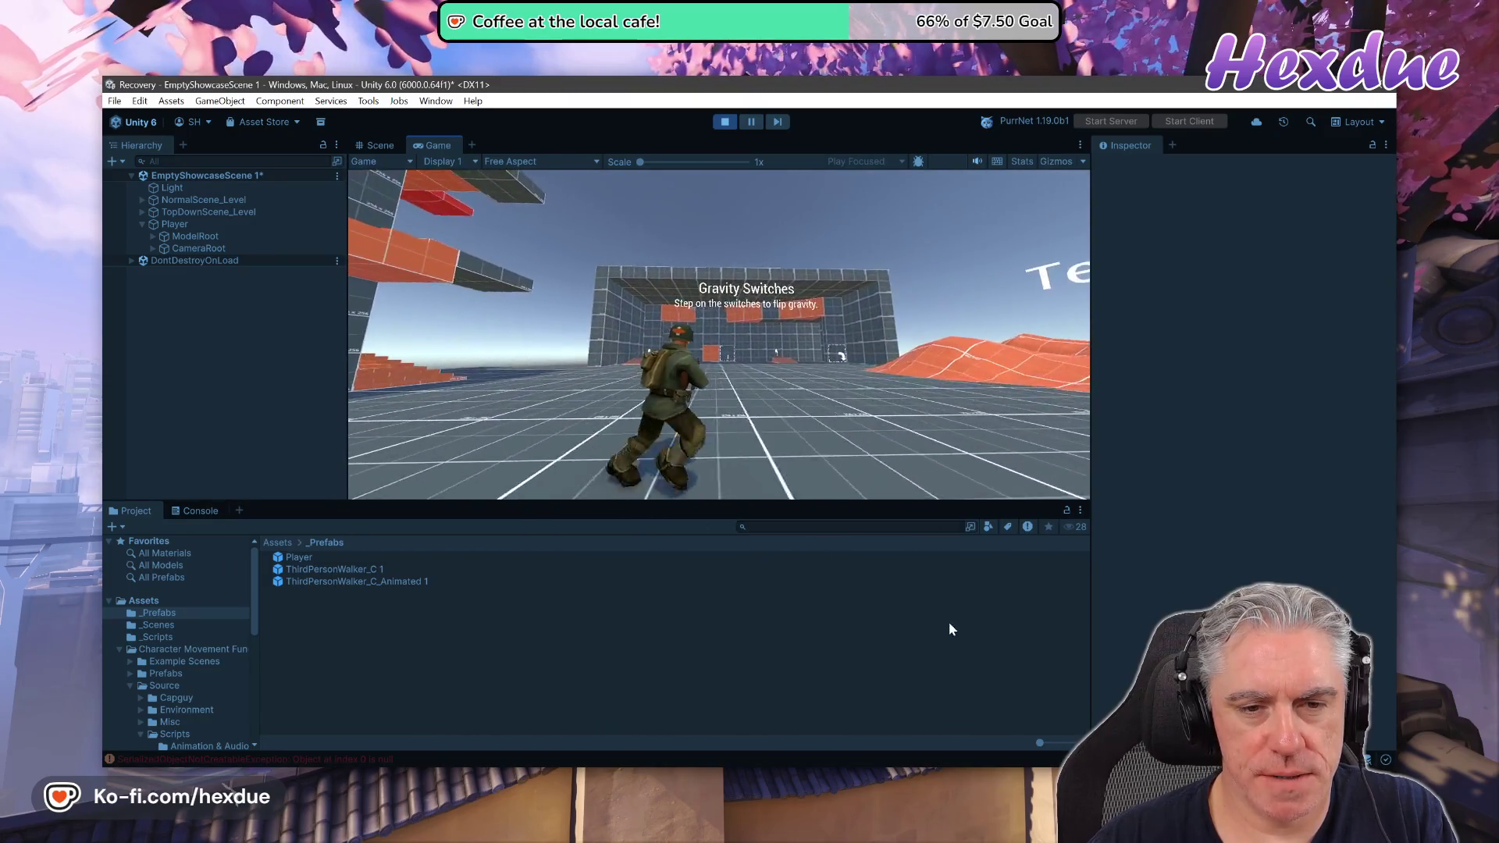
key(w)
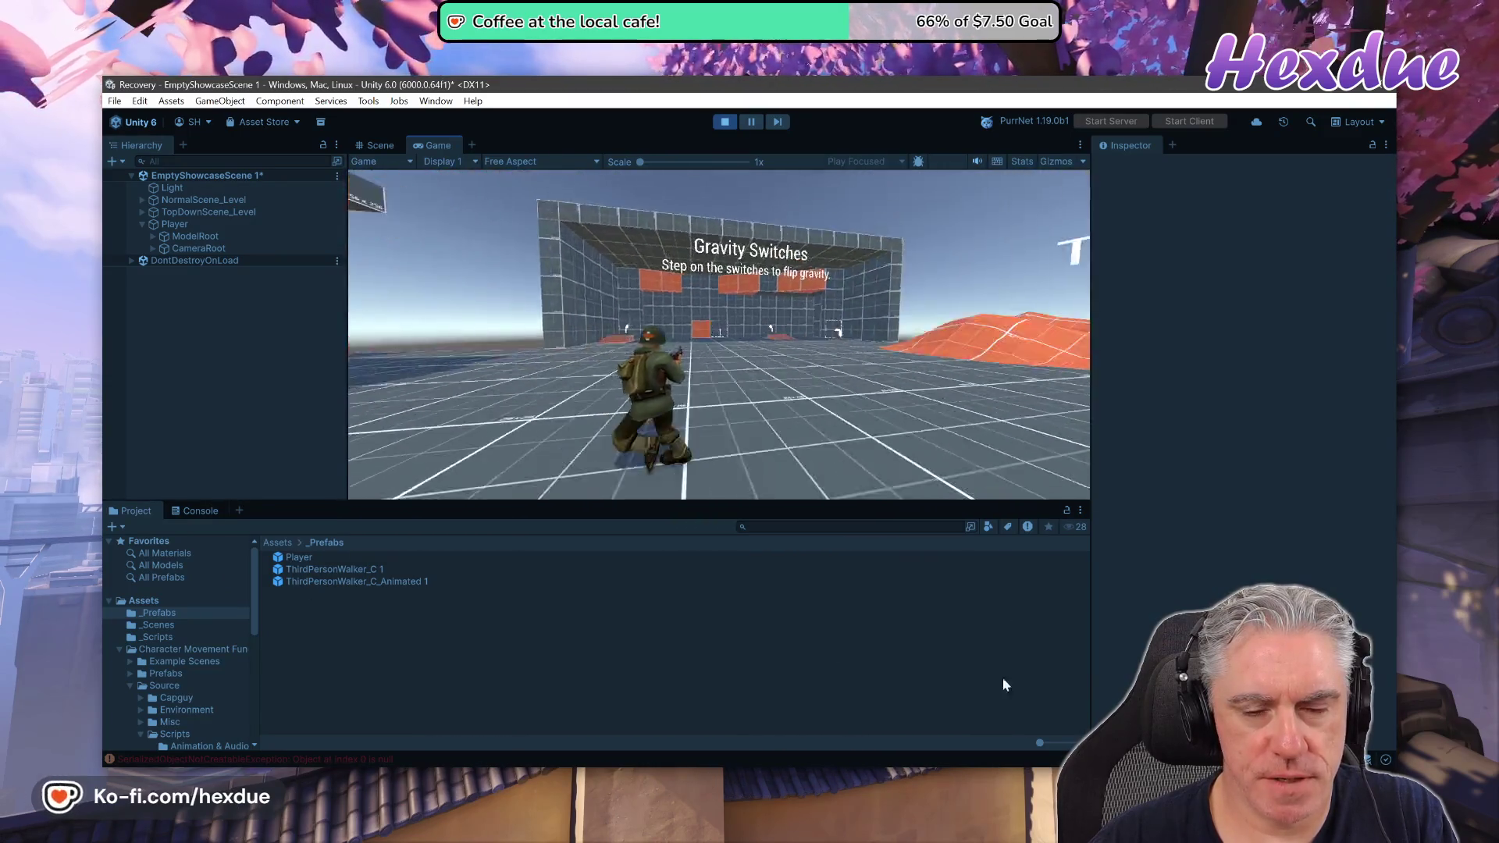
key(w)
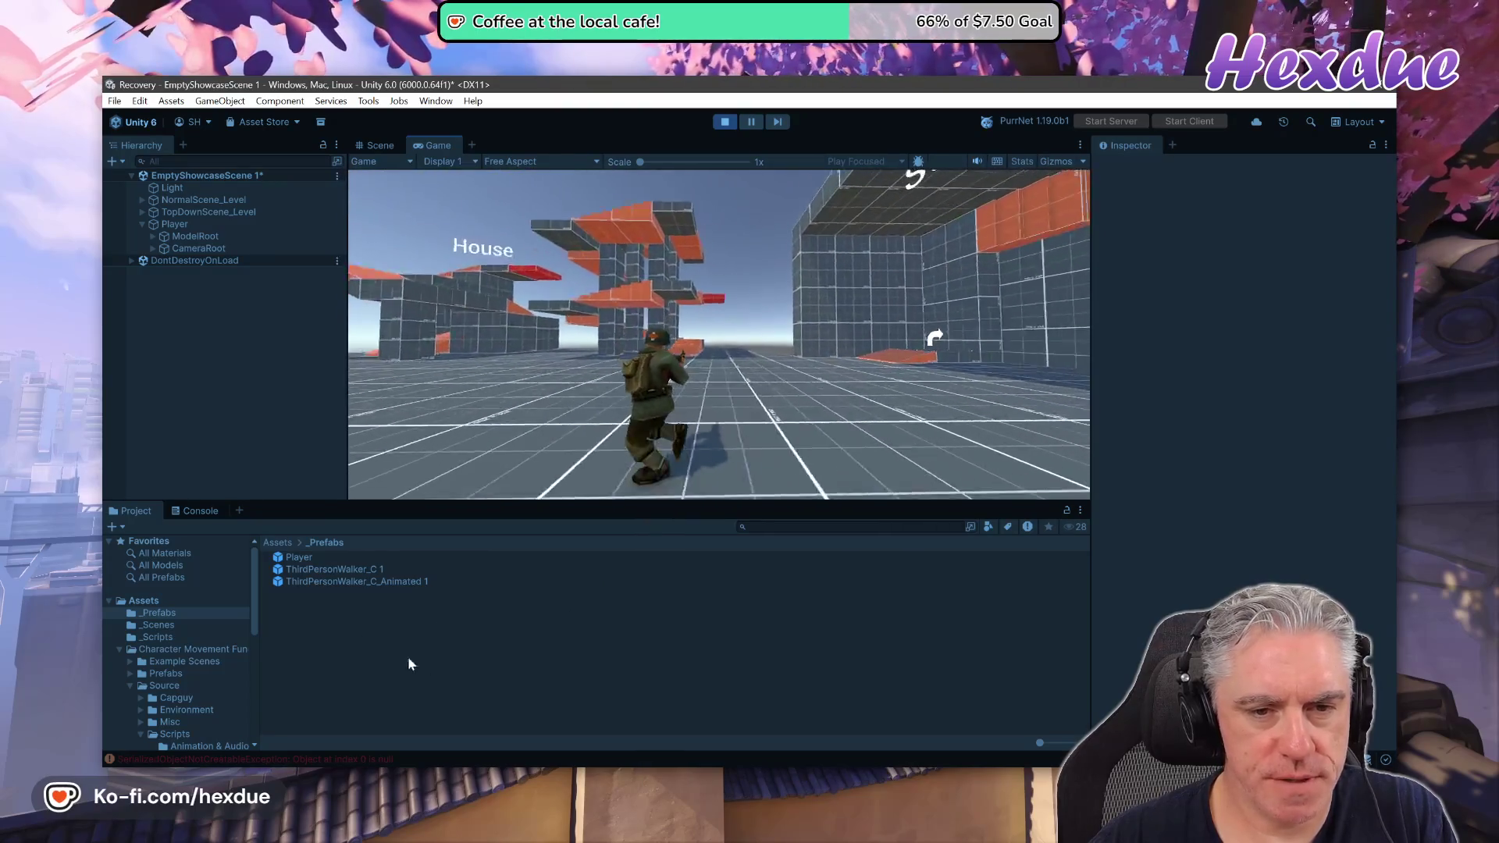
key(w)
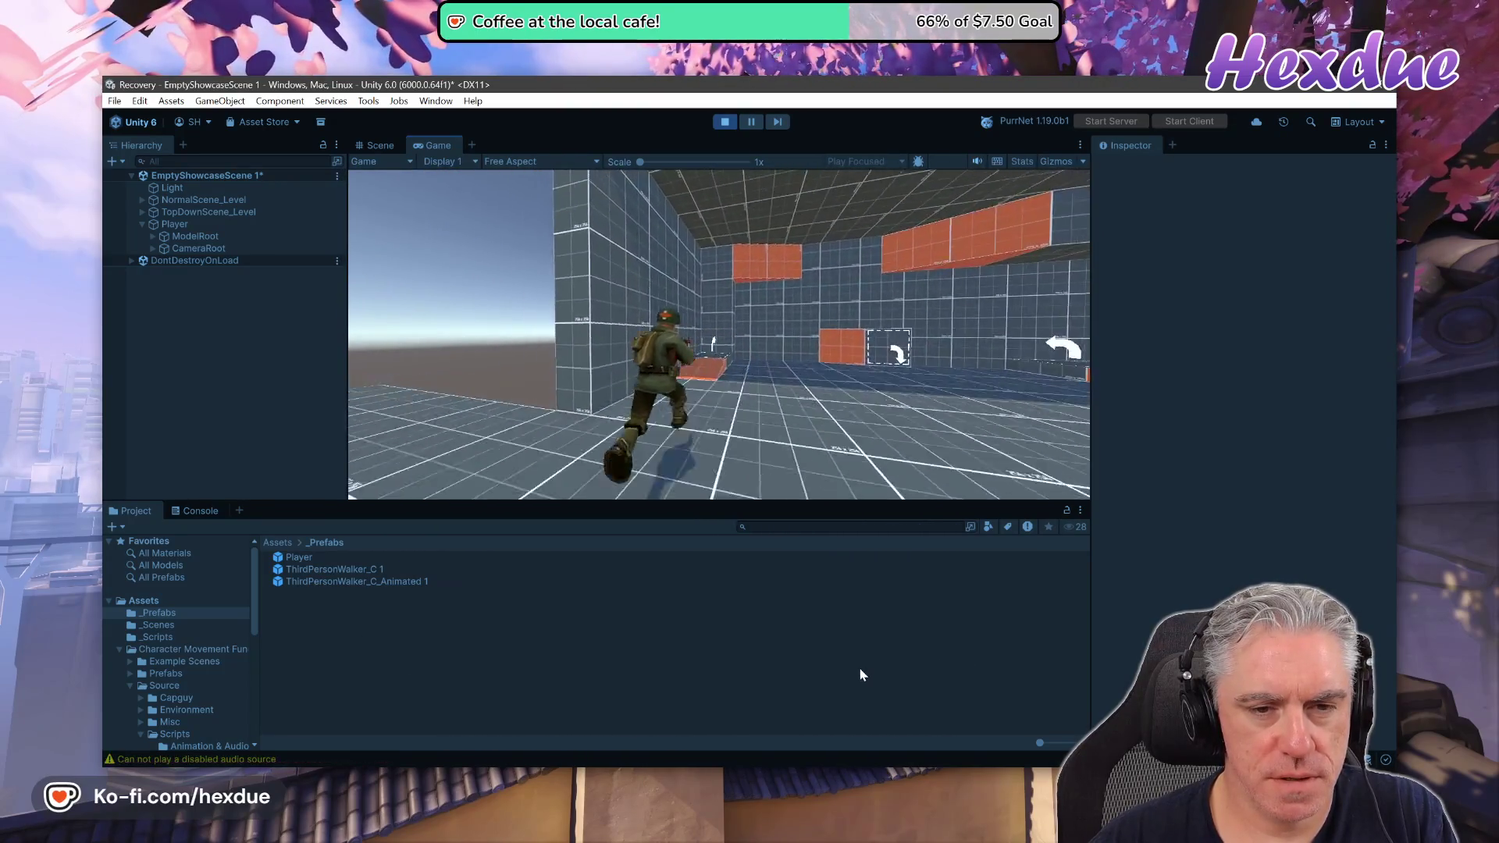
key(w)
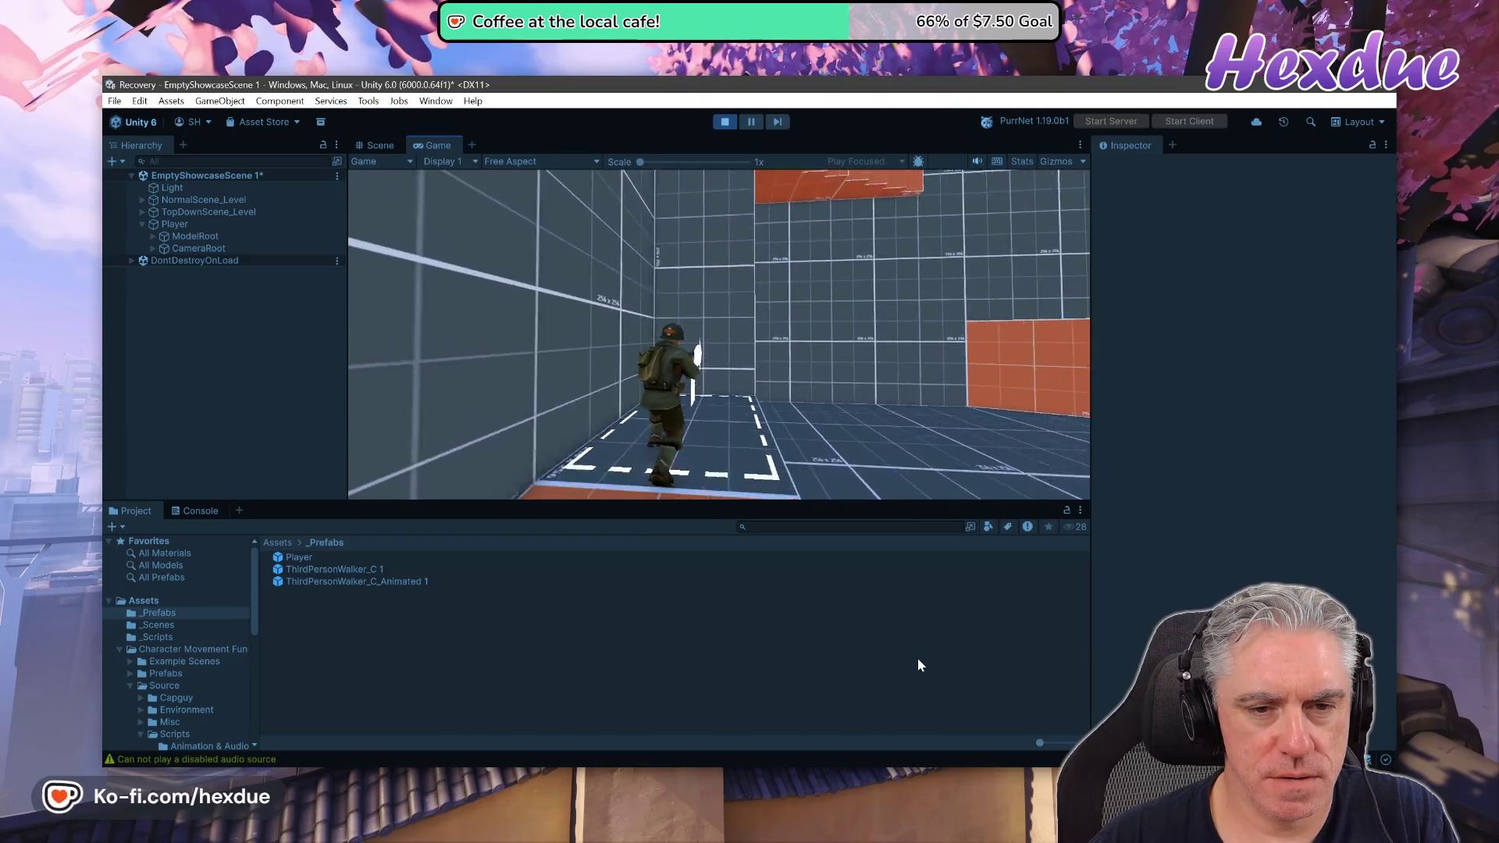
key(w)
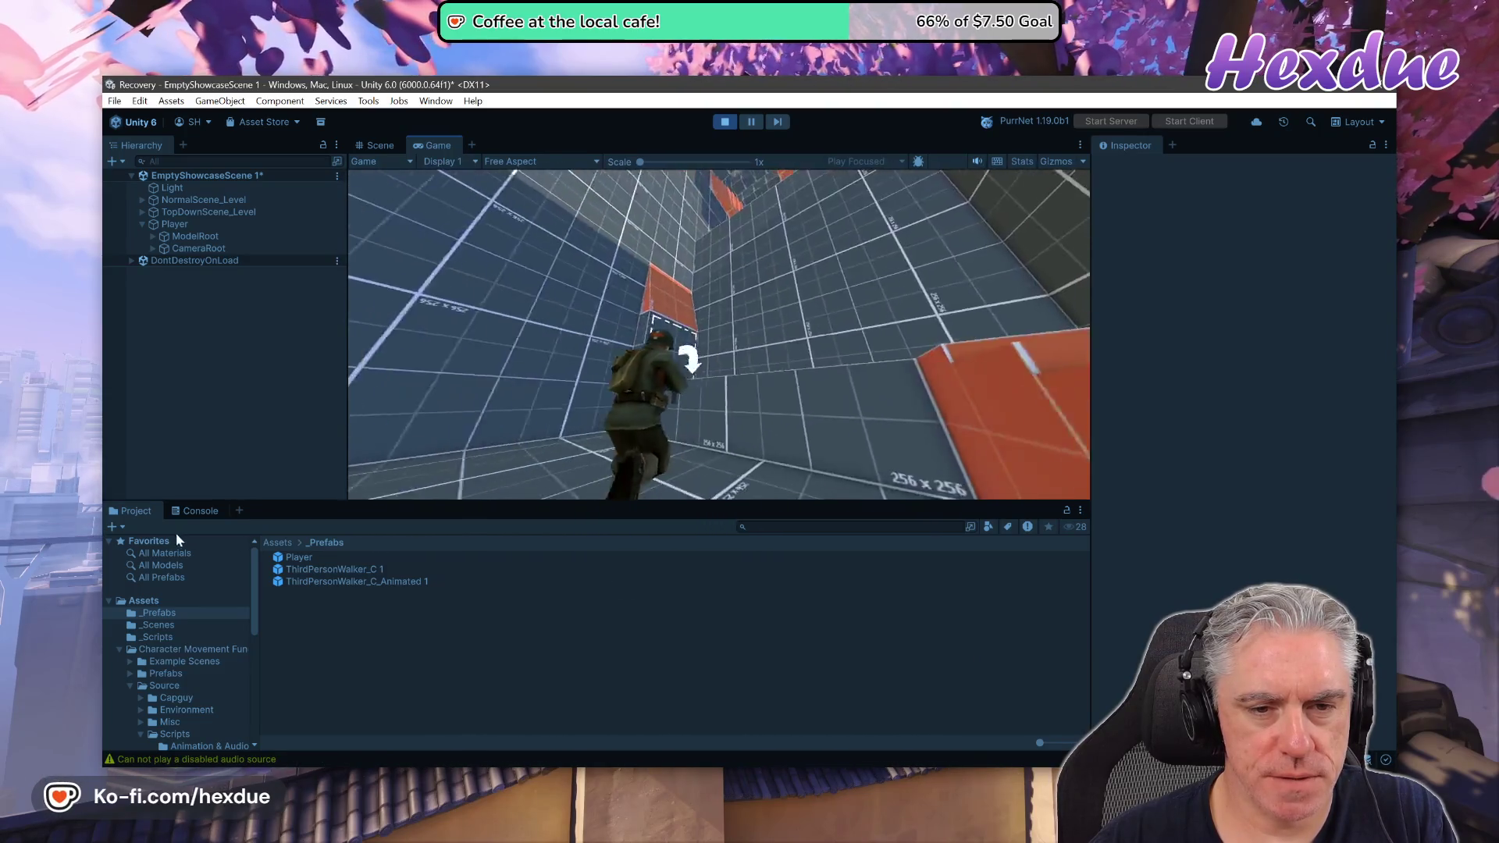
key(w)
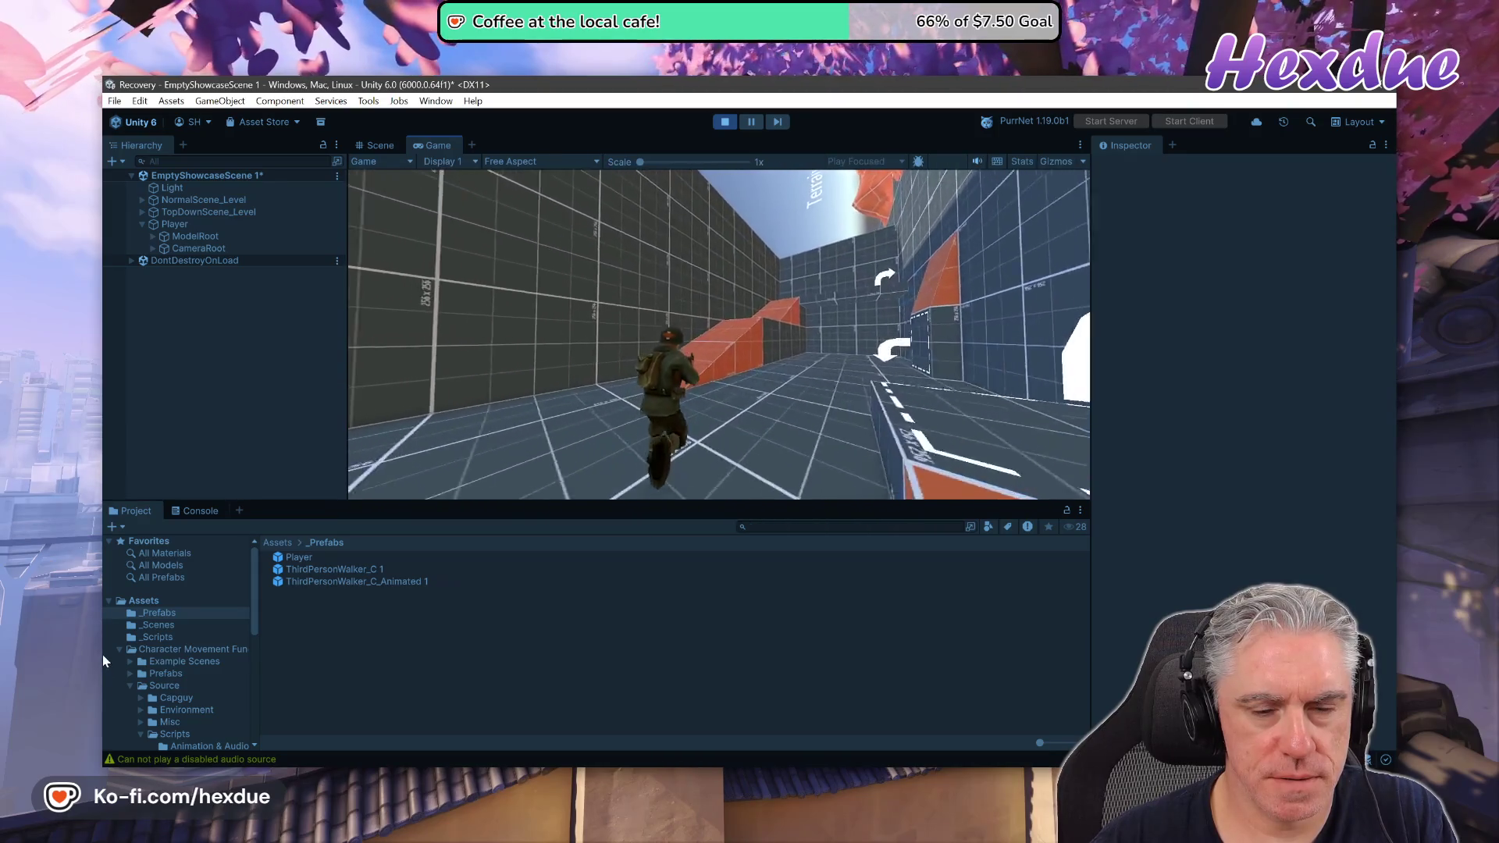
key(w)
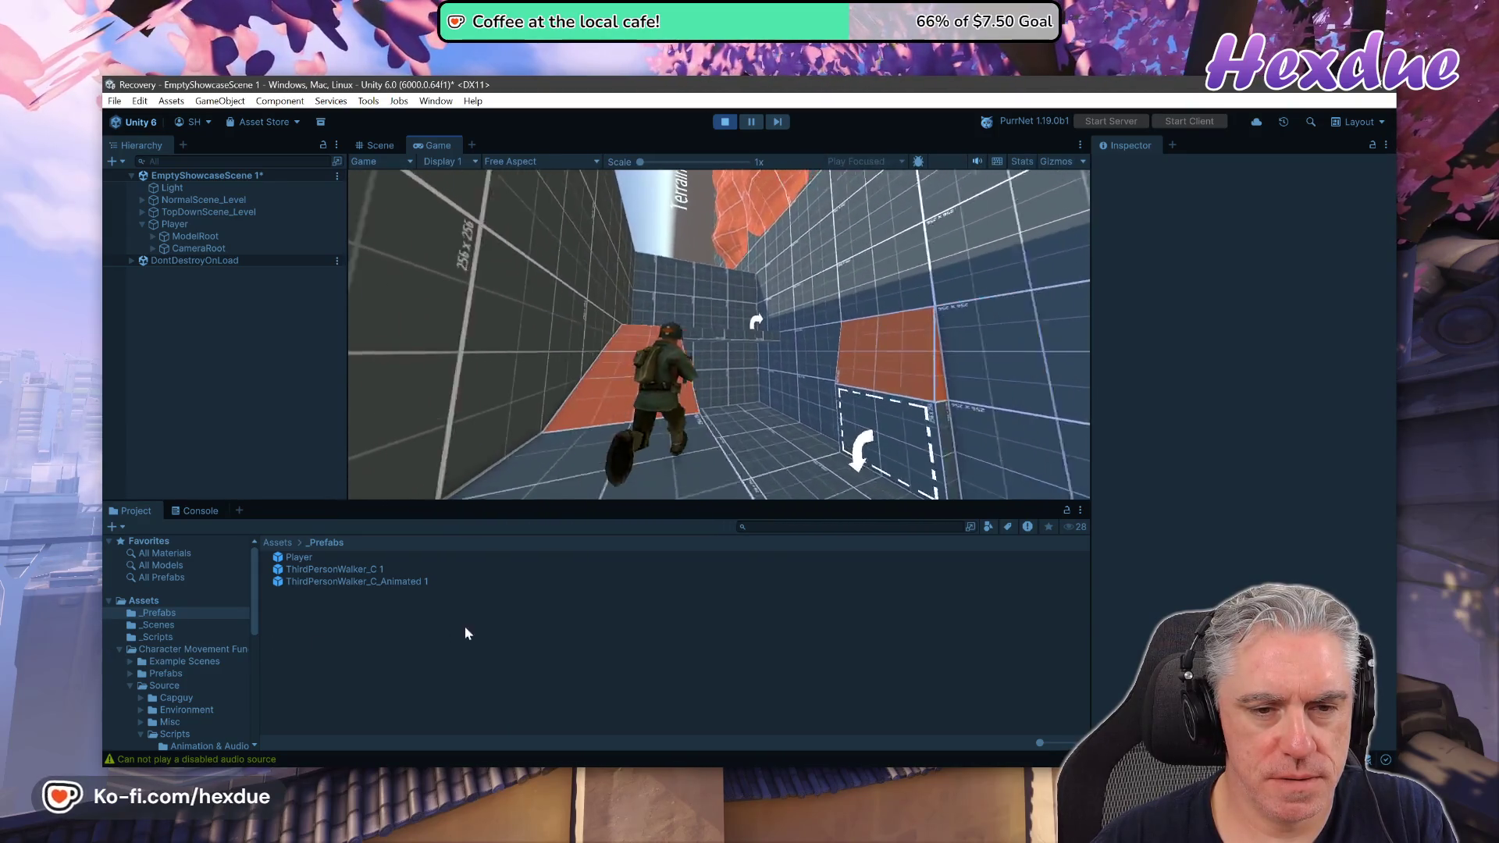
key(w)
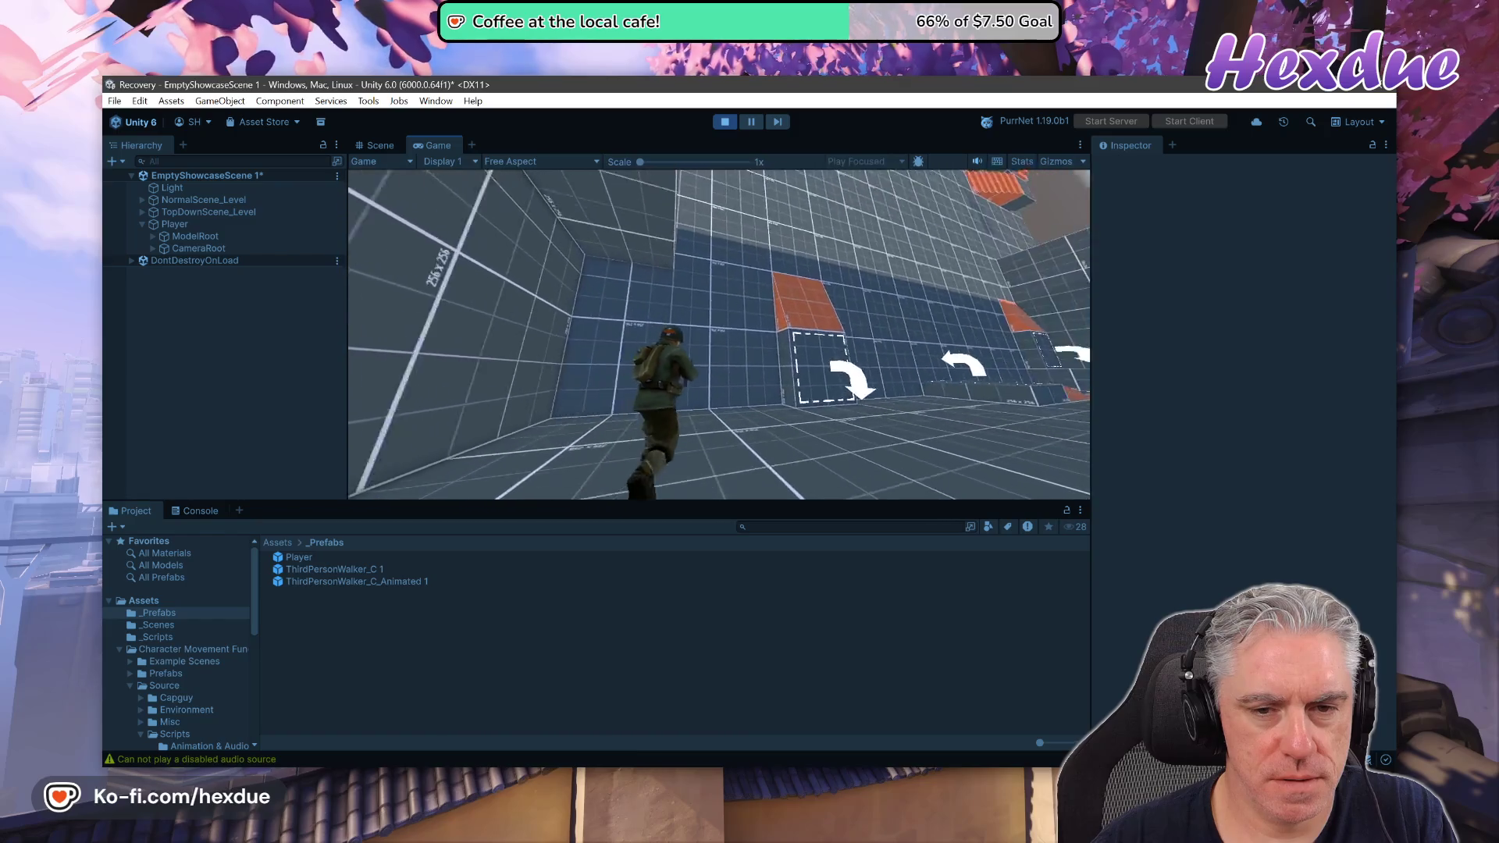
key(w)
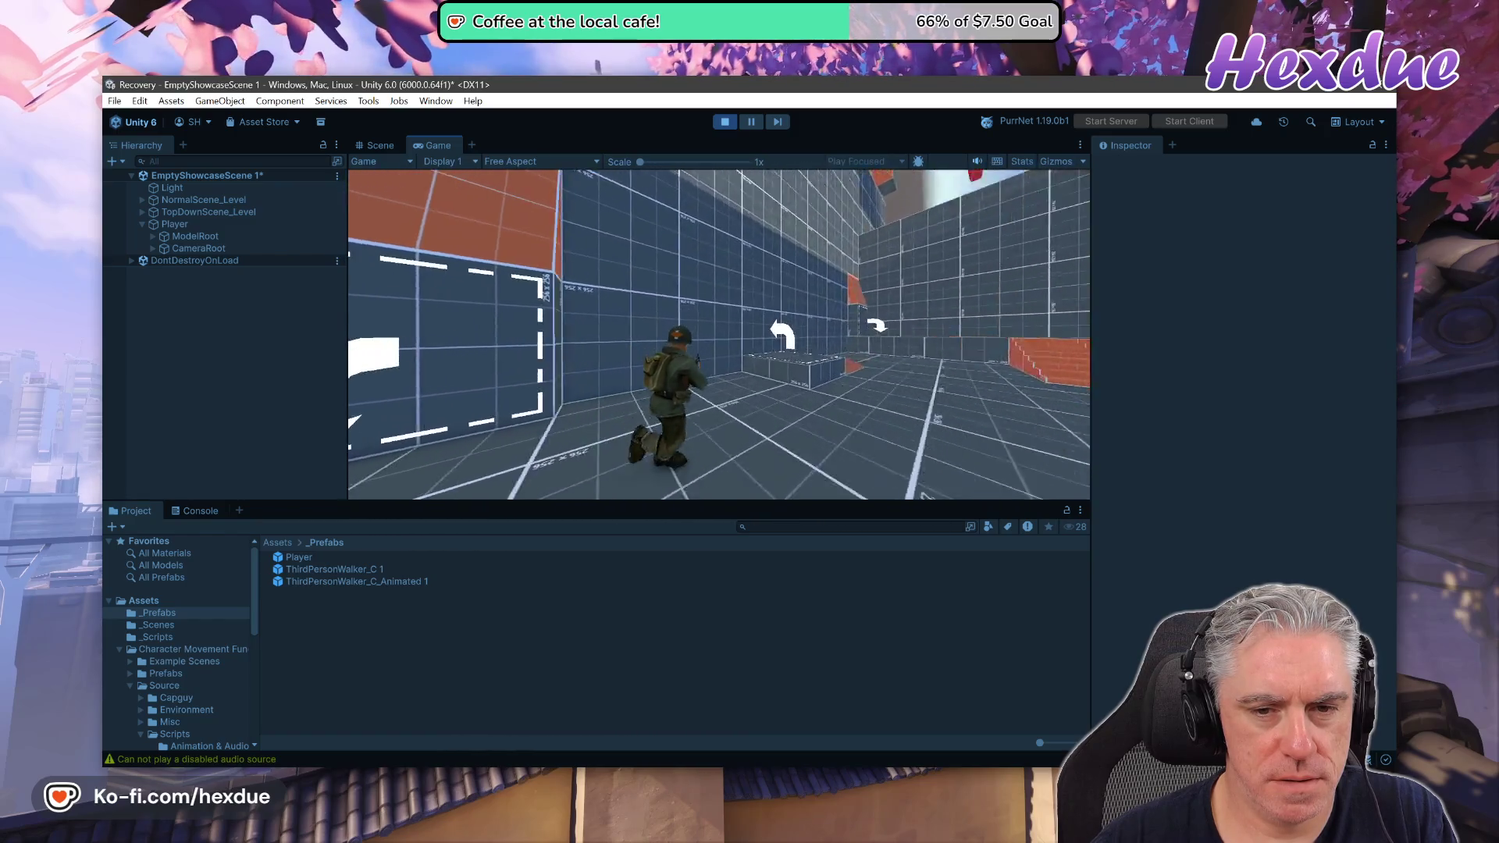
key(w)
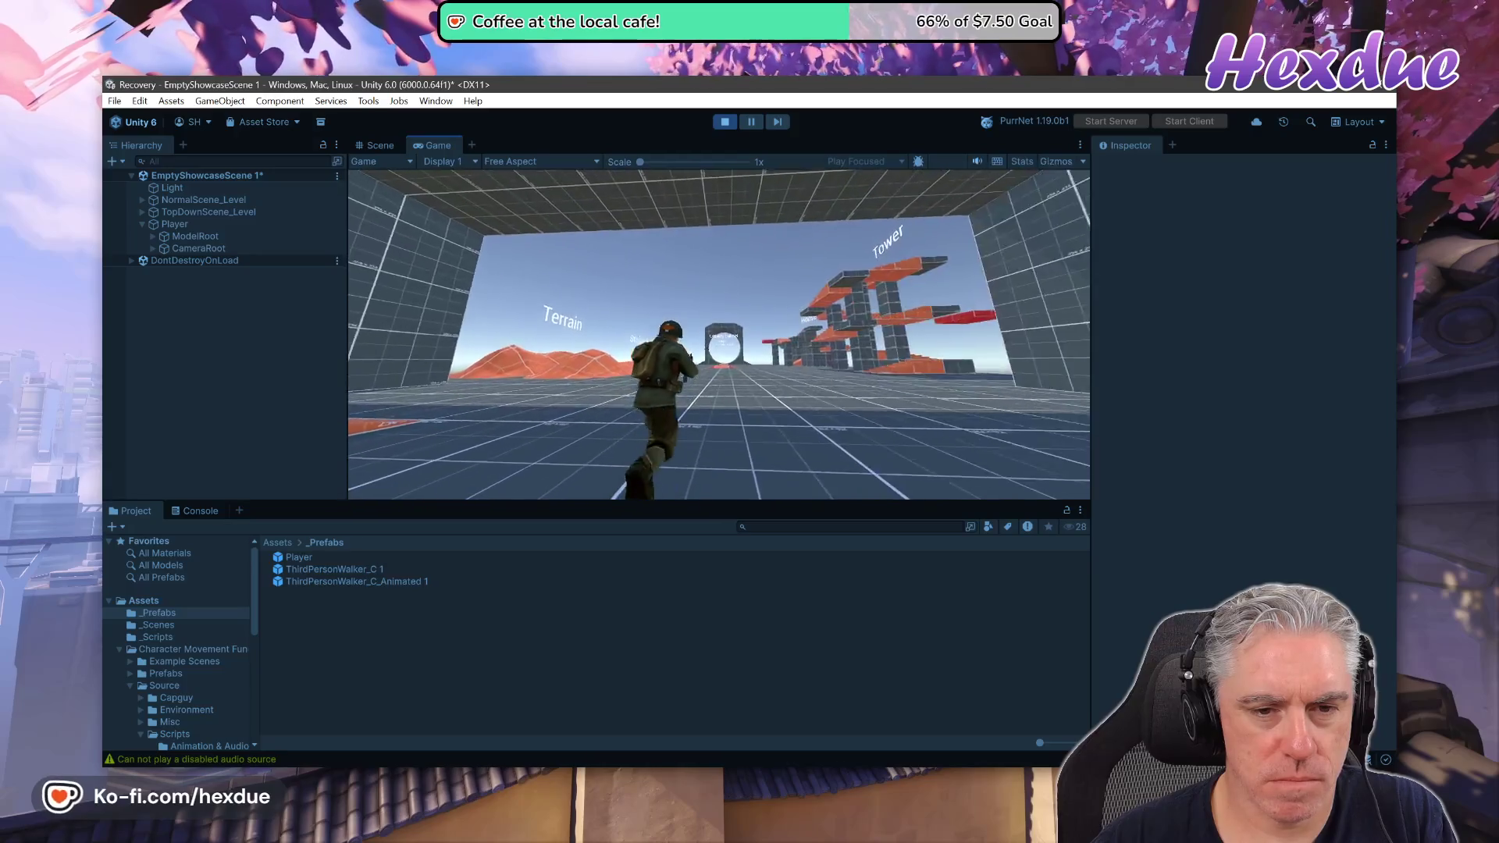
key(w)
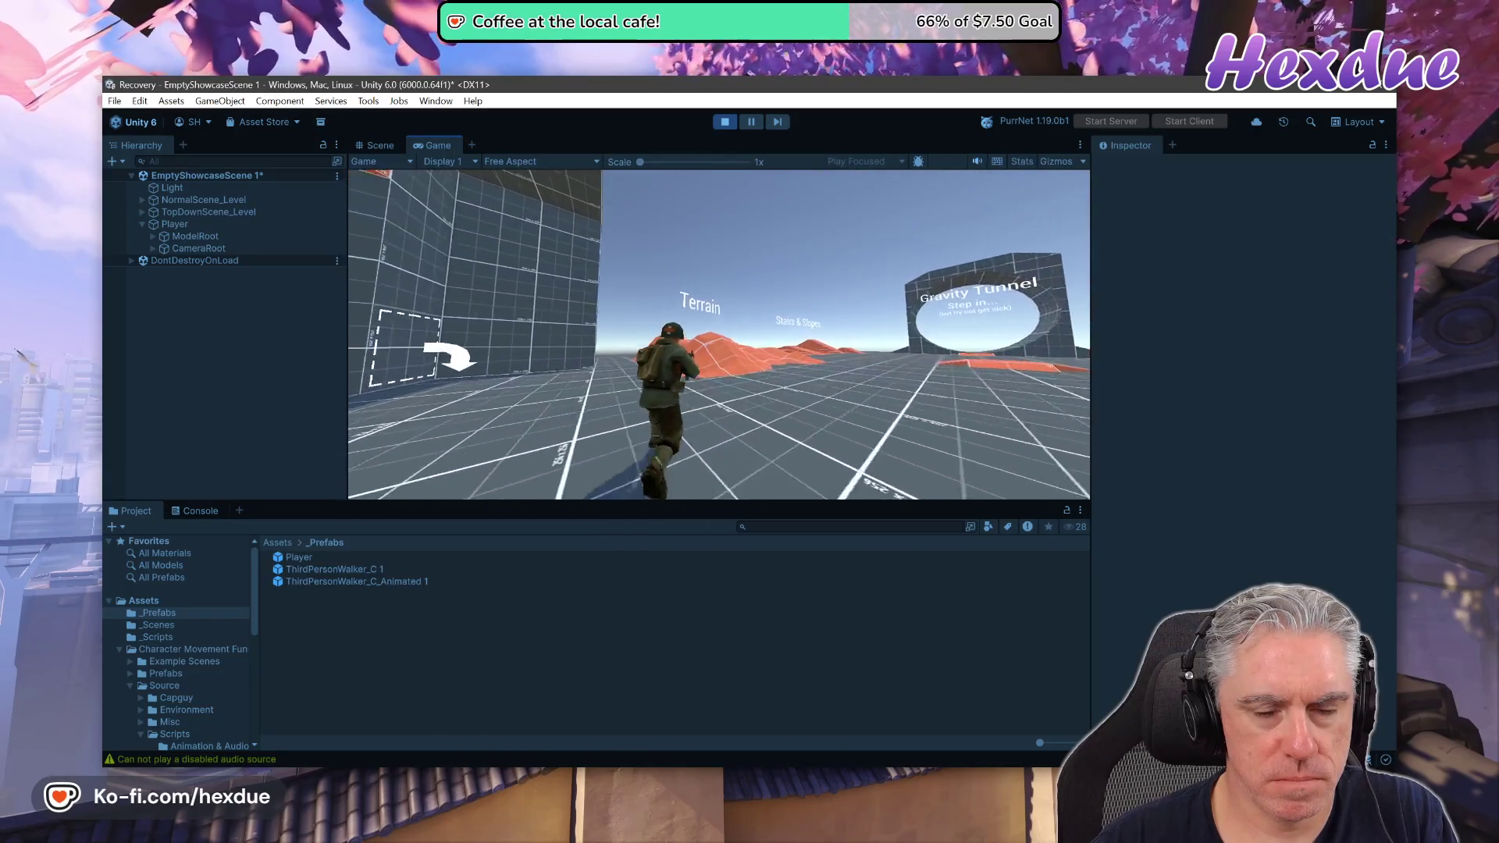
key(w)
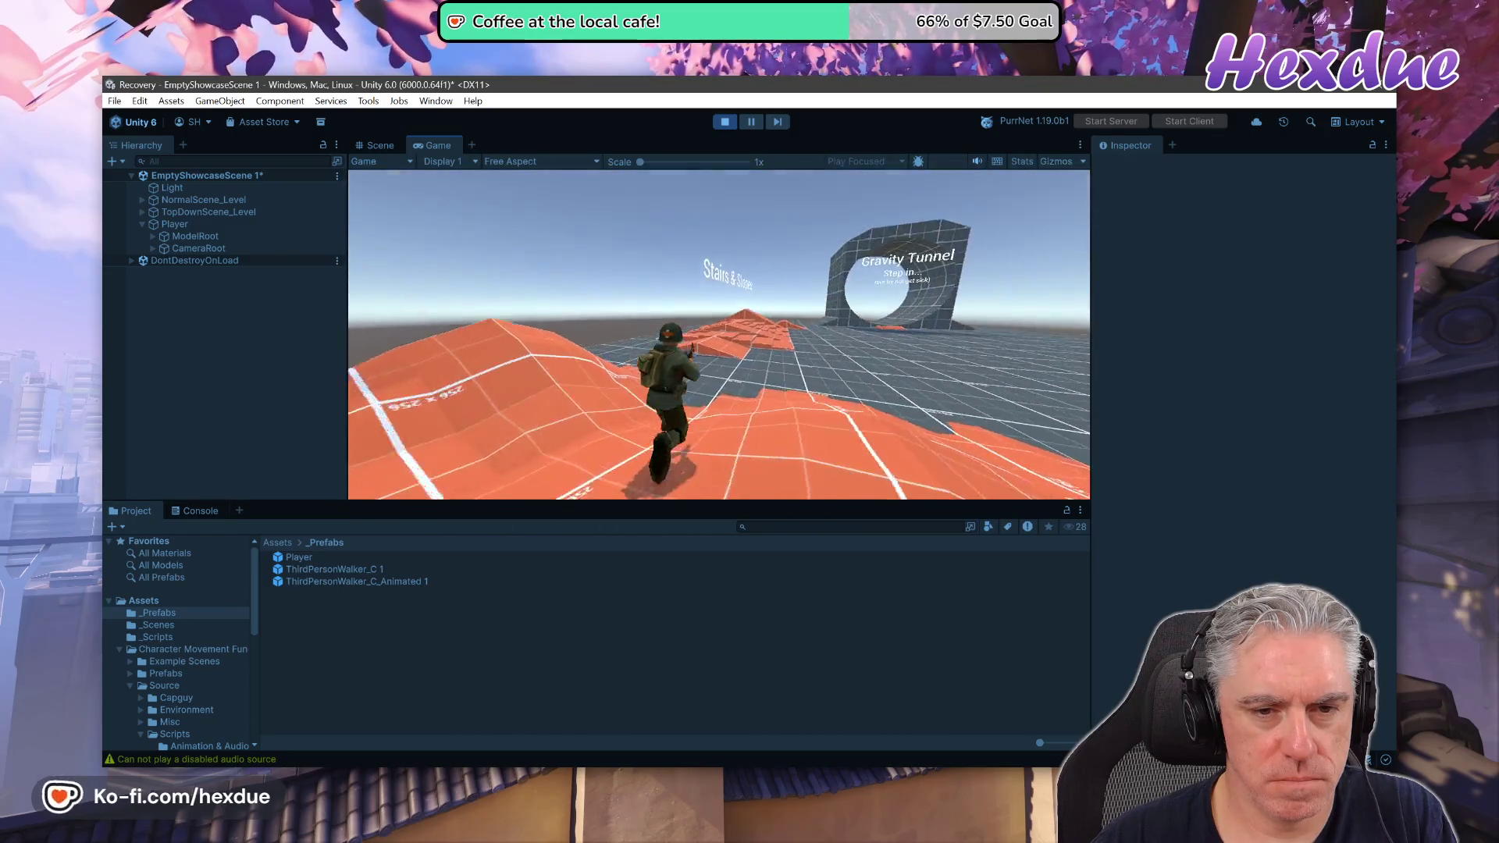
Climb the orange stairs and run the character through the Gravity Tunnel loop.
key(w)
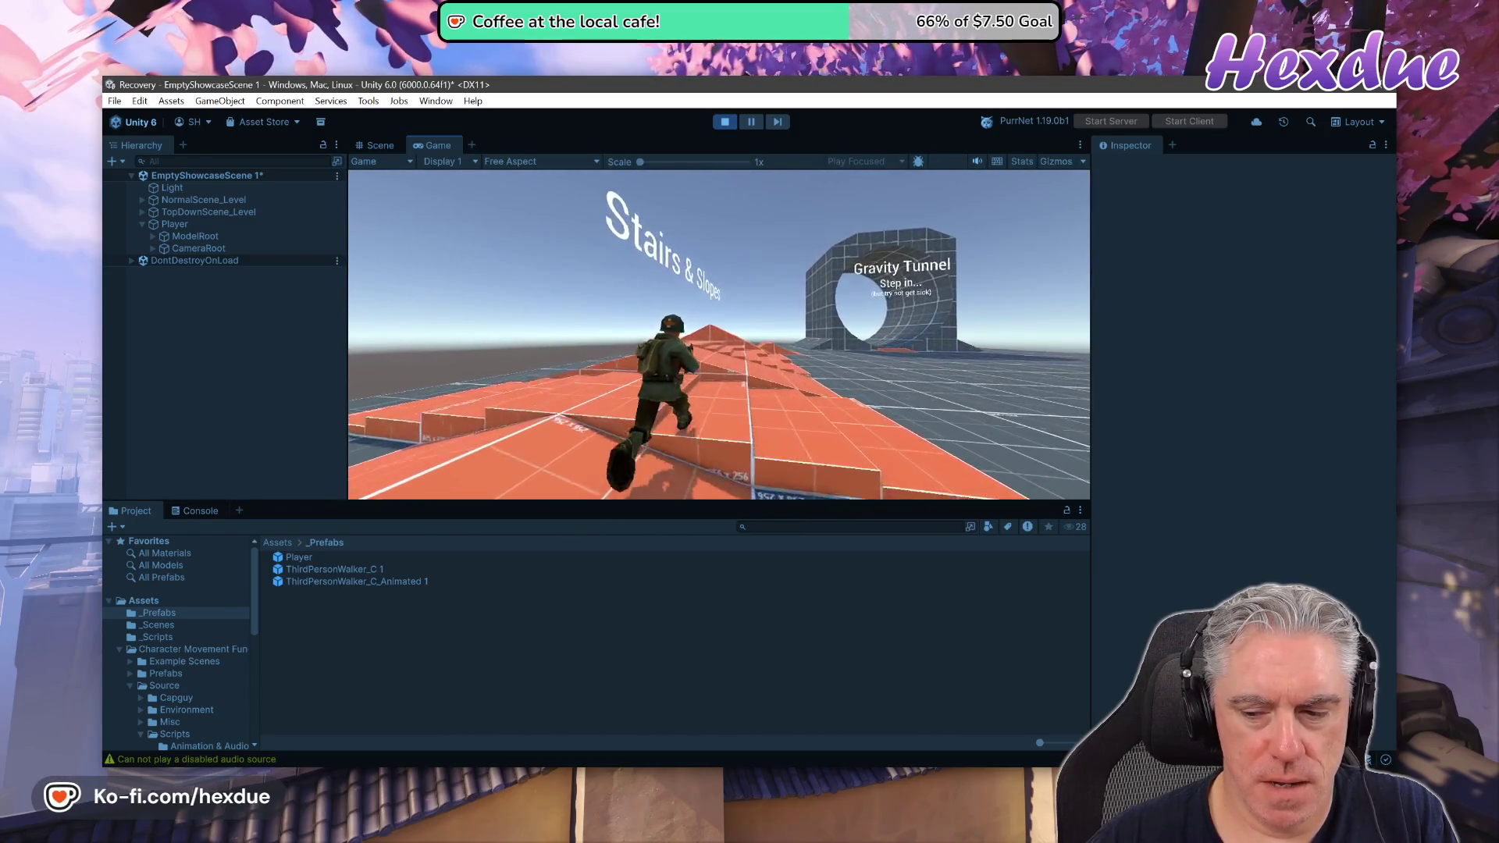
key(w)
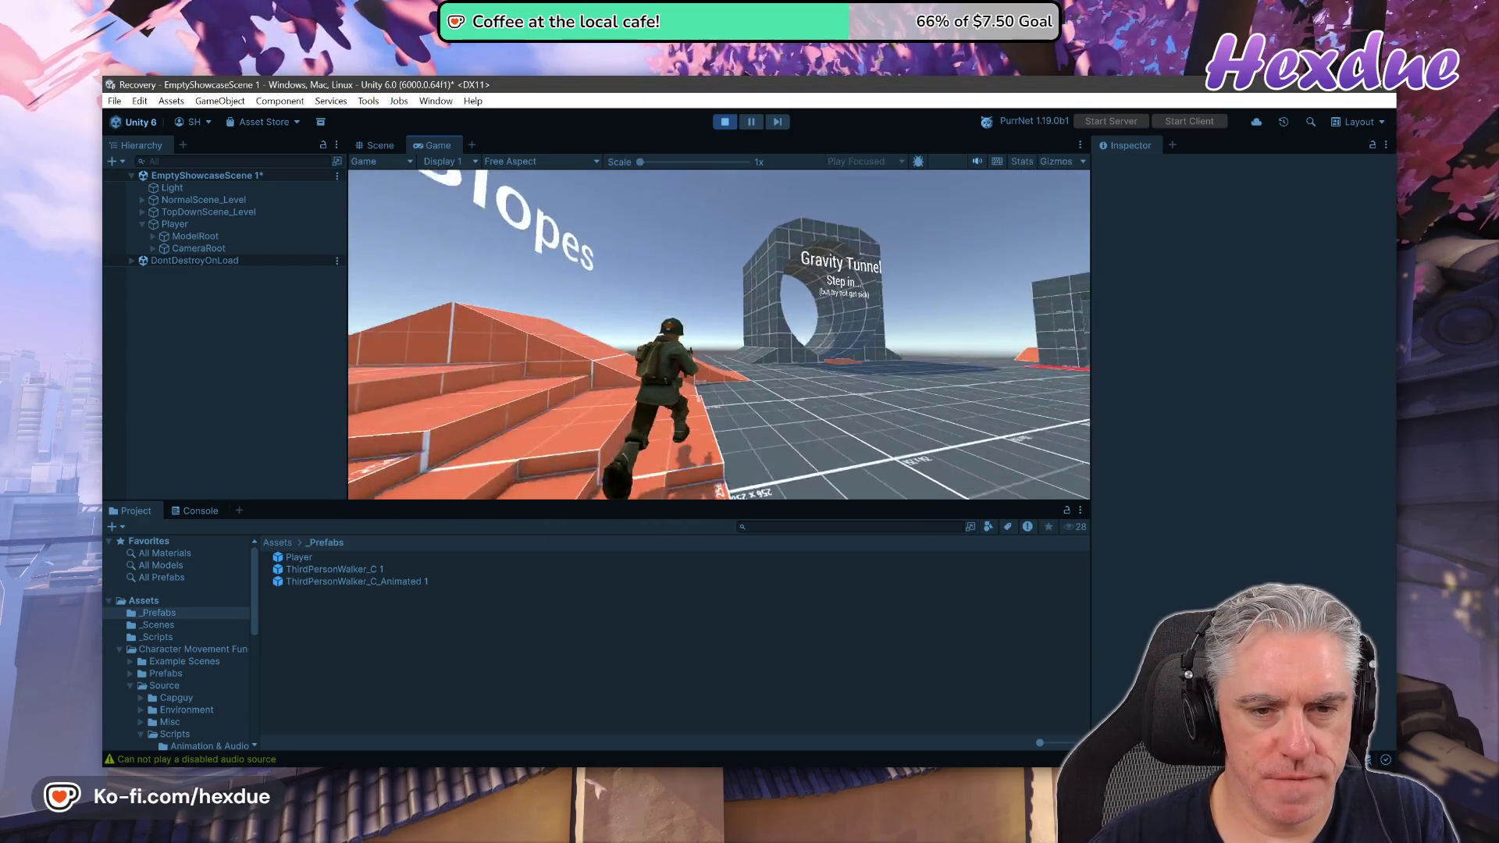
key(w)
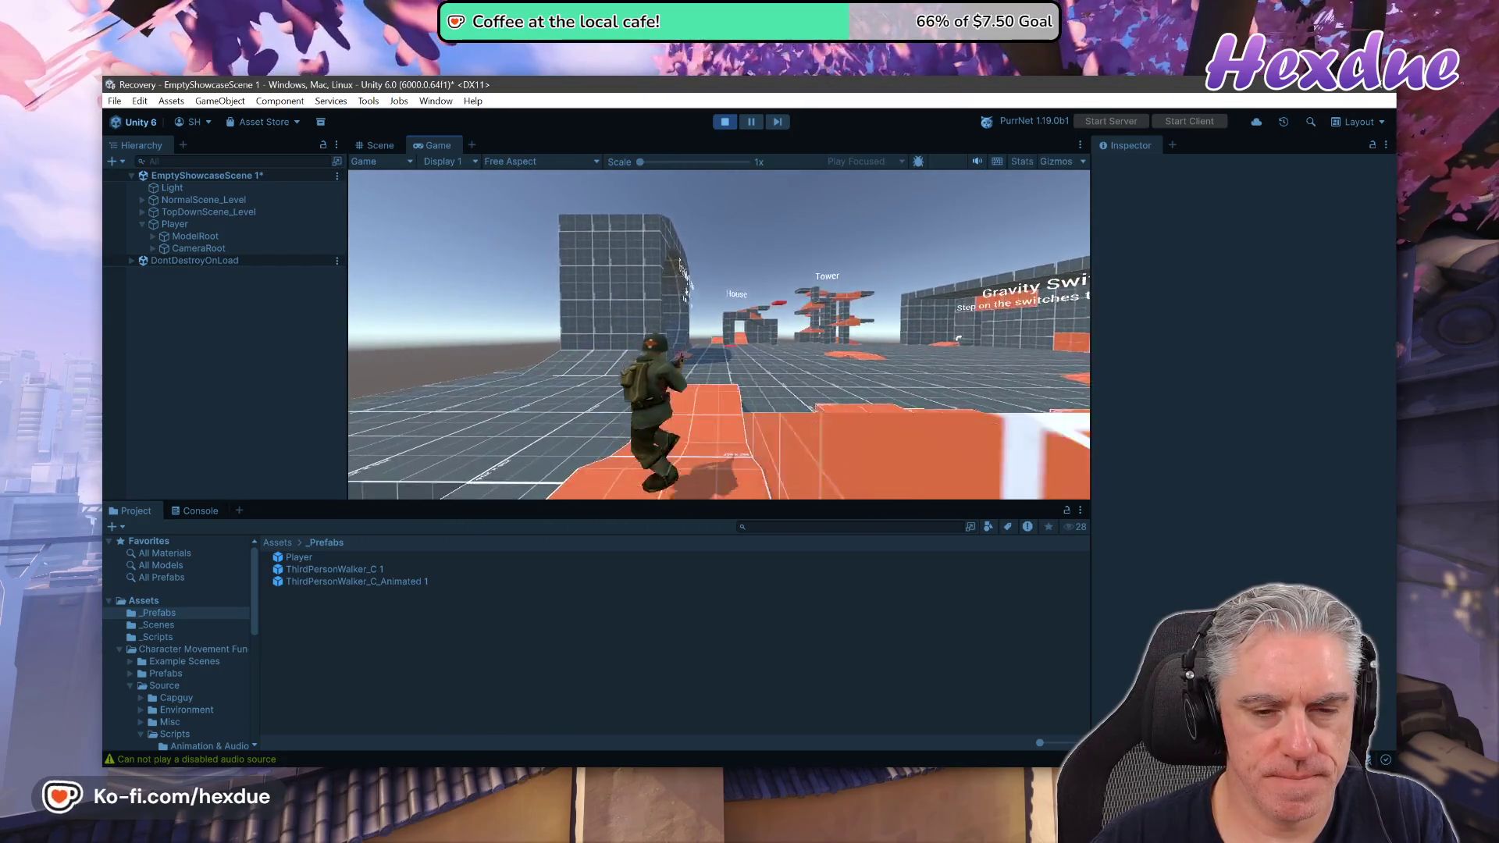
key(w)
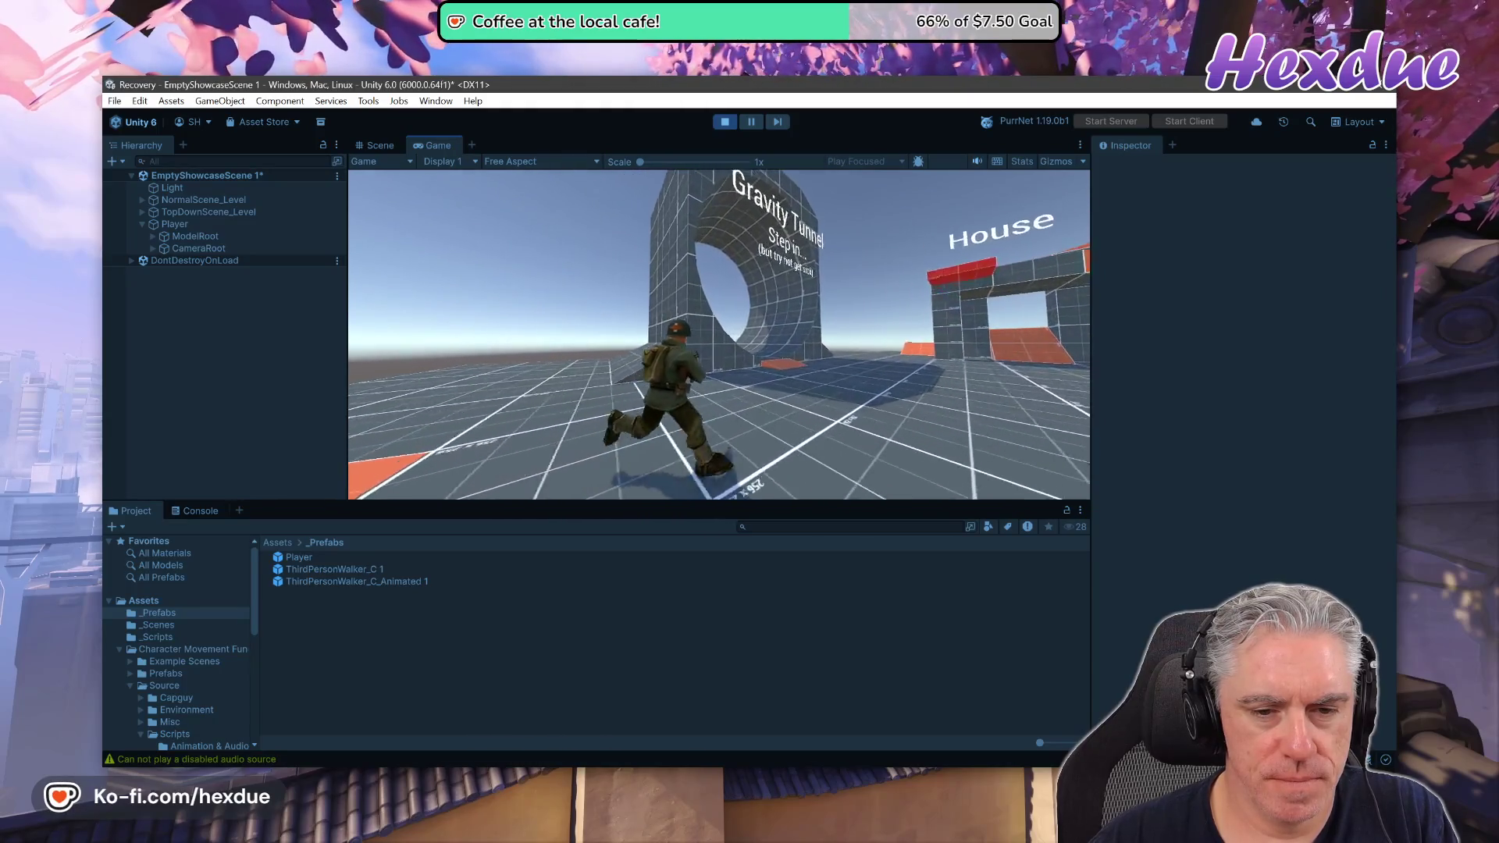
key(w)
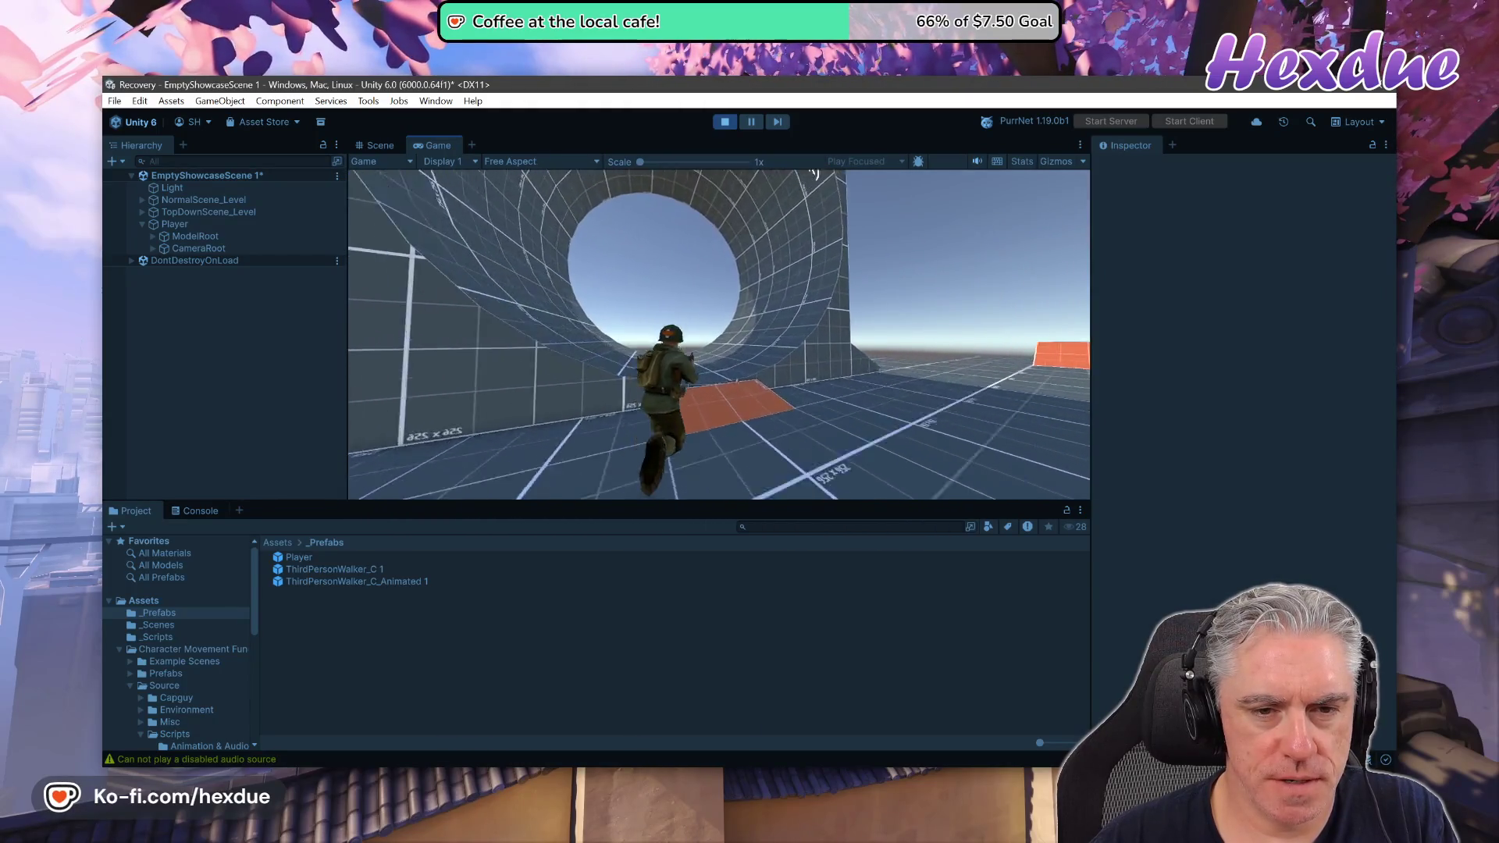
key(w)
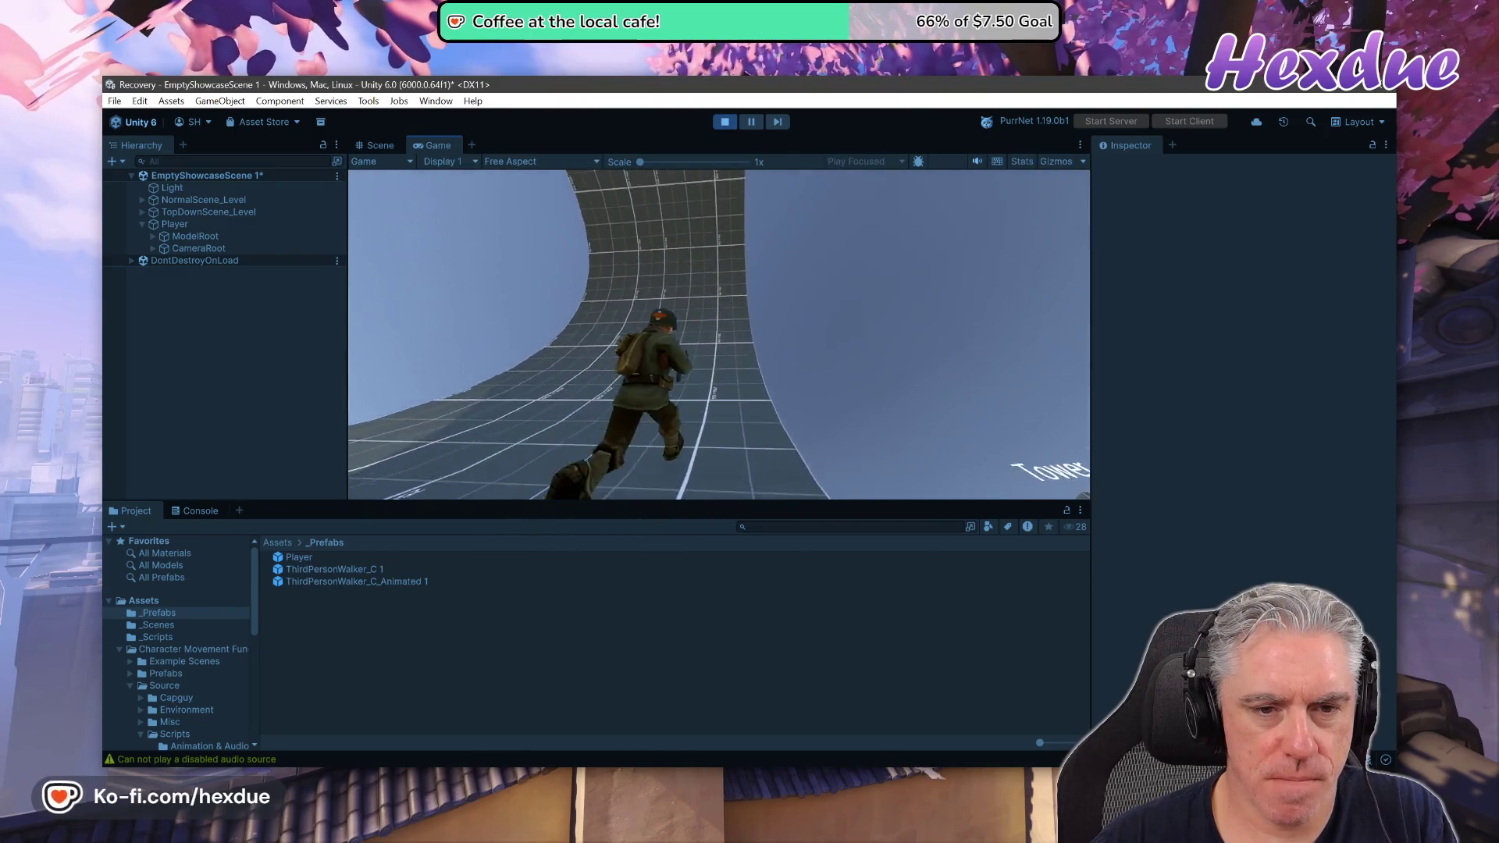
key(w)
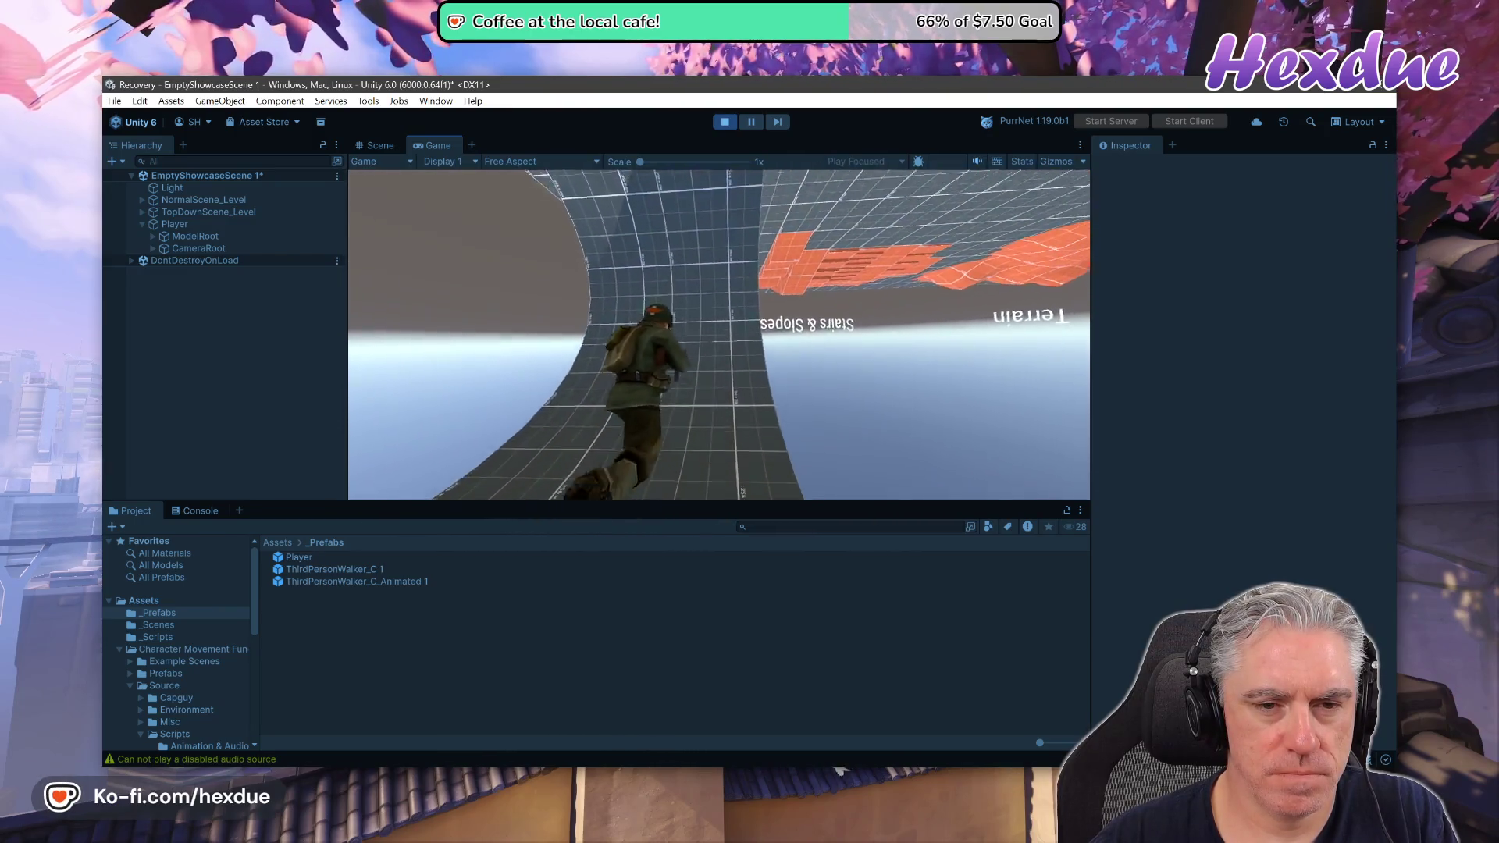
key(w)
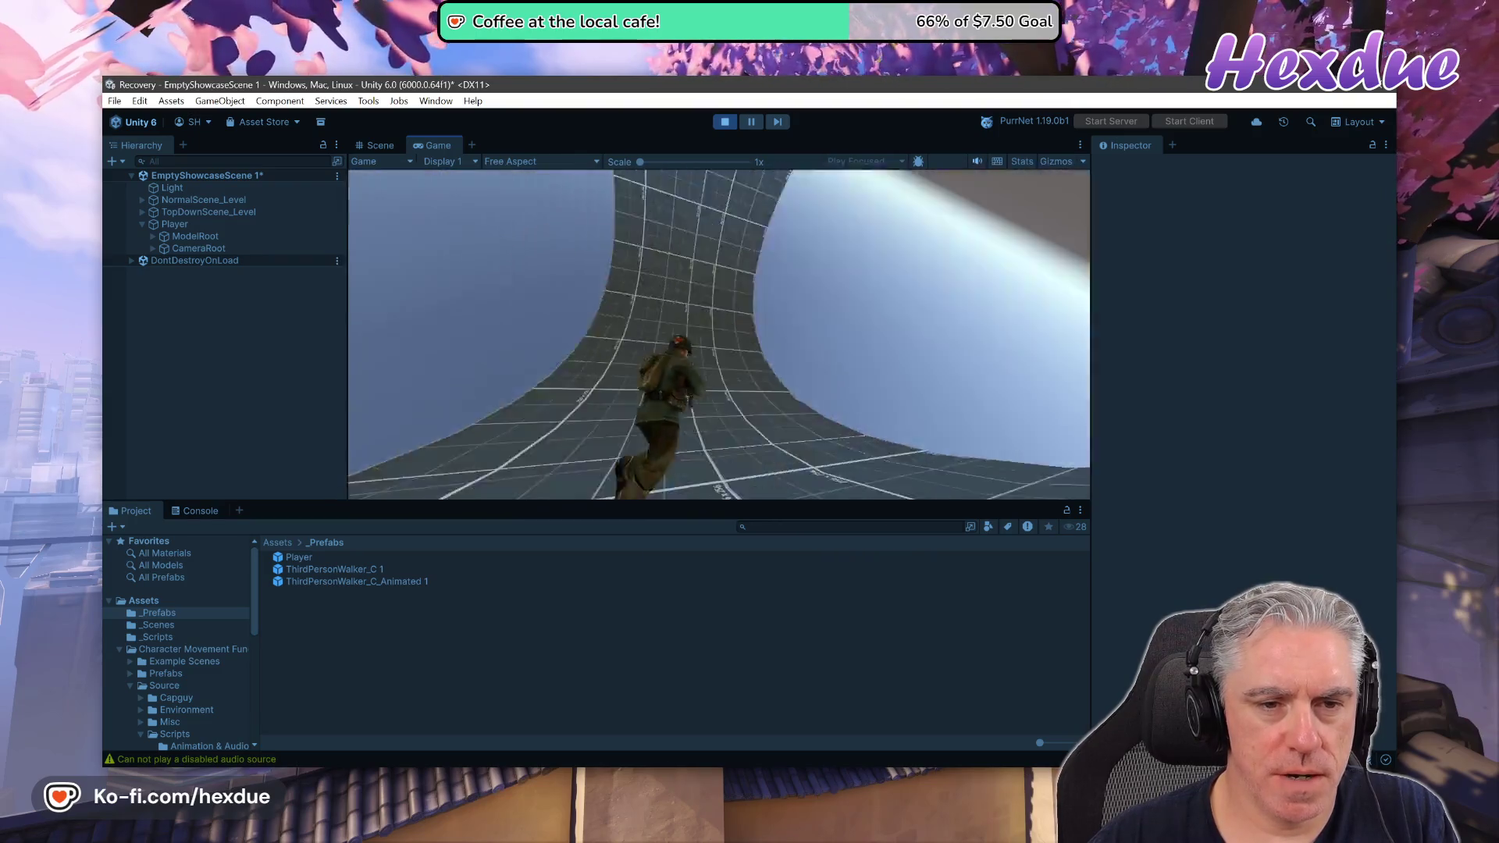
key(w)
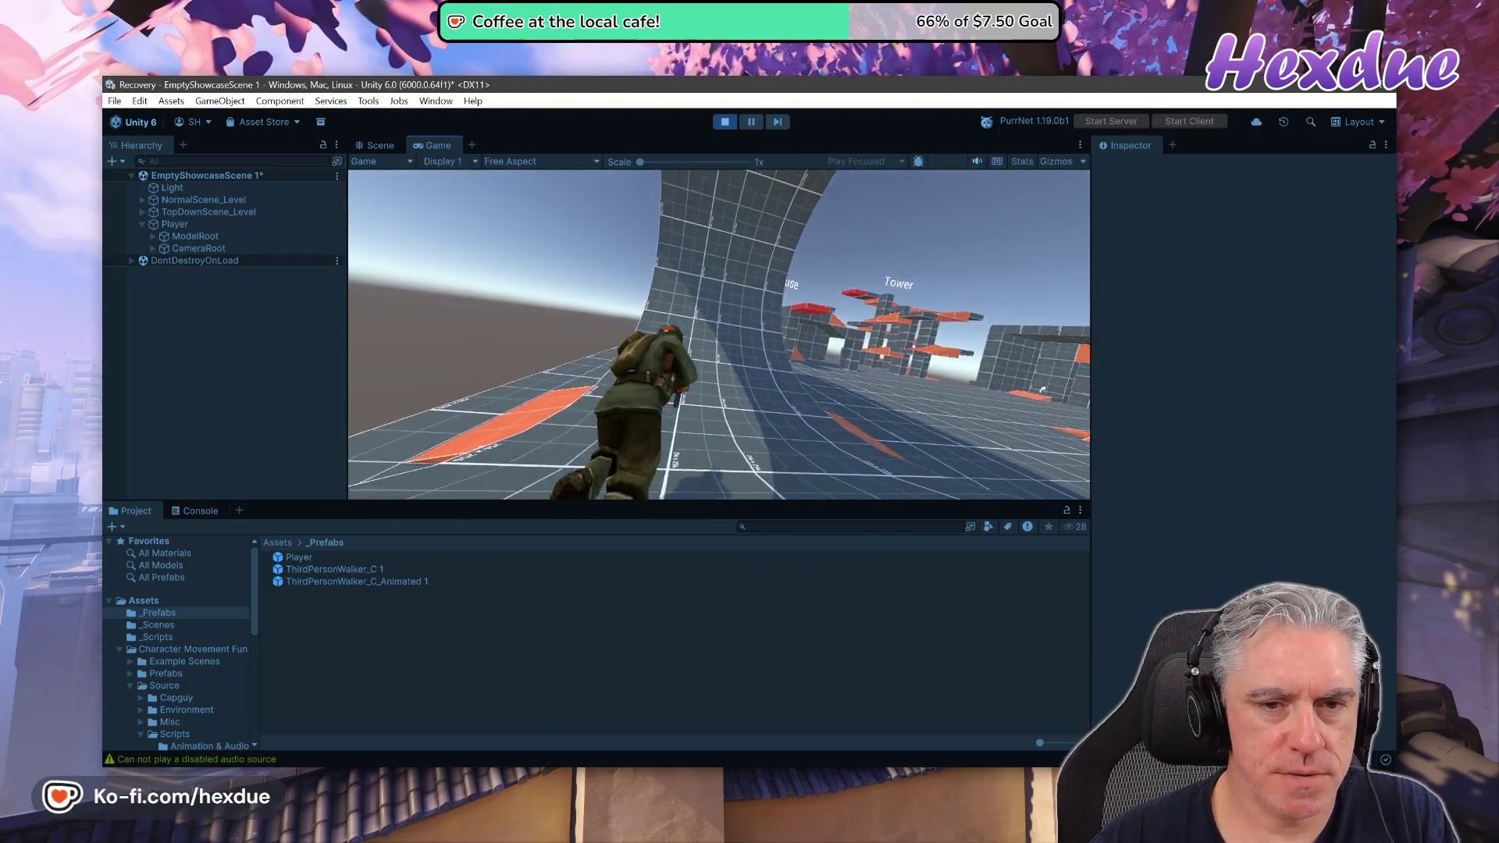
key(w)
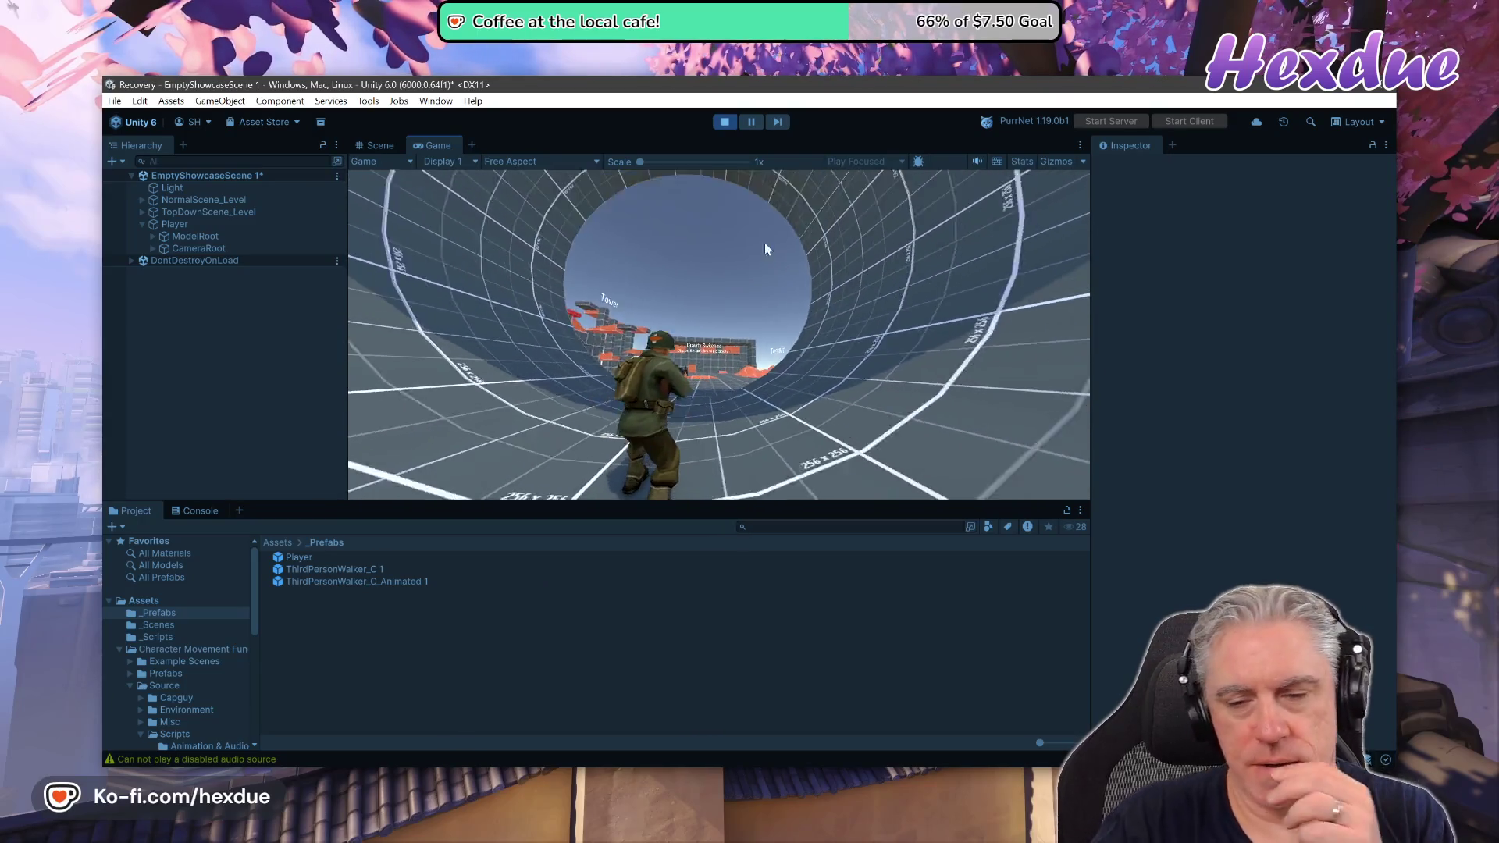
Stop the play test and show the Rails 8 Unpacked authentication video in Chrome.
click(724, 121)
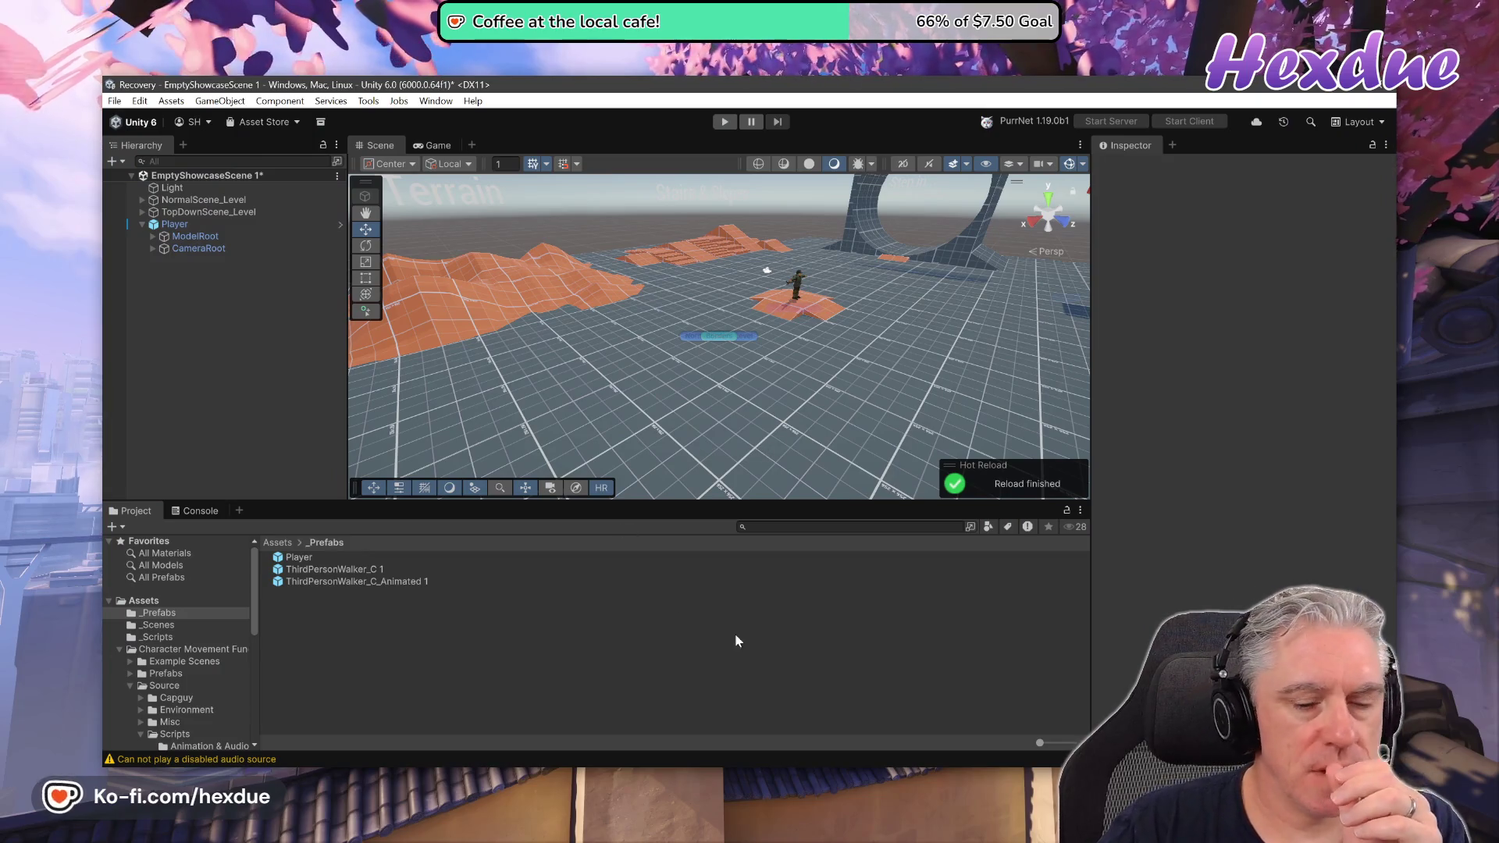
key(alt+Tab)
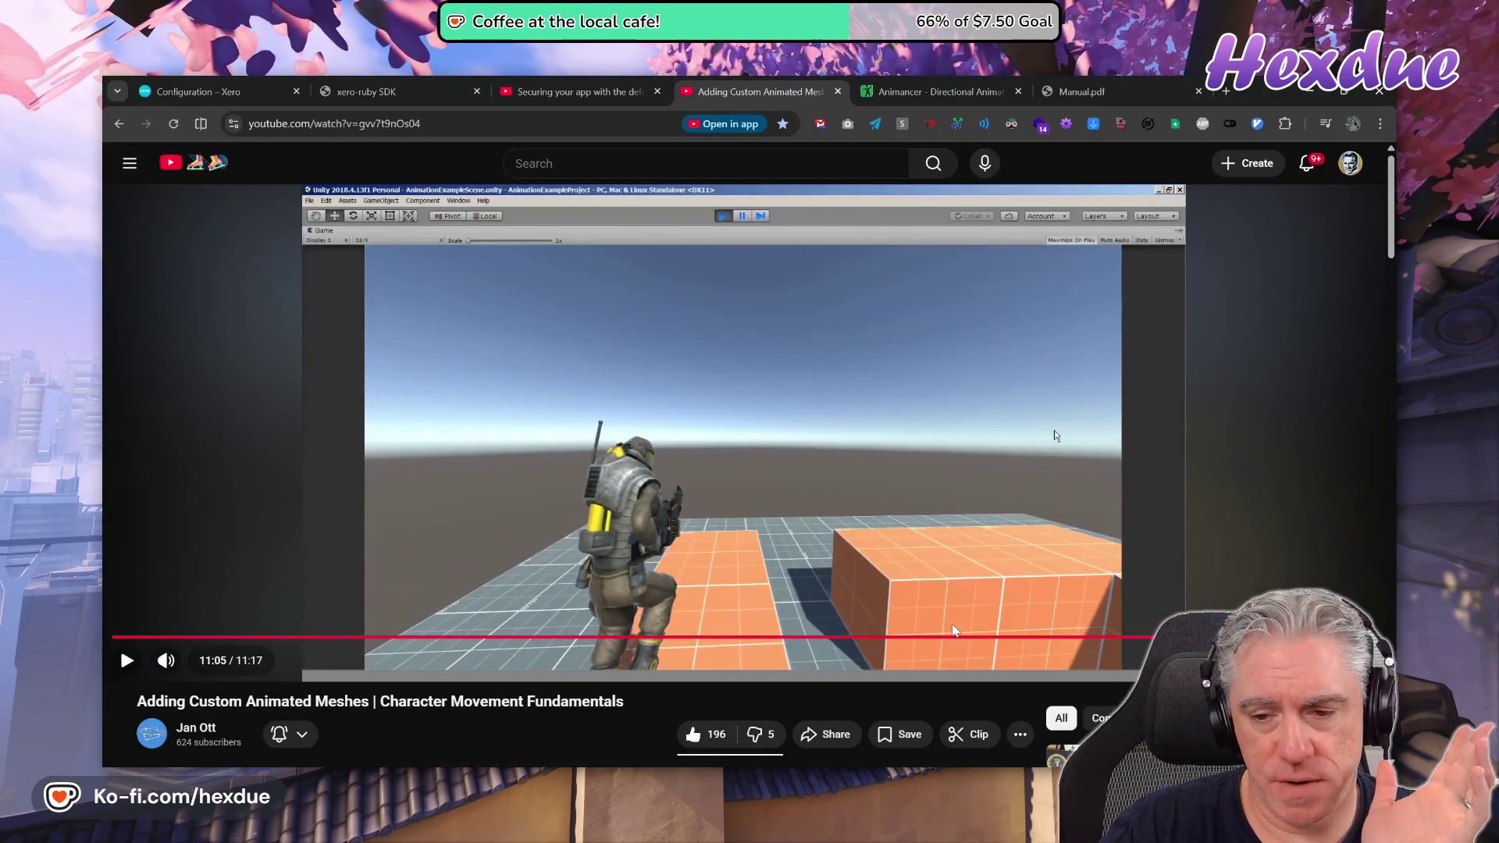
key(ctrl+shift+Tab)
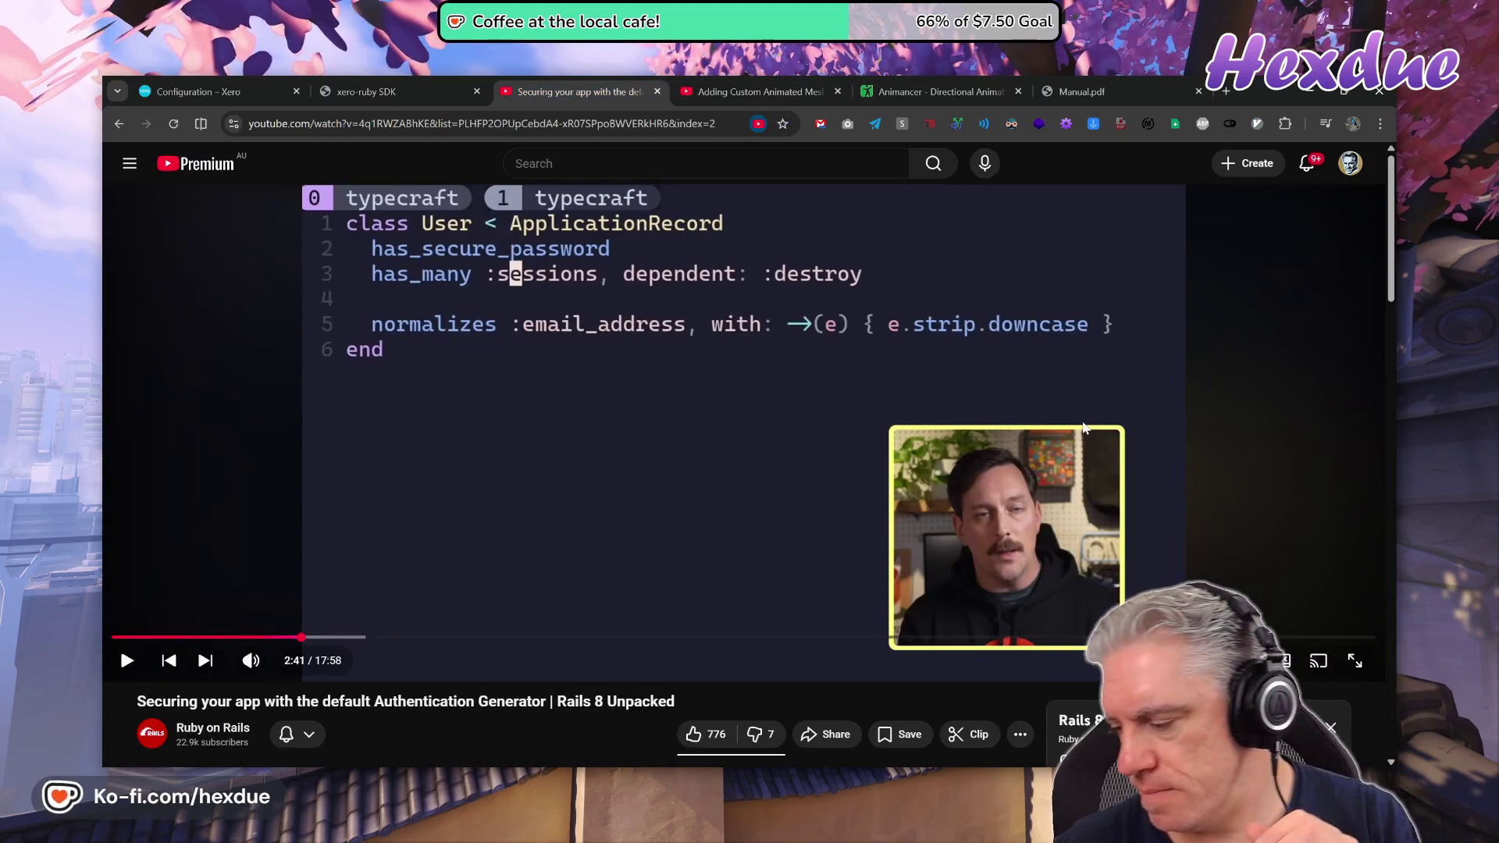
Resume the Rails 8 authentication video, then bring Unity with EmptyShowcaseScene 1 back to the front.
key(space)
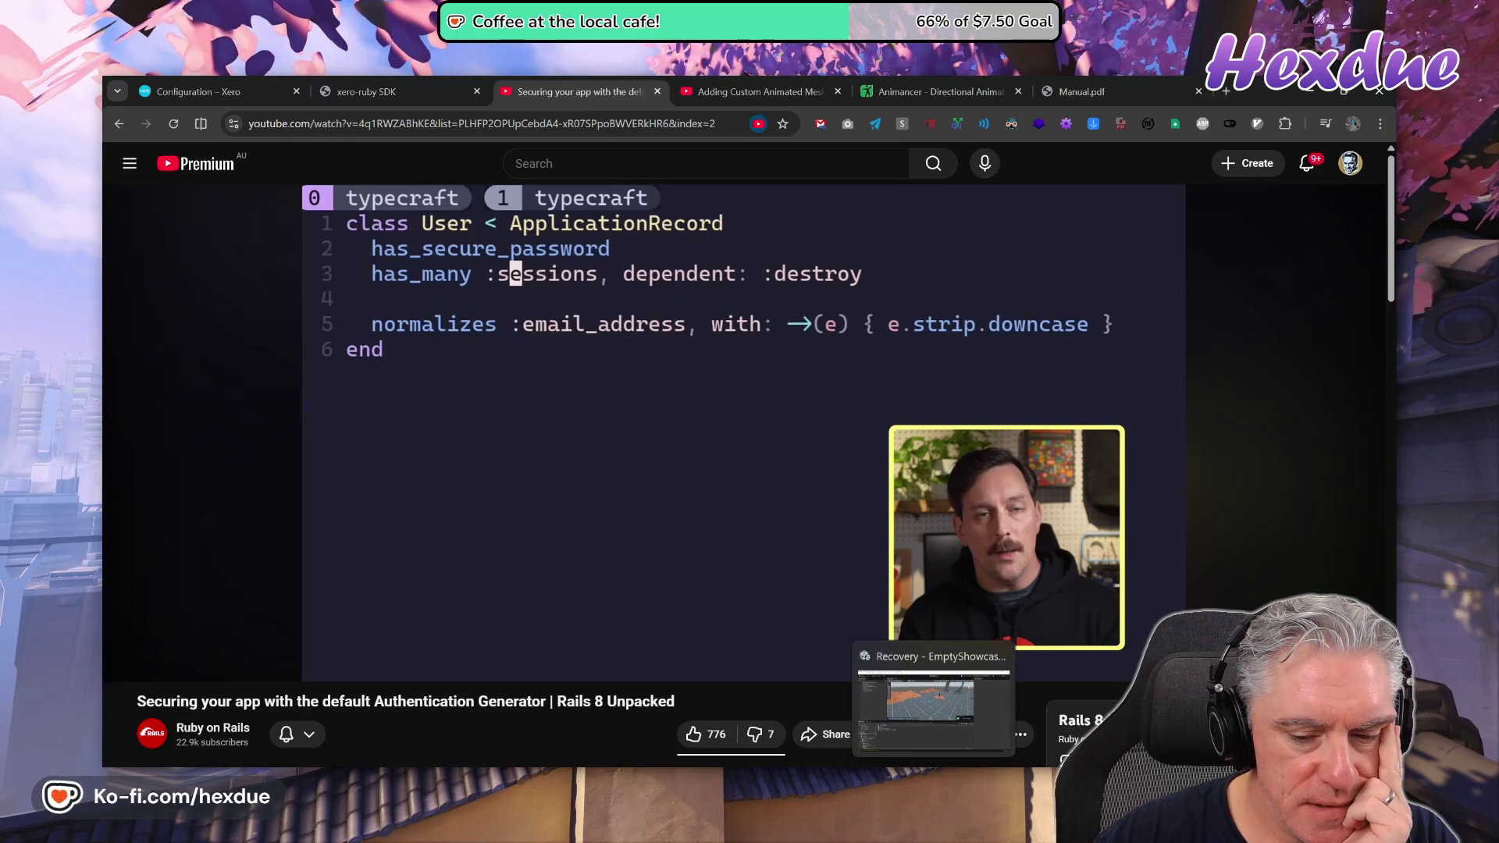
click(937, 691)
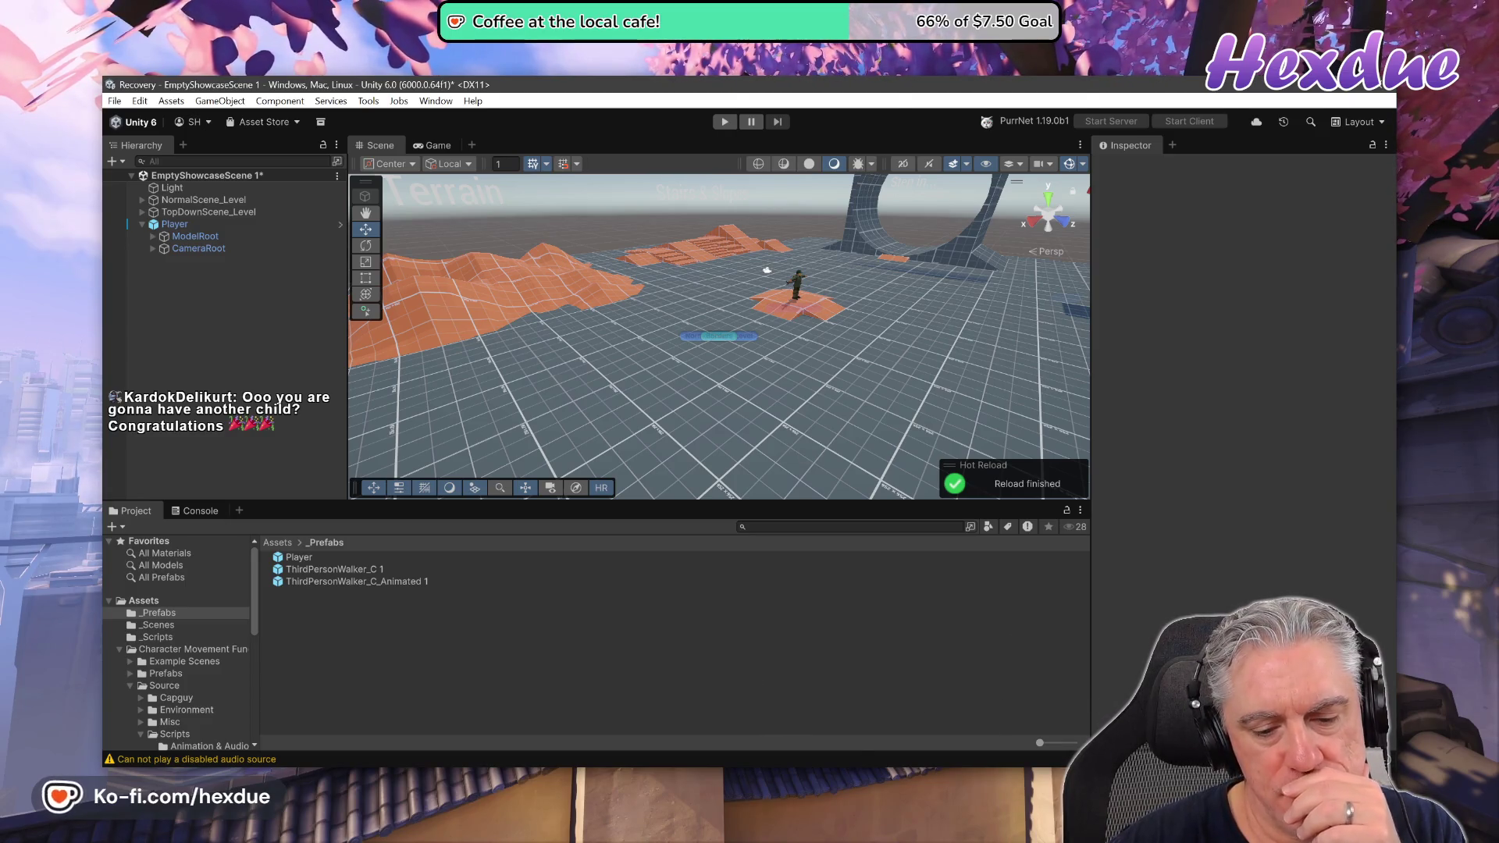
Cycle between MyAnimationControl.cs, Unity and the Rails video, ending on Unity's Hot Reload notice.
key(alt+Tab)
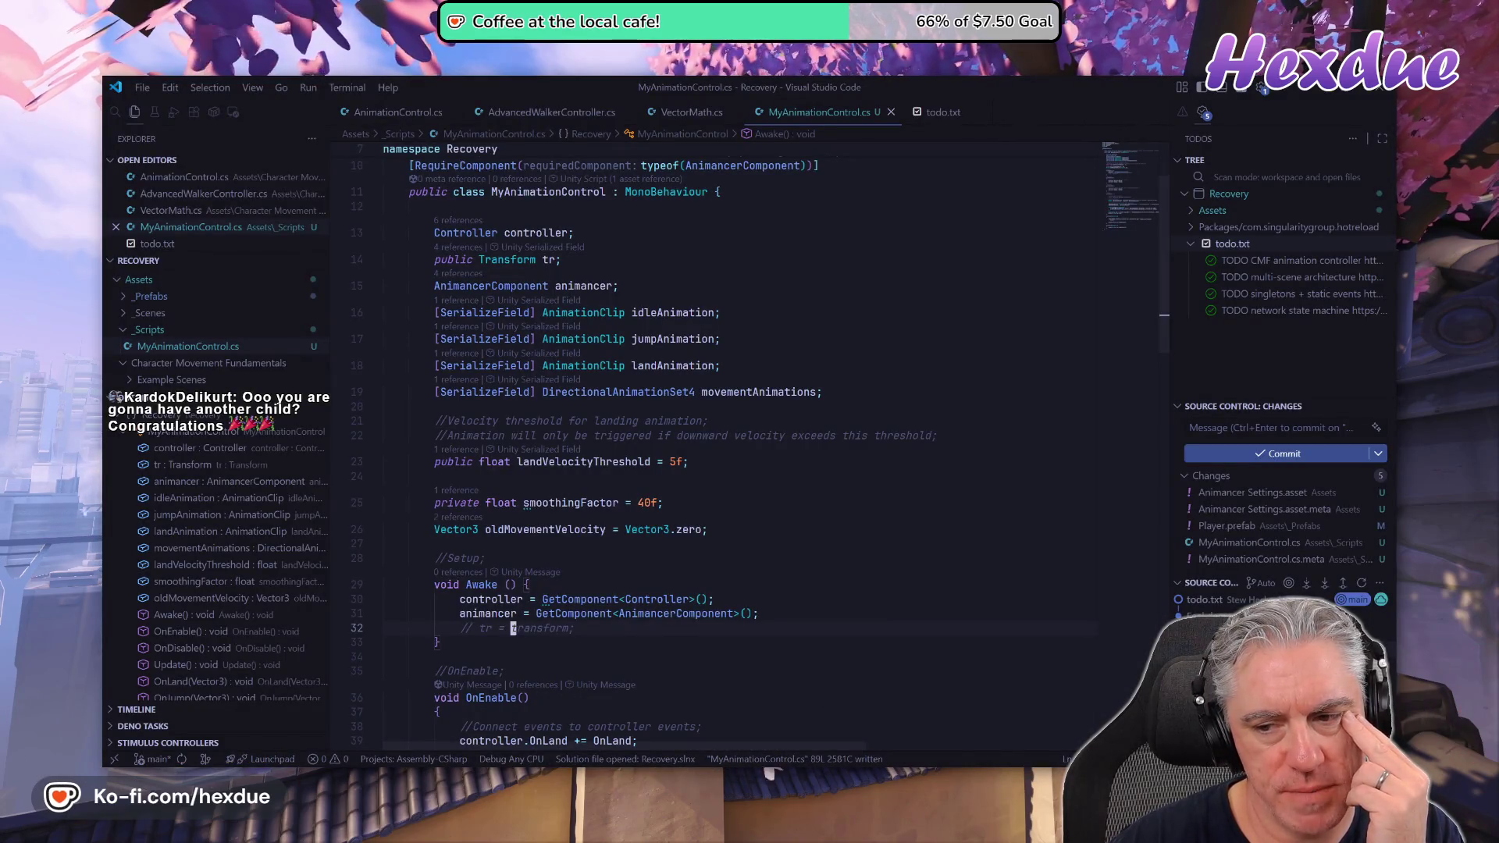
key(alt+Tab)
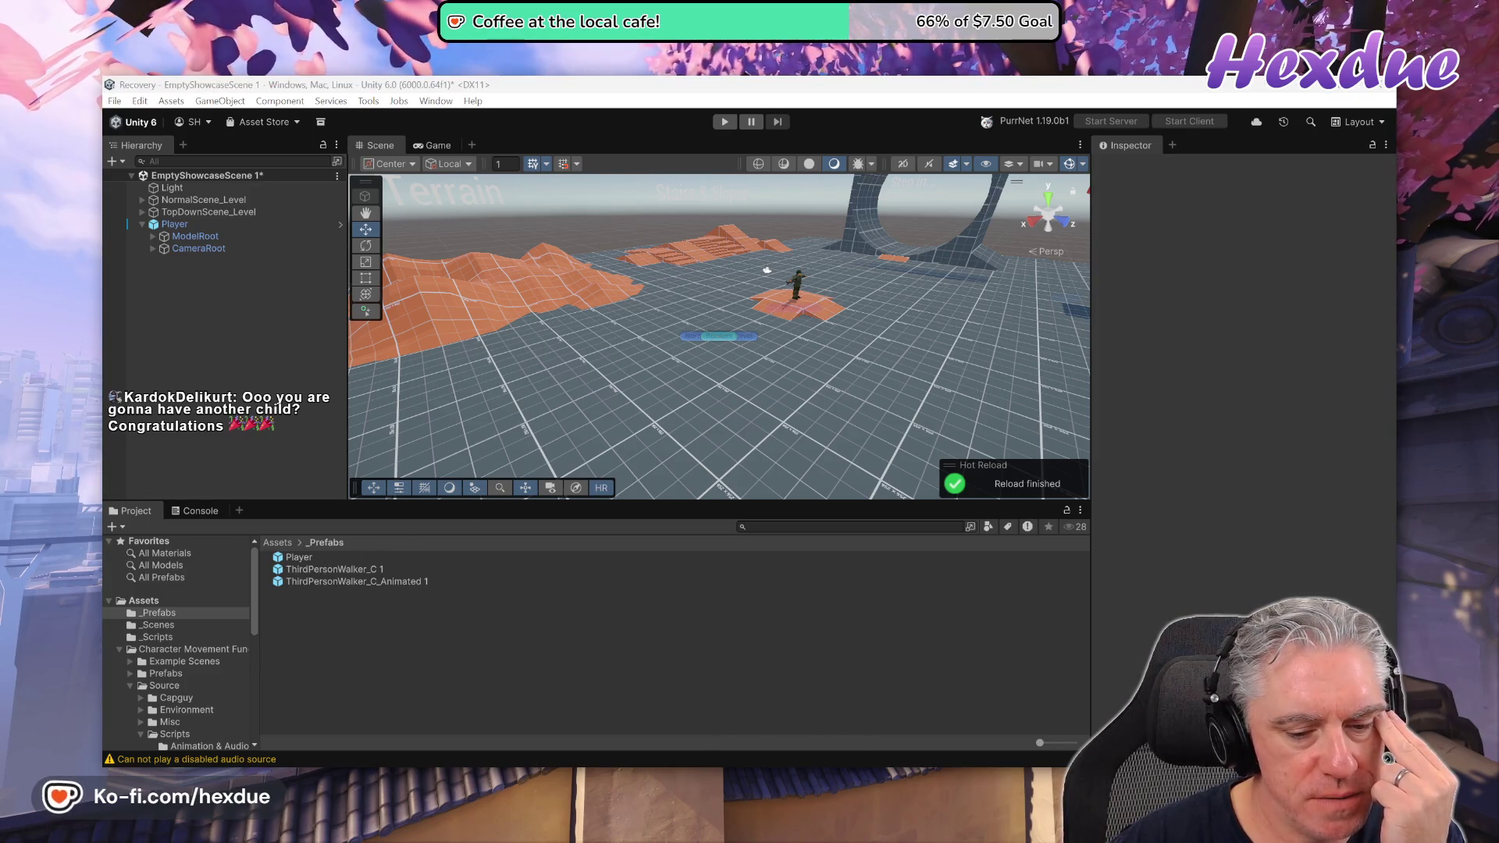
key(alt+Tab)
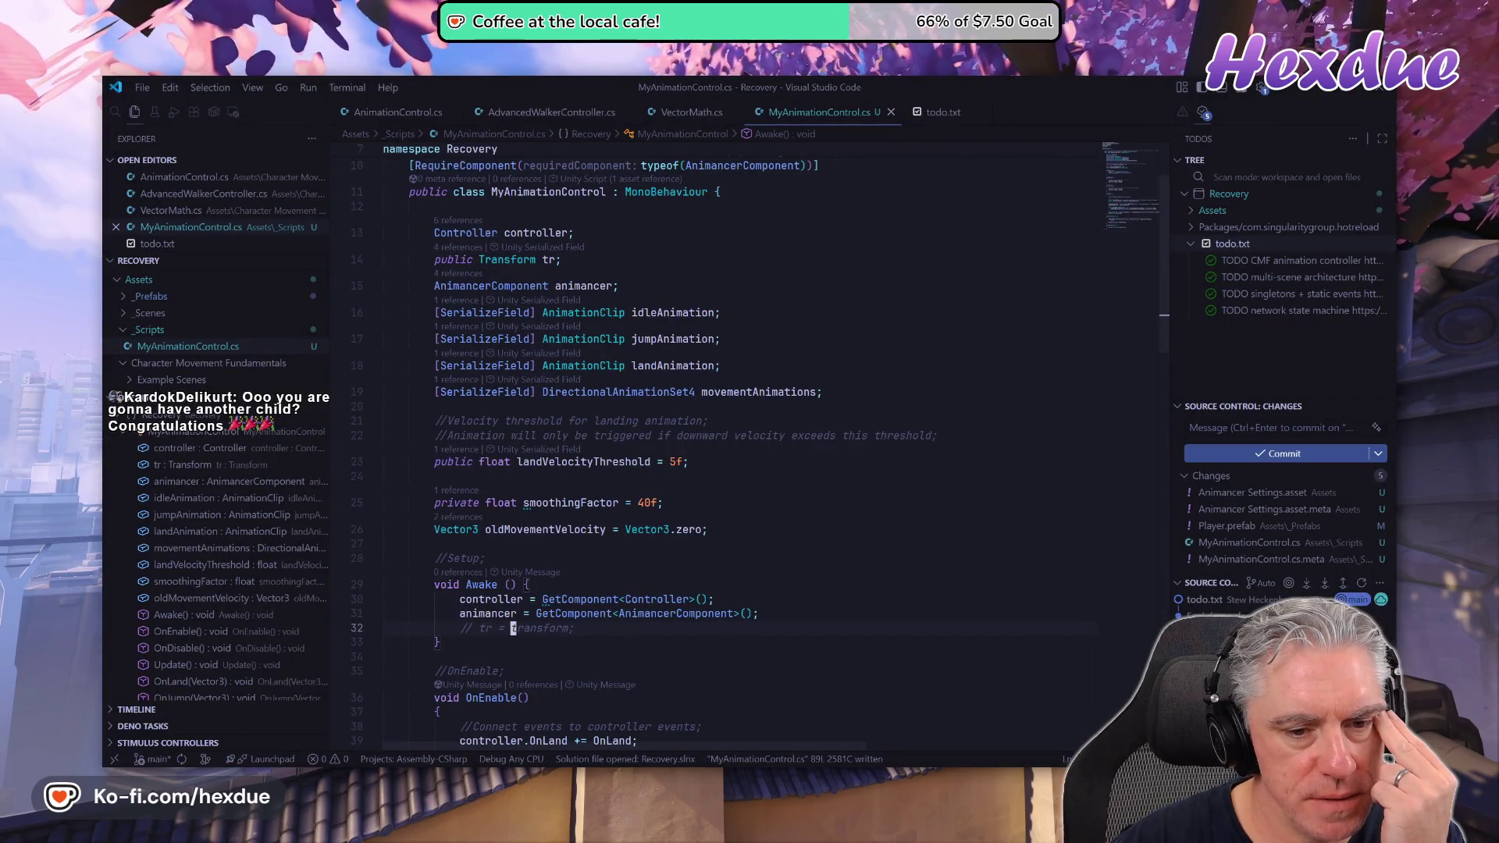
key(alt+Tab)
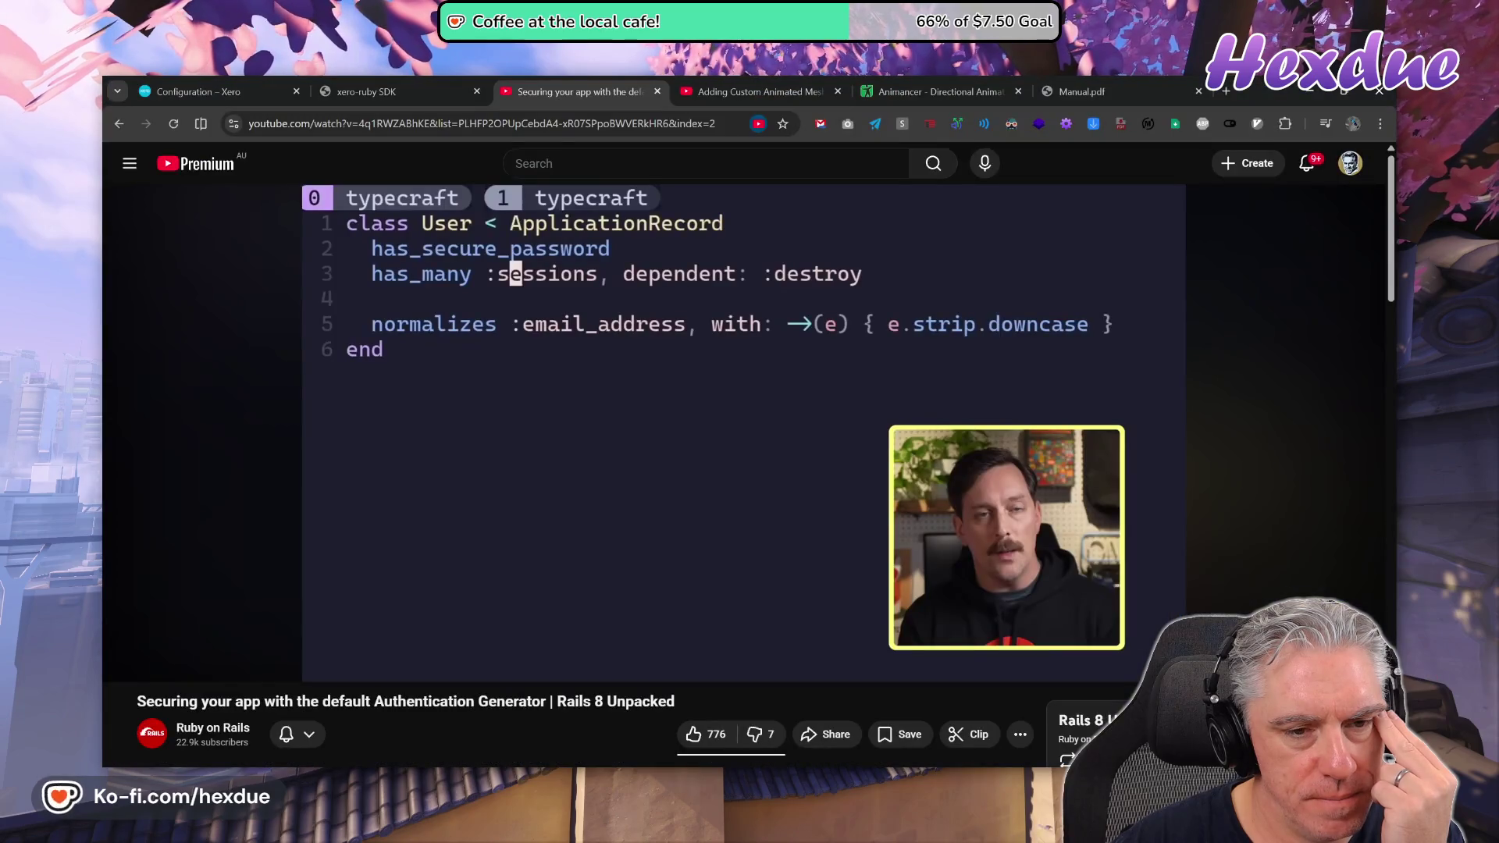
key(alt+Tab)
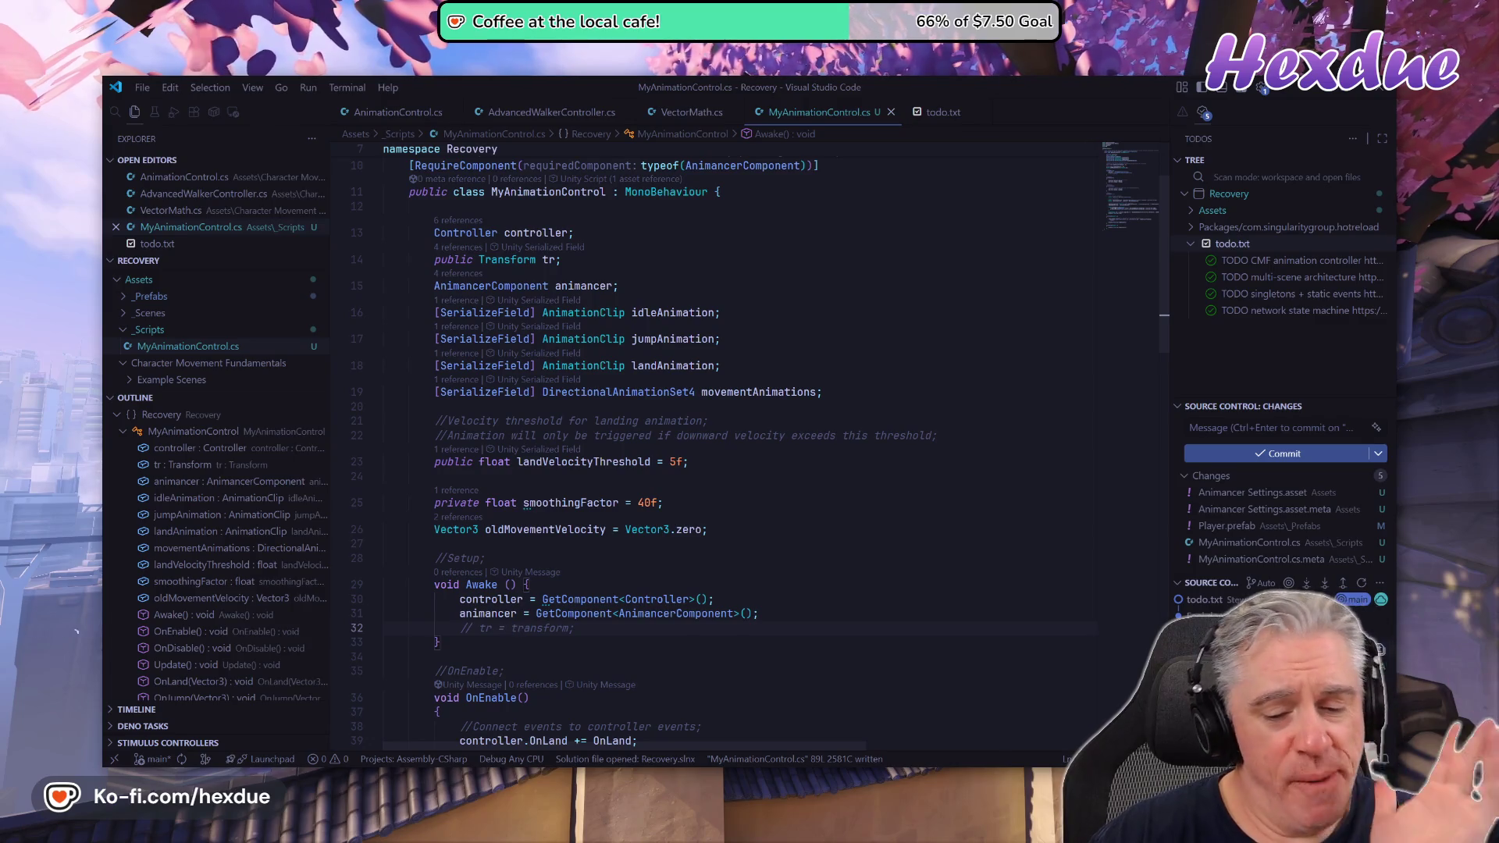
key(alt+Tab)
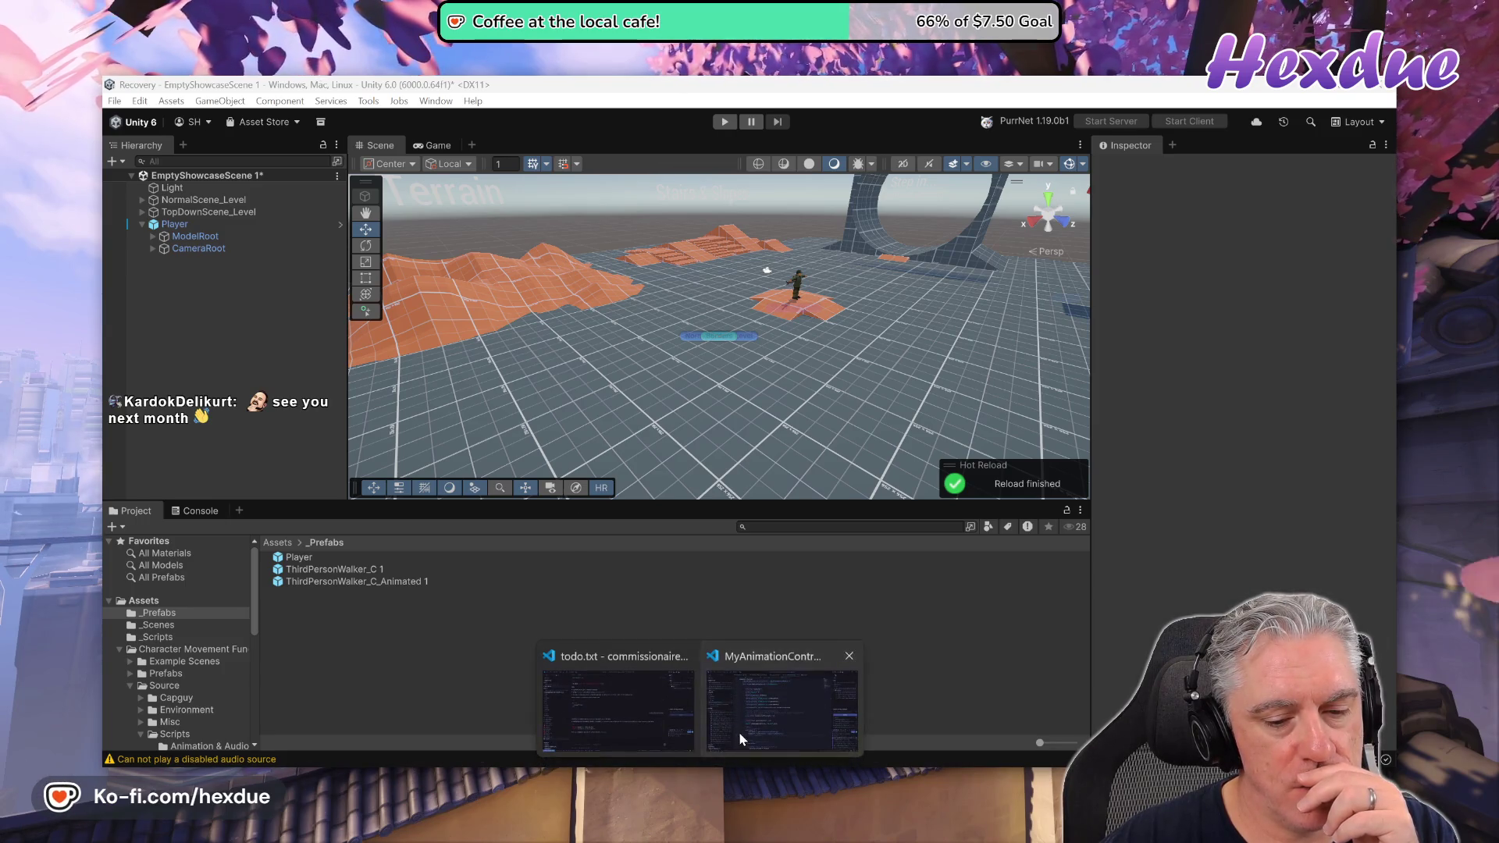
Place the cursor before transform on line 32 of MyAnimationControl.cs, then return to the Rails video.
click(784, 773)
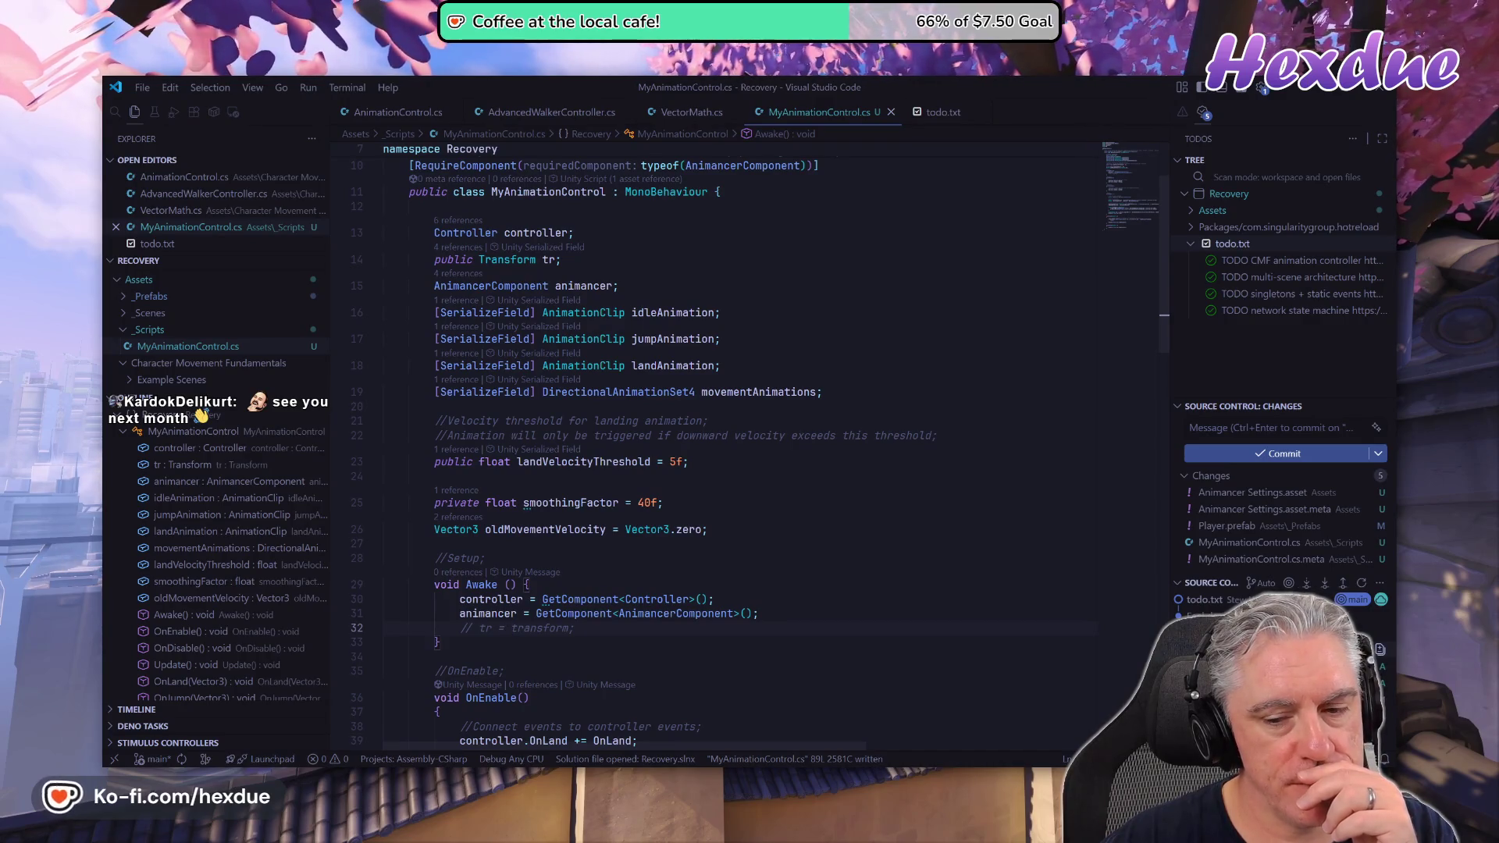
click(513, 629)
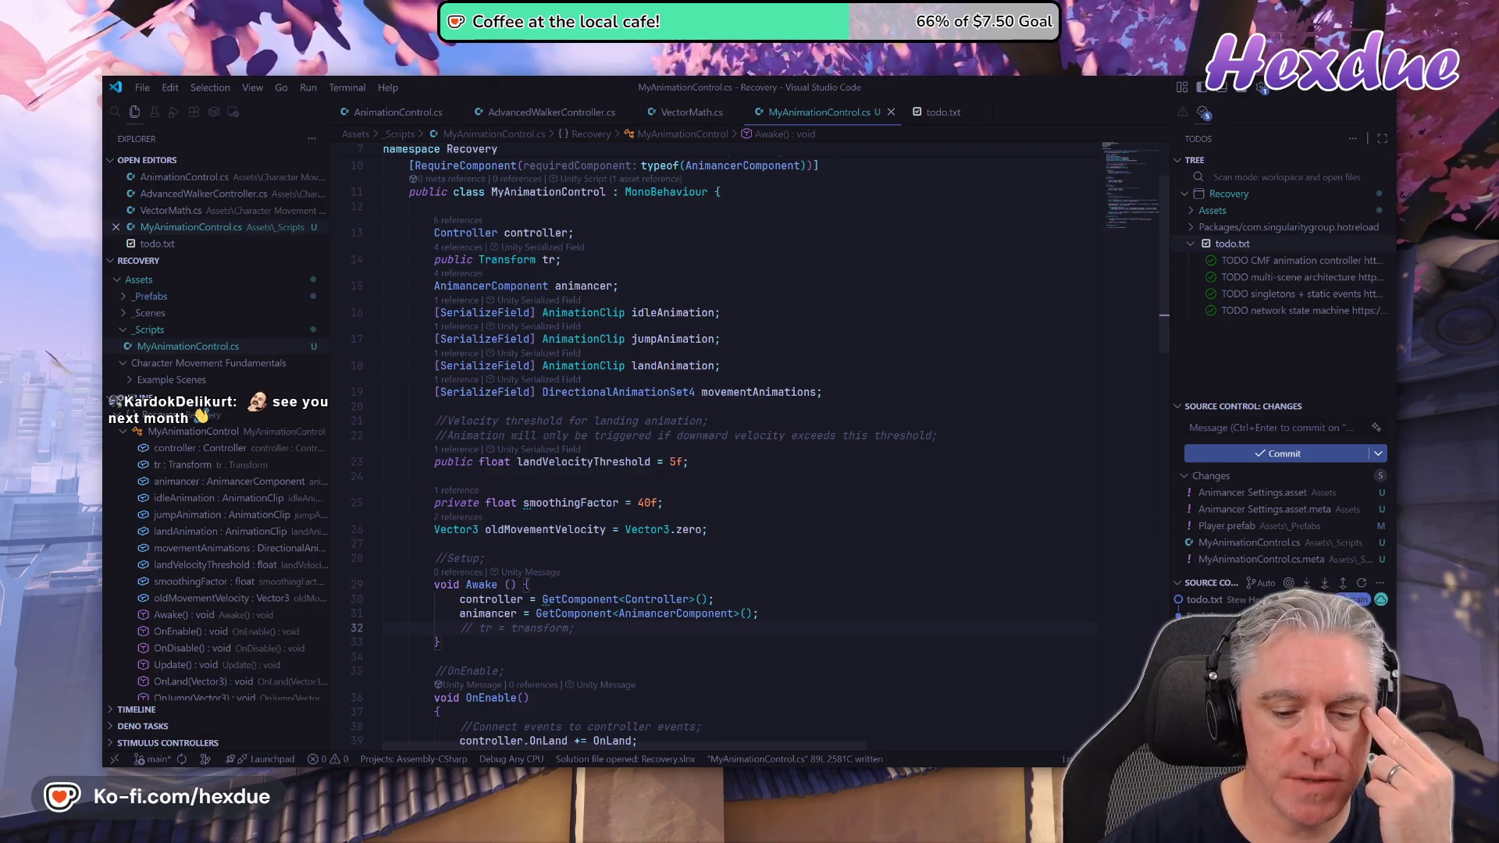
key(alt+Tab)
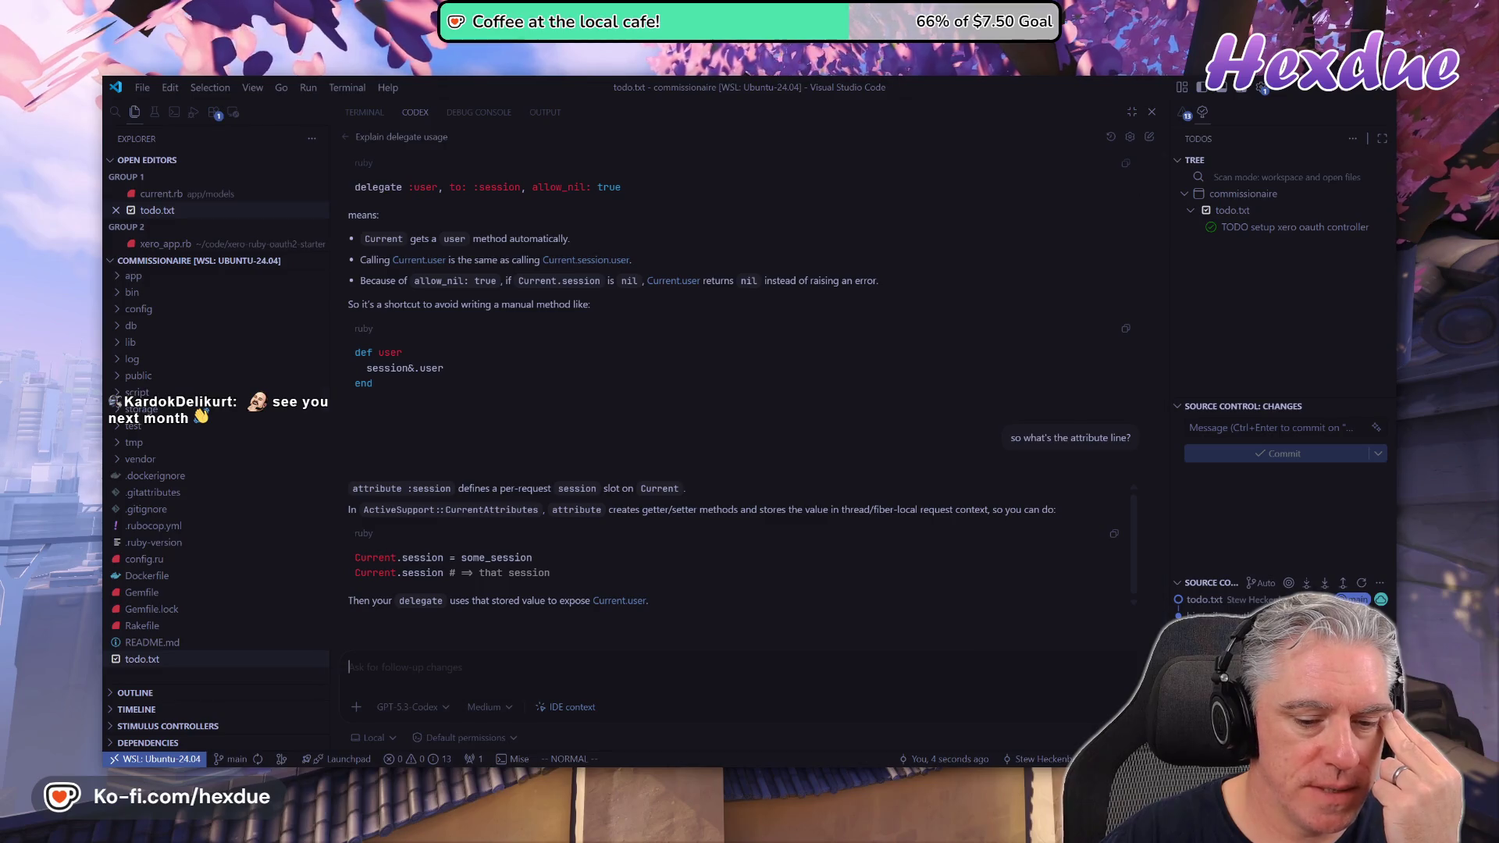
key(alt+Tab)
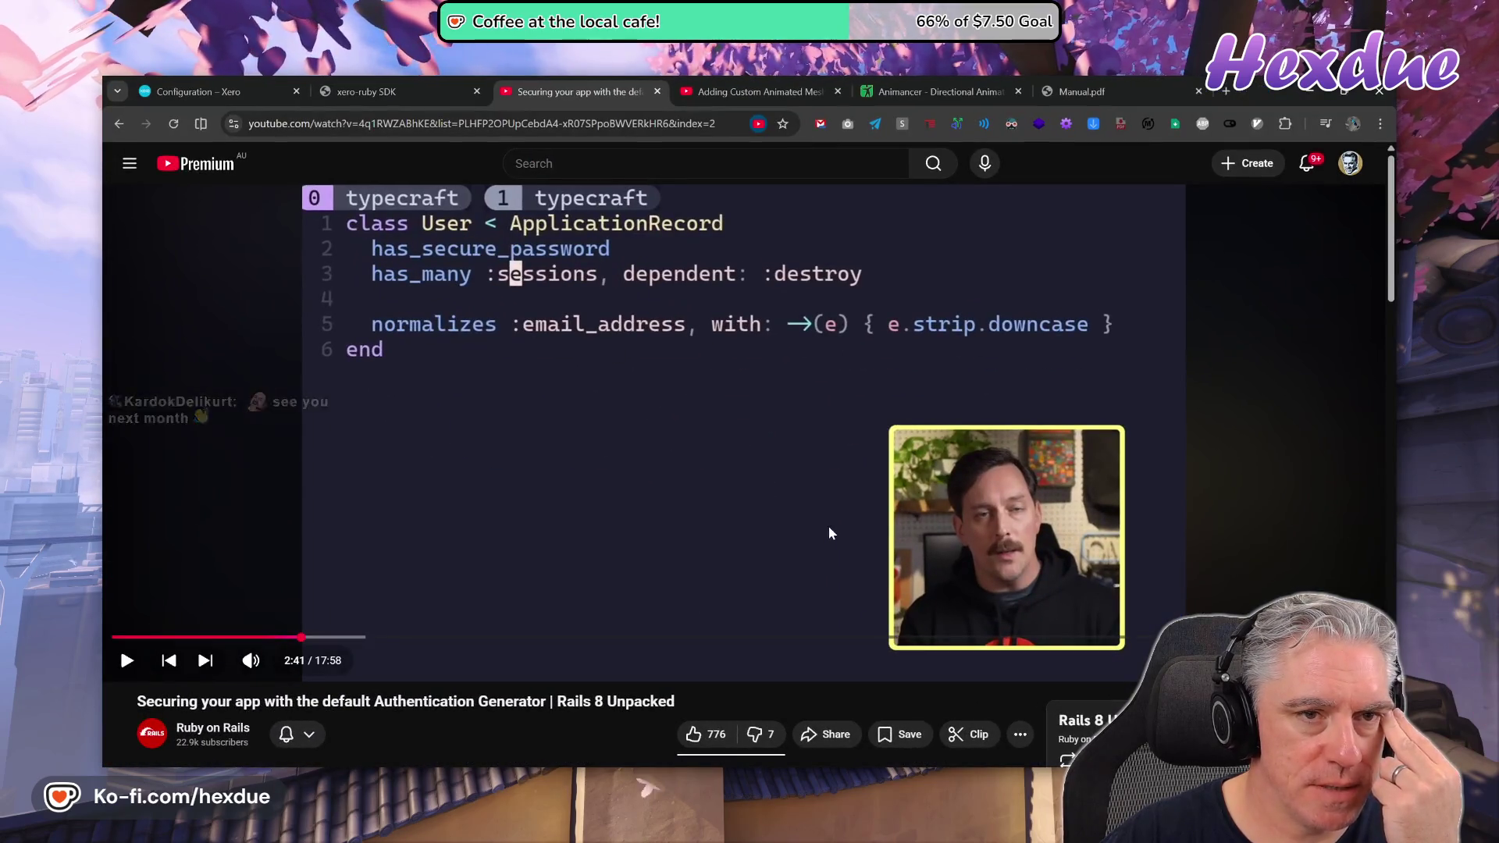
Look through the open tabs, from the Rails authentication video to the Animancer Directional Animation Sets docs.
click(419, 76)
key(ctrl+Tab)
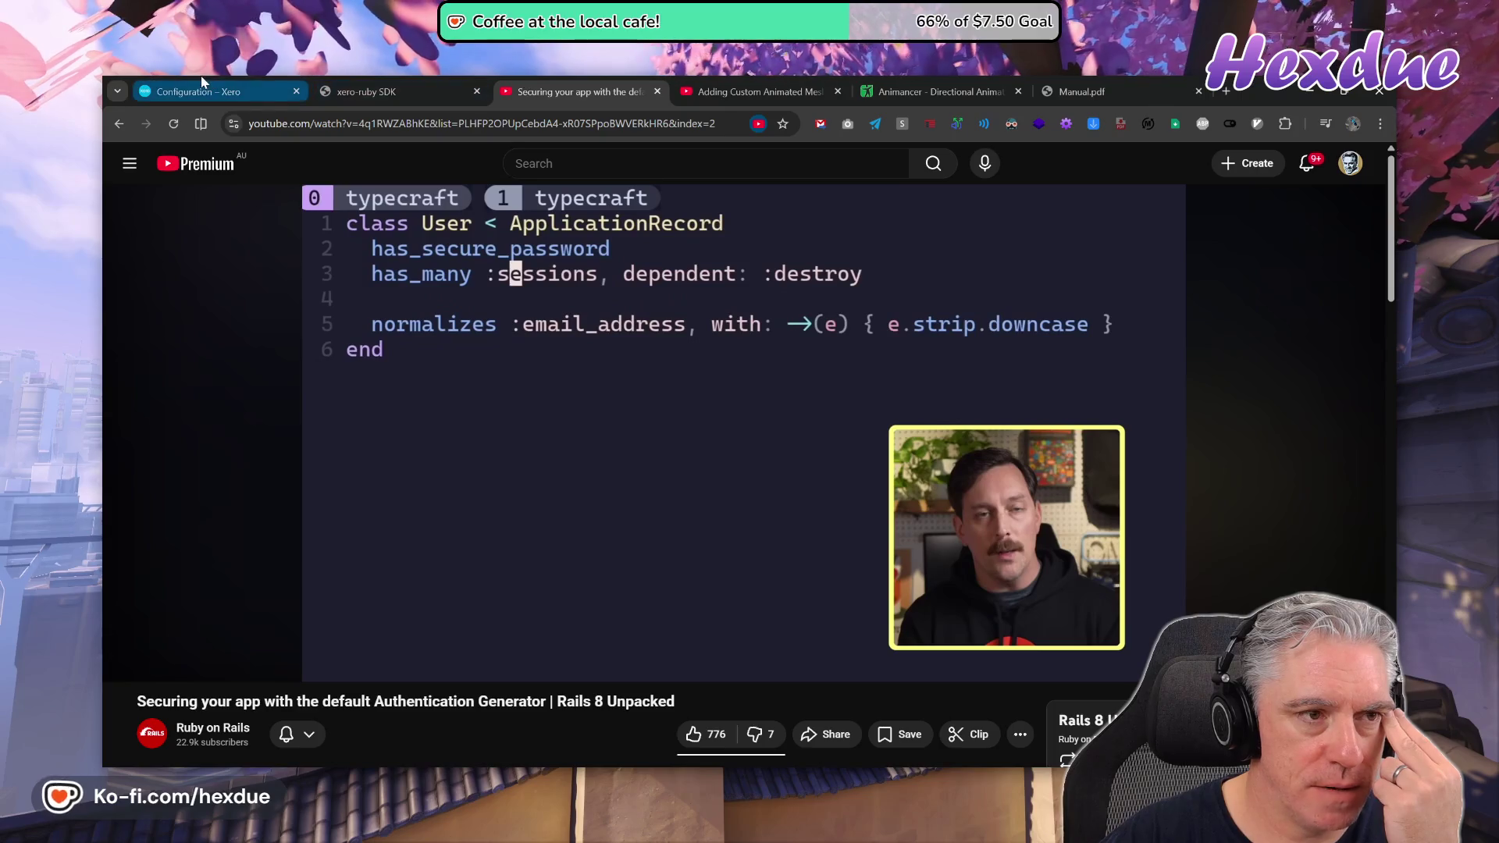
key(ctrl+shift+Tab)
key(ctrl+shift+Tab)
click(336, 88)
click(578, 88)
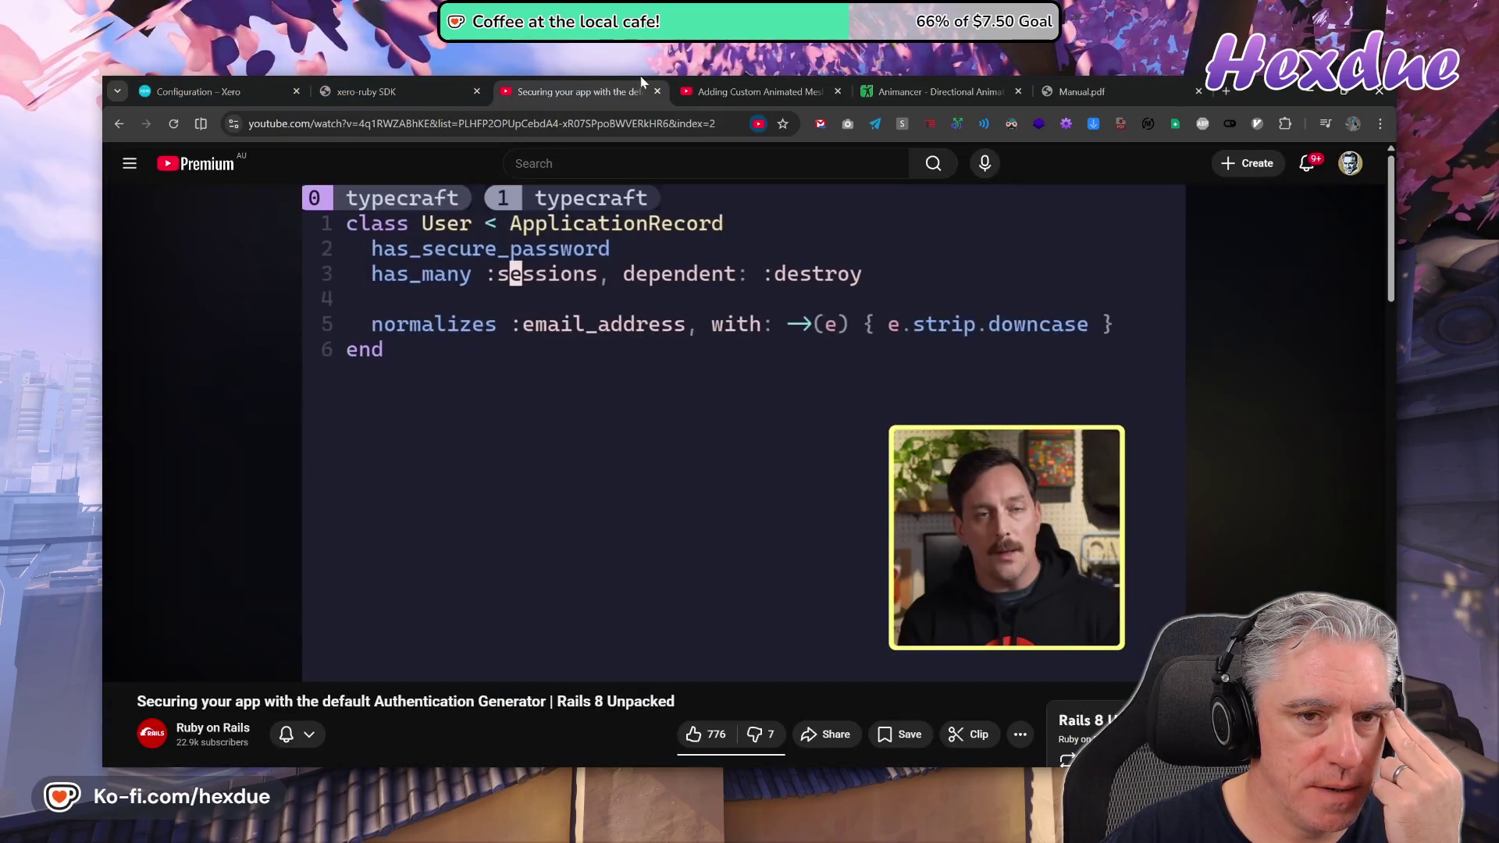
click(729, 87)
key(ctrl+Tab)
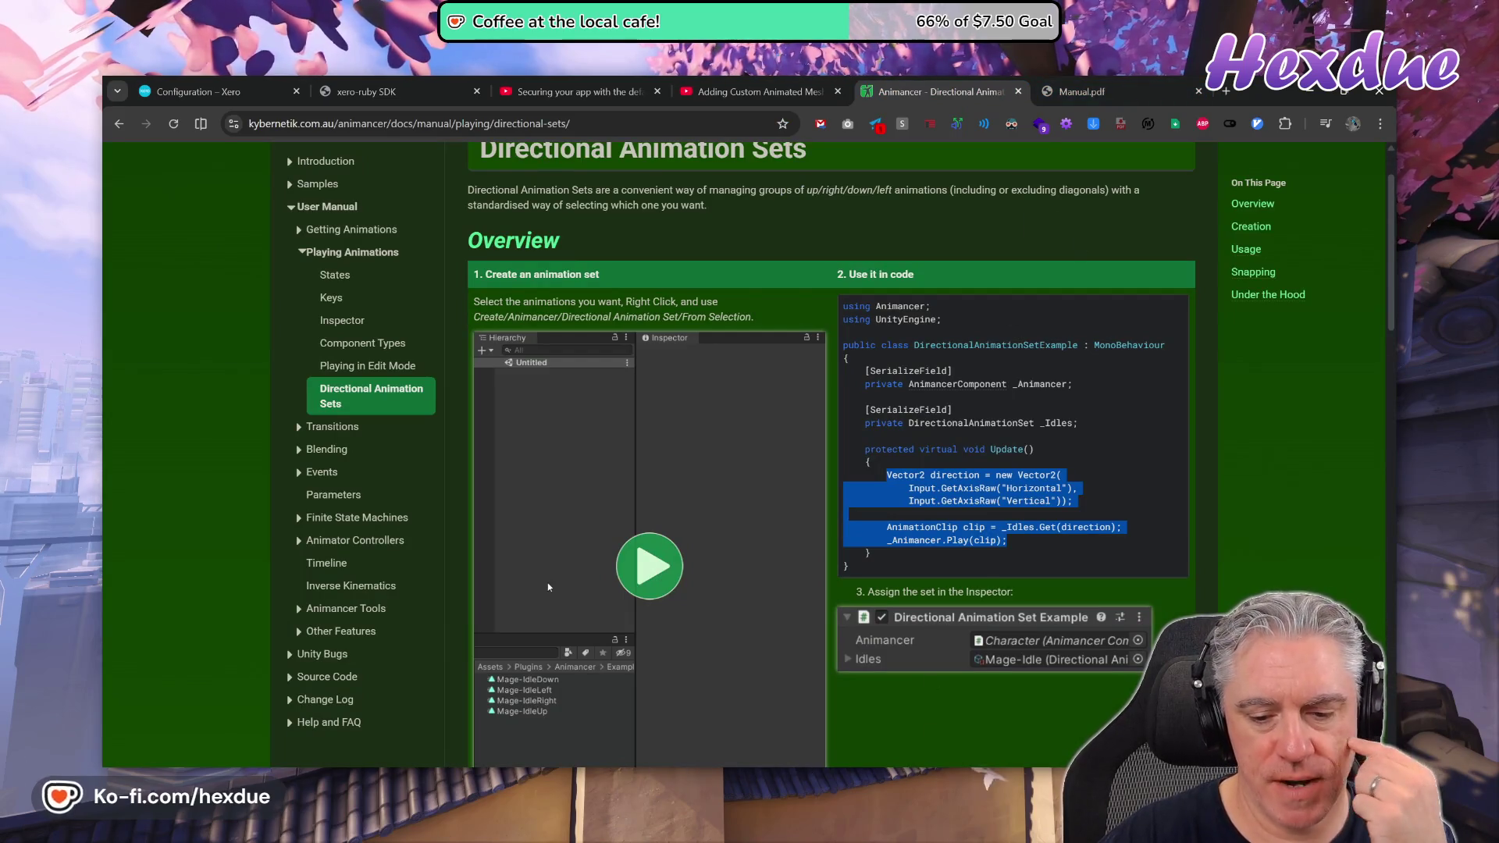
key(alt+Tab)
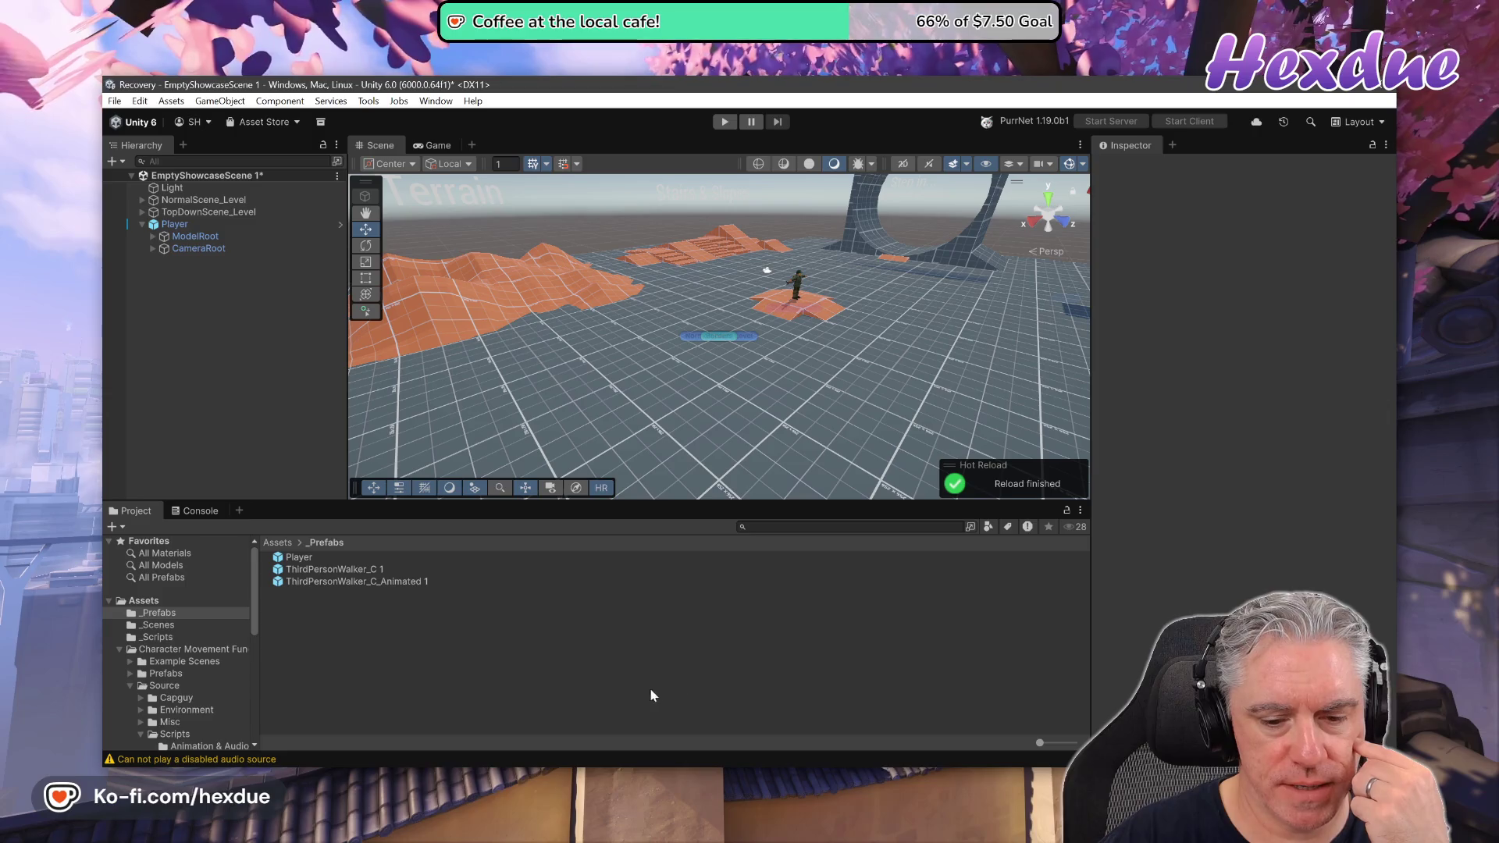
key(alt+Tab)
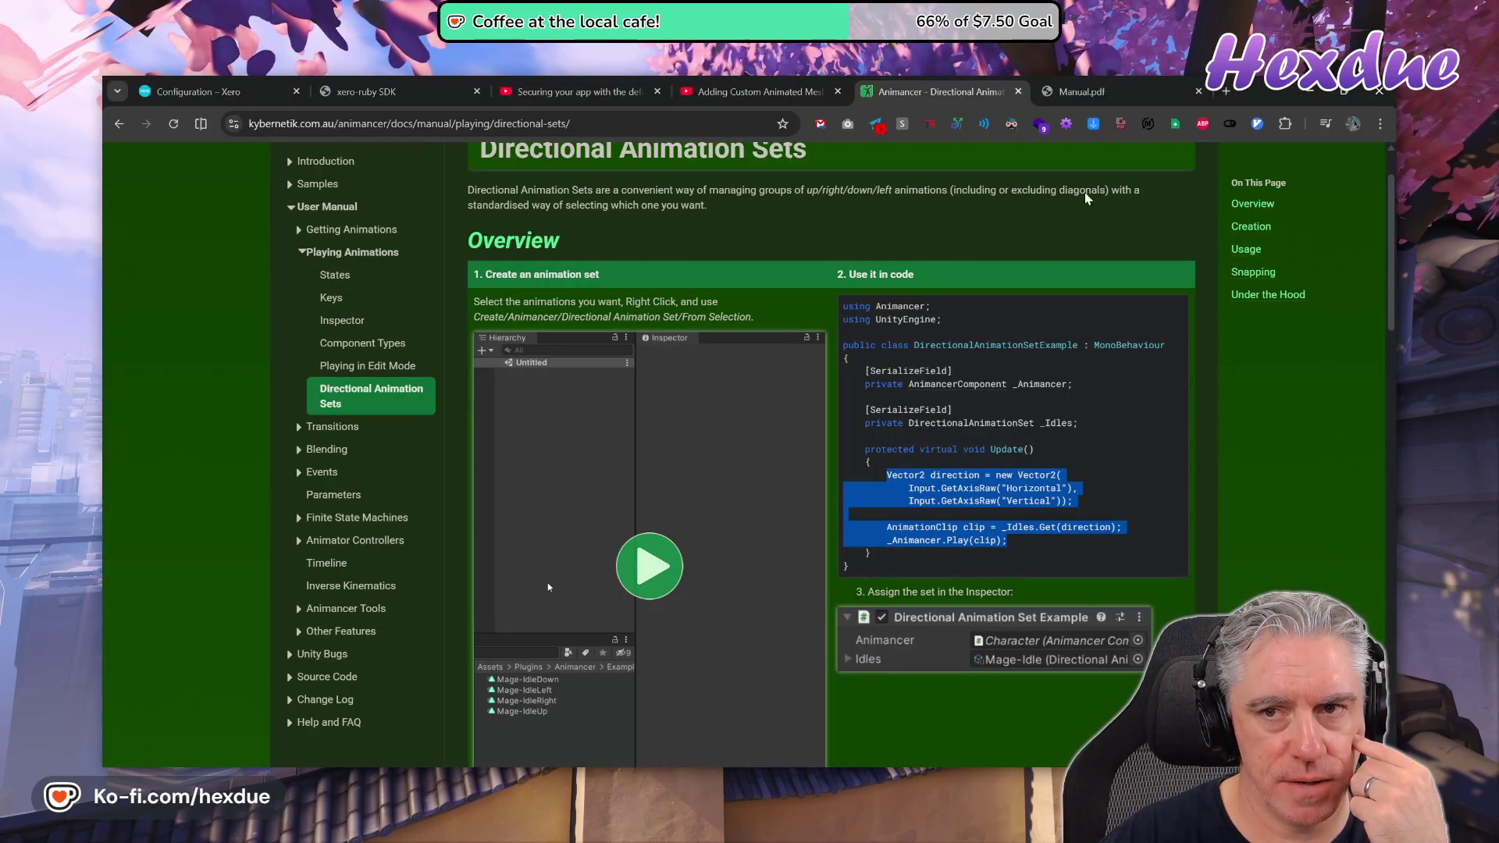
Check the Adding Custom Animated Meshes video, close the stray new tab, and start a fresh one with 'pu'.
click(1222, 93)
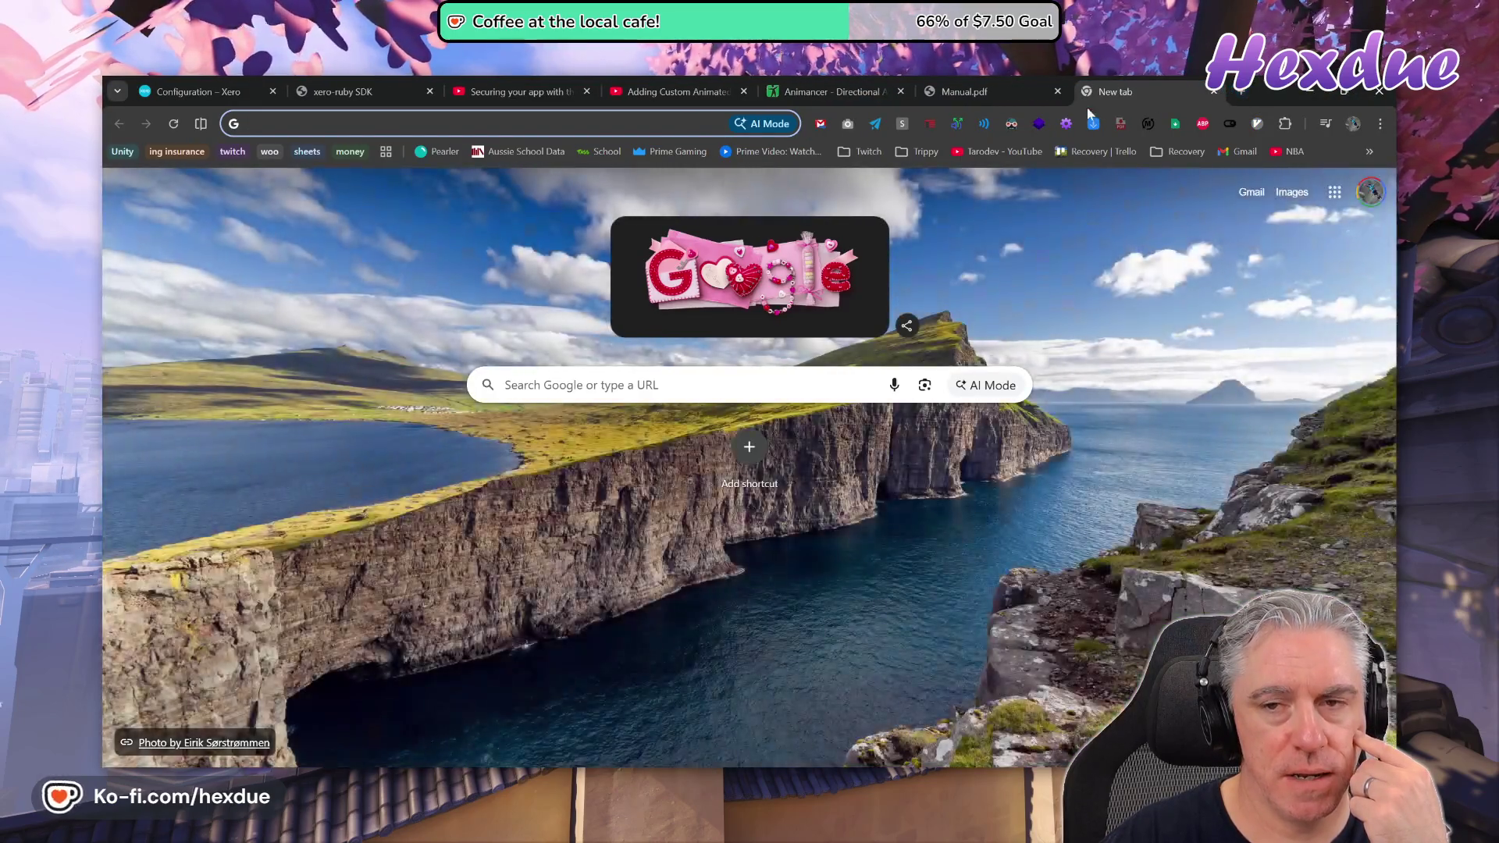
key(Escape)
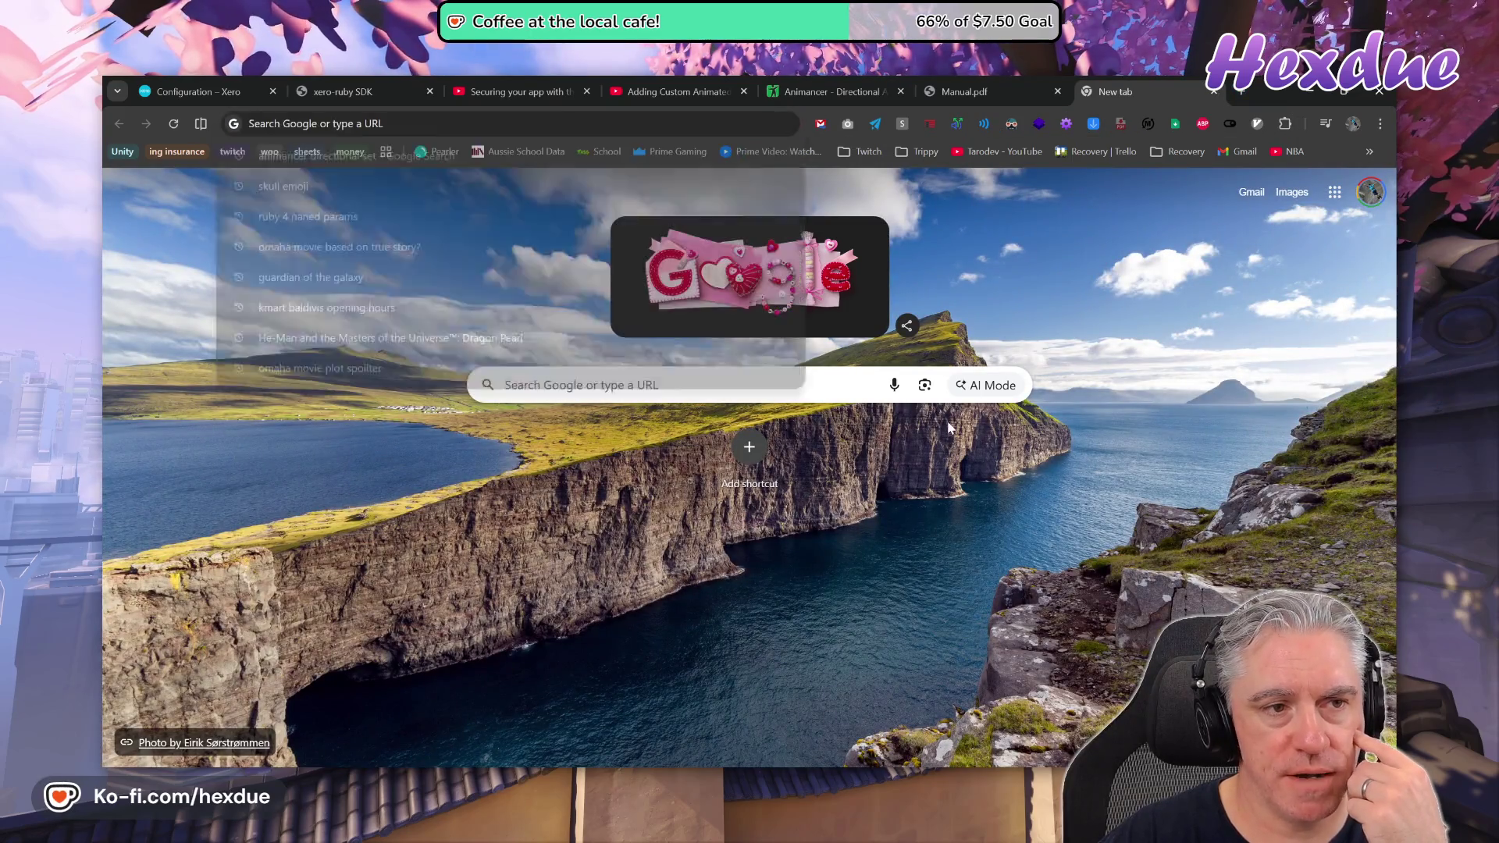
click(891, 91)
click(956, 91)
click(678, 91)
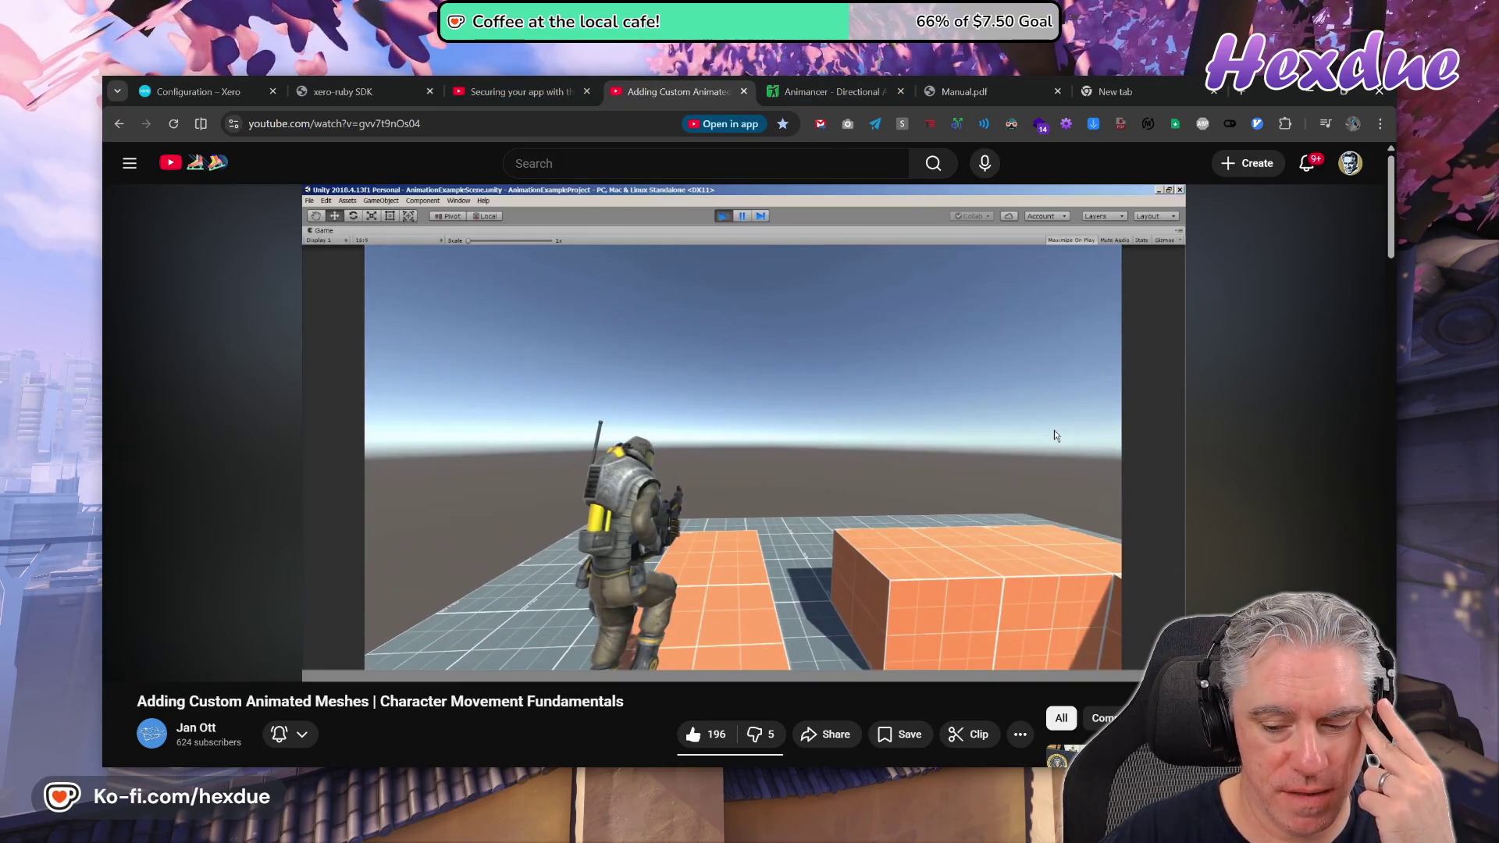
click(1129, 81)
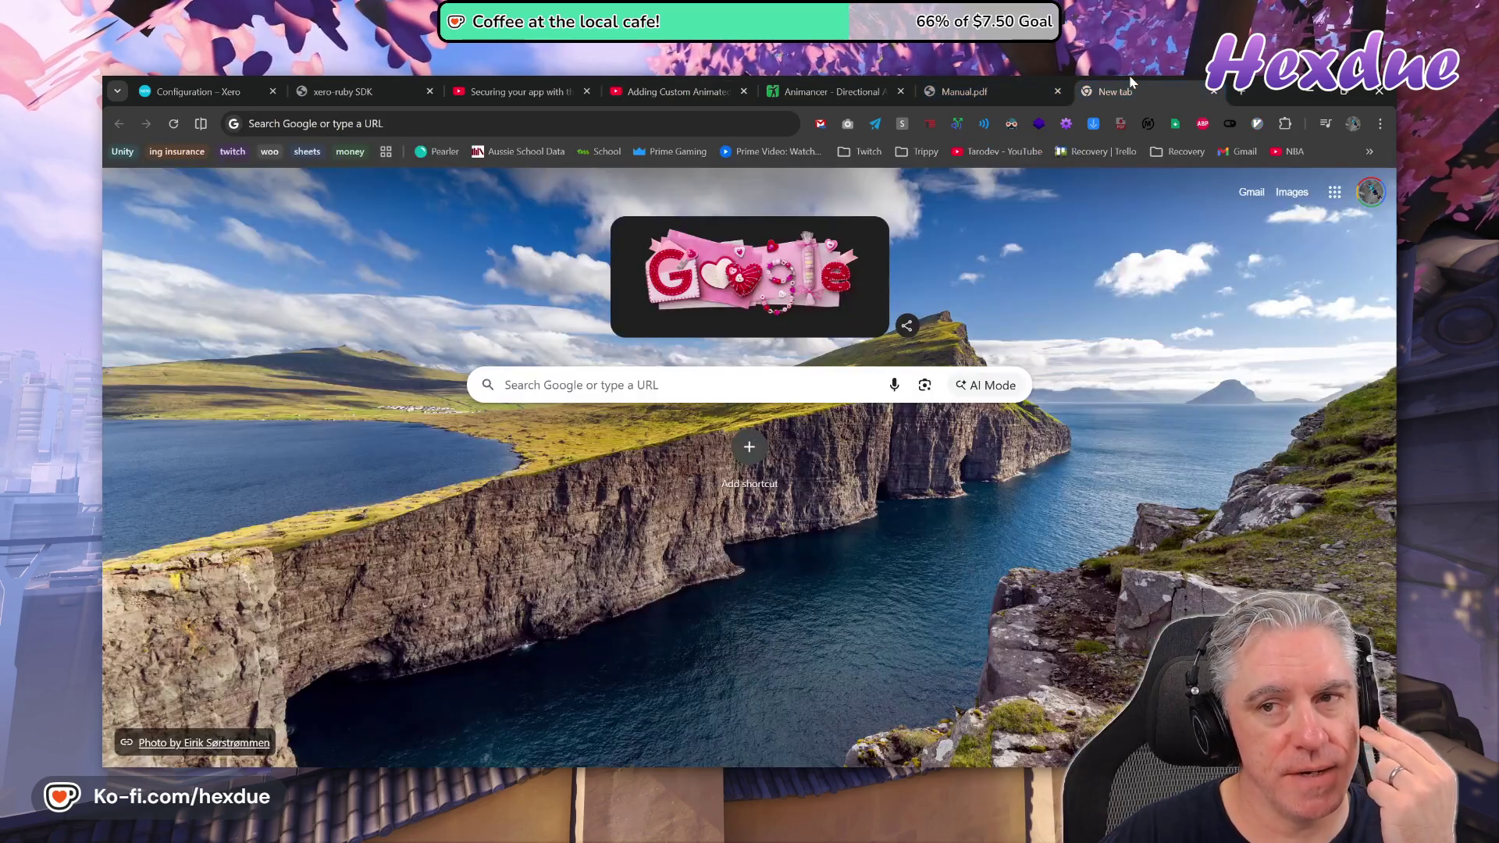
key(ctrl+w)
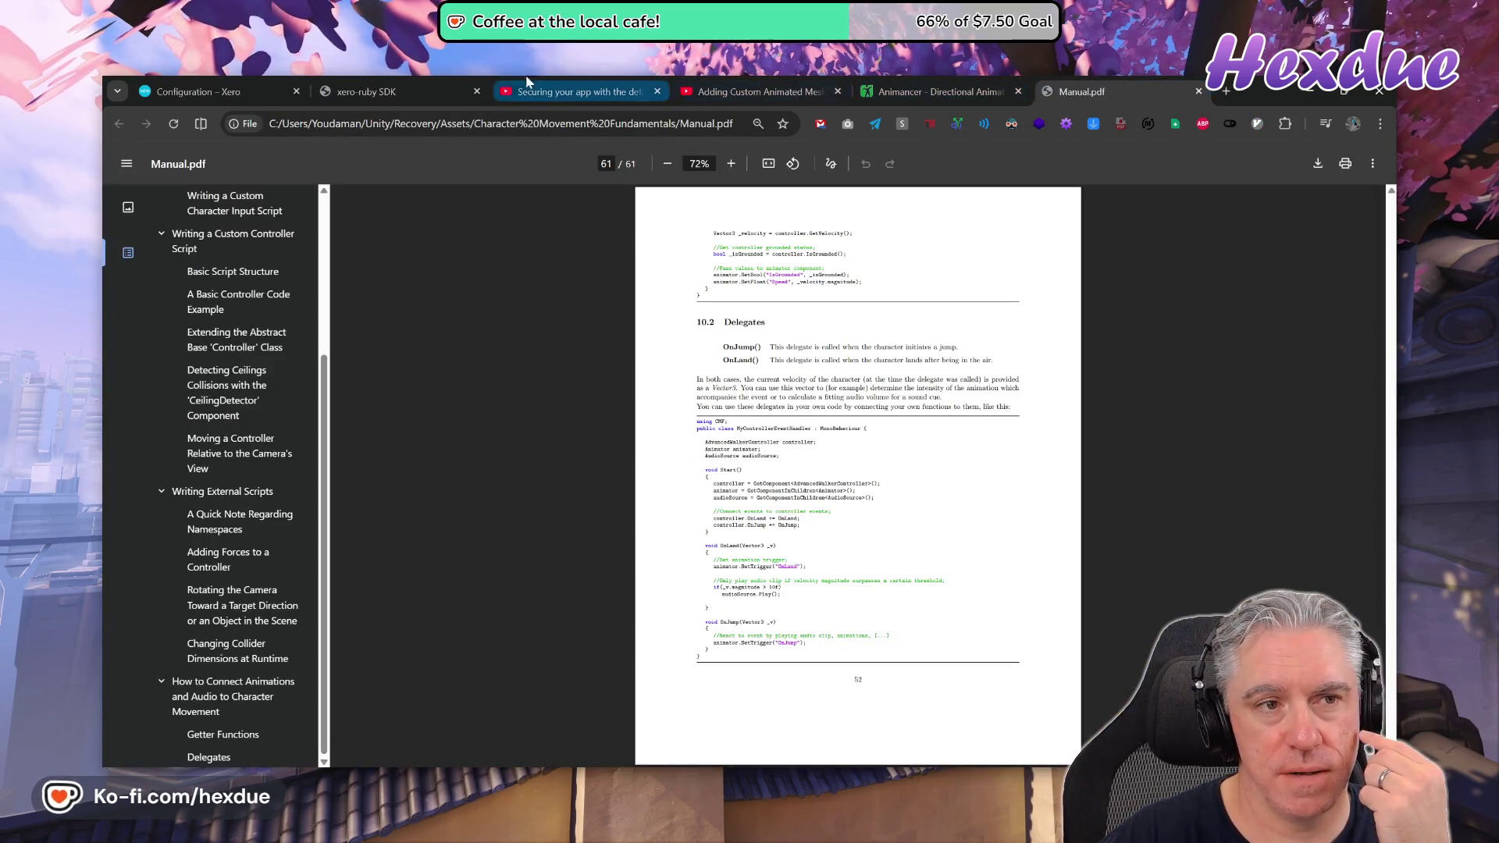
click(525, 86)
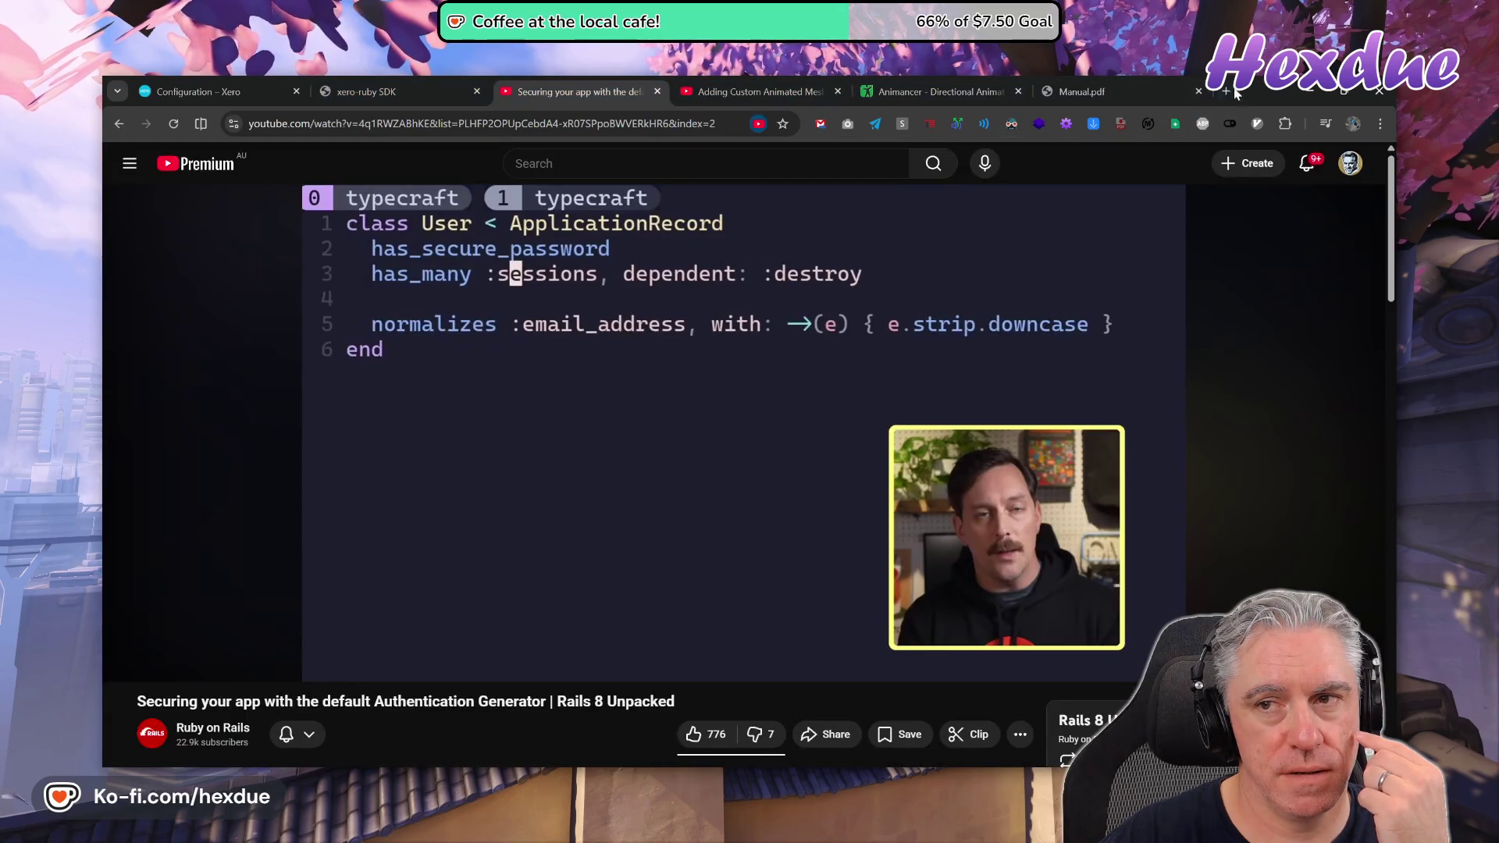
click(1228, 92)
text(pu)
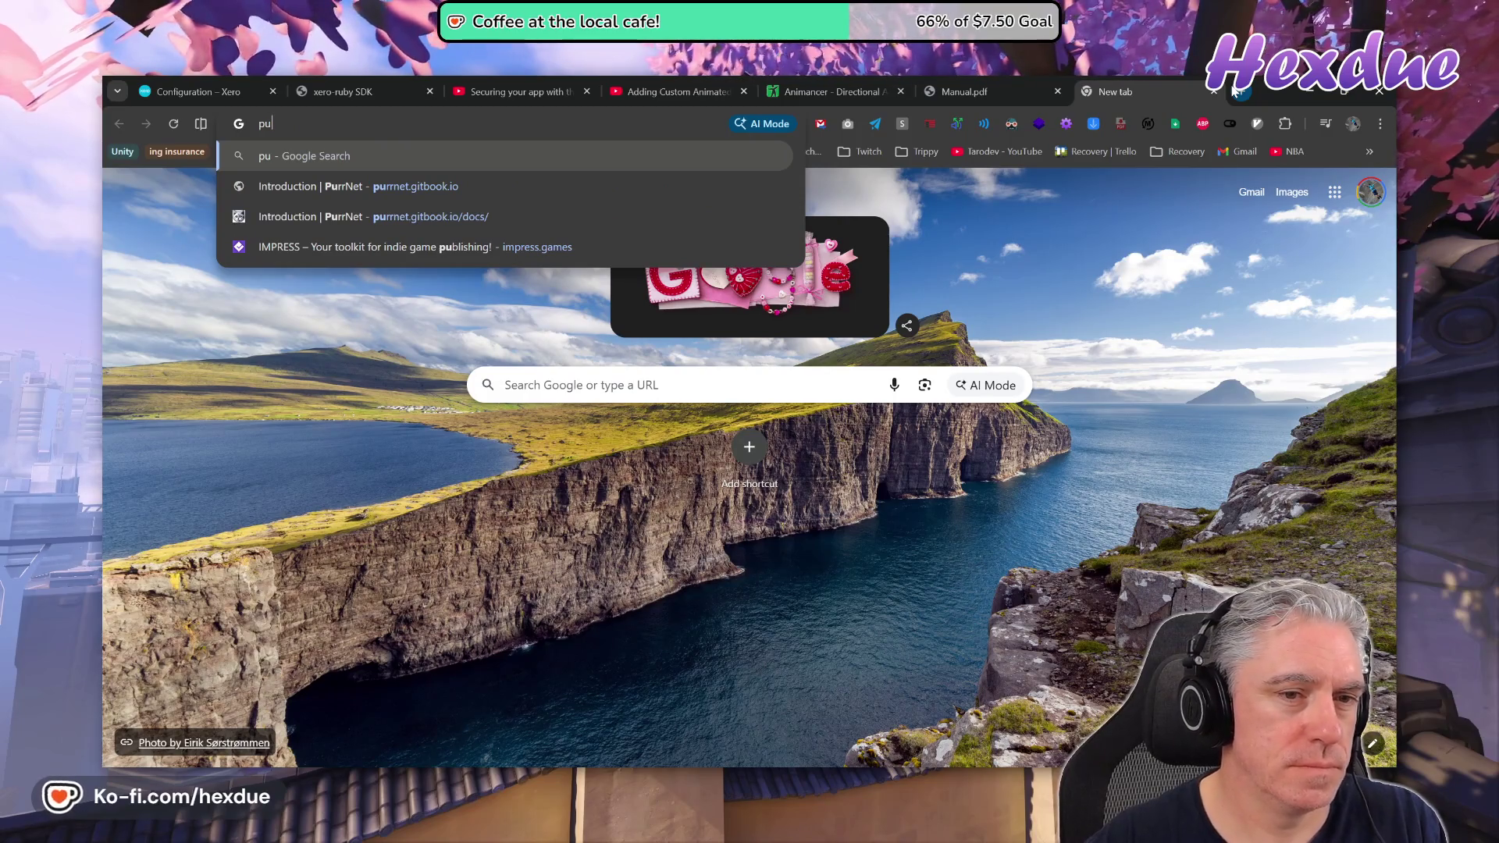
Load the PurrNet docs Introduction page, read down to 'Everyone vs Server Auth?', and open a blank tab.
key(Down)
key(Return)
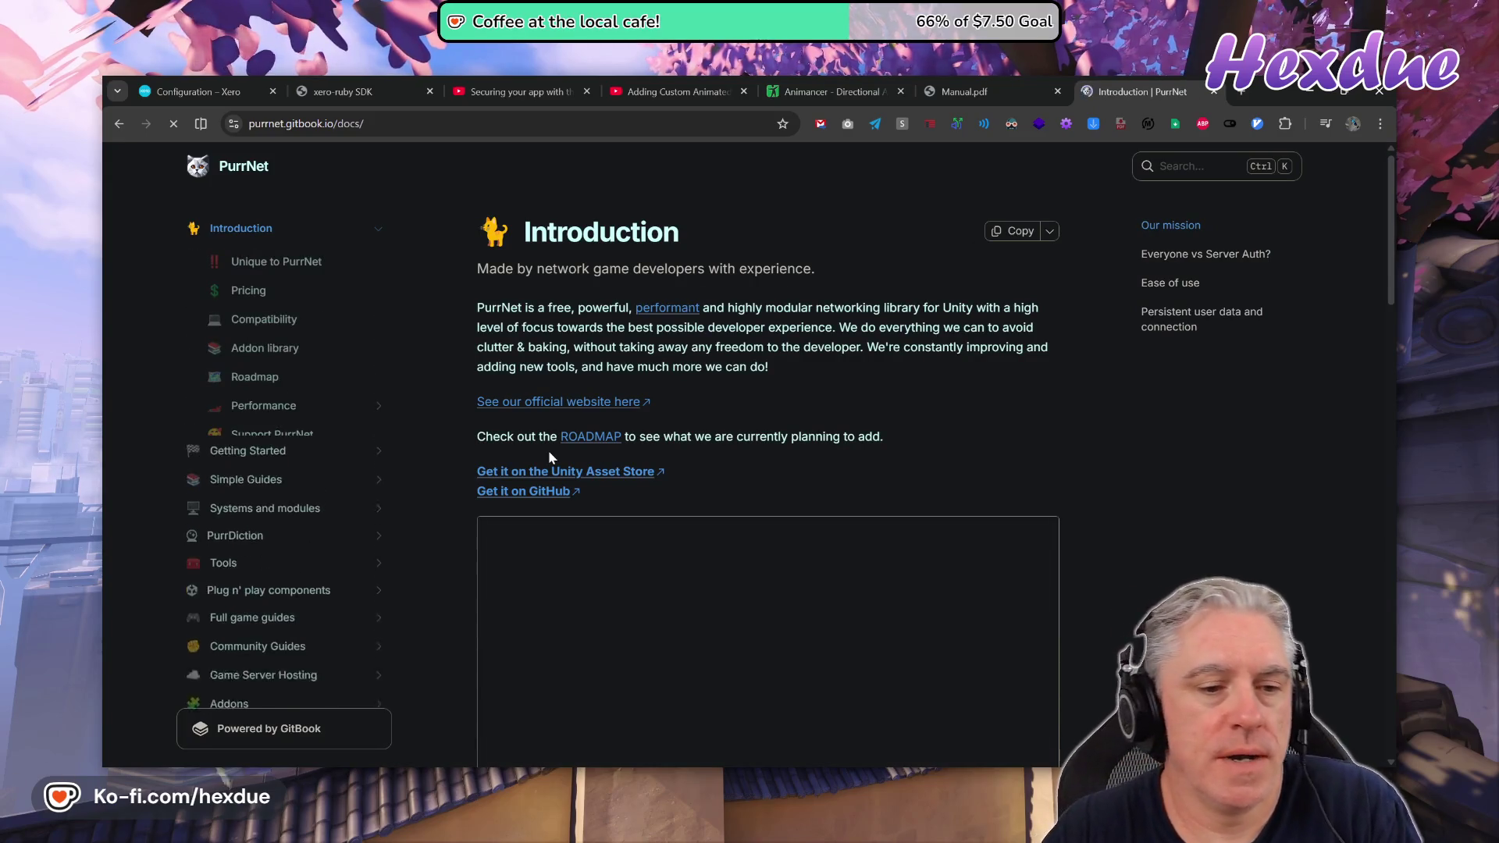
scroll(605, 464, down, 10)
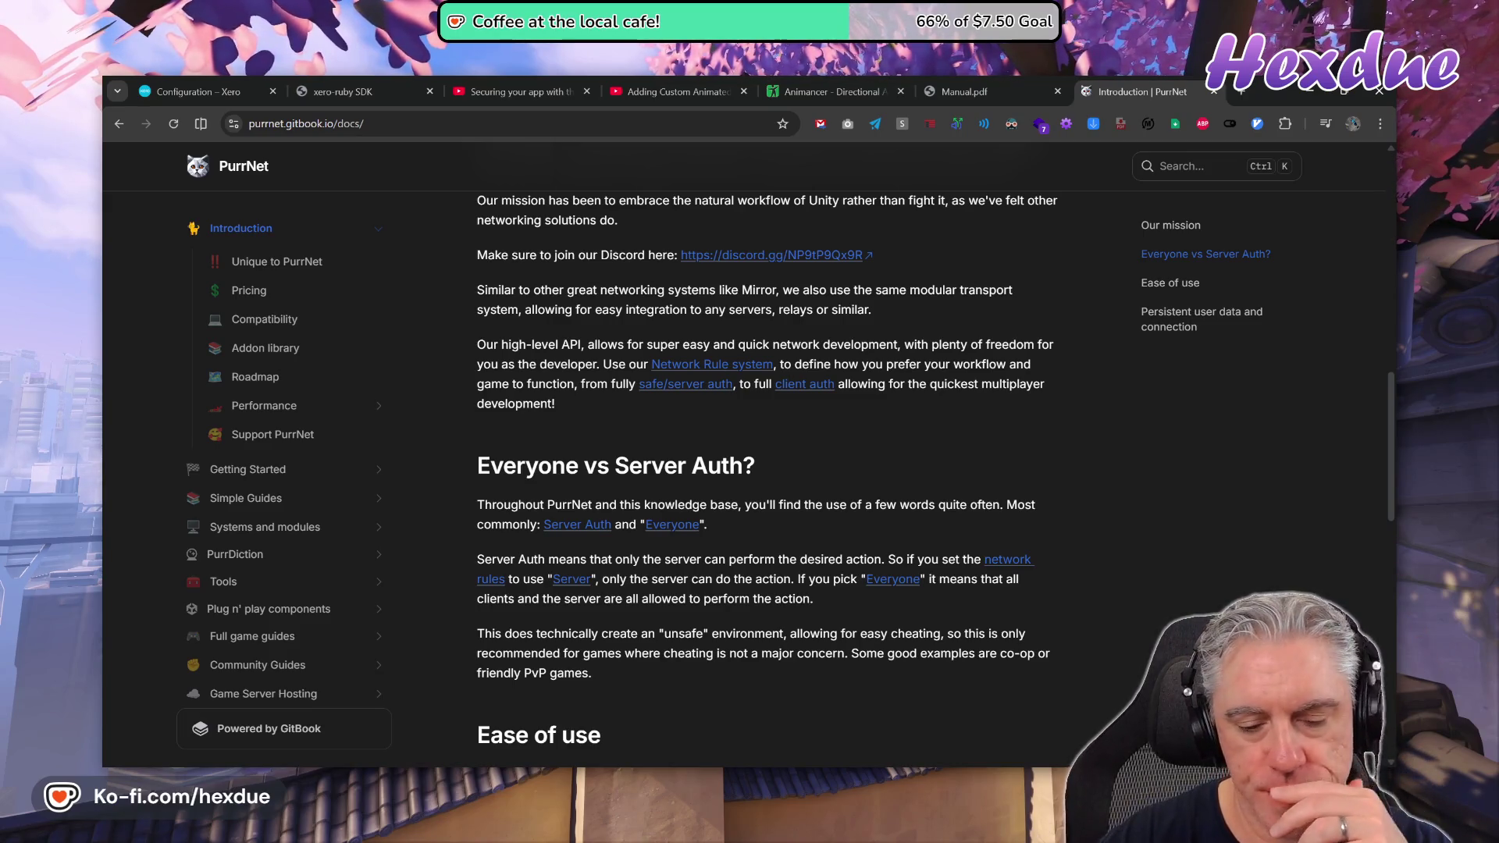
key(alt+Tab)
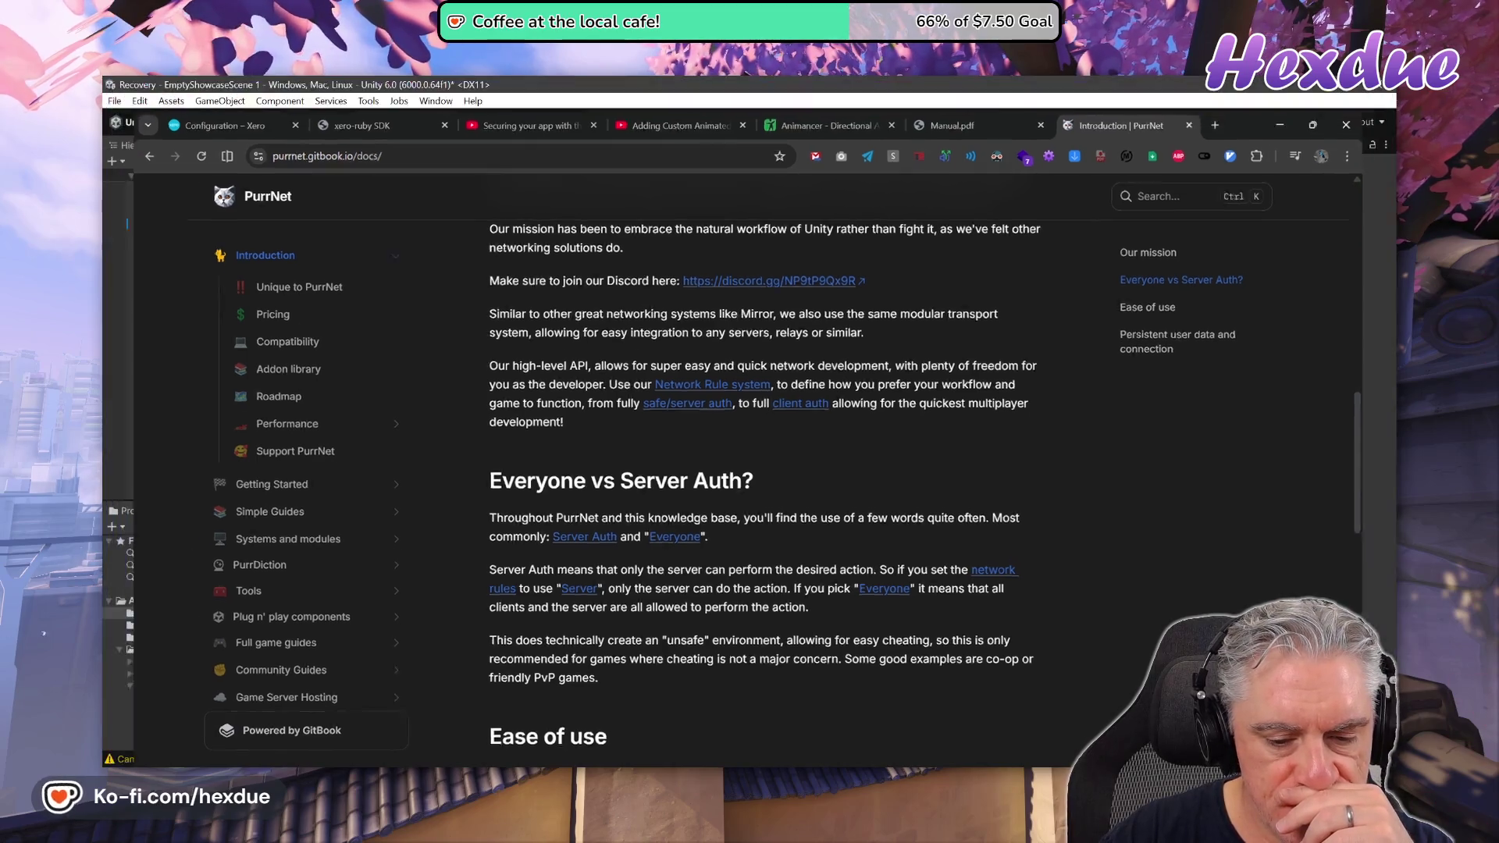
key(alt+Tab)
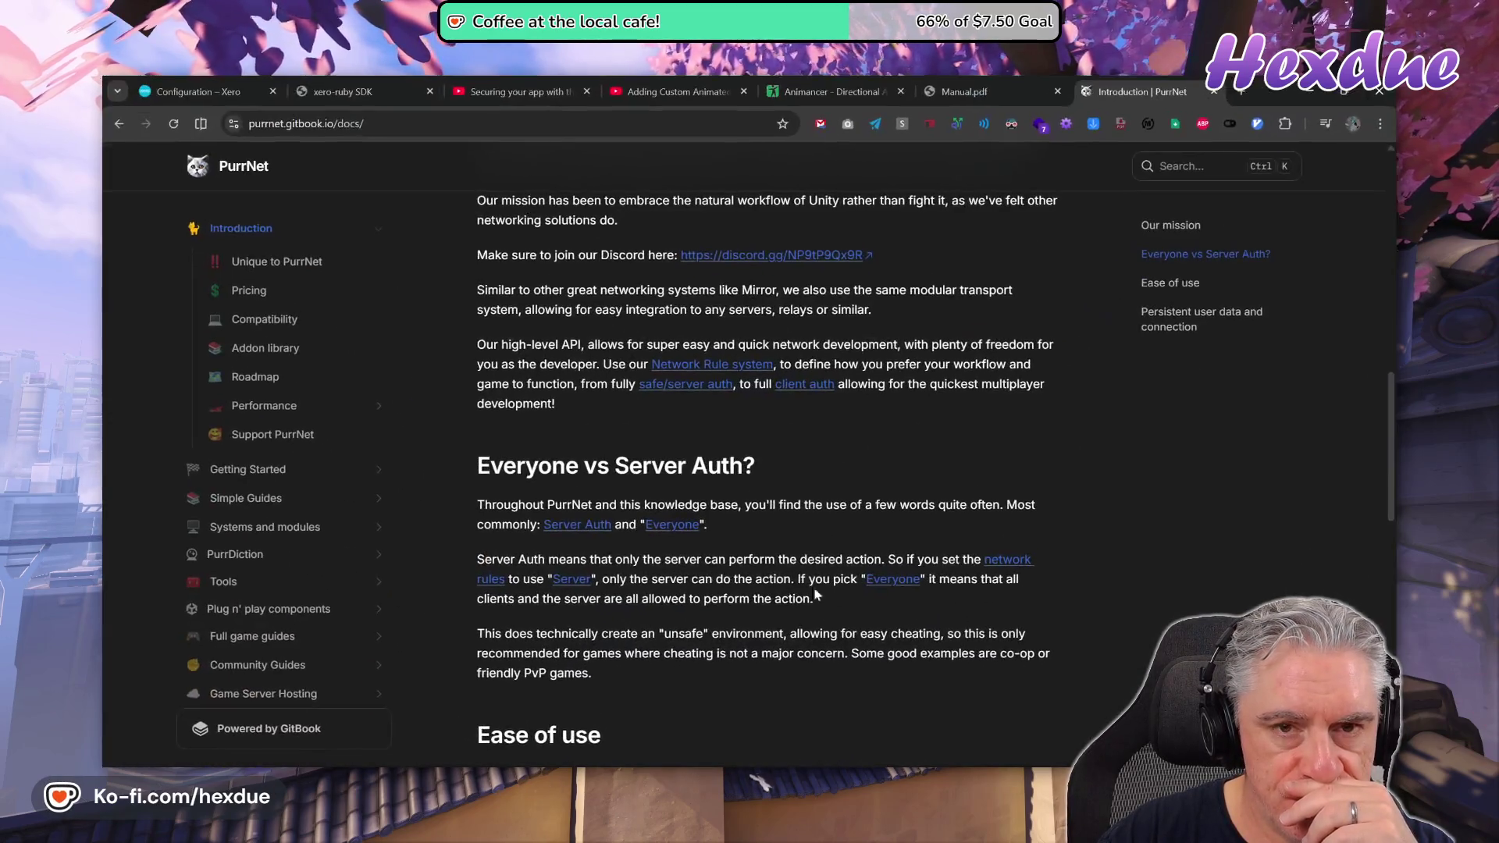
click(1241, 92)
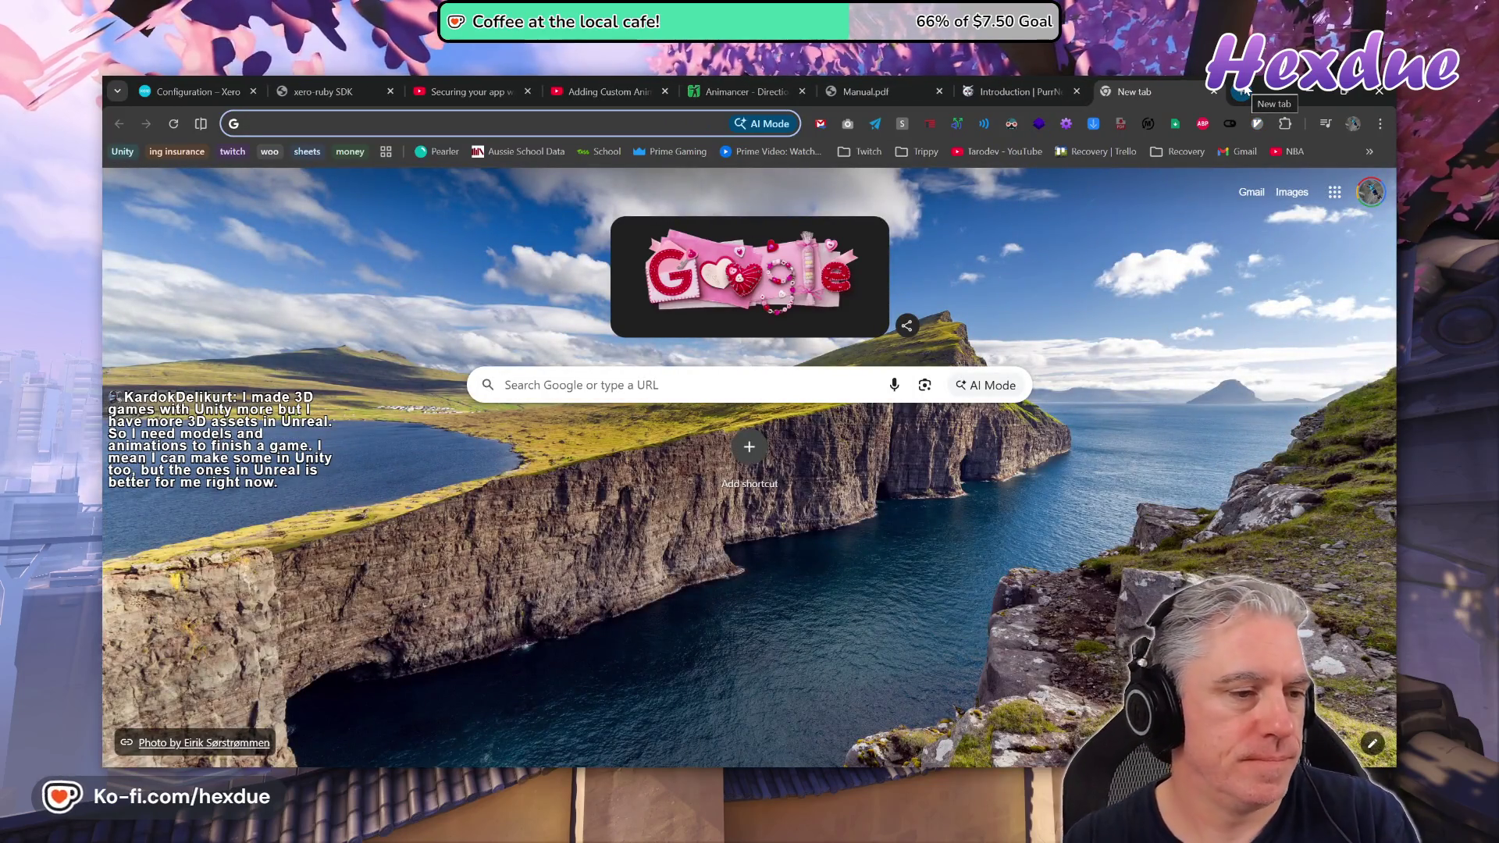
Go to the Unity Asset Store saved assets from the address bar and show the MVP list.
text(mvp)
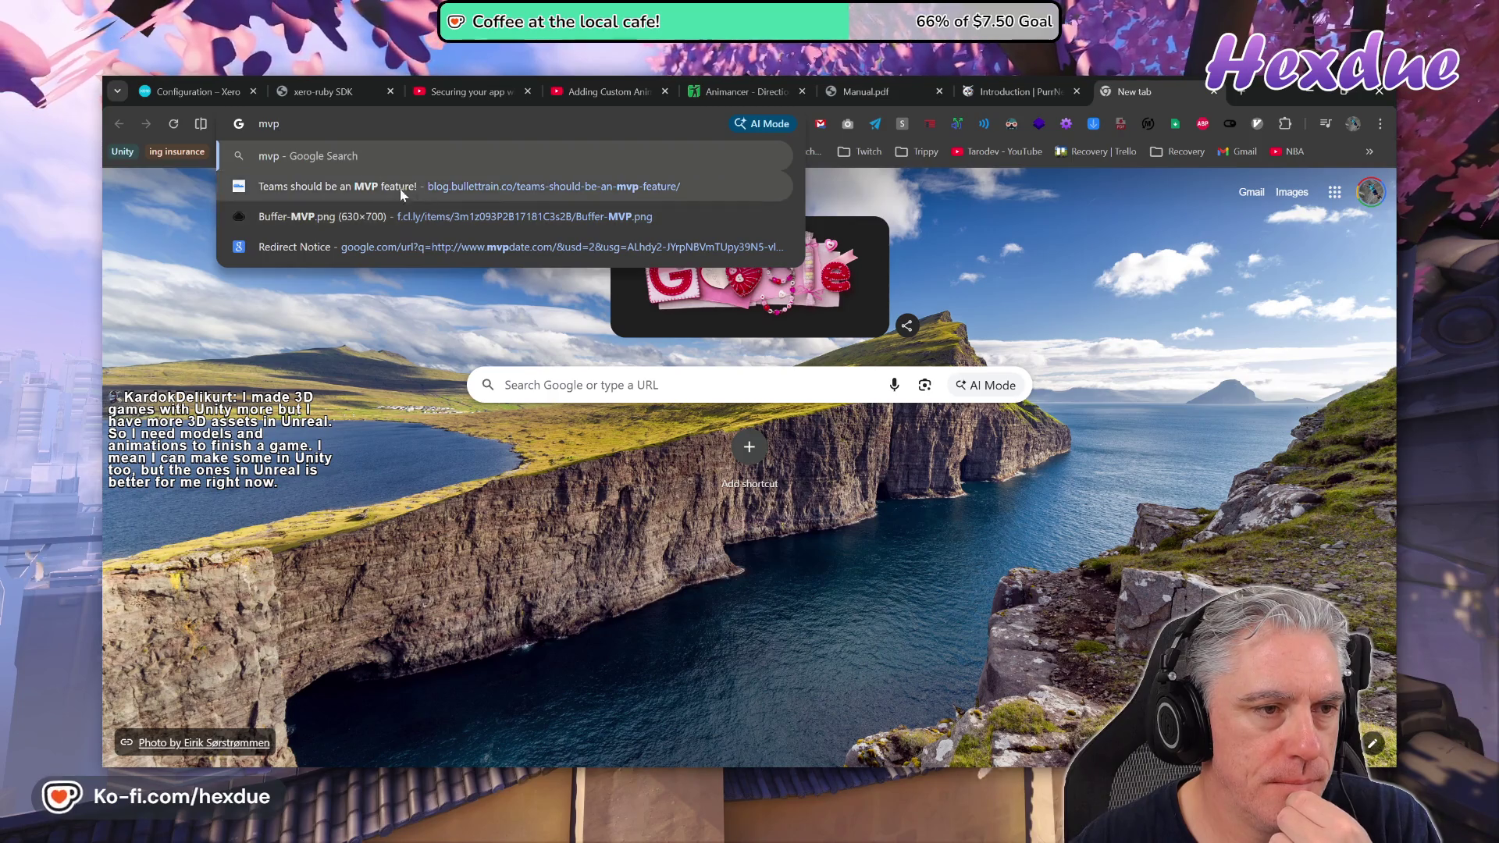
key(BackSpace)
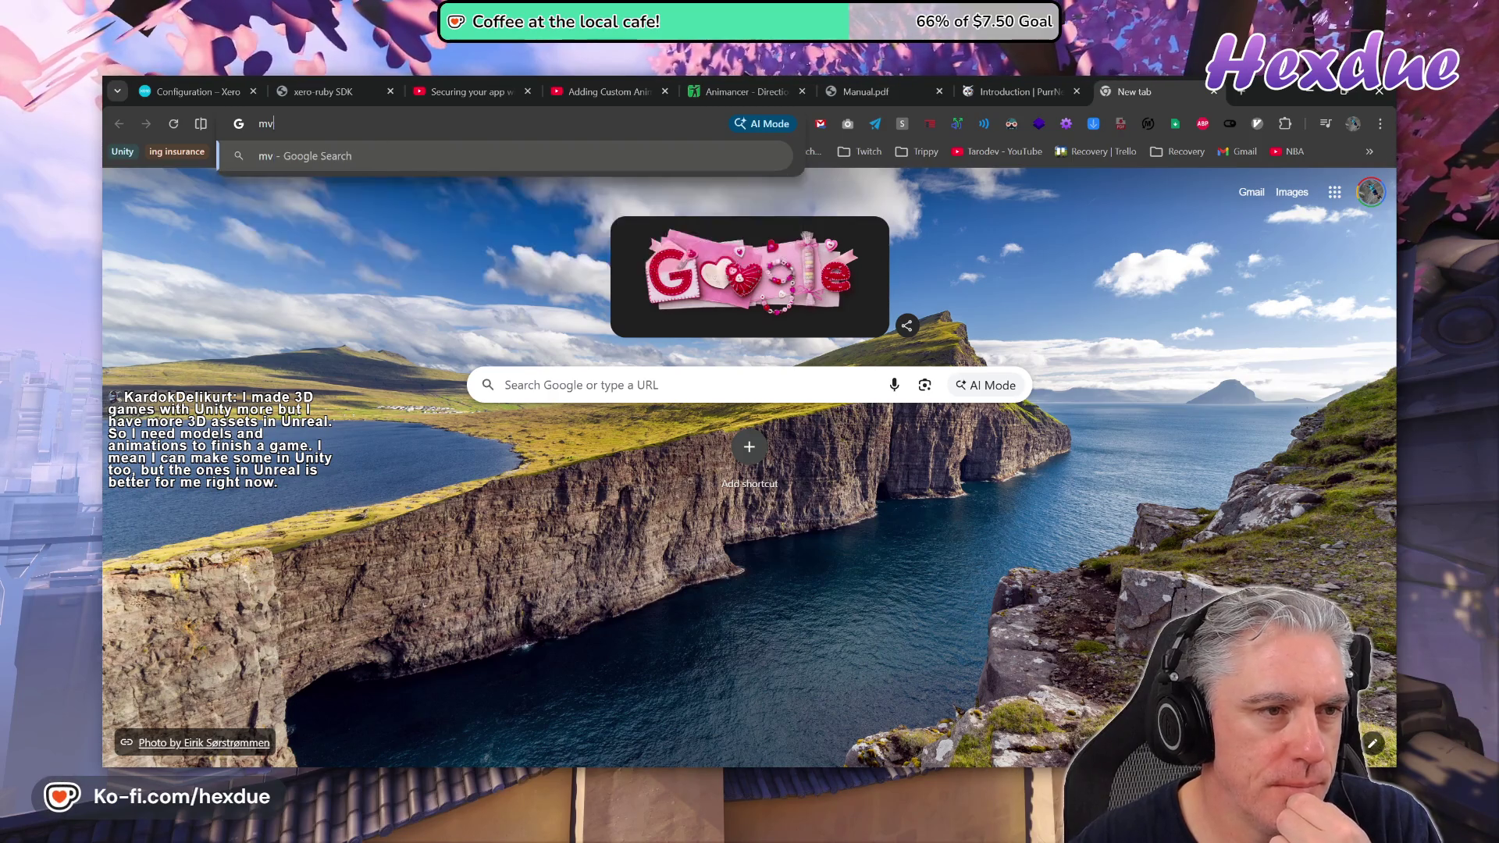
key(BackSpace)
key(BackSpace)
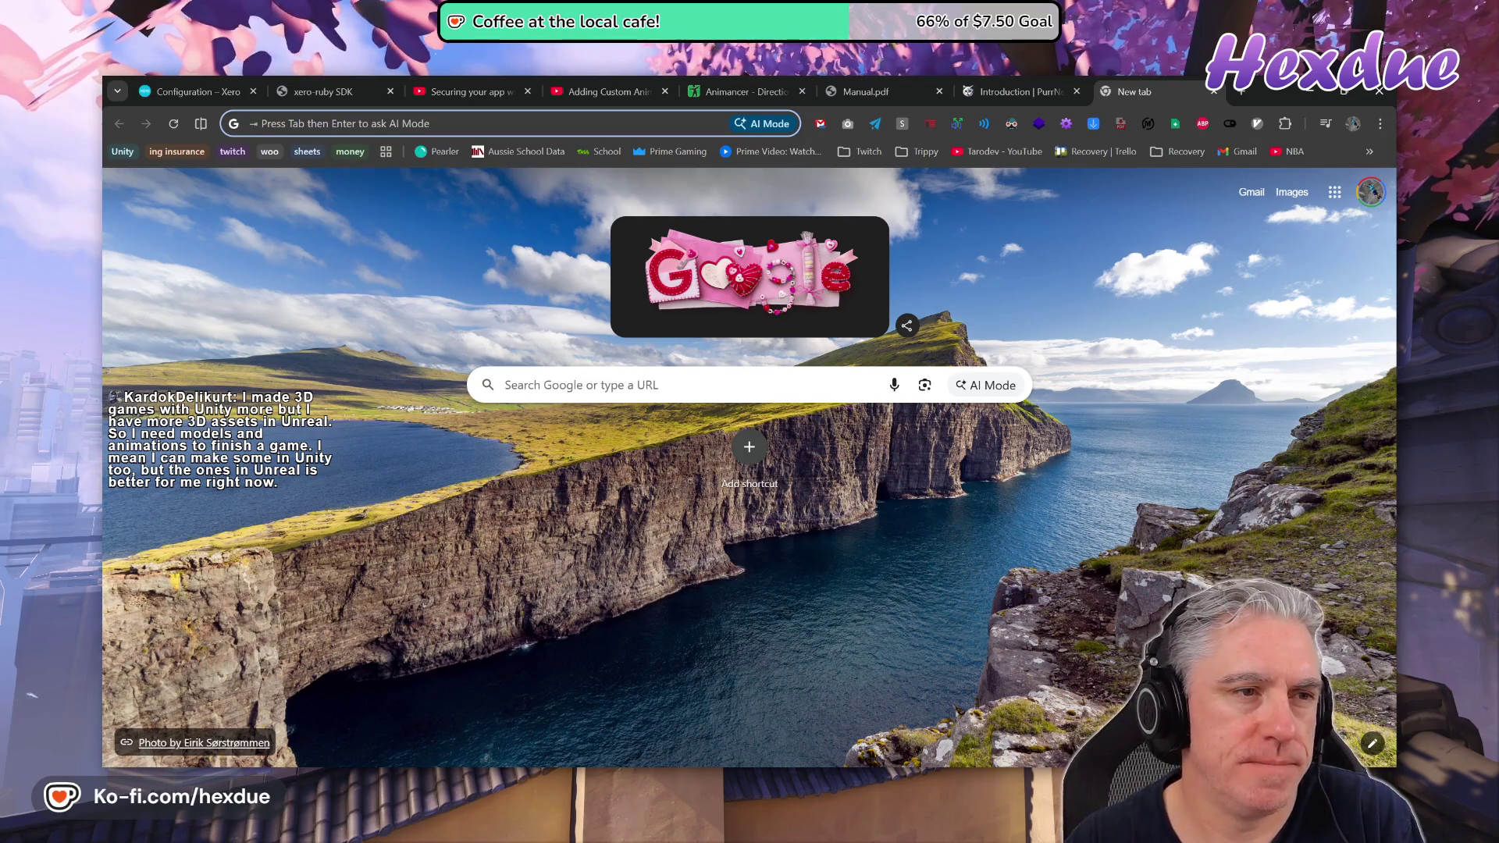
text(as)
key(Return)
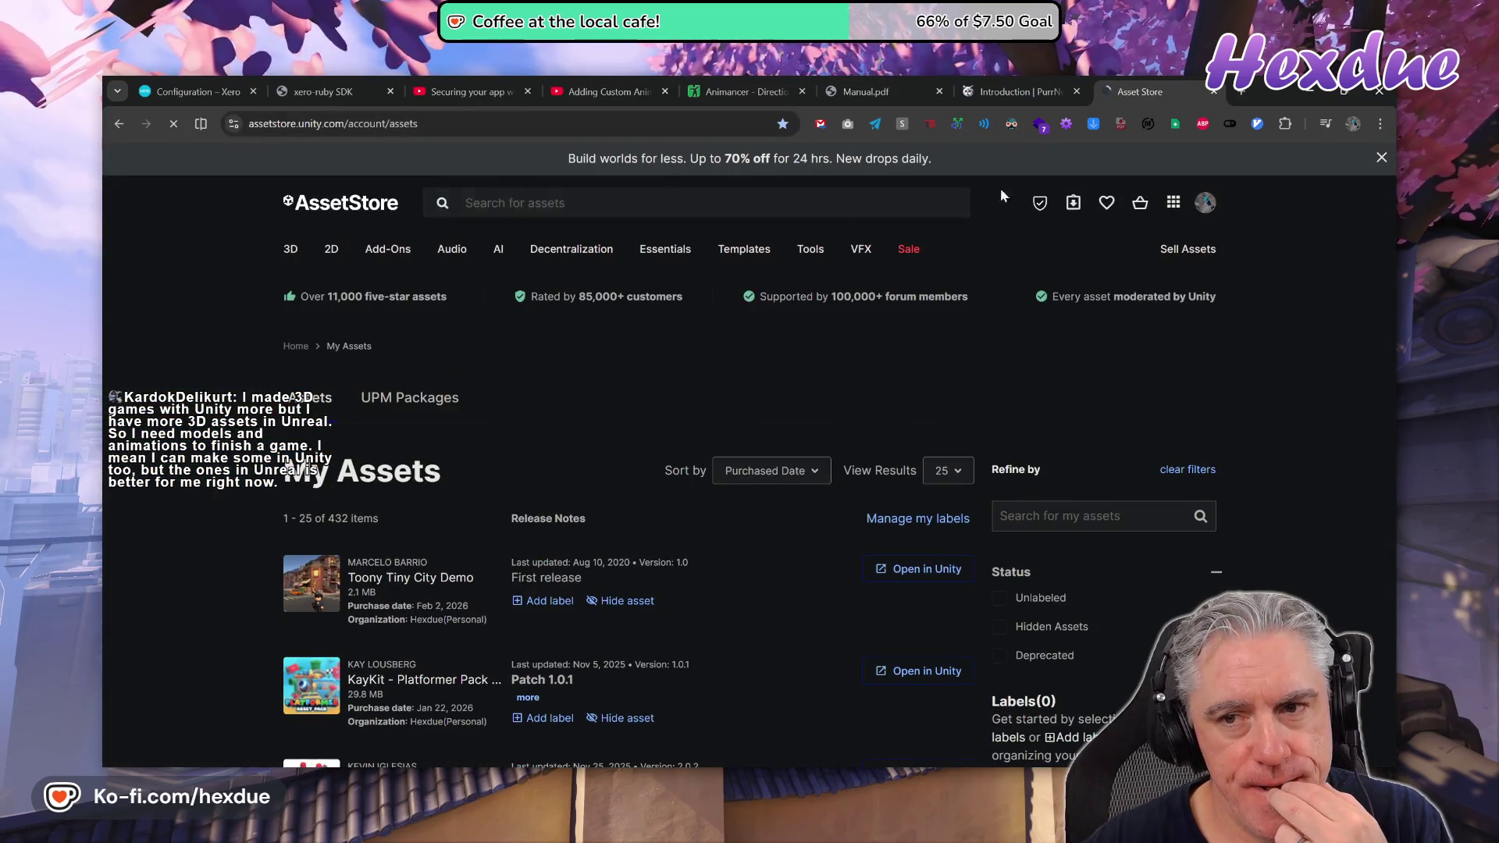
click(1107, 203)
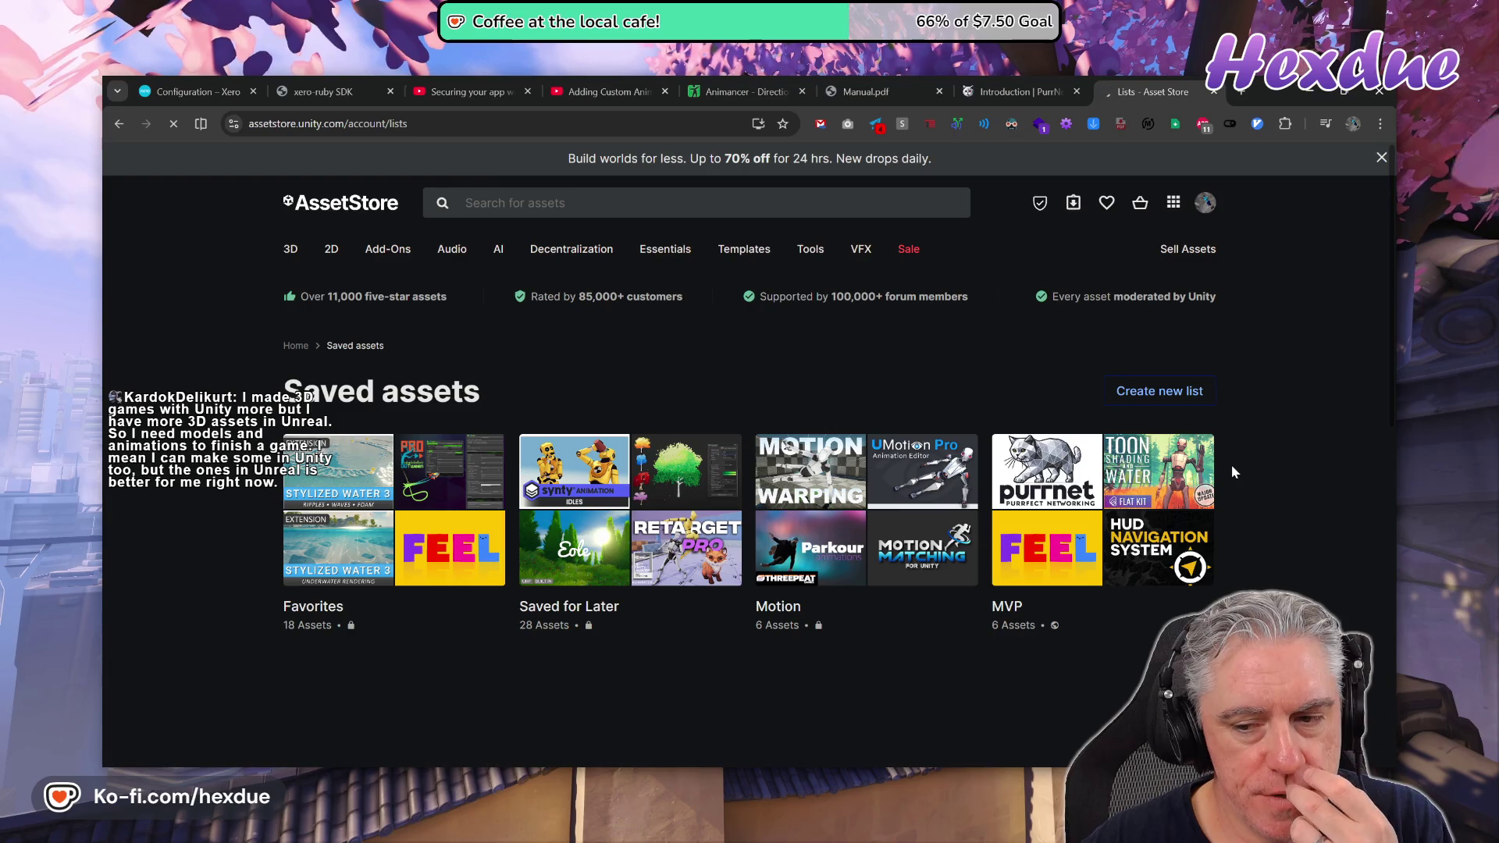
click(1109, 484)
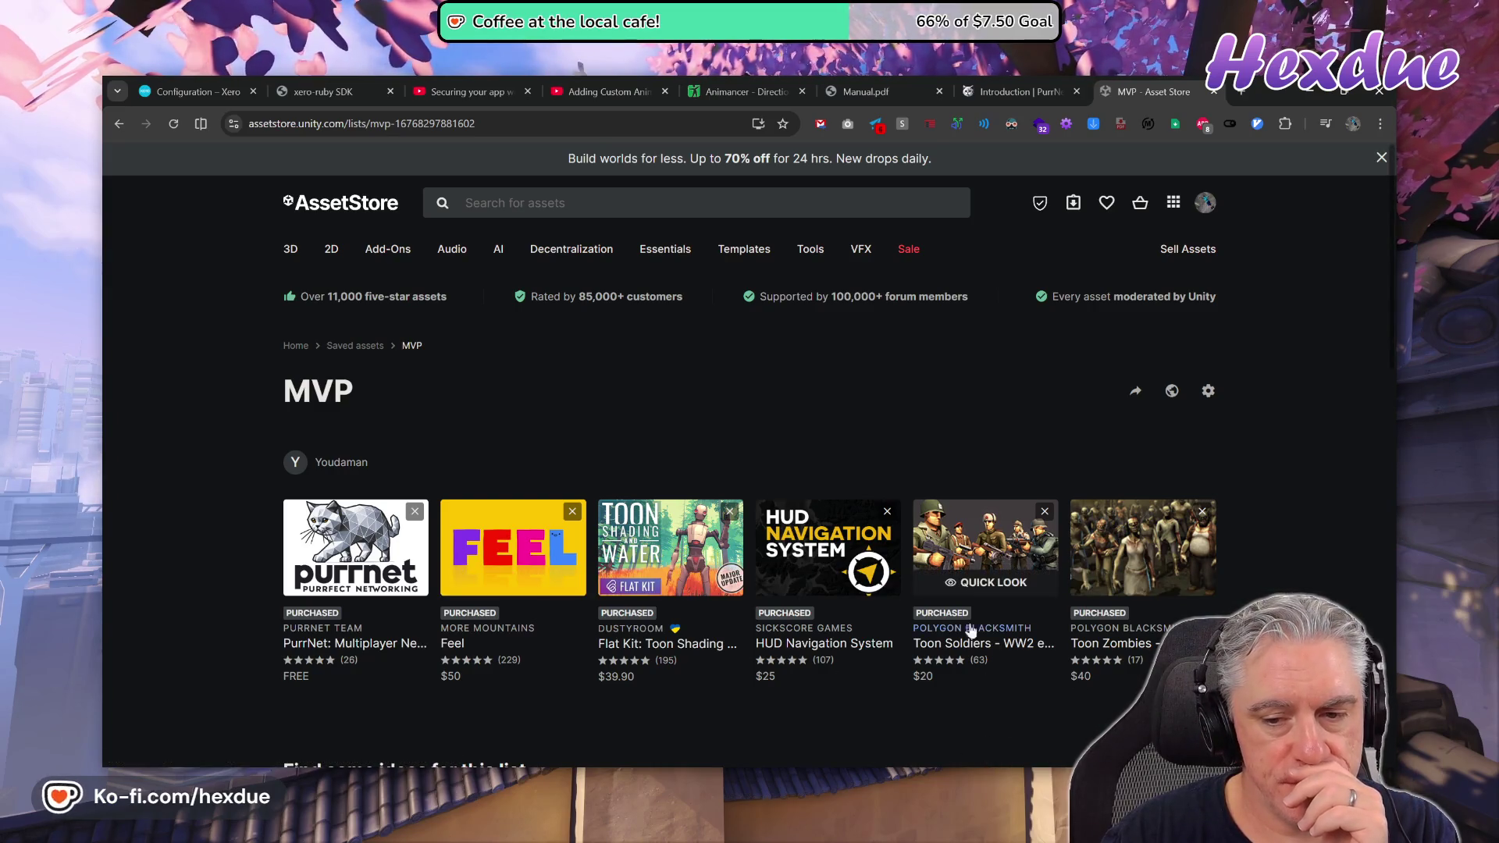
Preview the Toon Soldiers – WW2 edition page and its video in a new tab, then return to the MVP list.
middle_click(960, 558)
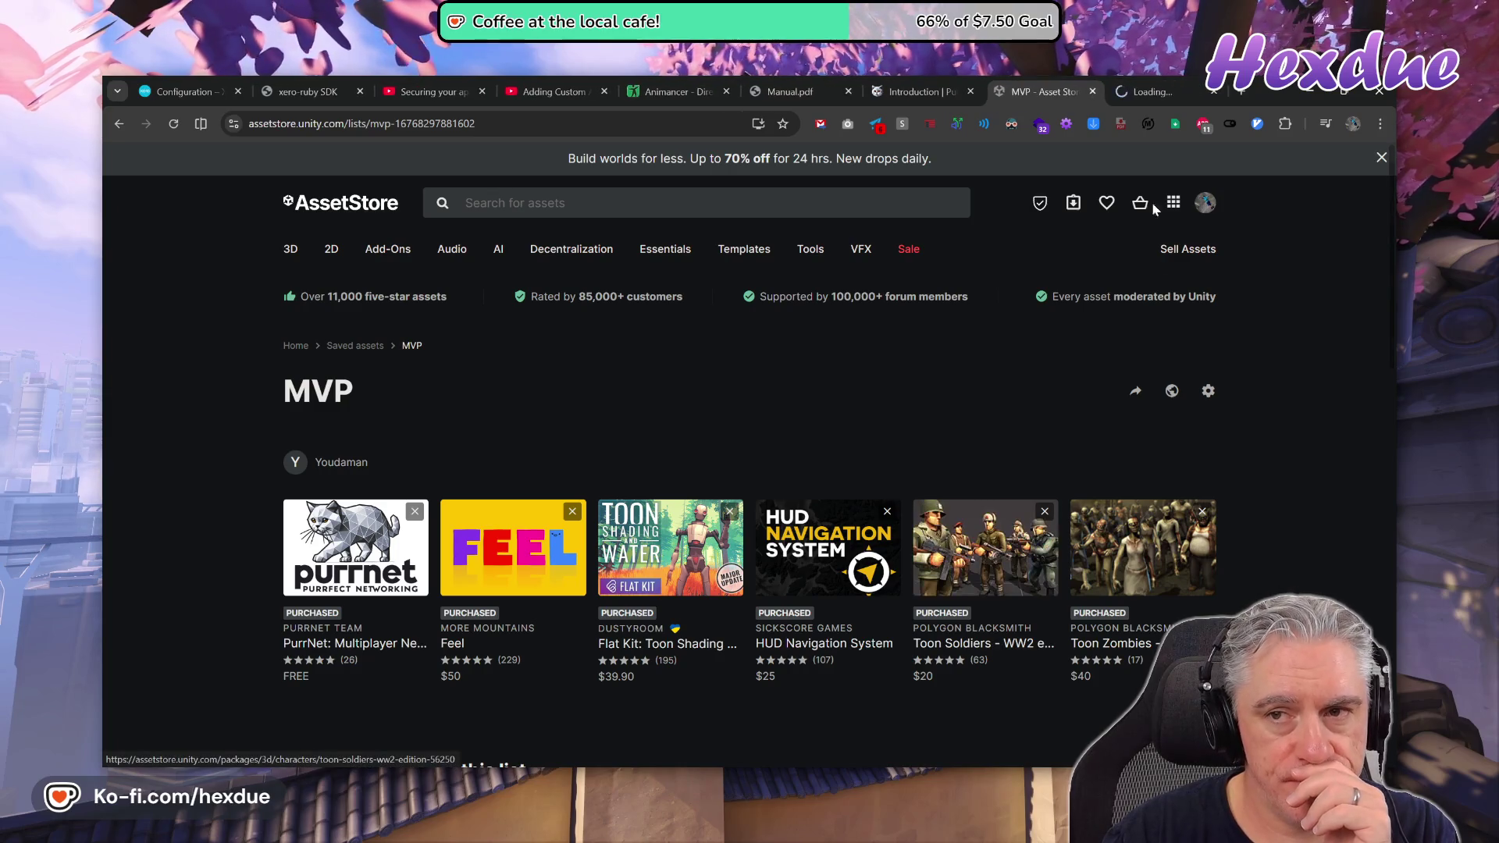
click(1125, 81)
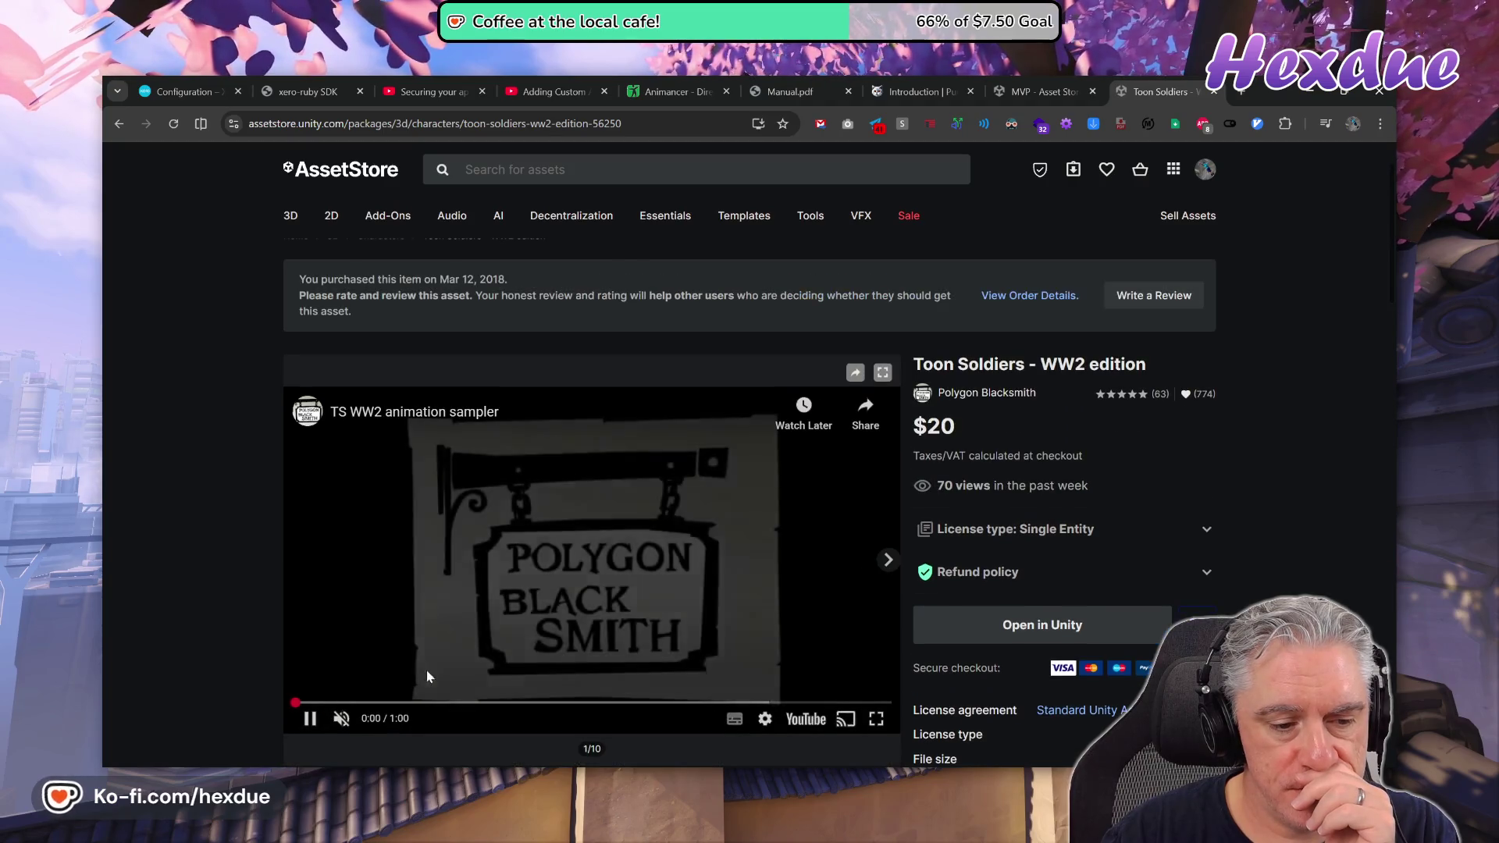
drag(430, 703, 434, 705)
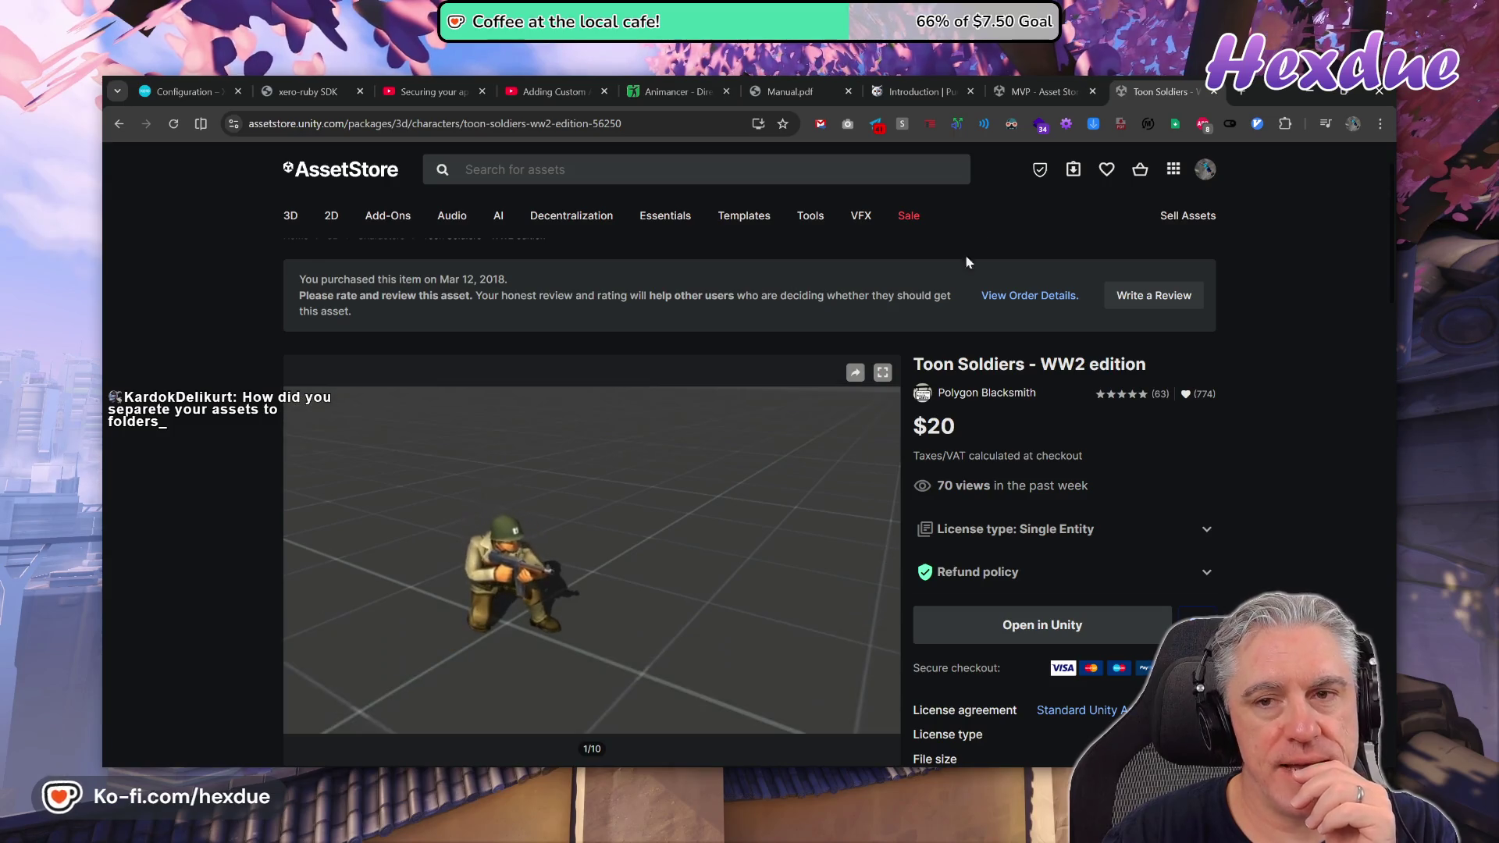
click(1022, 92)
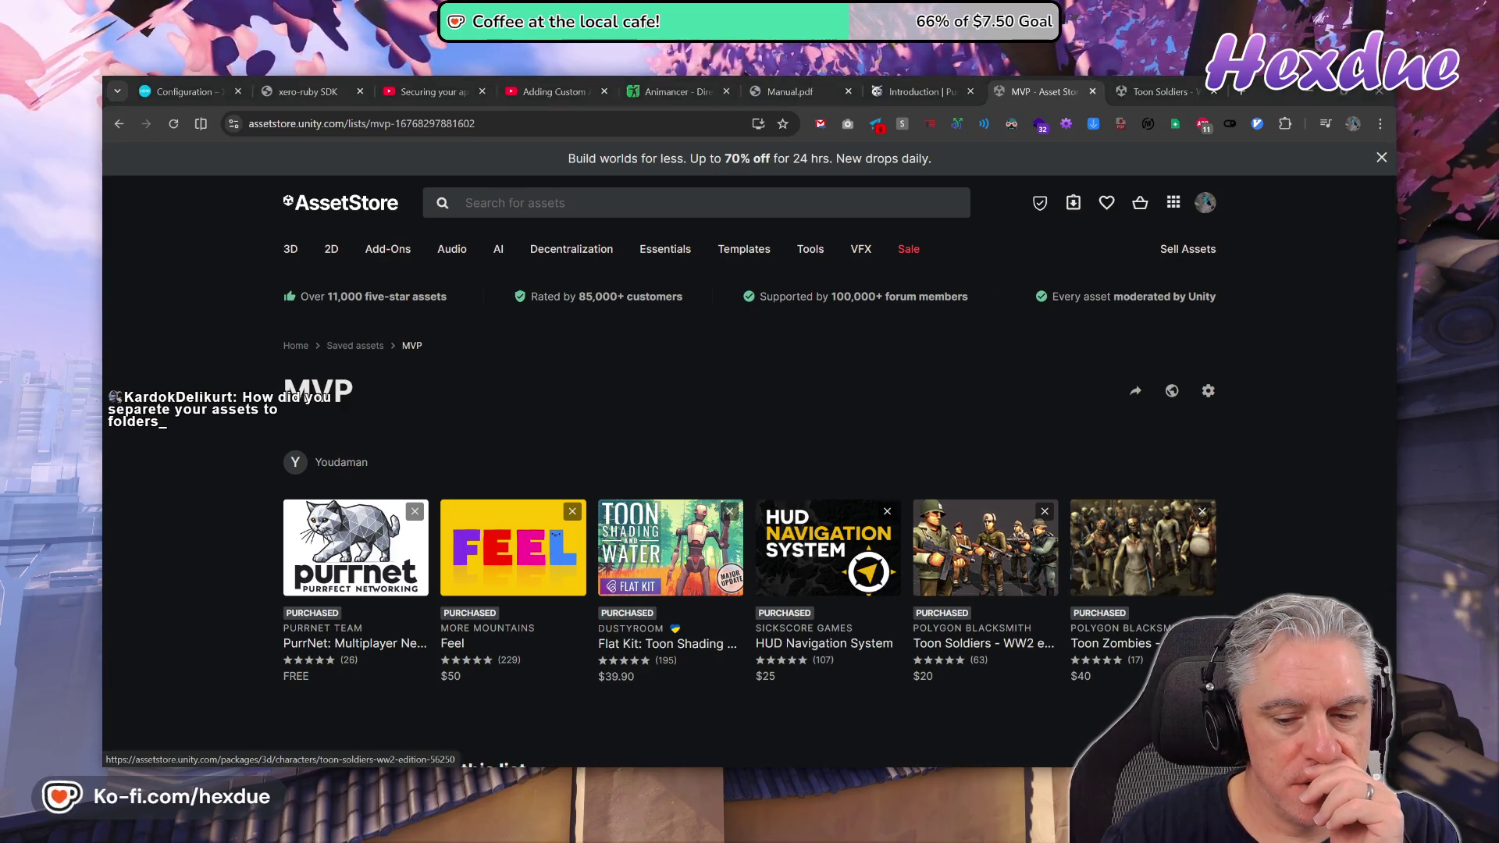
key(alt+Tab)
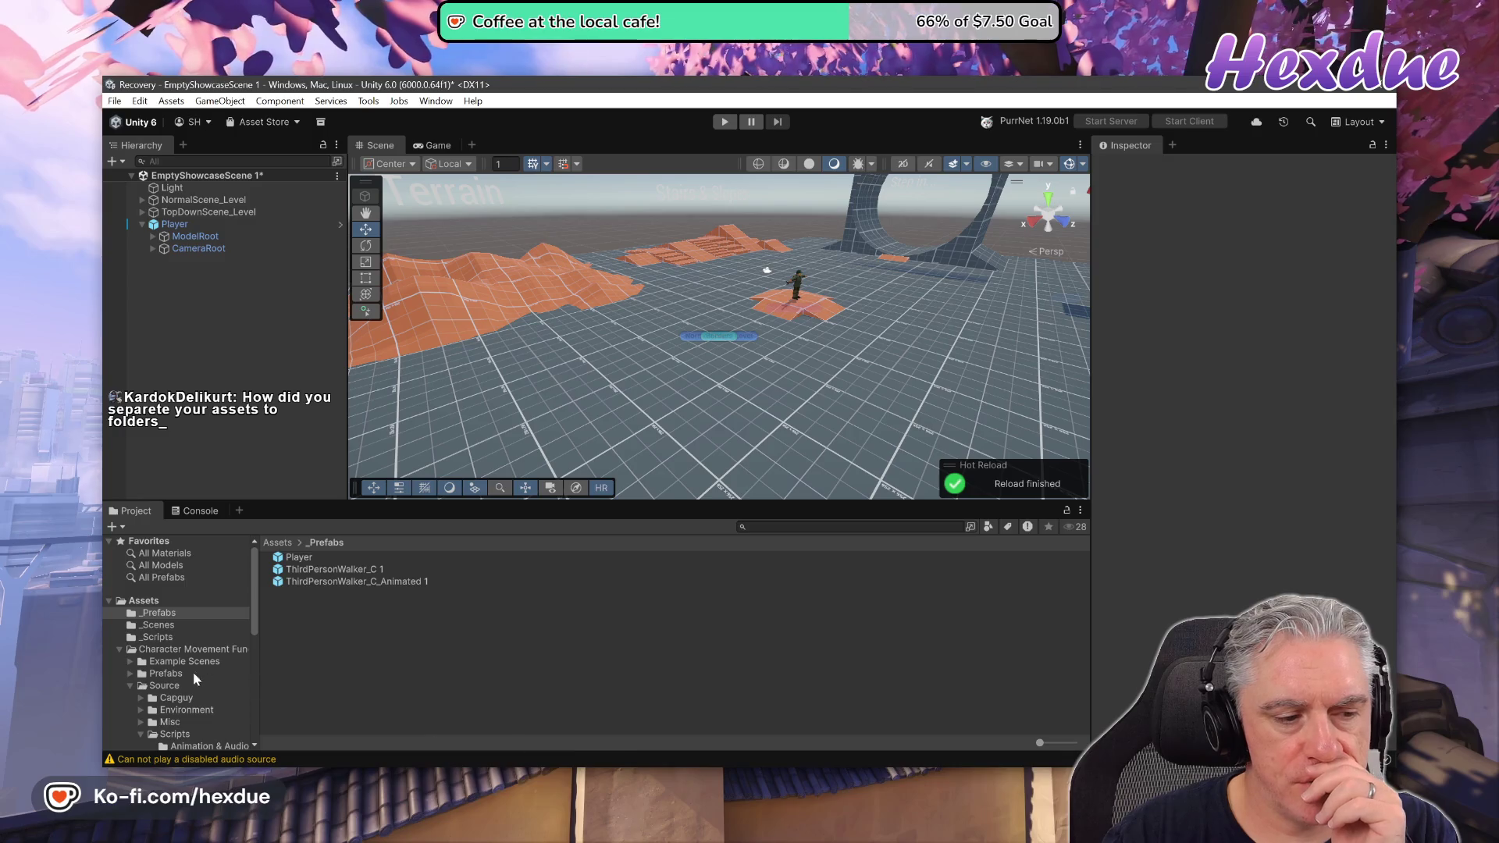
Collapse Character Movement Fun and Toon_Soldiers, then browse the Feel, FlatKit and Sickscore Games folders.
click(115, 646)
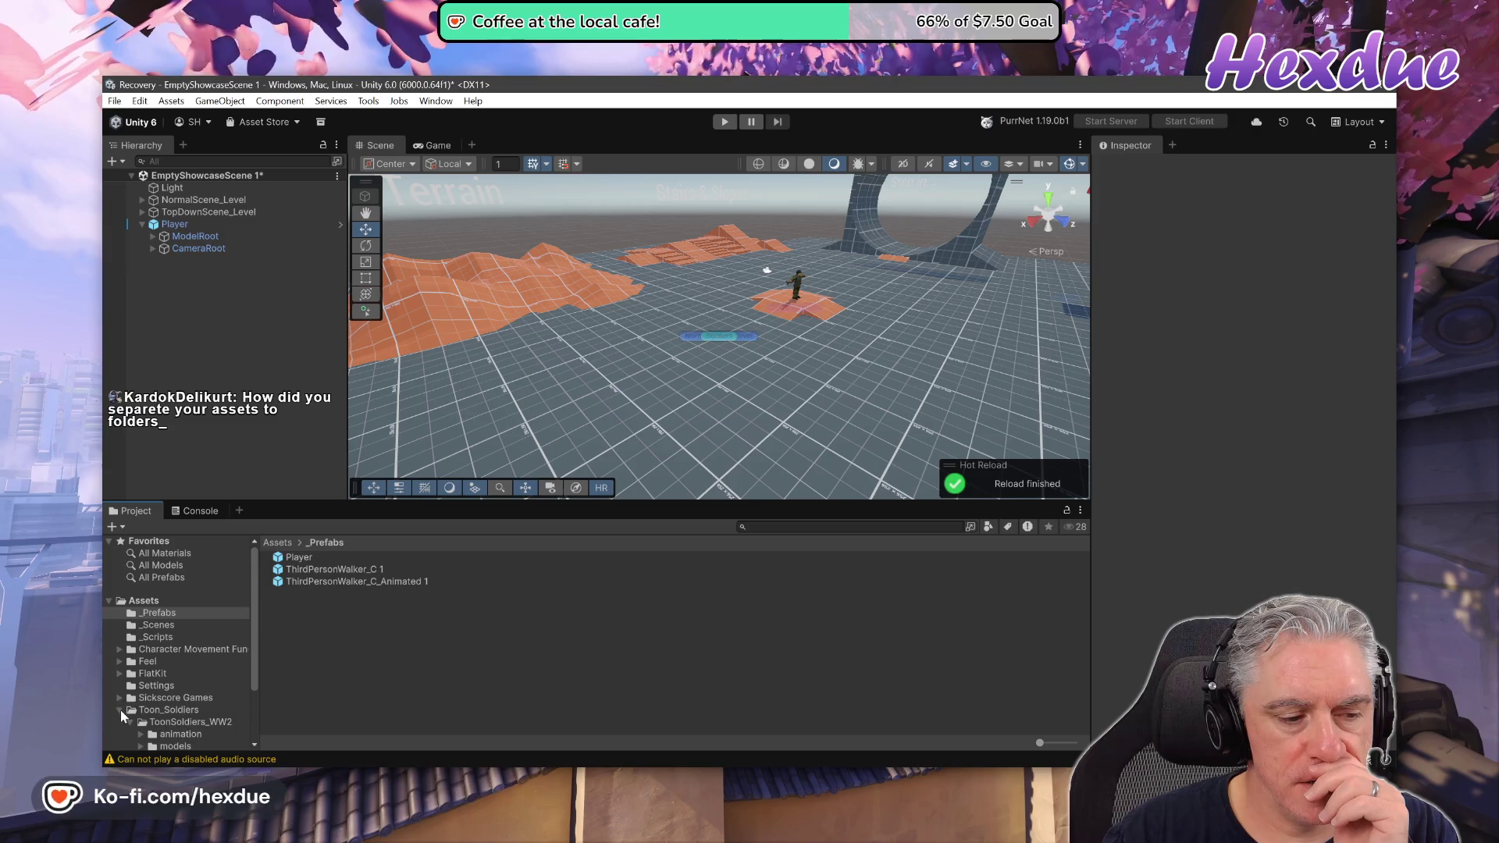
click(119, 710)
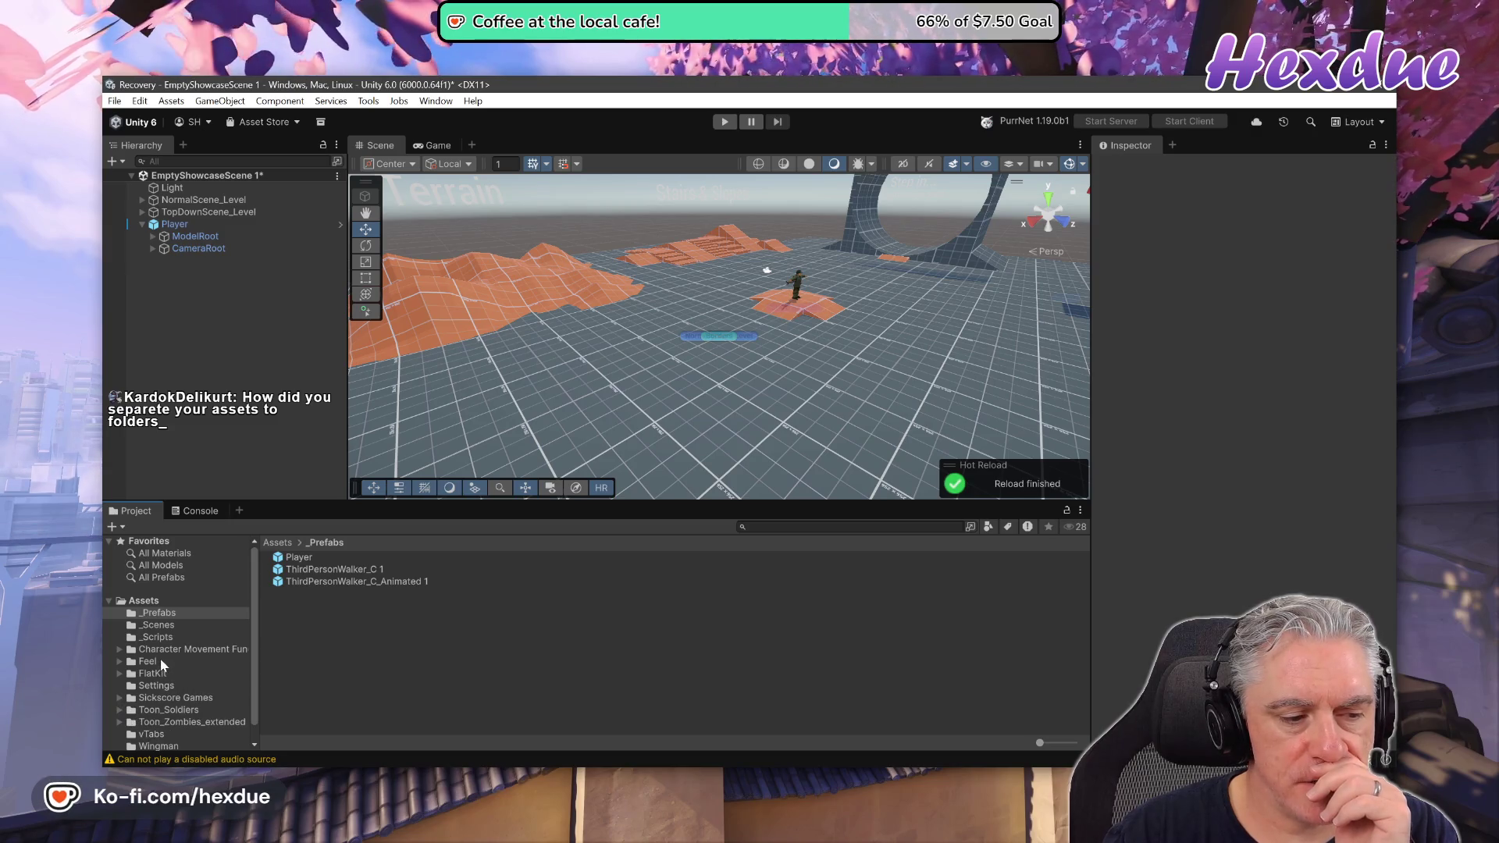
click(155, 662)
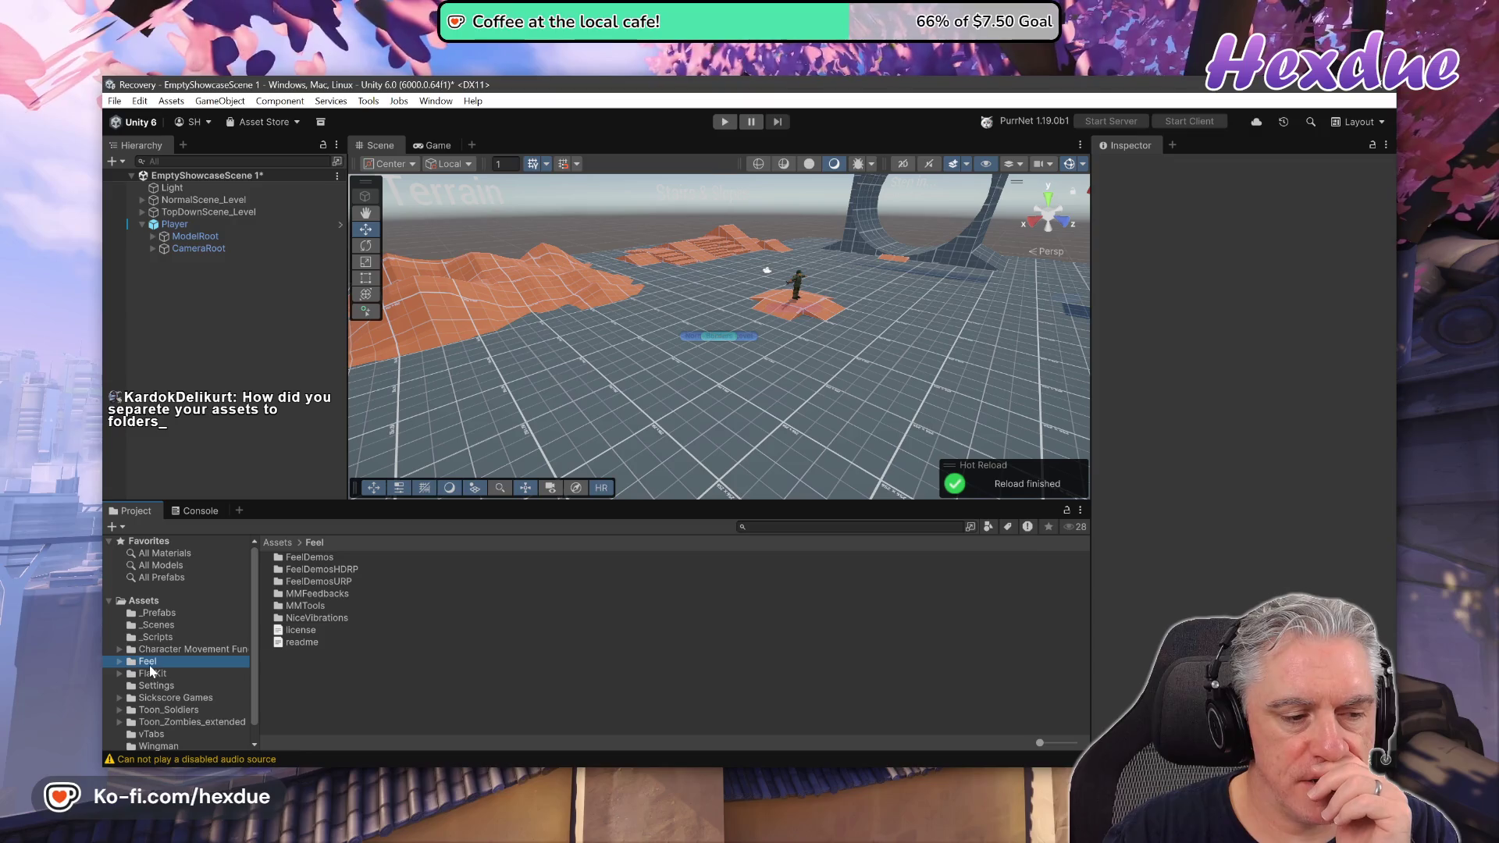
click(157, 676)
click(164, 698)
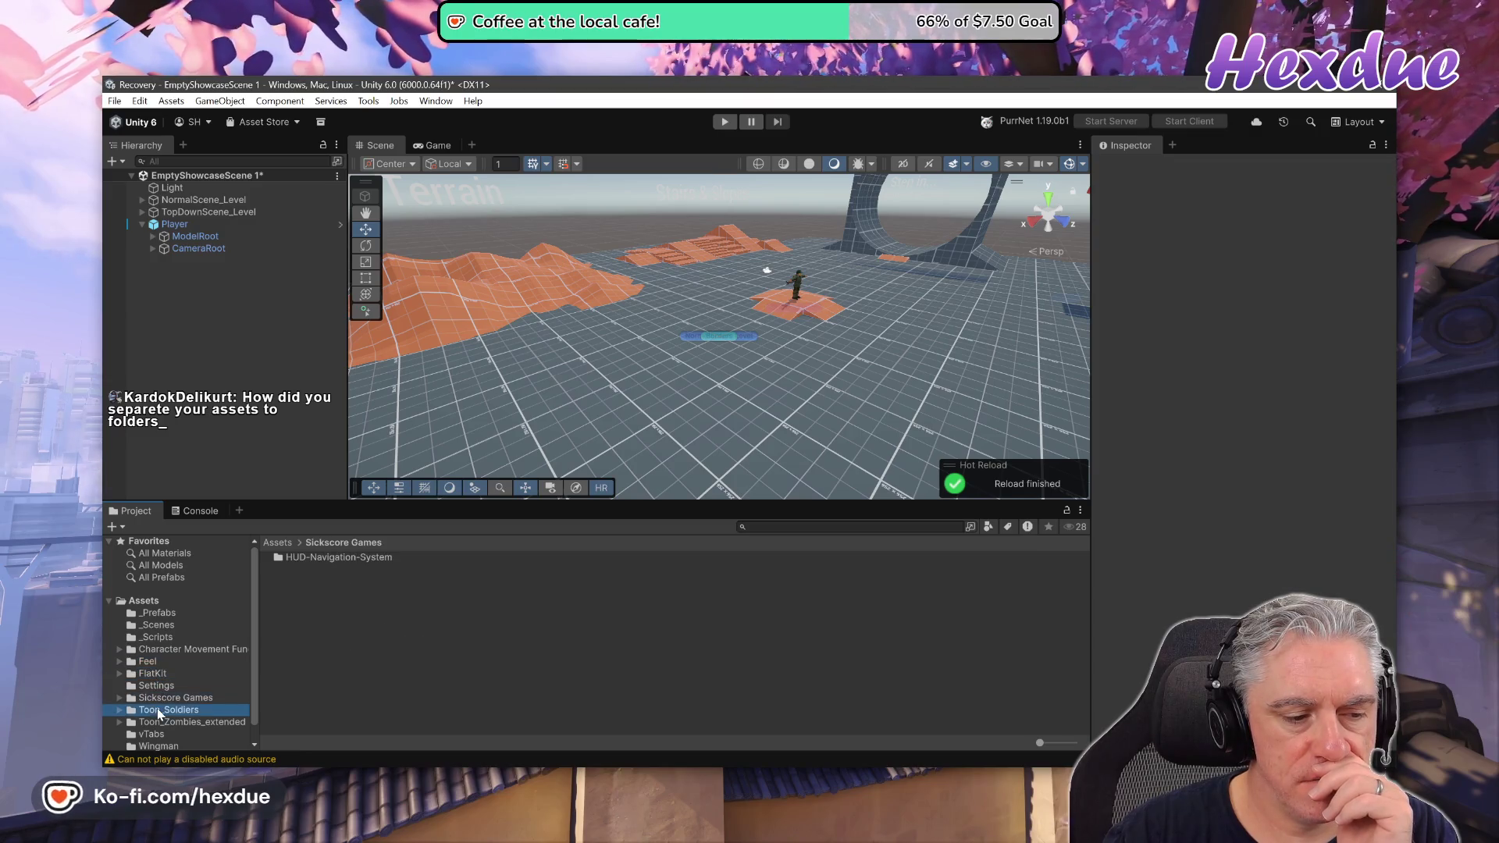
key(alt+Tab)
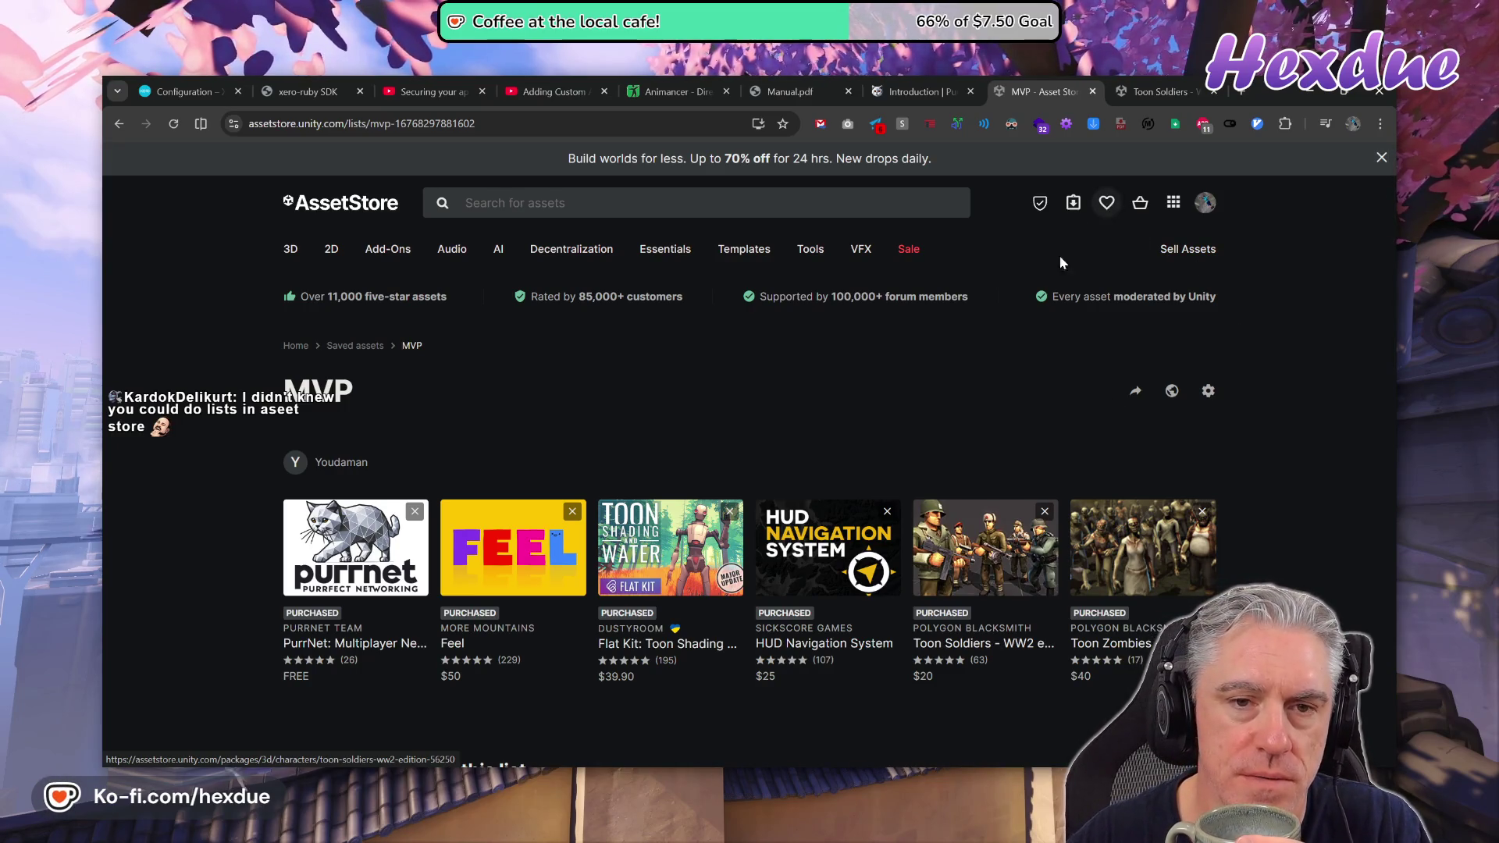
Check Toon Soldiers' saved lists, then close the Flat Kit and Toon Soldiers tabs, leaving the MVP list.
middle_click(670, 547)
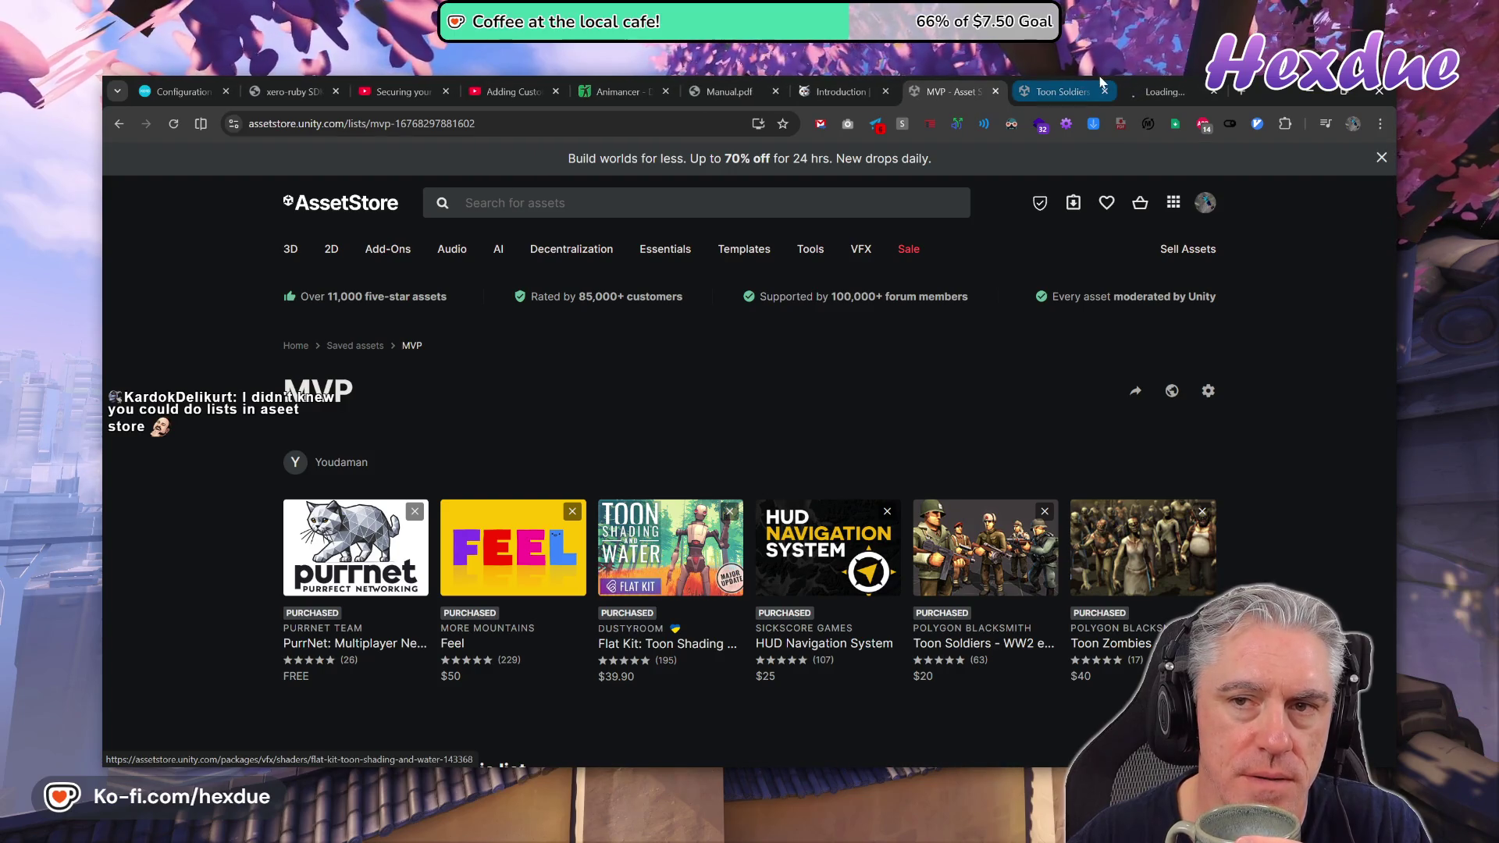
click(1093, 80)
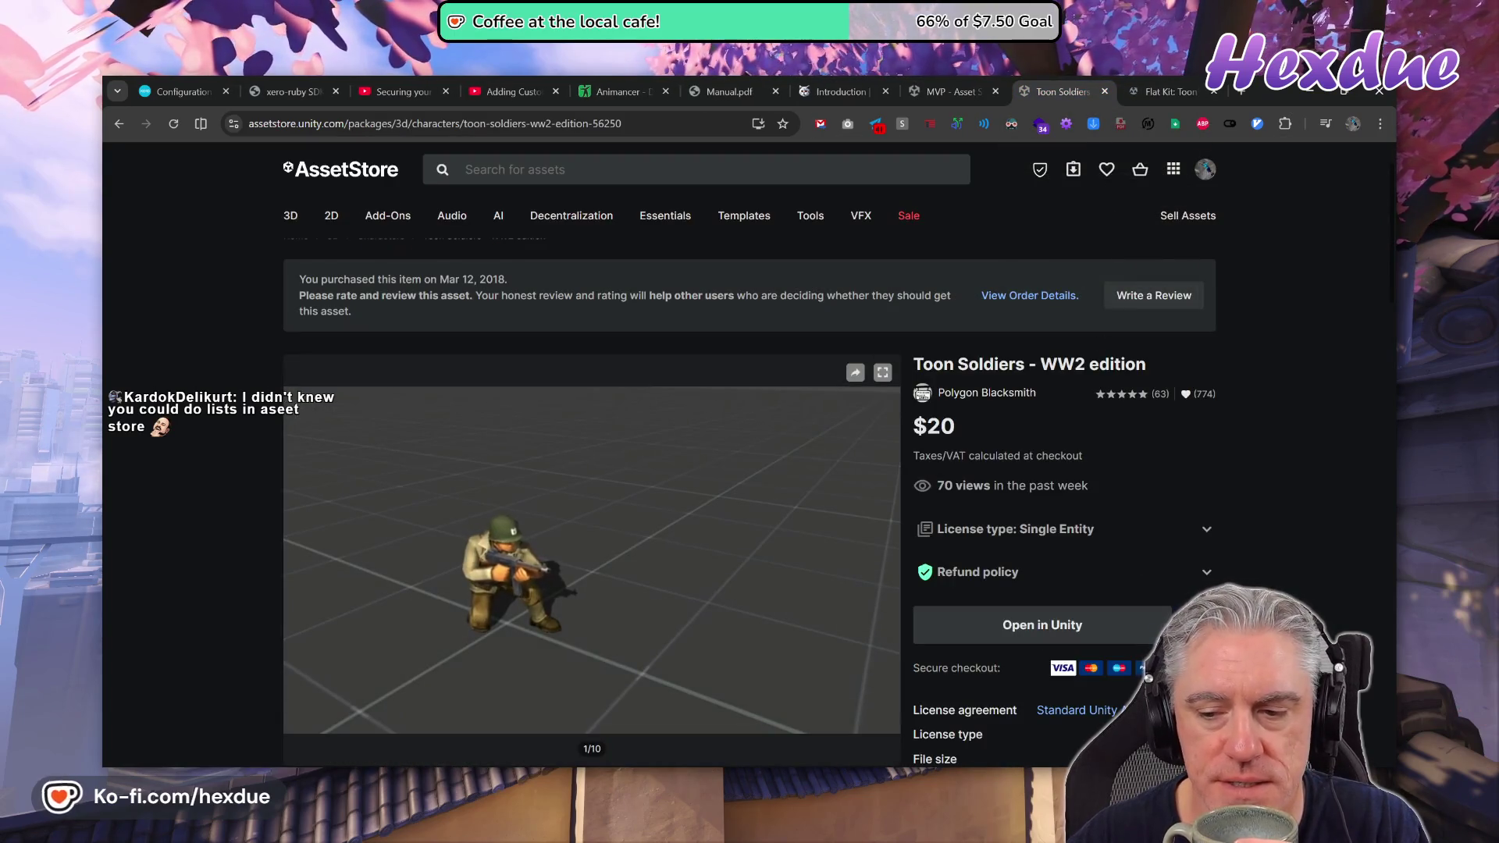
click(1186, 394)
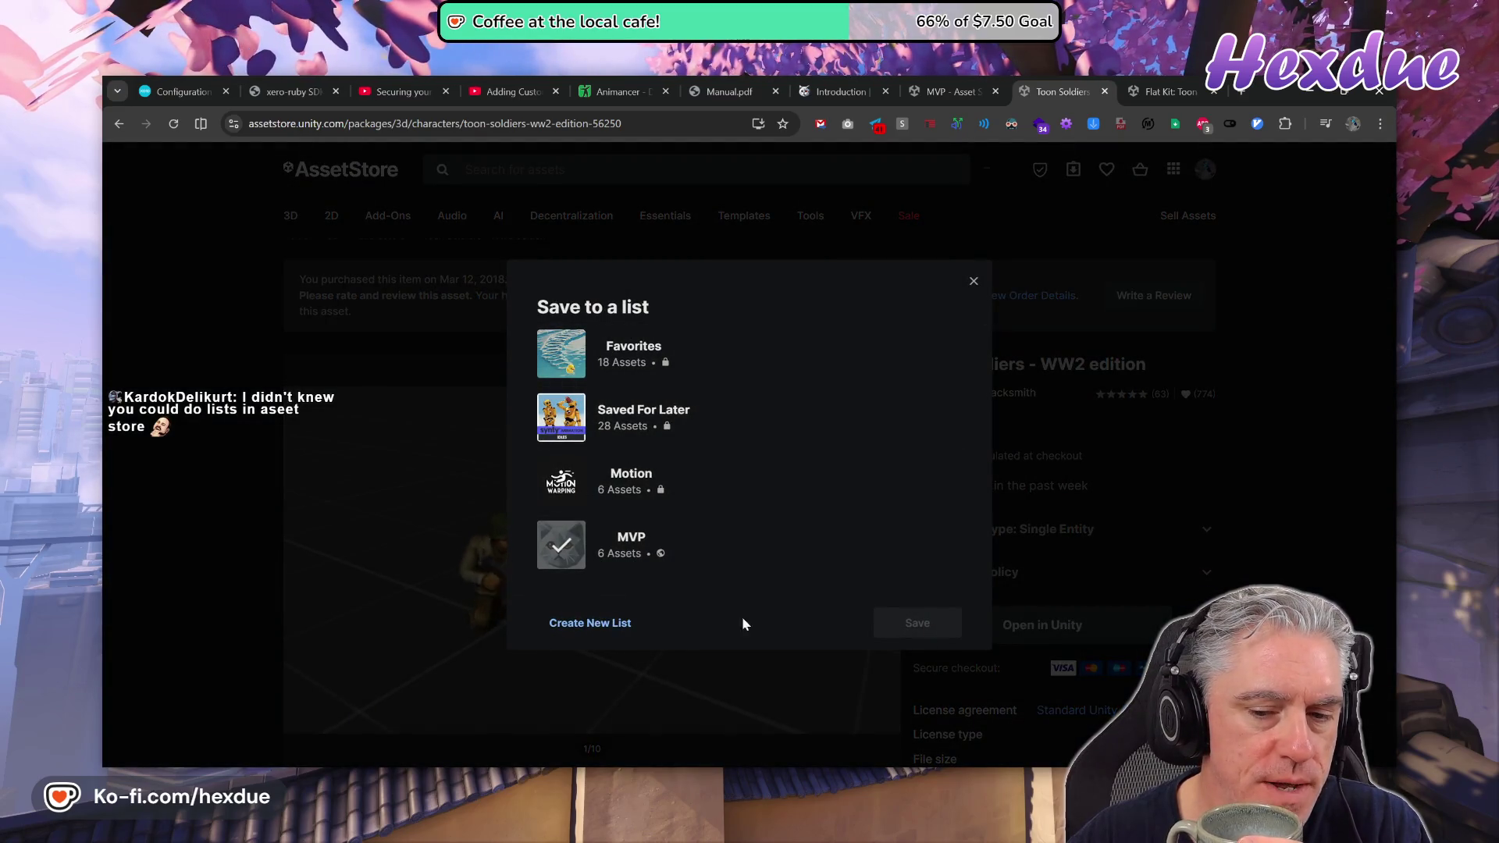
click(973, 282)
click(948, 87)
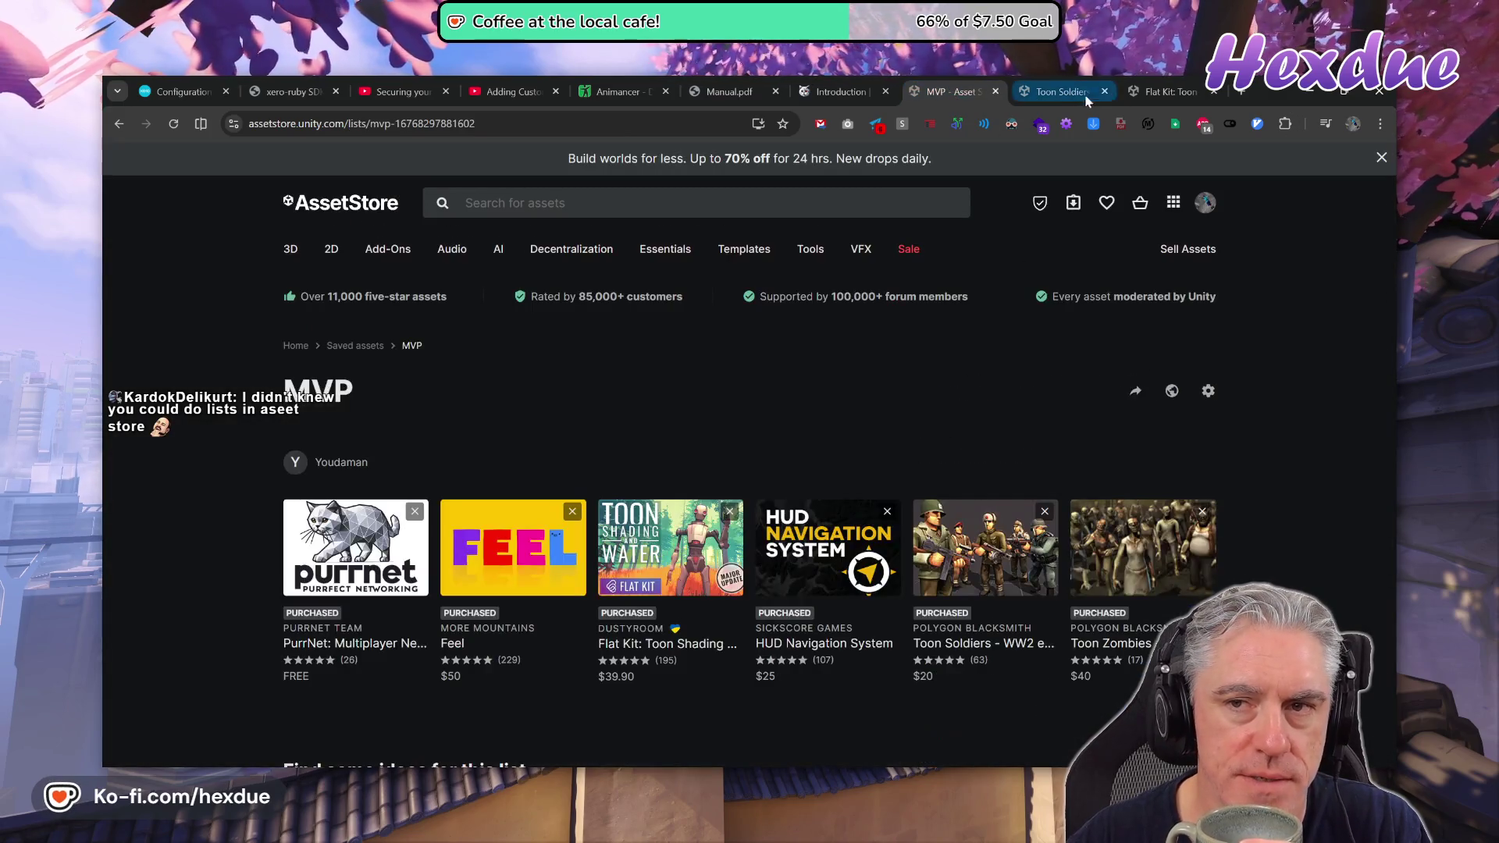
click(1214, 91)
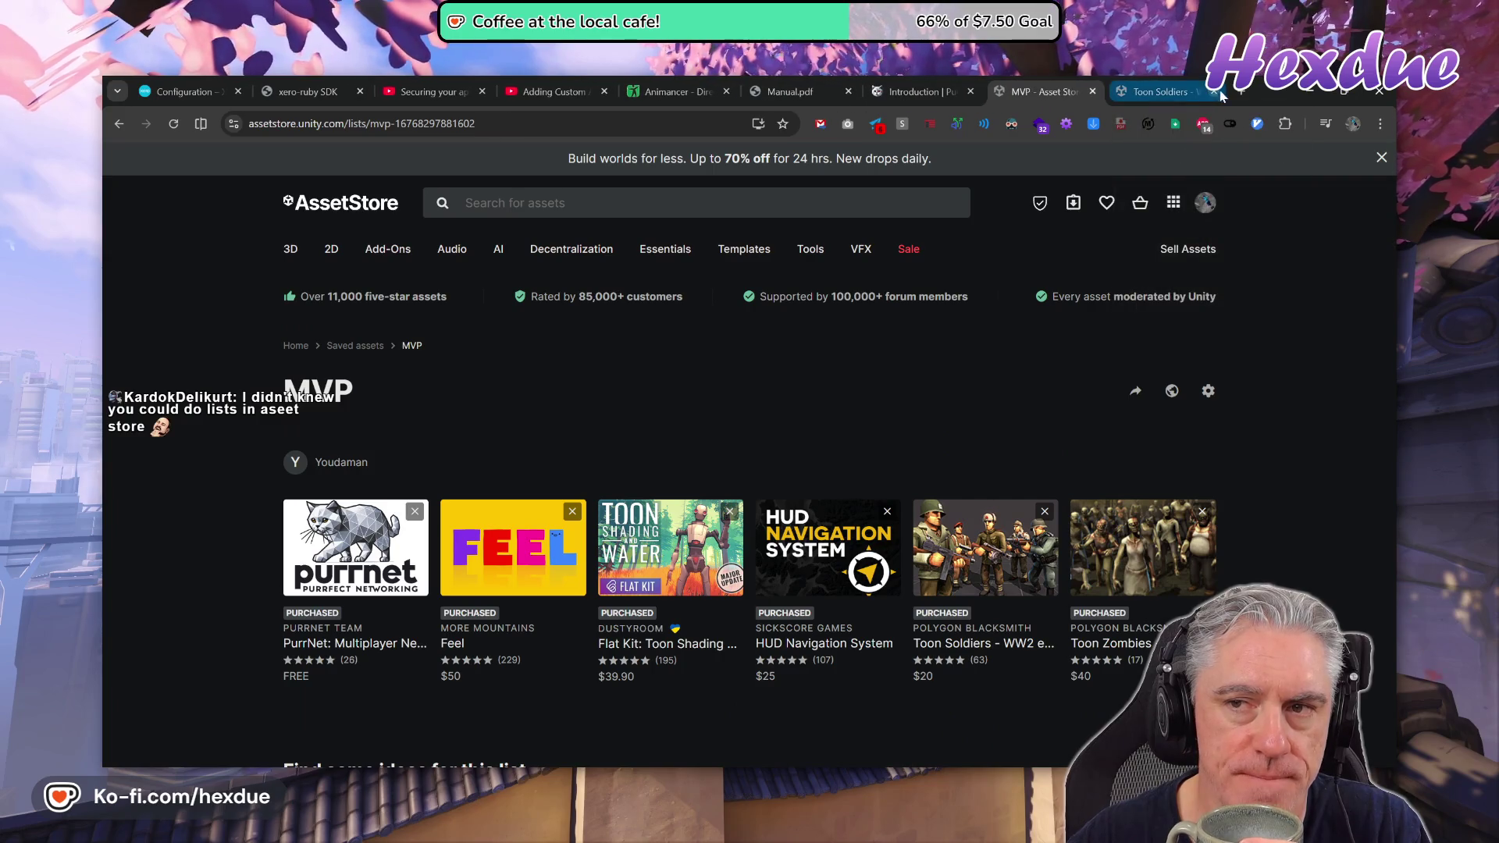
click(1215, 92)
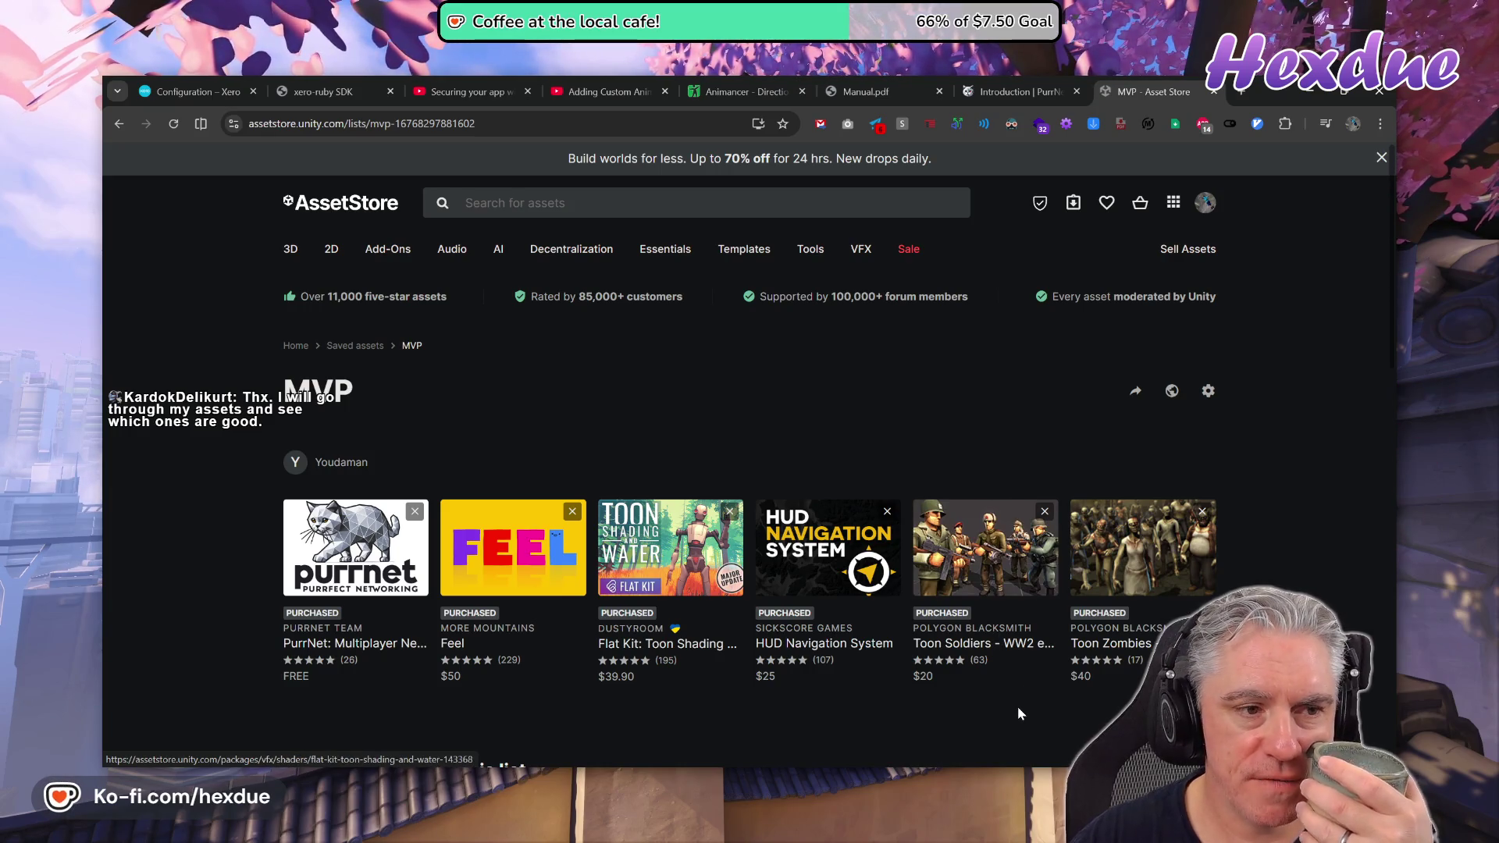
mouse_move(1155, 535)
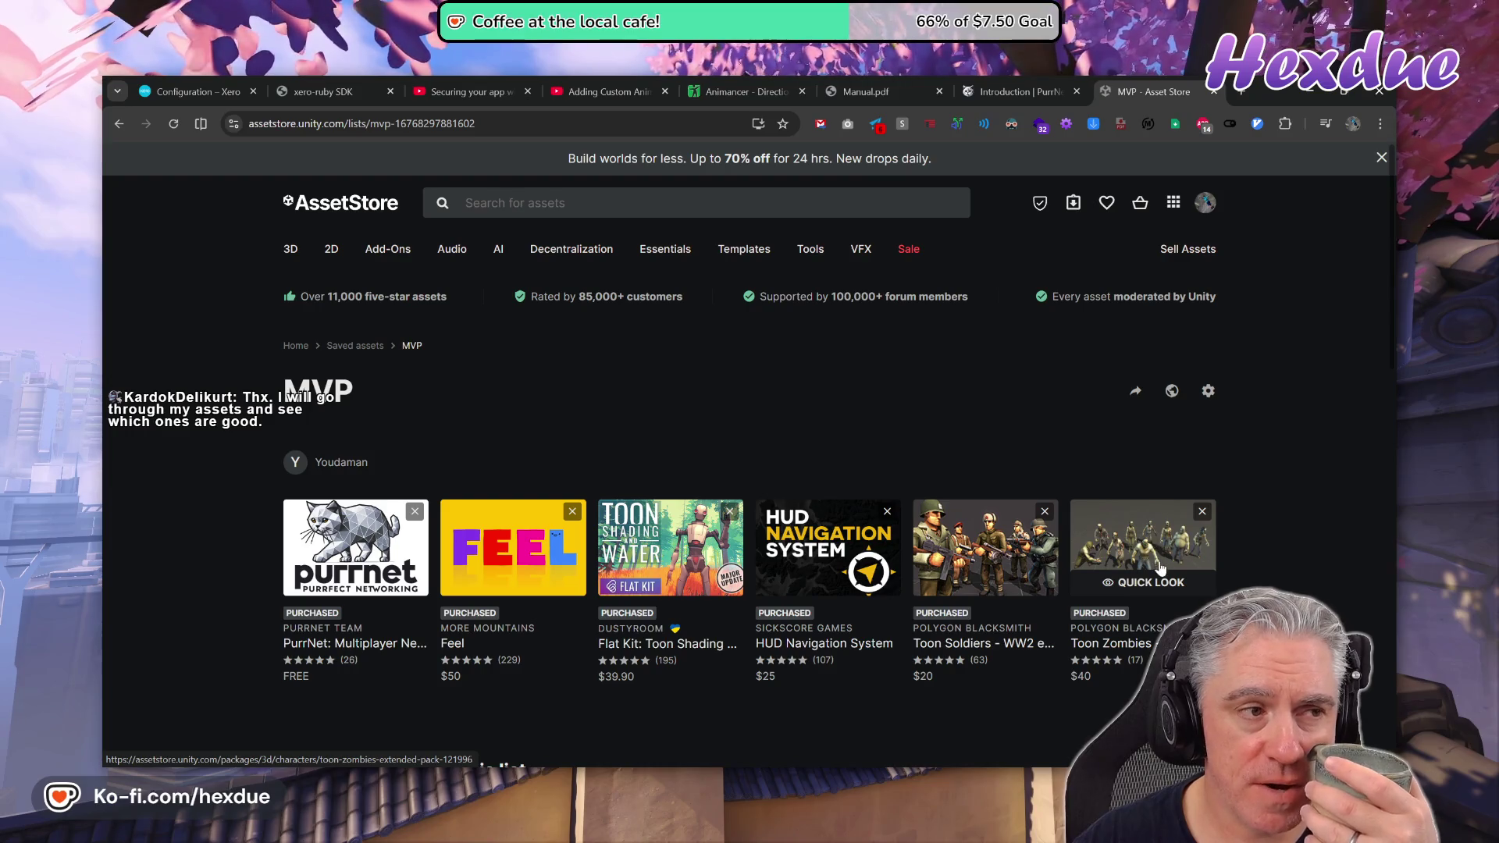
mouse_move(1016, 600)
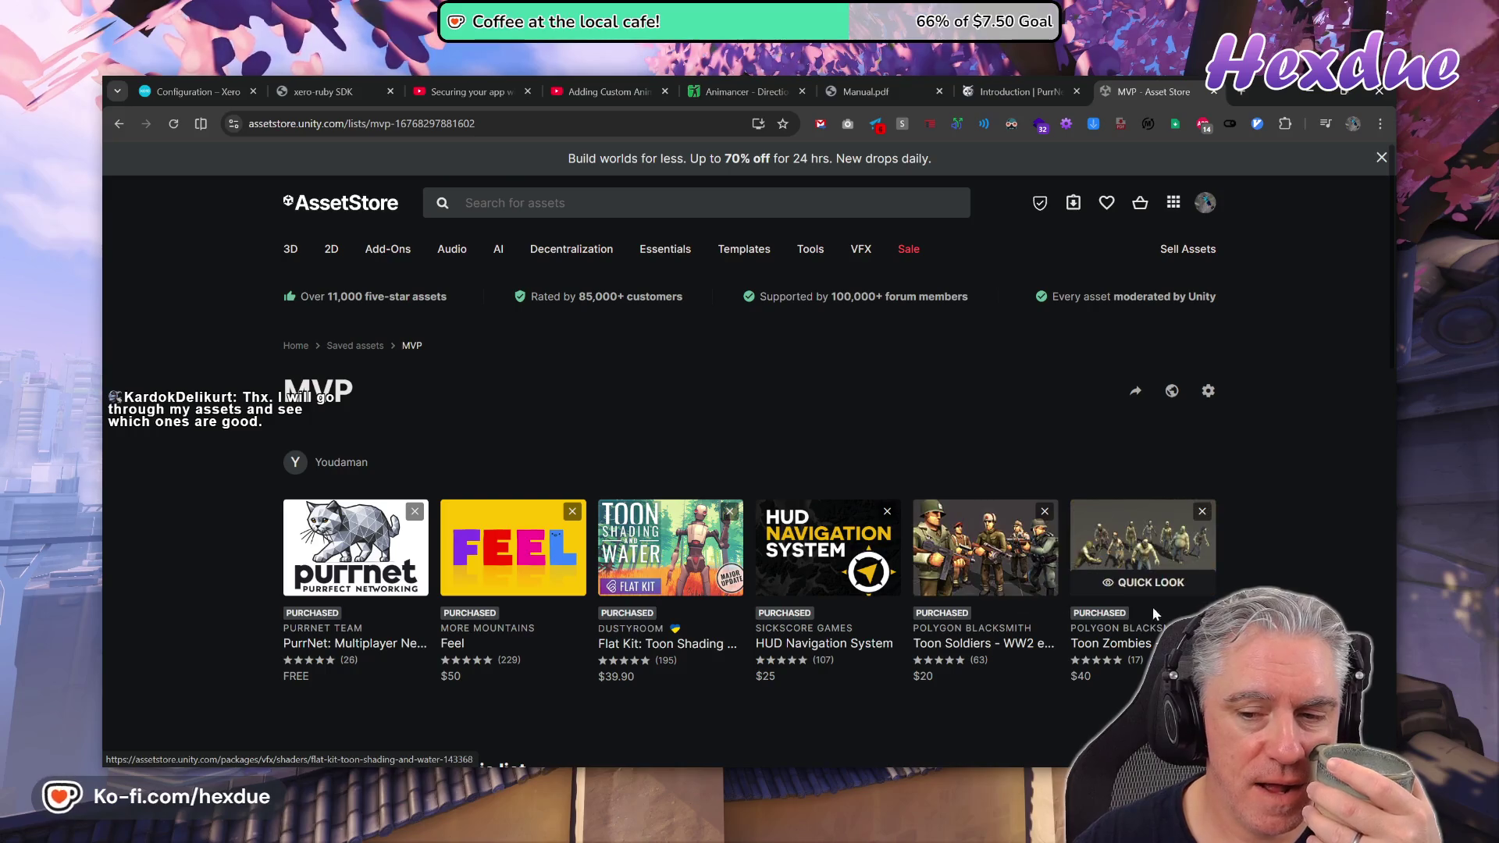
mouse_move(1151, 603)
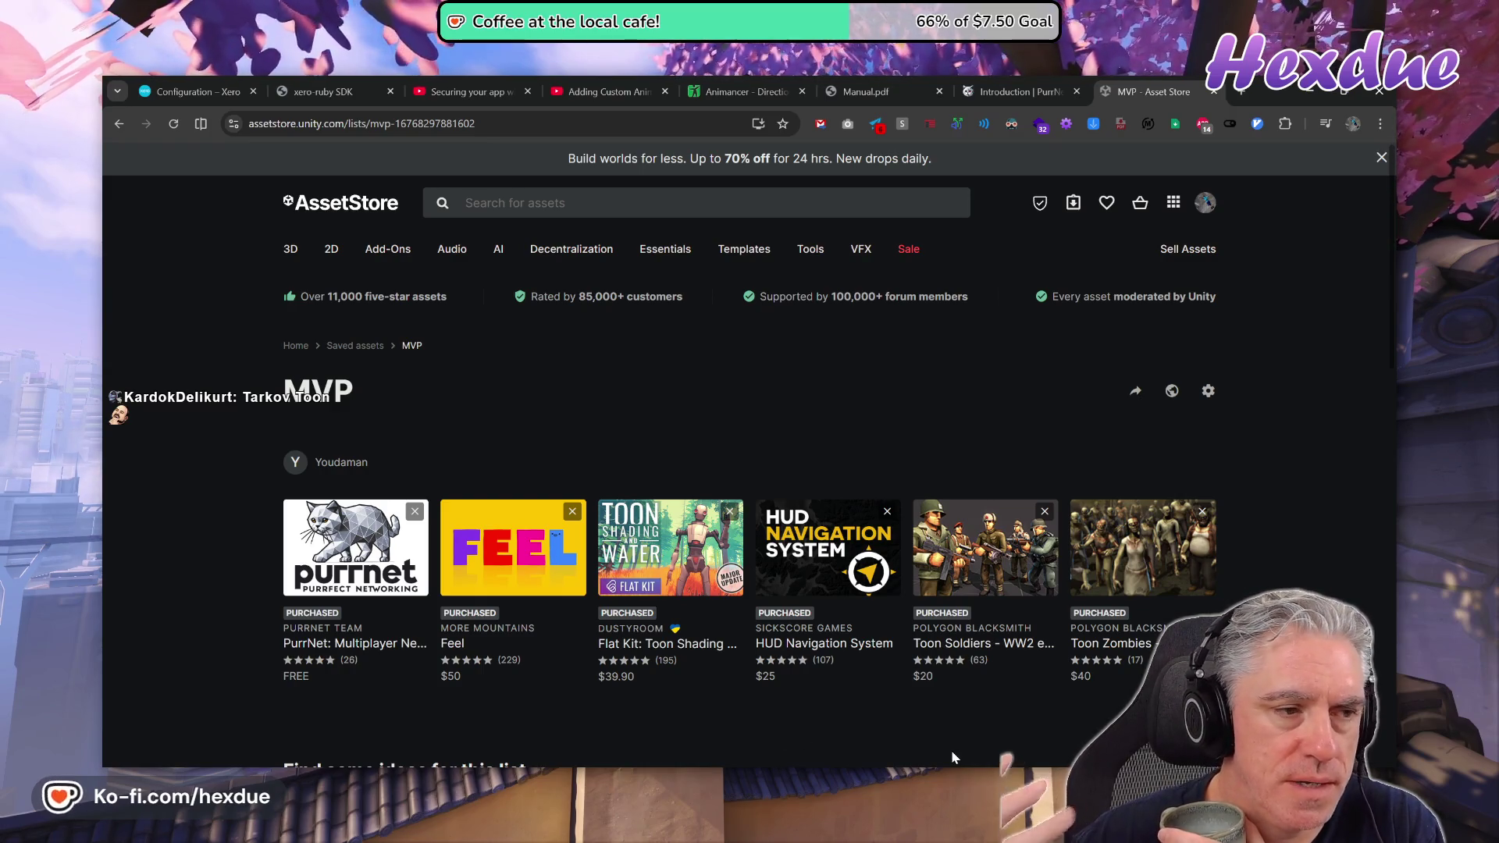
mouse_move(293, 581)
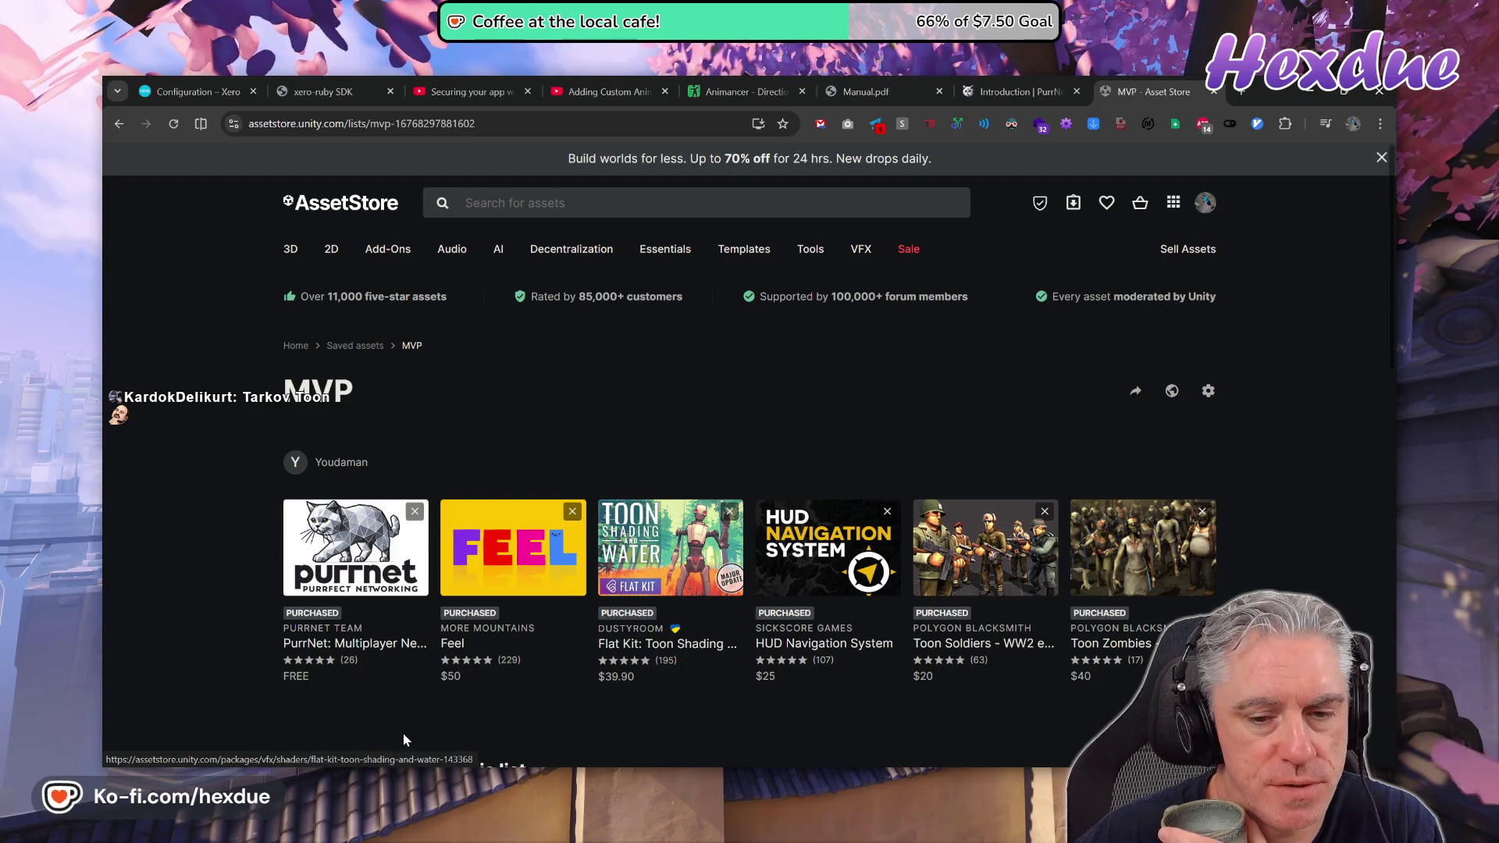
mouse_move(383, 558)
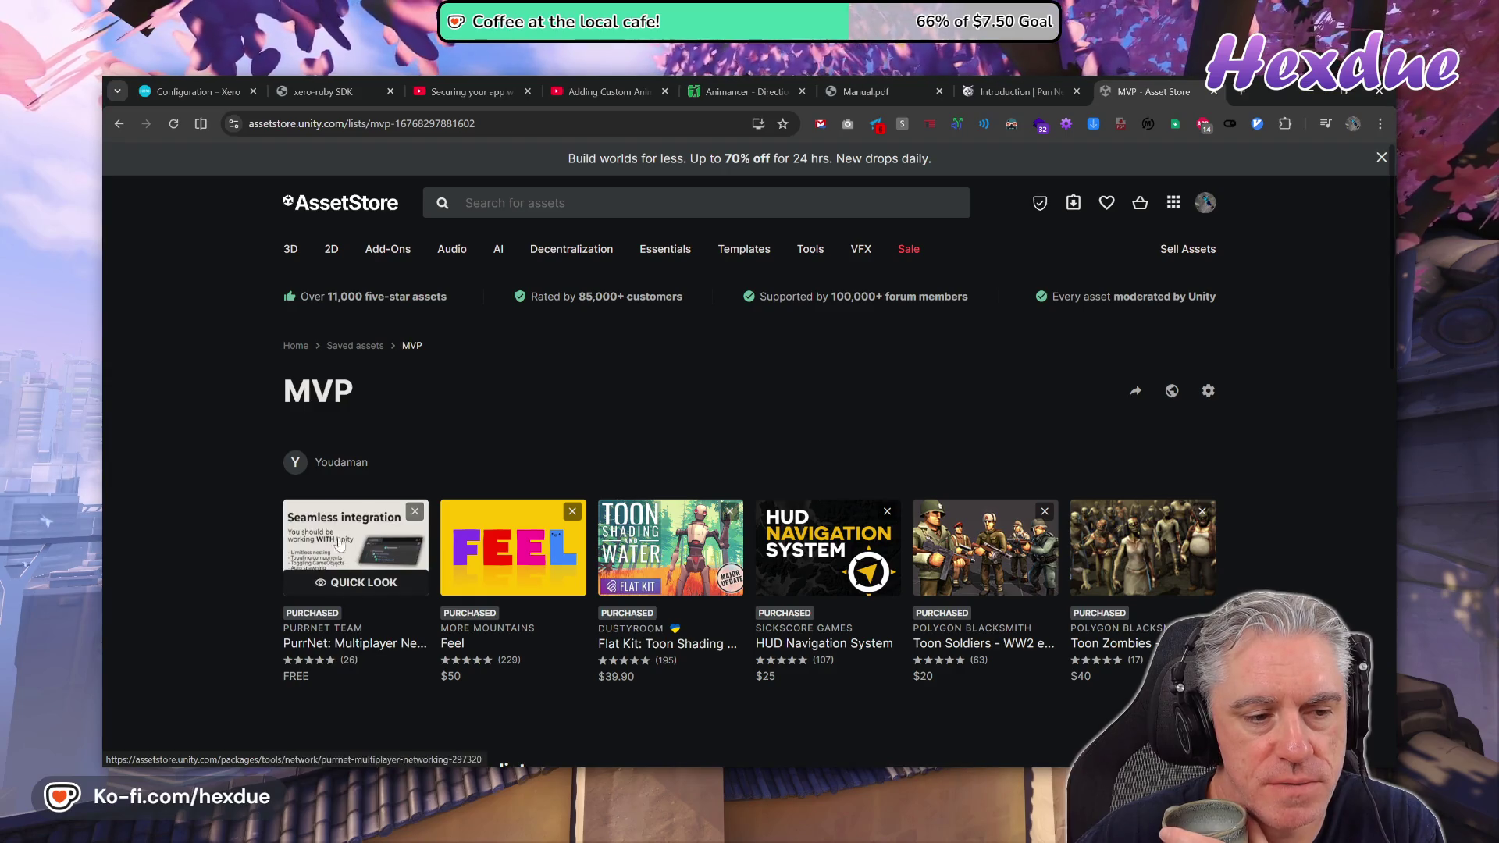
mouse_move(972, 539)
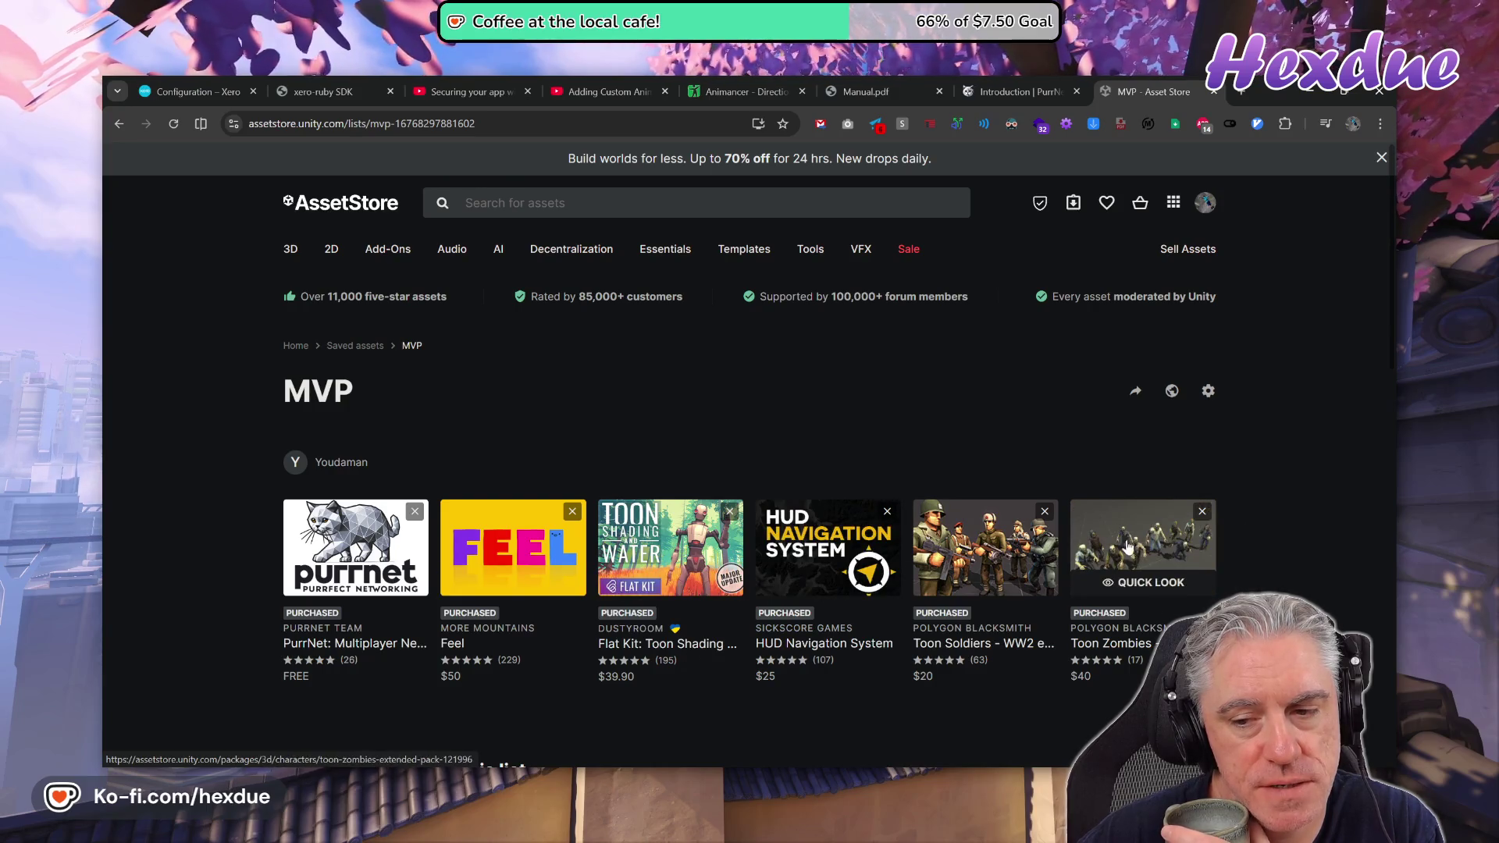
Open the Toon Soldiers – WW2 edition page and step through its gallery images three to six.
click(989, 539)
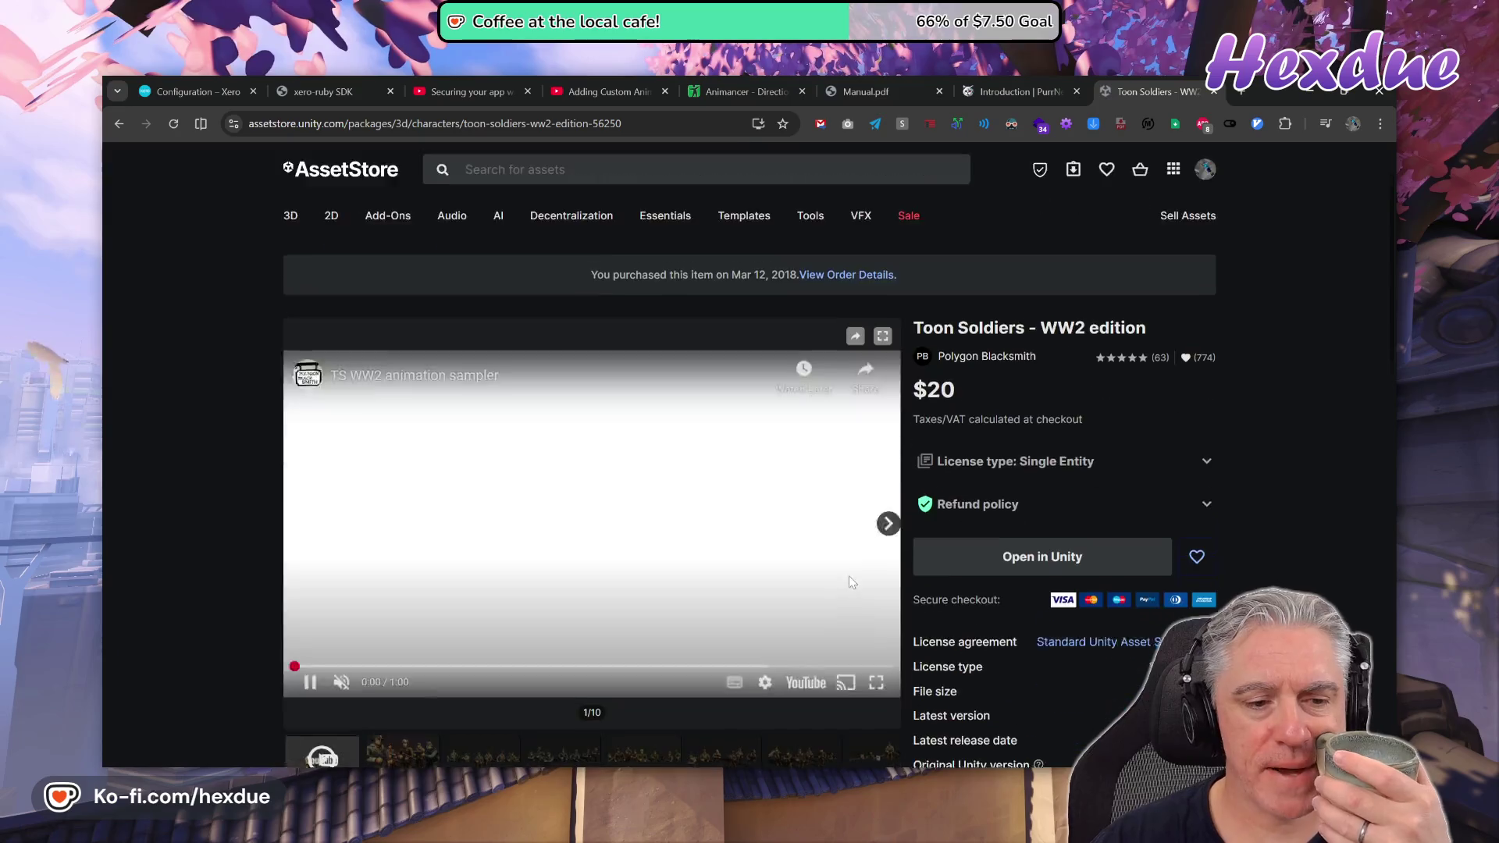
scroll(679, 601, down, 2)
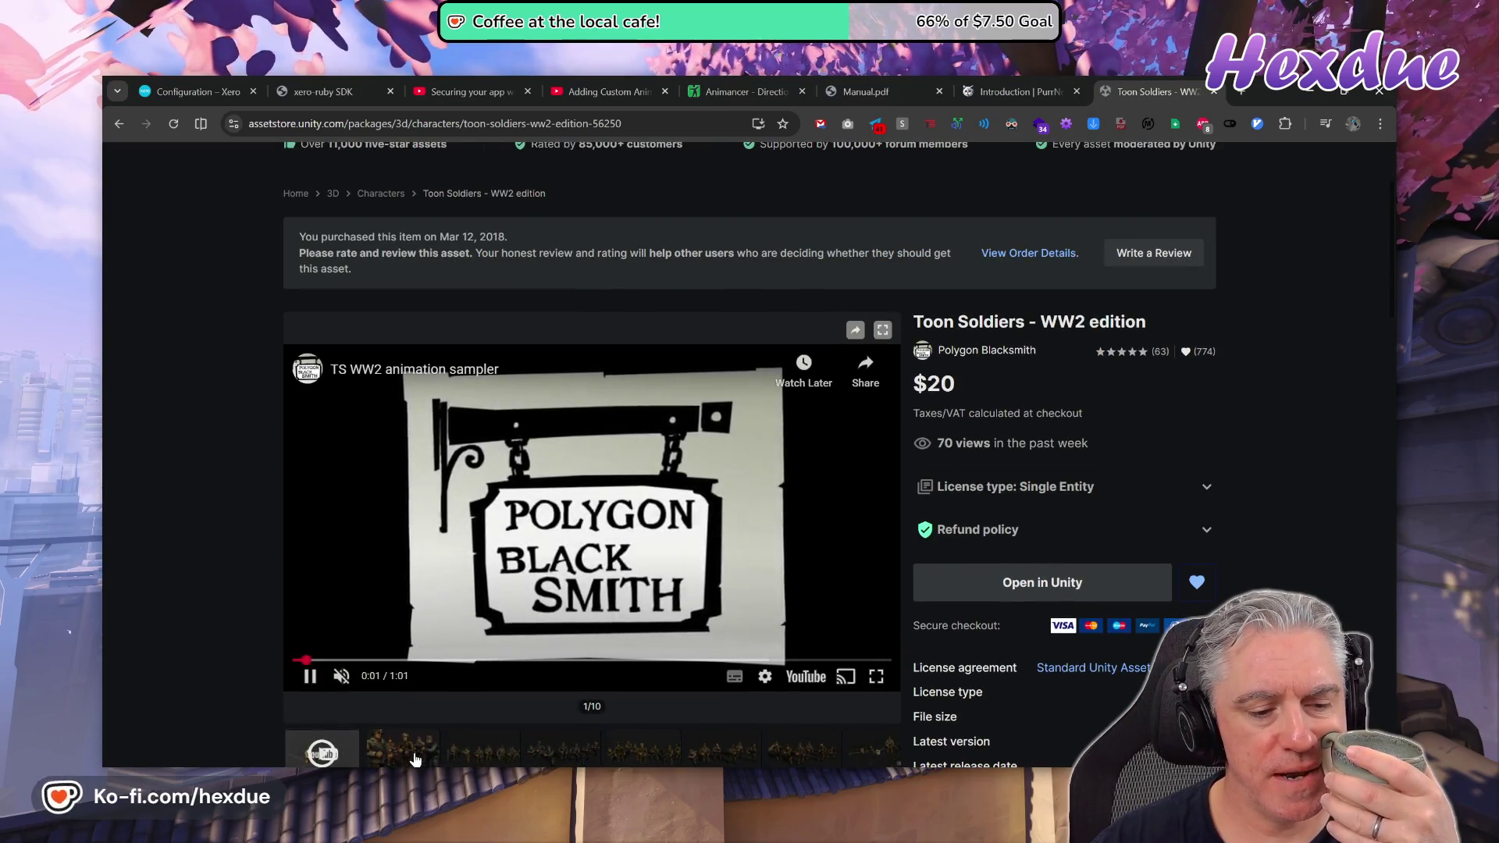
scroll(515, 681, down, 2)
click(496, 600)
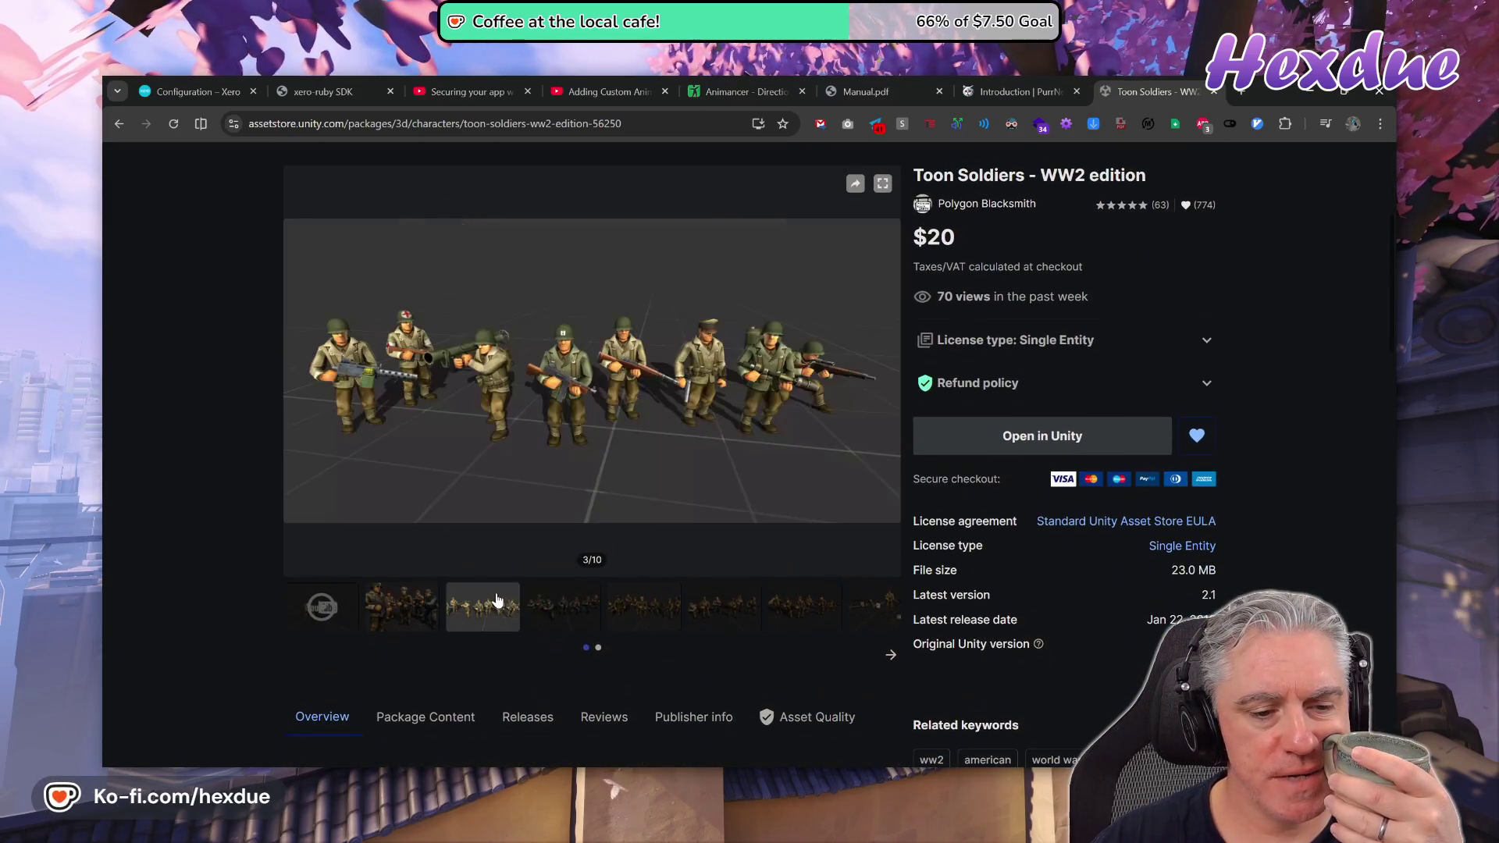
click(570, 614)
click(679, 605)
click(784, 611)
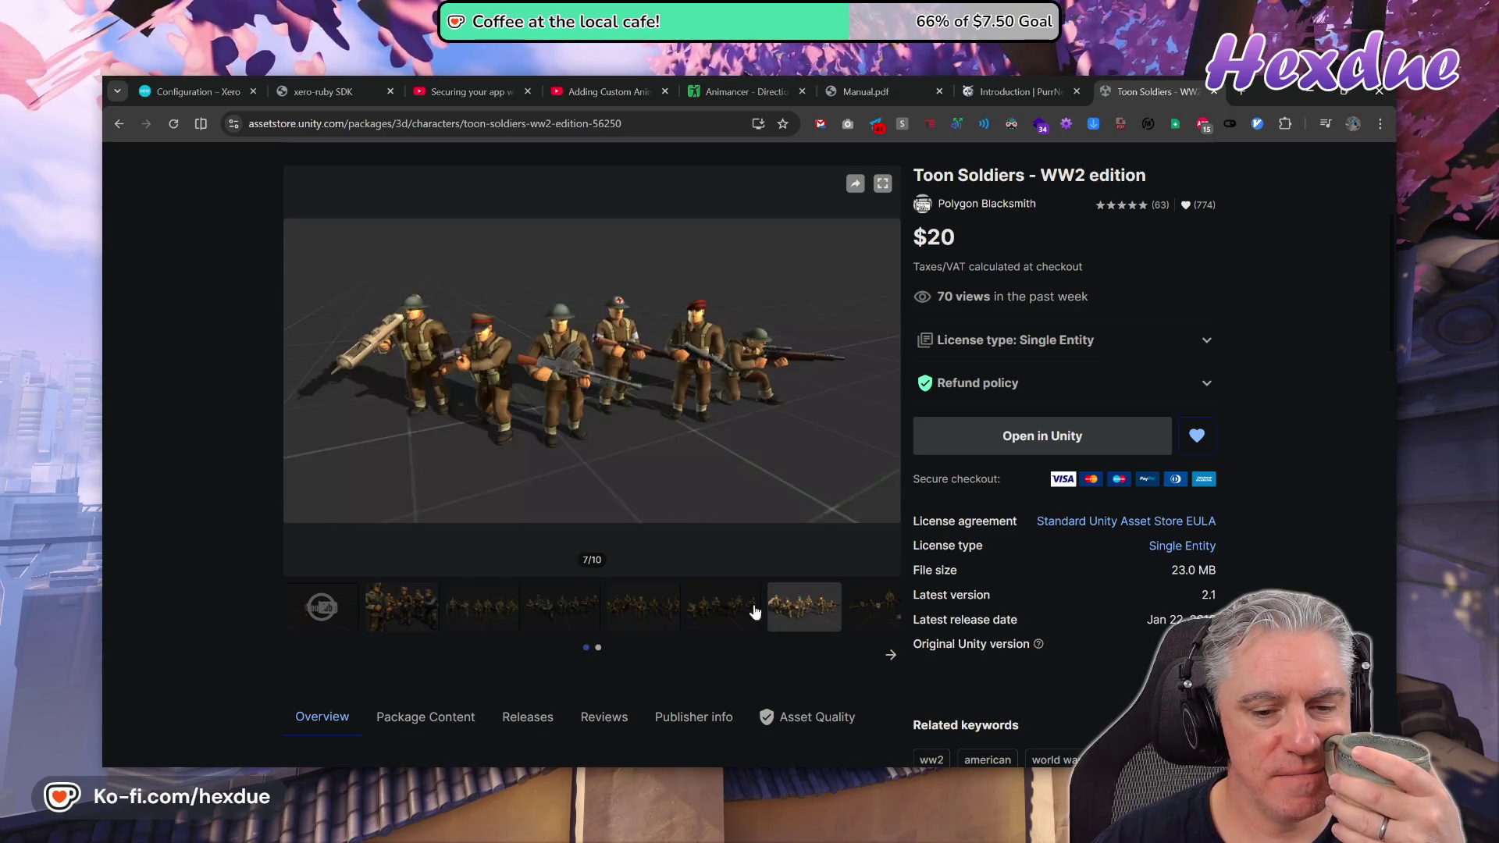
click(730, 612)
Compare gallery images 8 and 10, settling on image 8 with the crates and weapons.
click(889, 662)
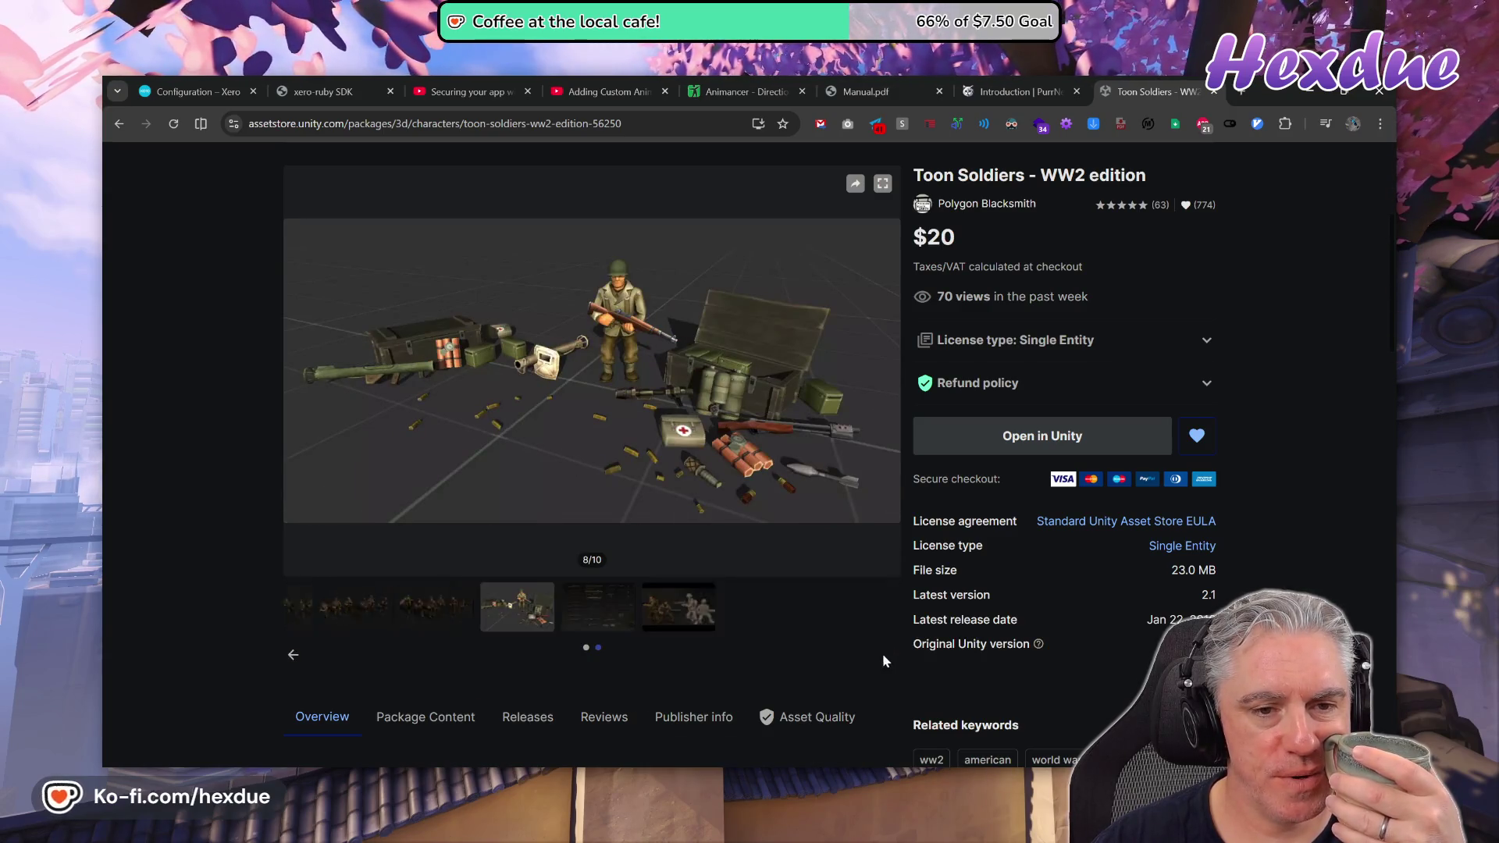
click(492, 609)
click(304, 631)
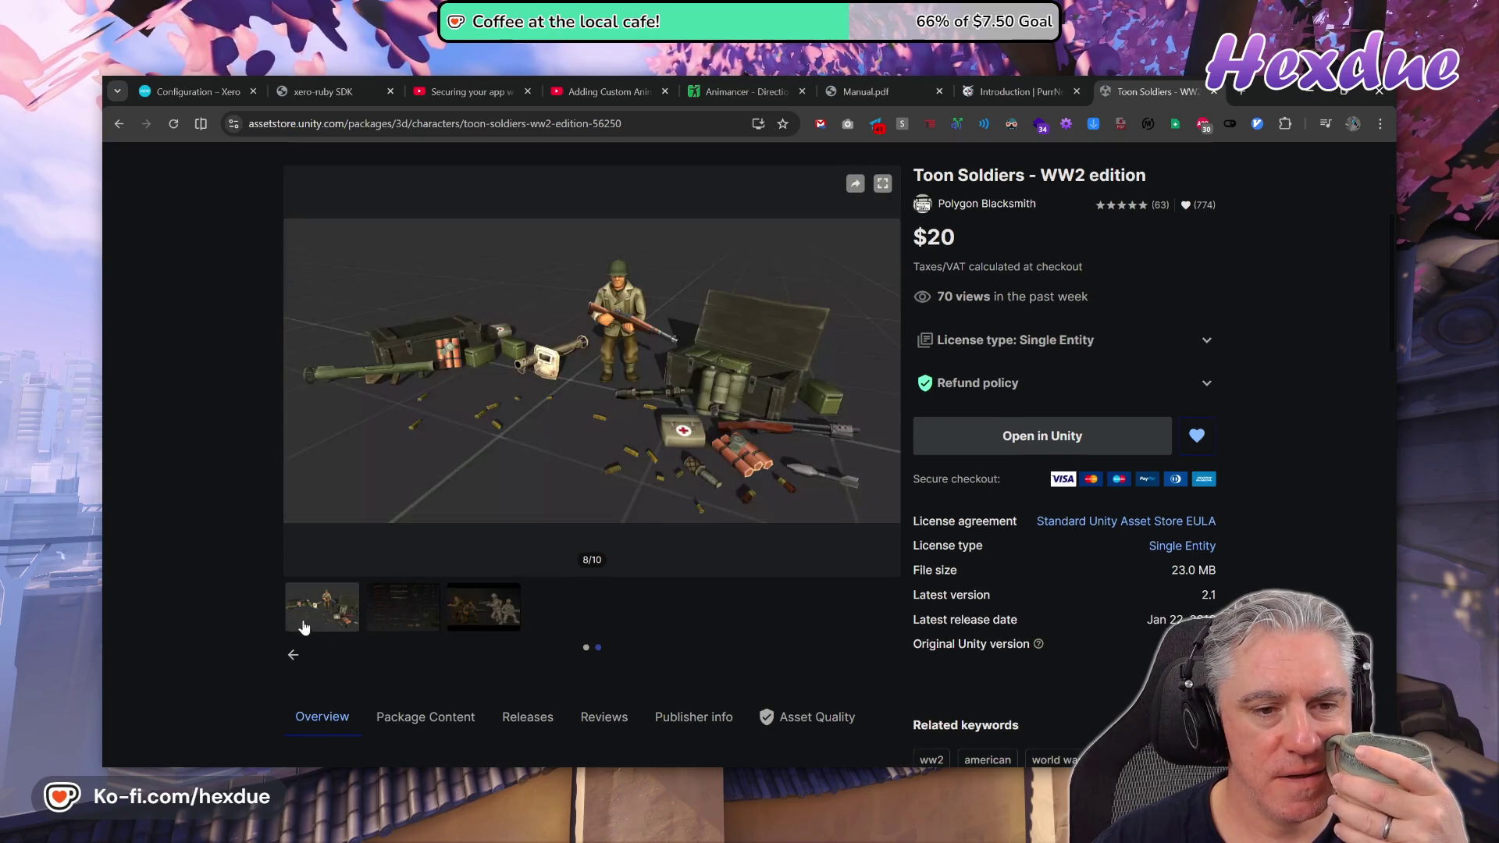
click(457, 622)
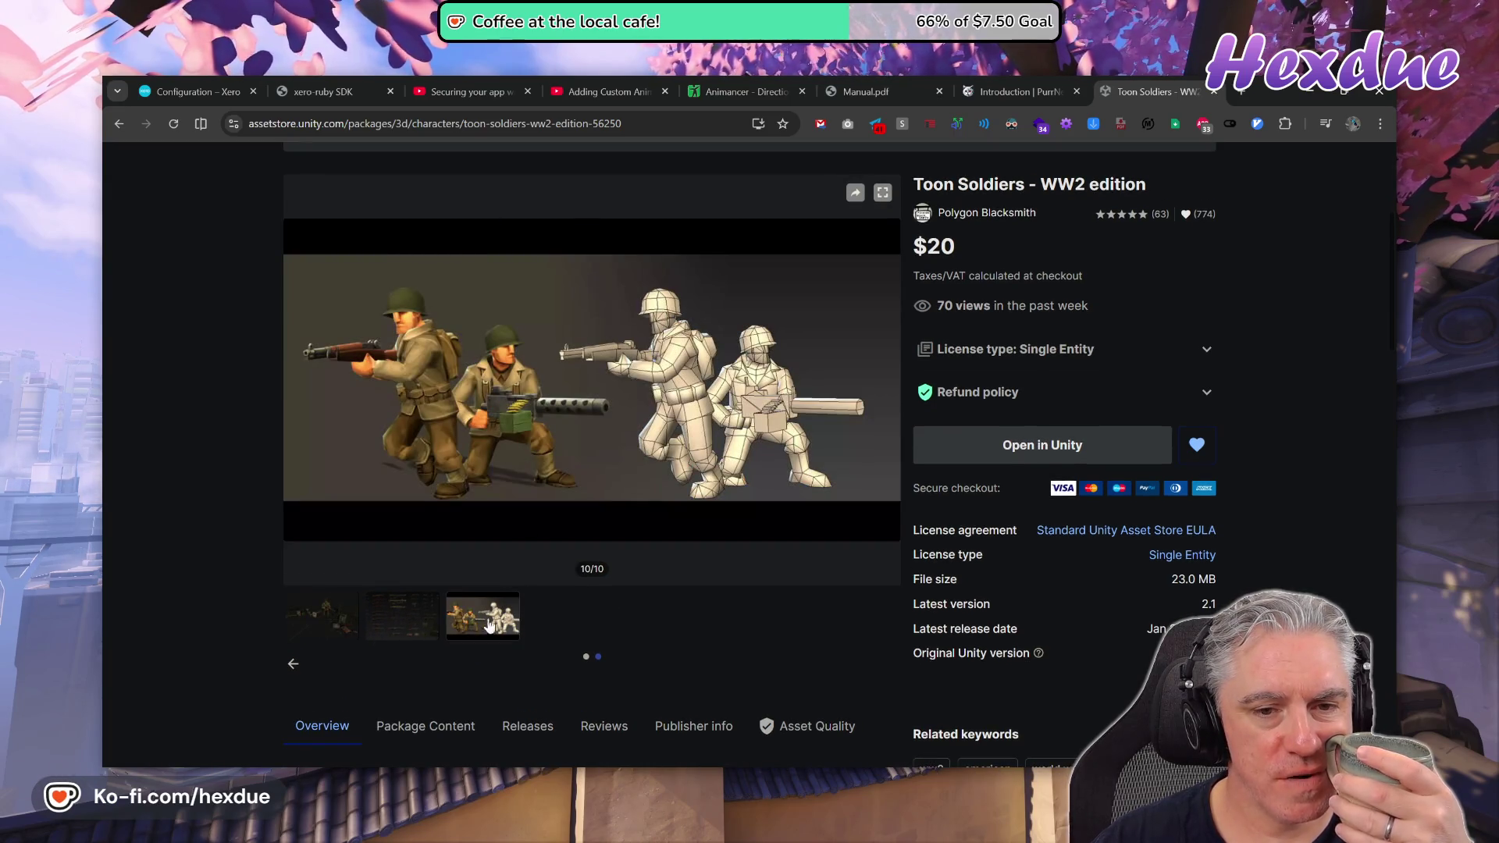
click(306, 636)
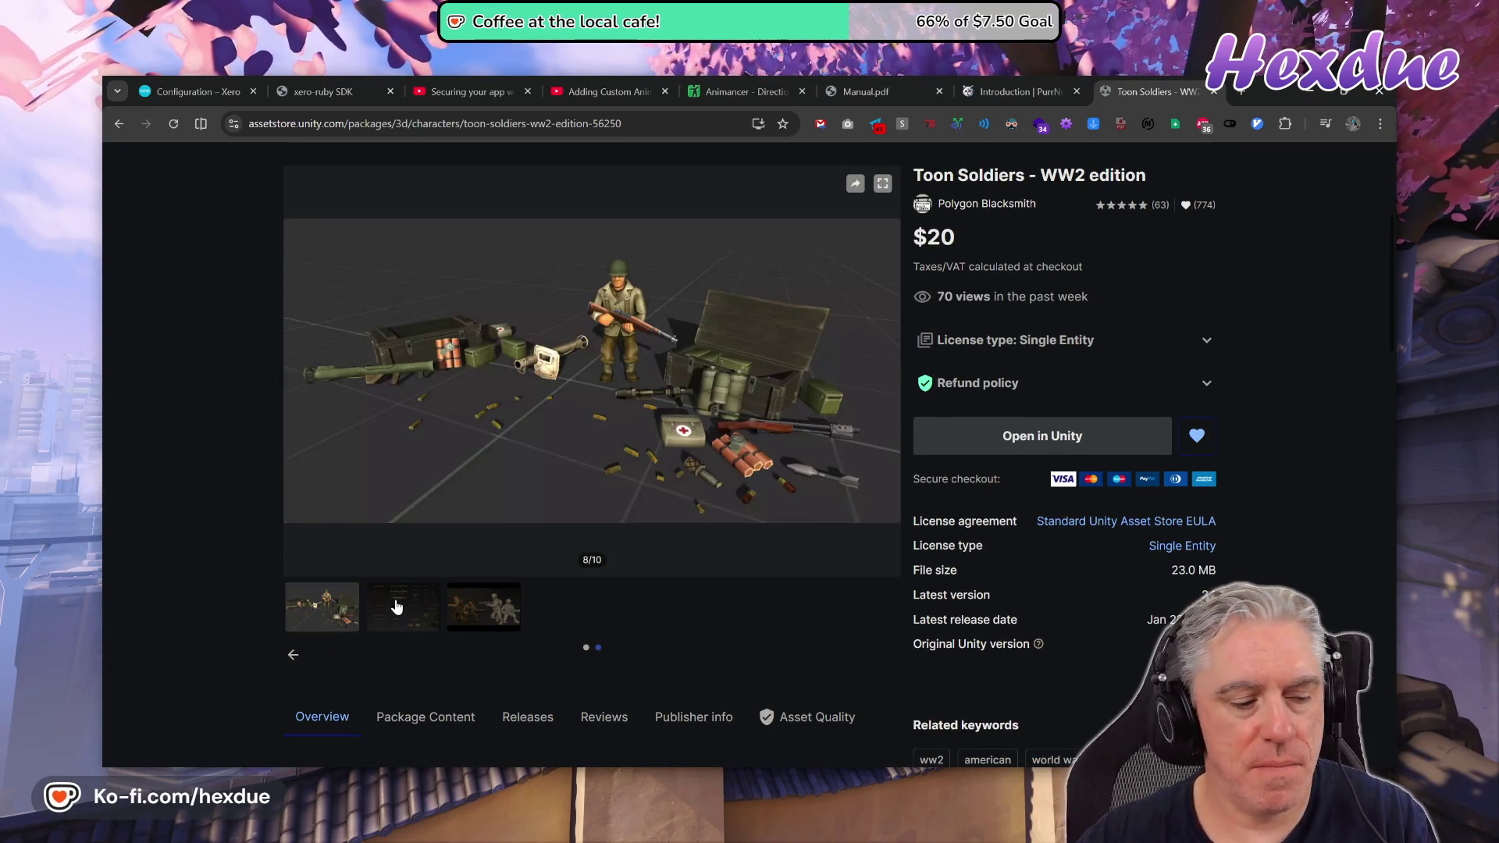
click(1242, 91)
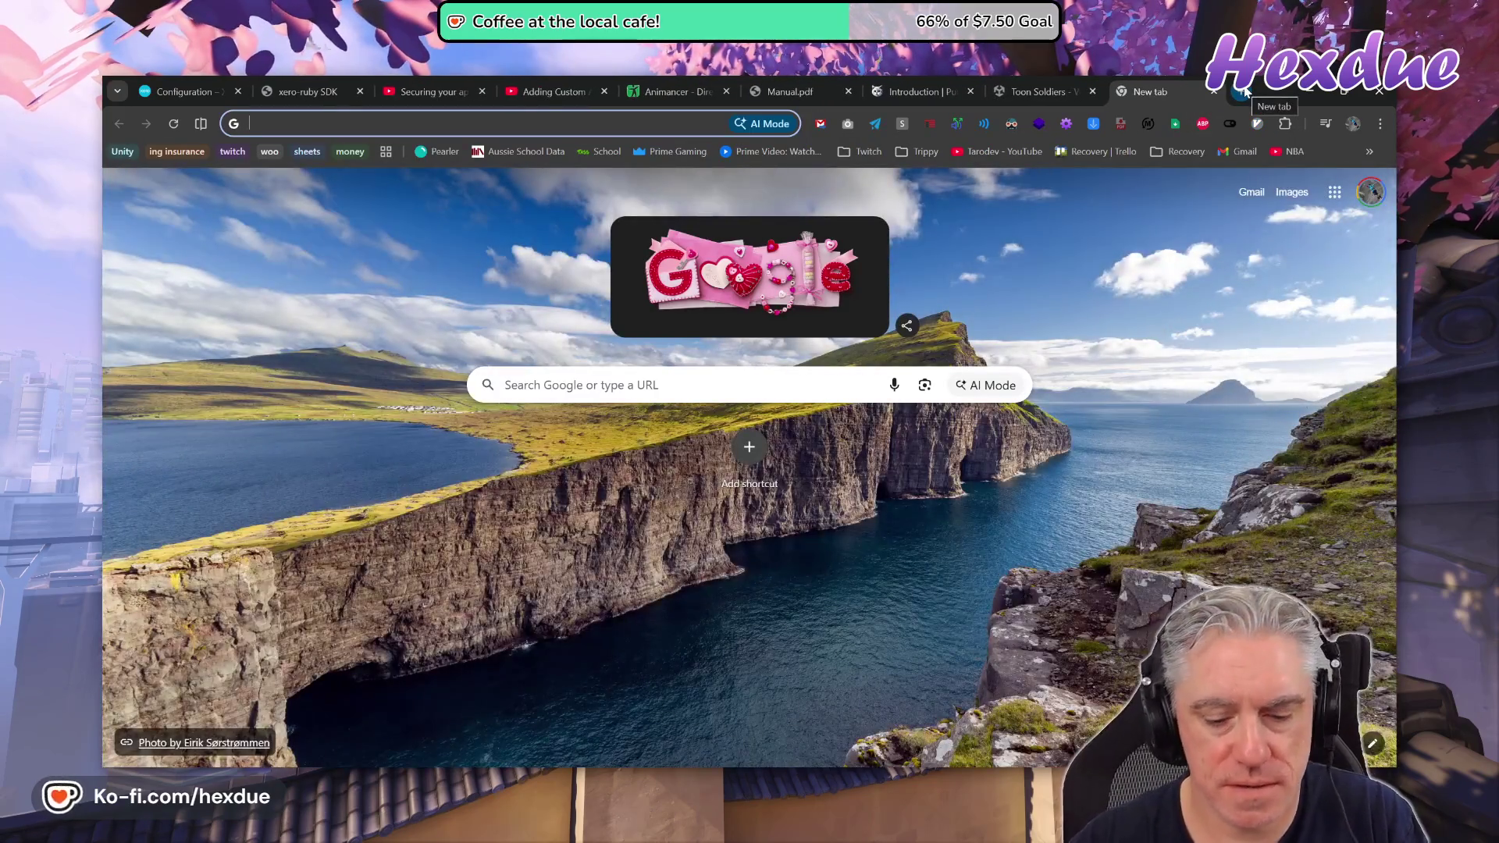
Search Google for 'pocoyo', open and pause the Pocoyo food-challenge video, then return to Toon Soldiers.
text(pocoyo)
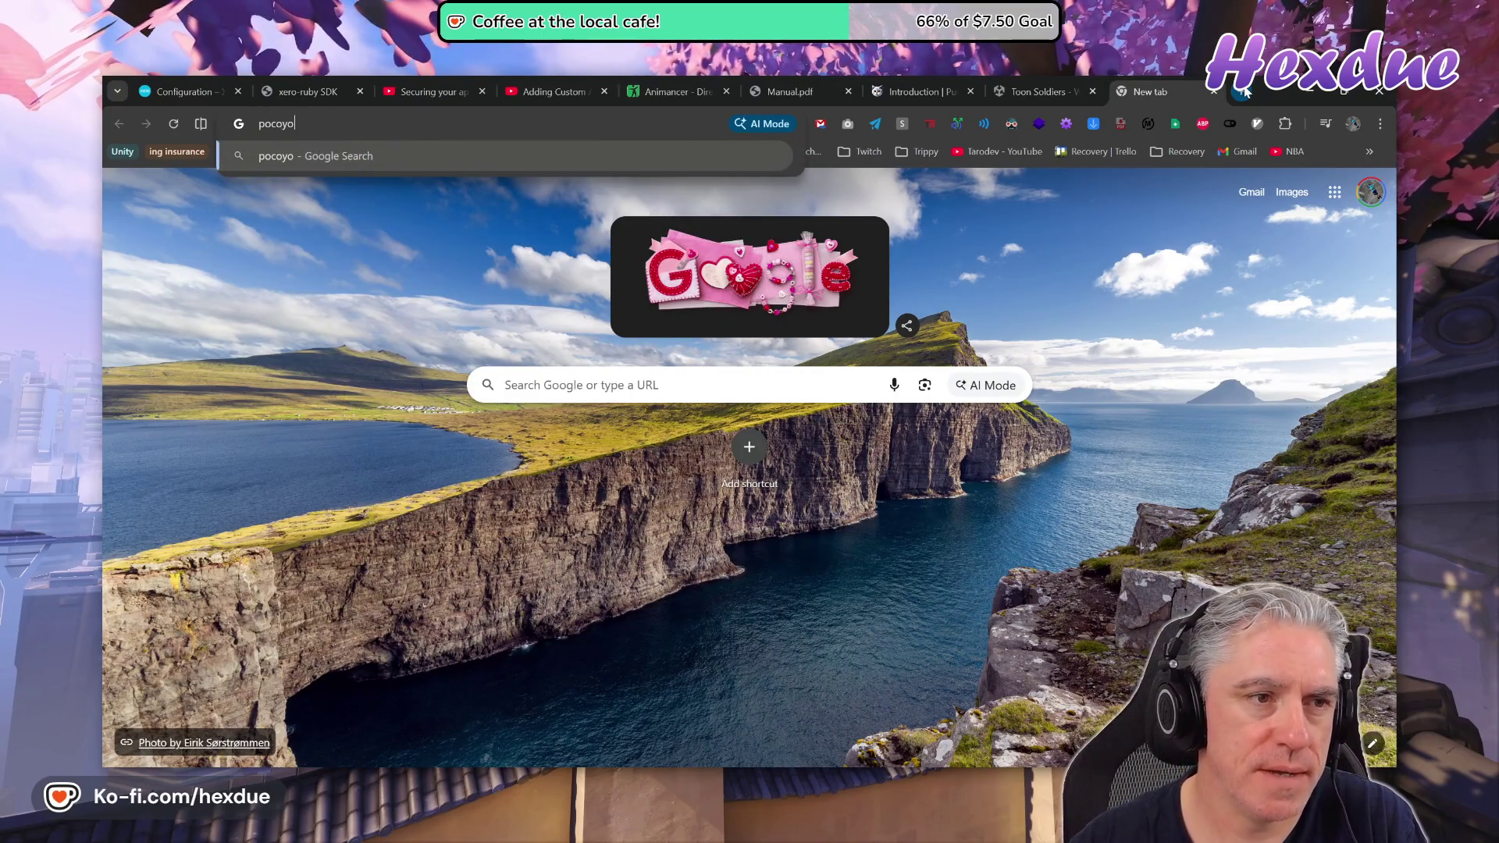
key(Return)
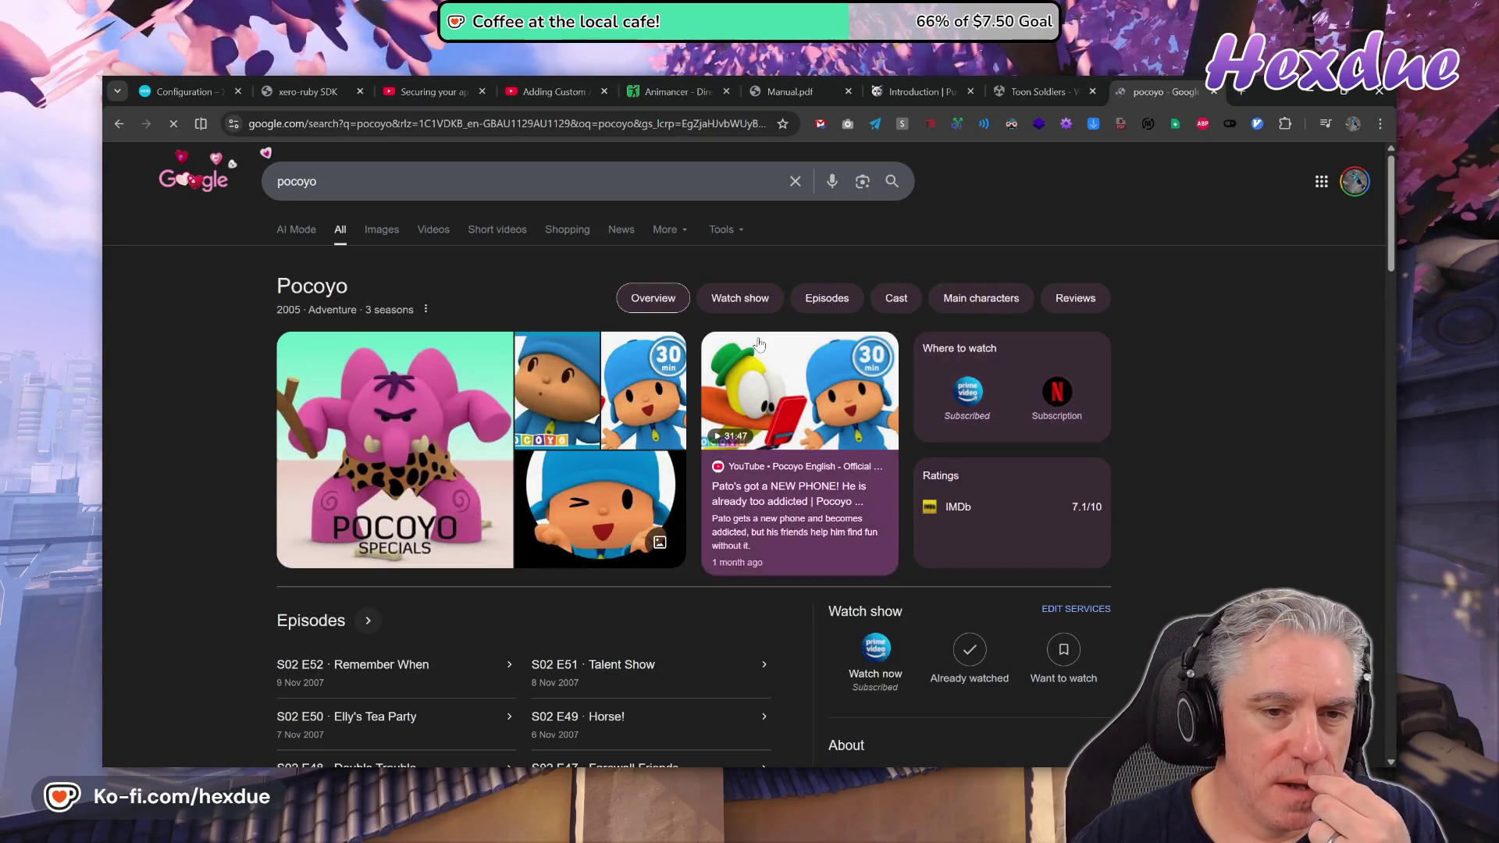
click(455, 244)
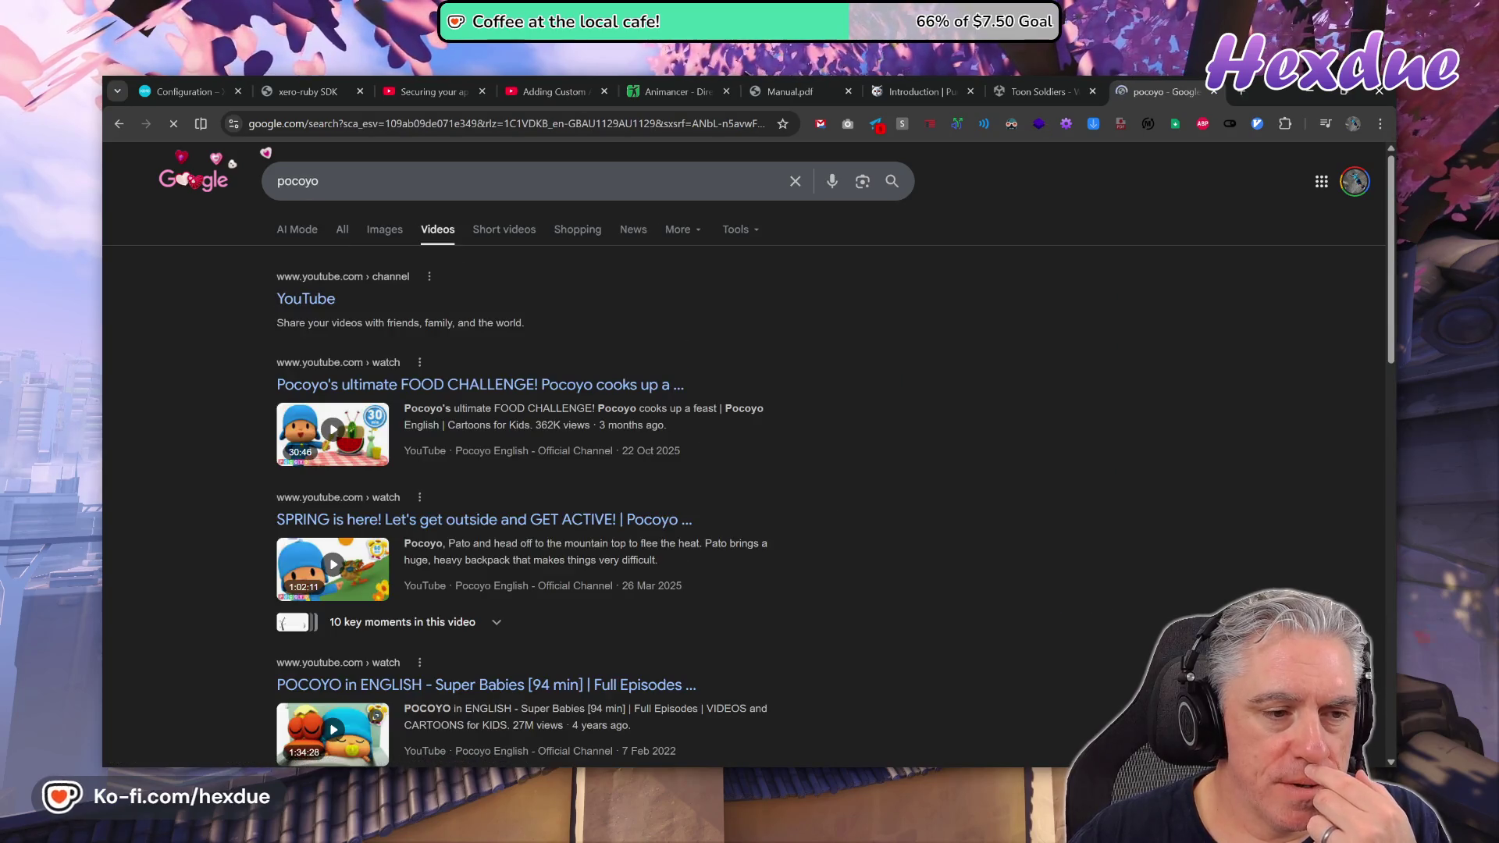
click(495, 395)
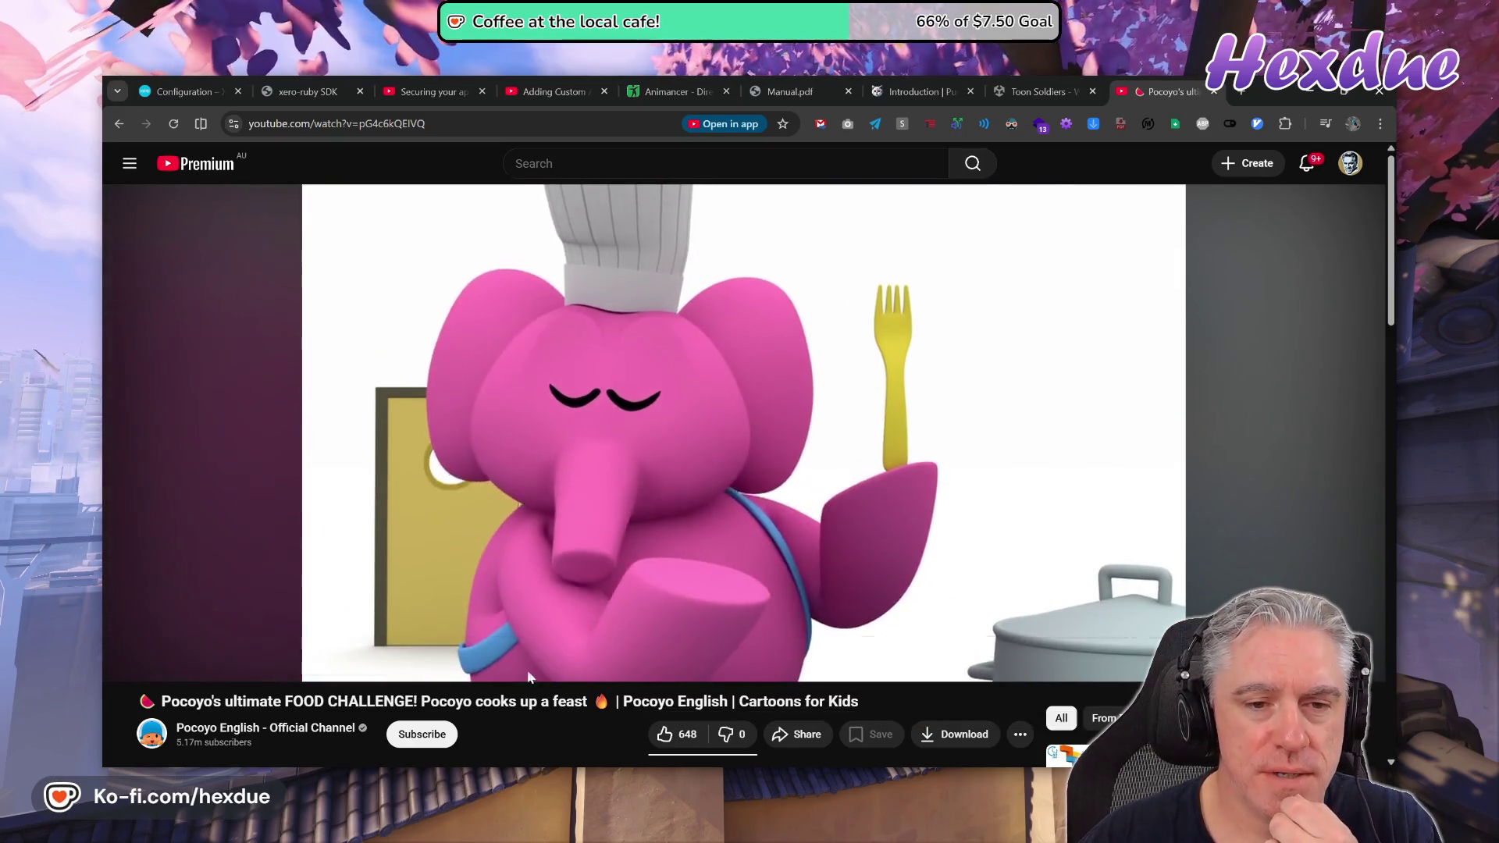
click(855, 493)
key(ctrl+shift+Tab)
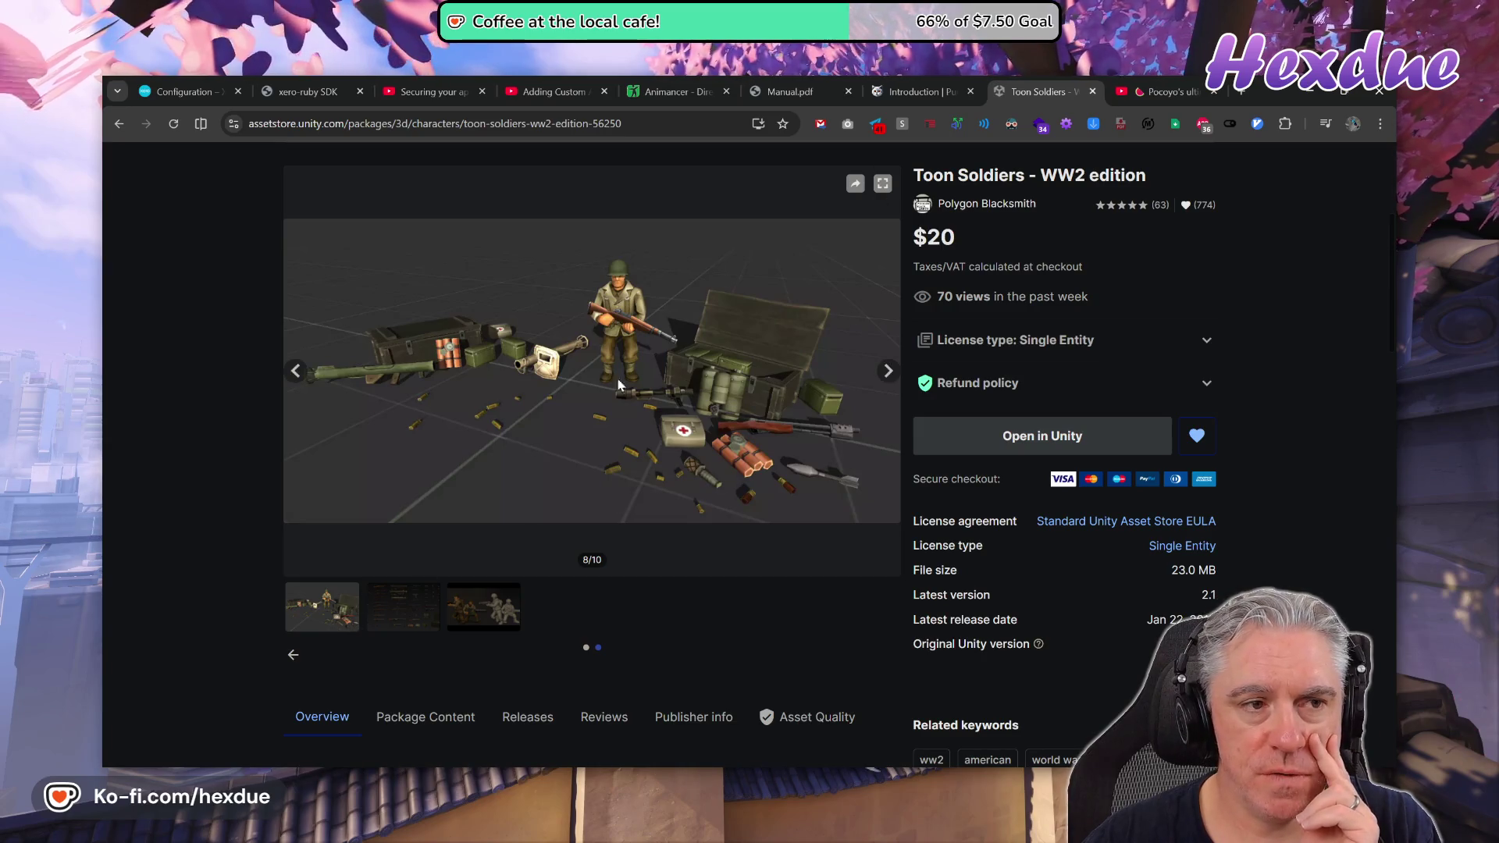
Open Flat Kit: Toon Shading and Water from the MVP list and pause its demo on the forest scene.
click(119, 125)
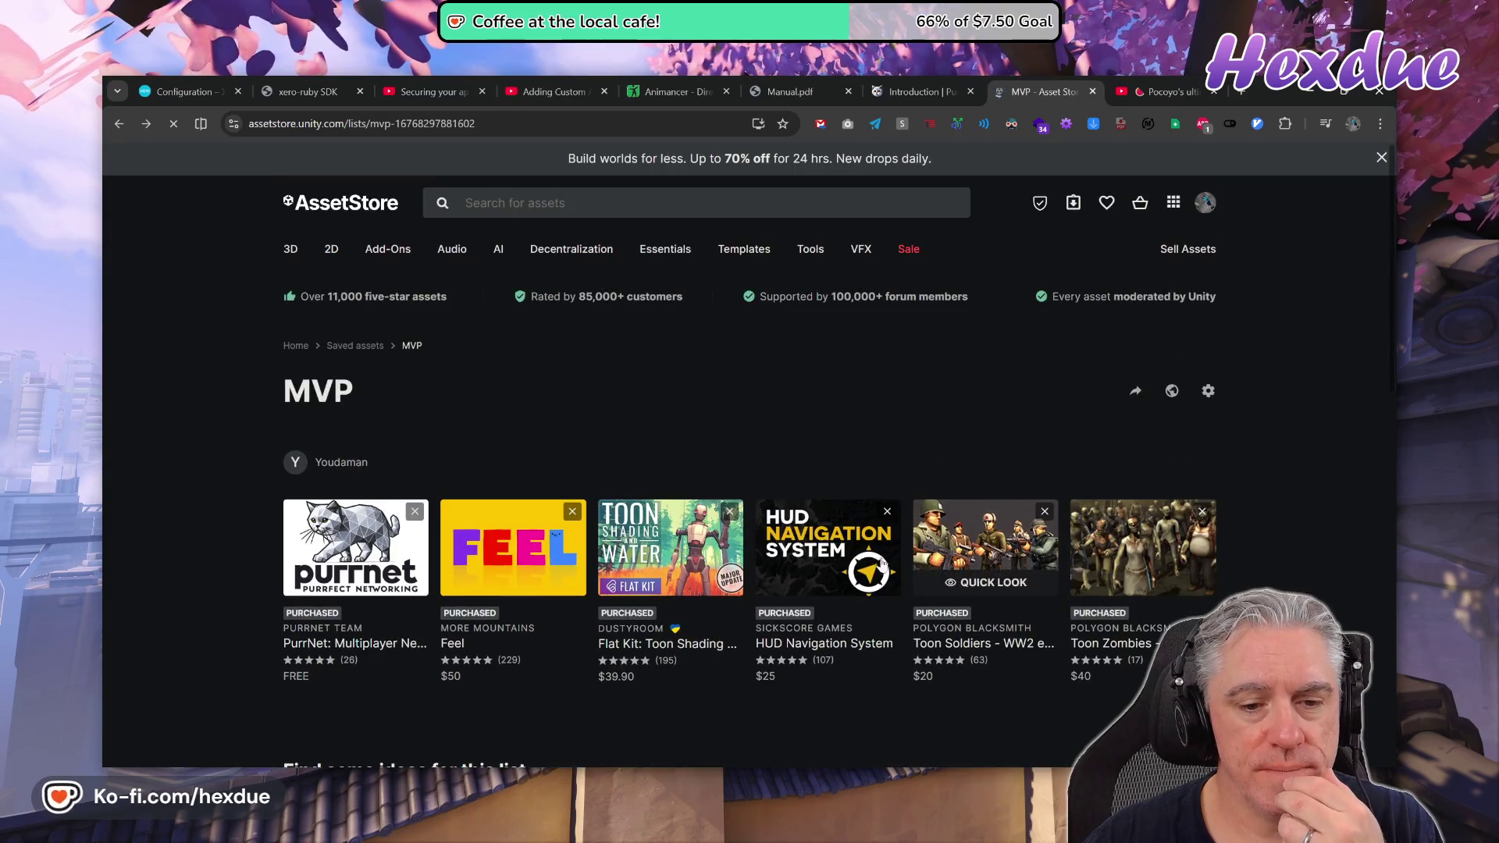
middle_click(670, 546)
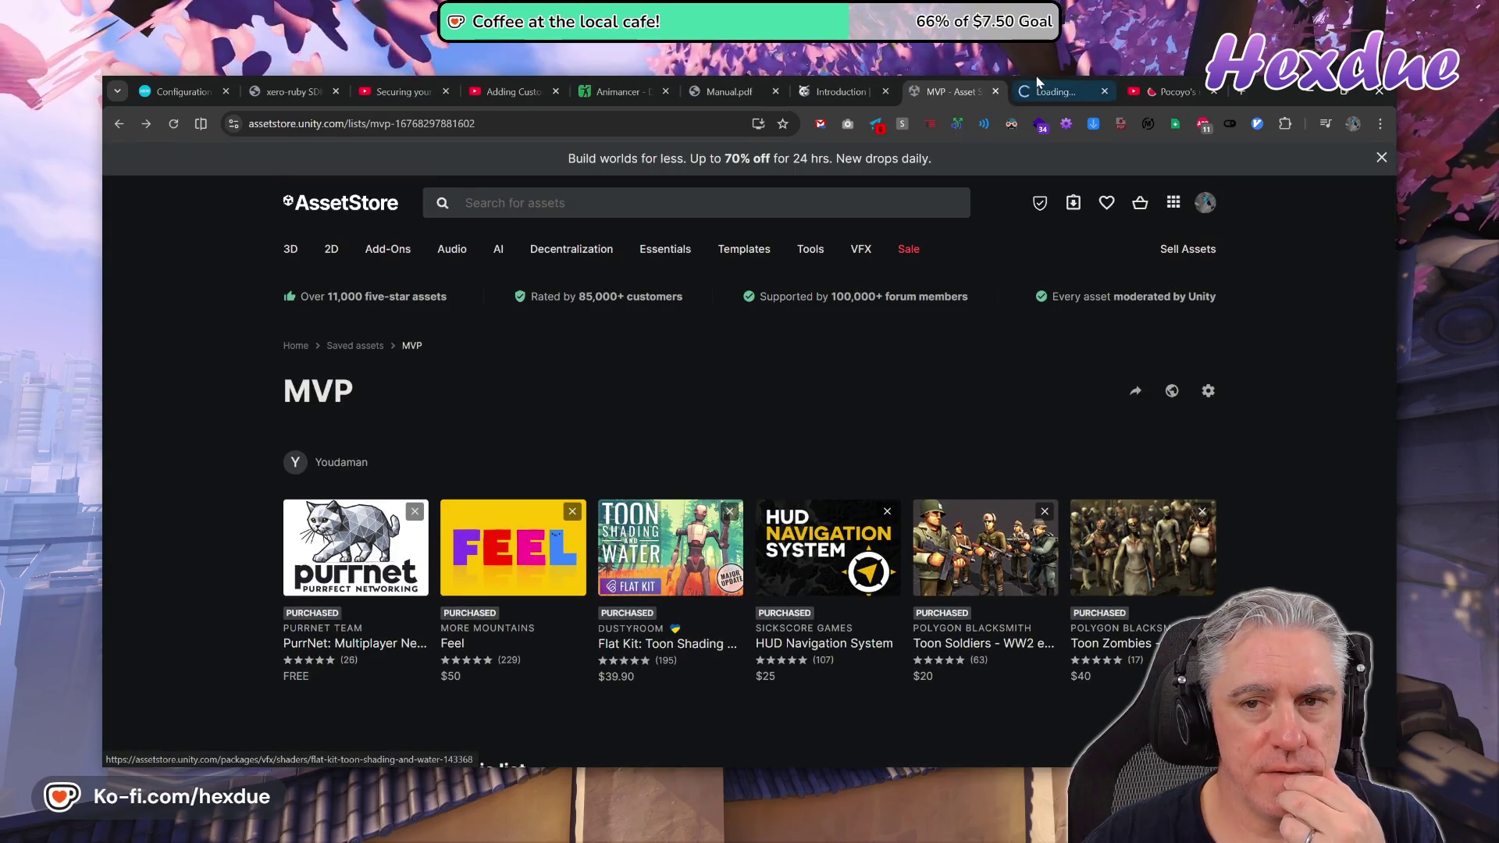
click(1039, 84)
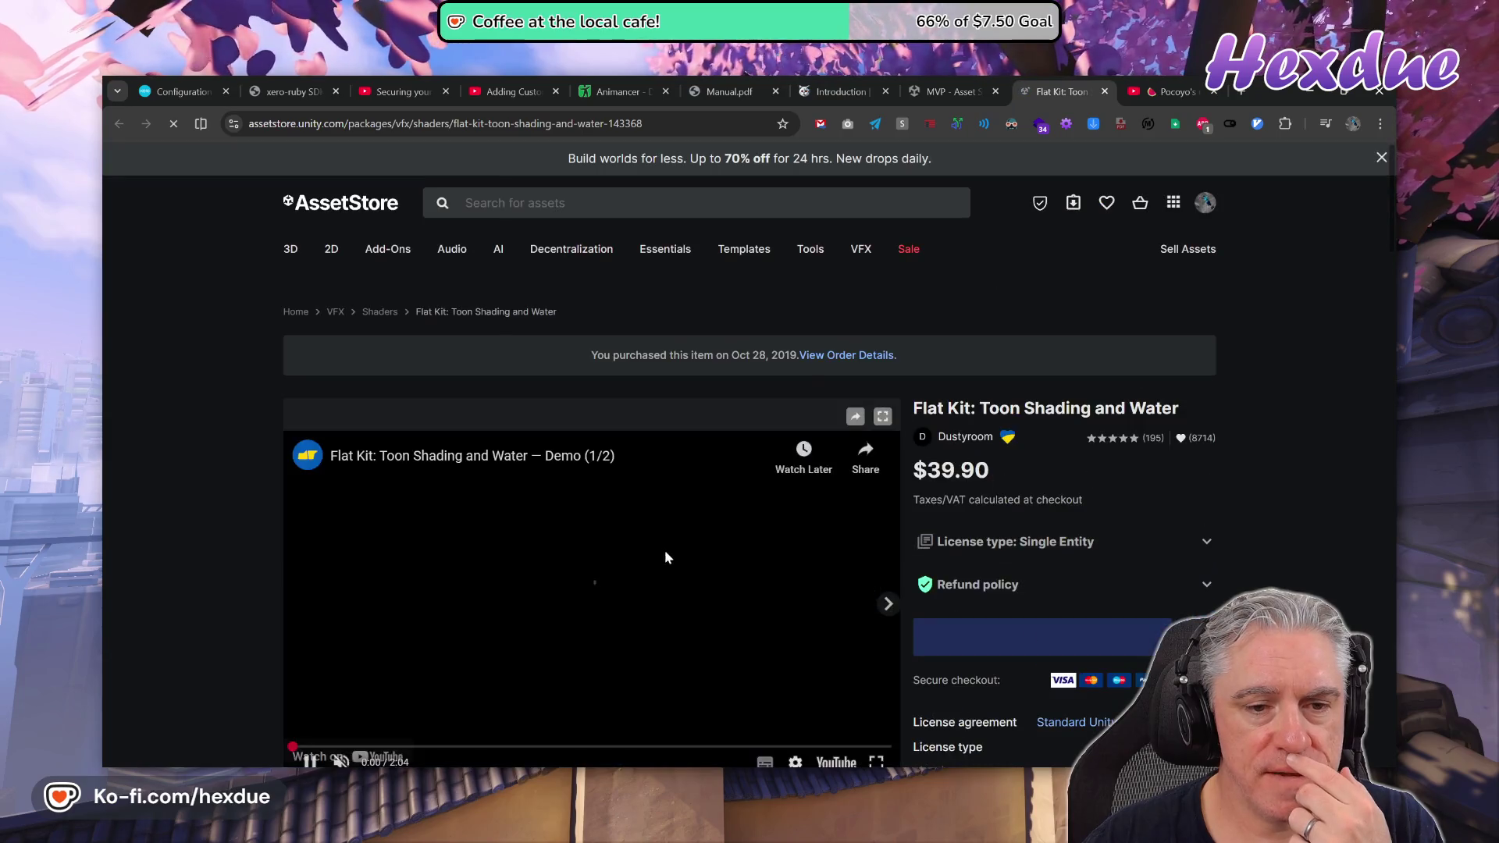
scroll(328, 618, down, 1)
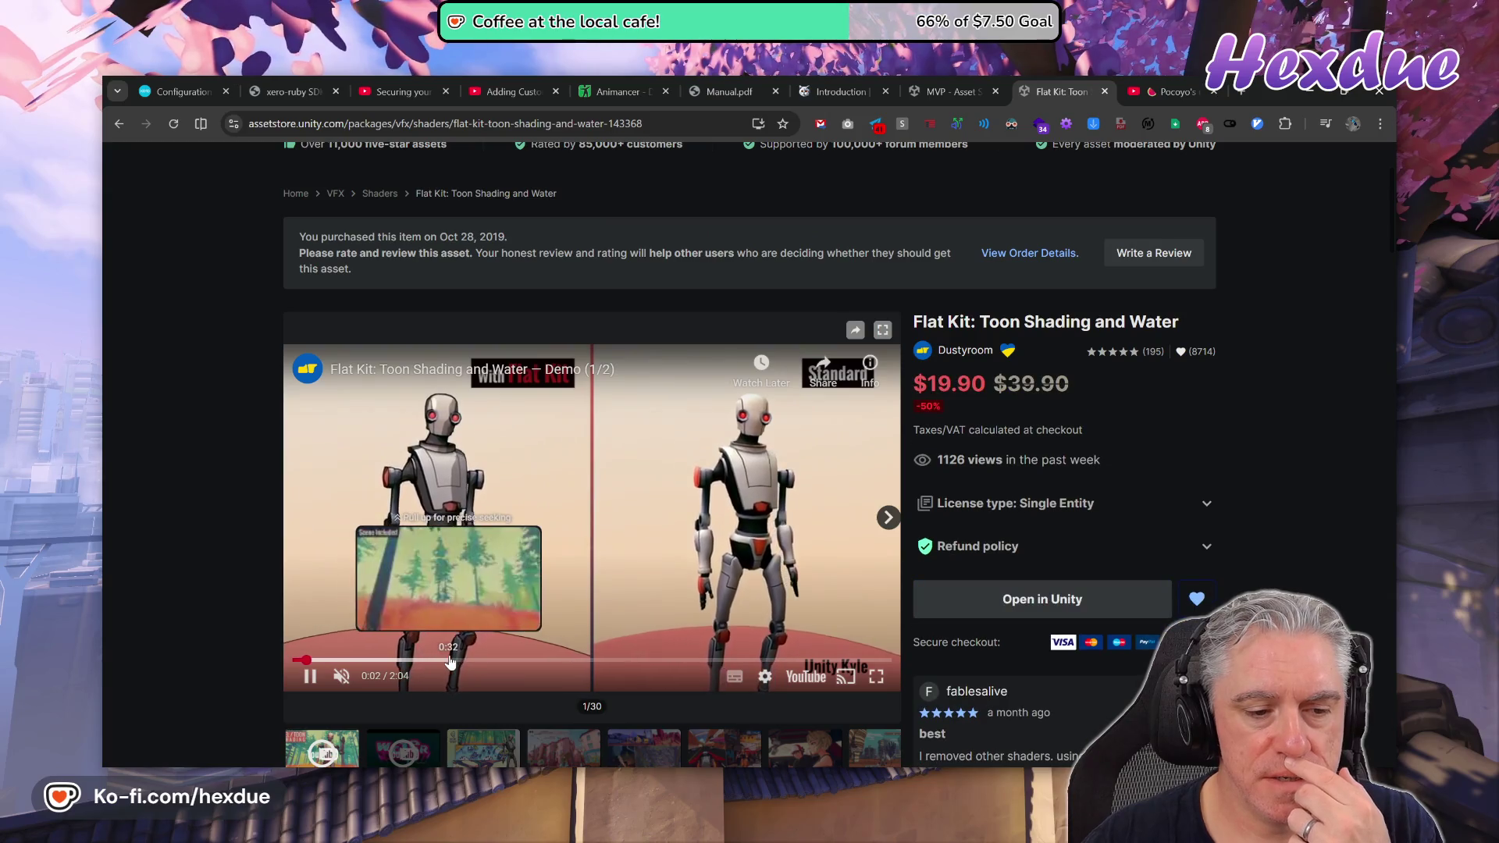
click(460, 666)
scroll(1284, 517, down, 1)
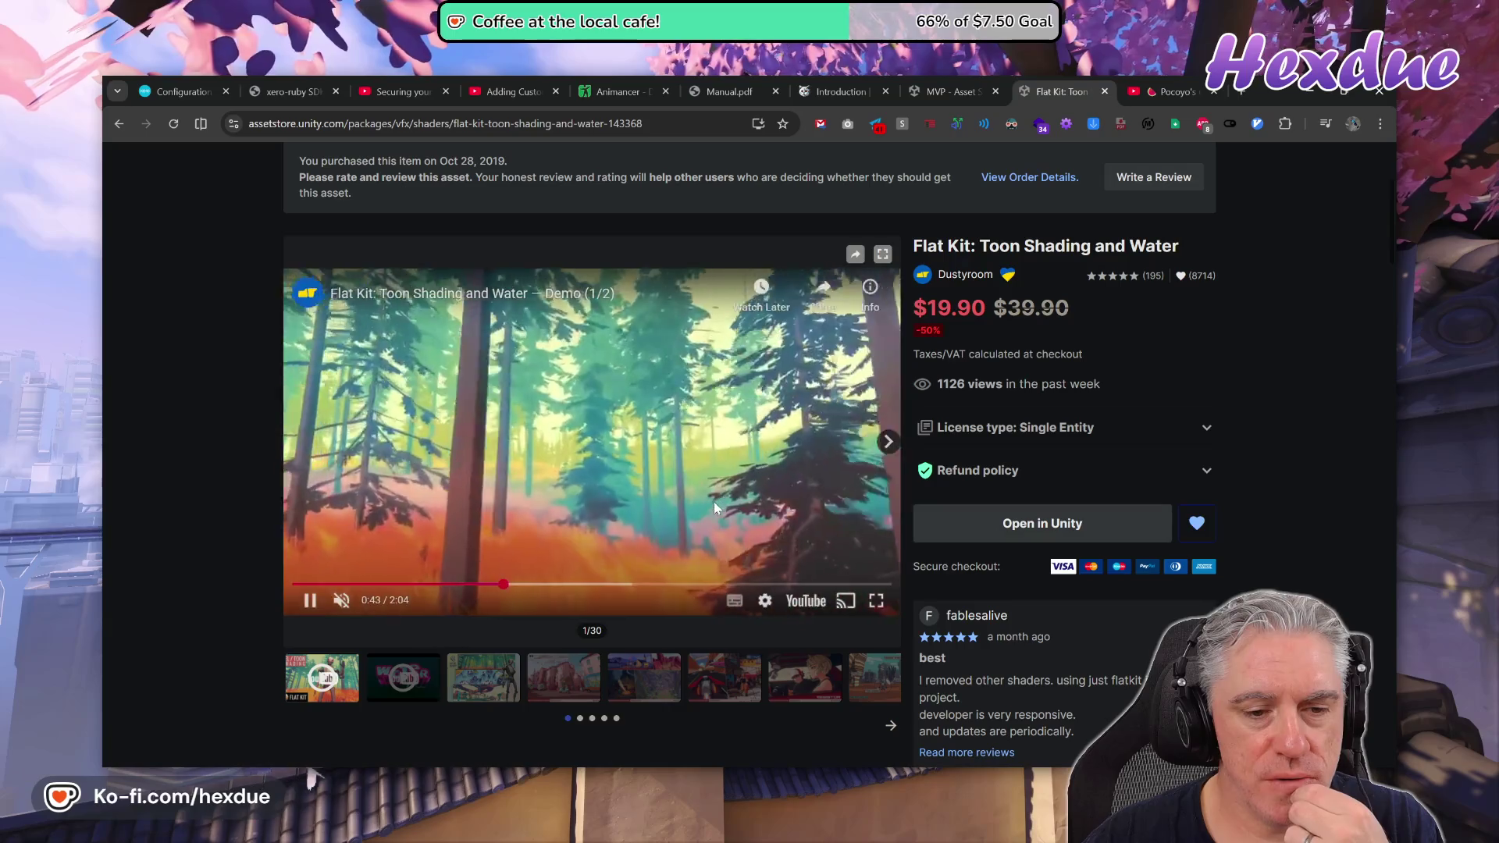
click(713, 502)
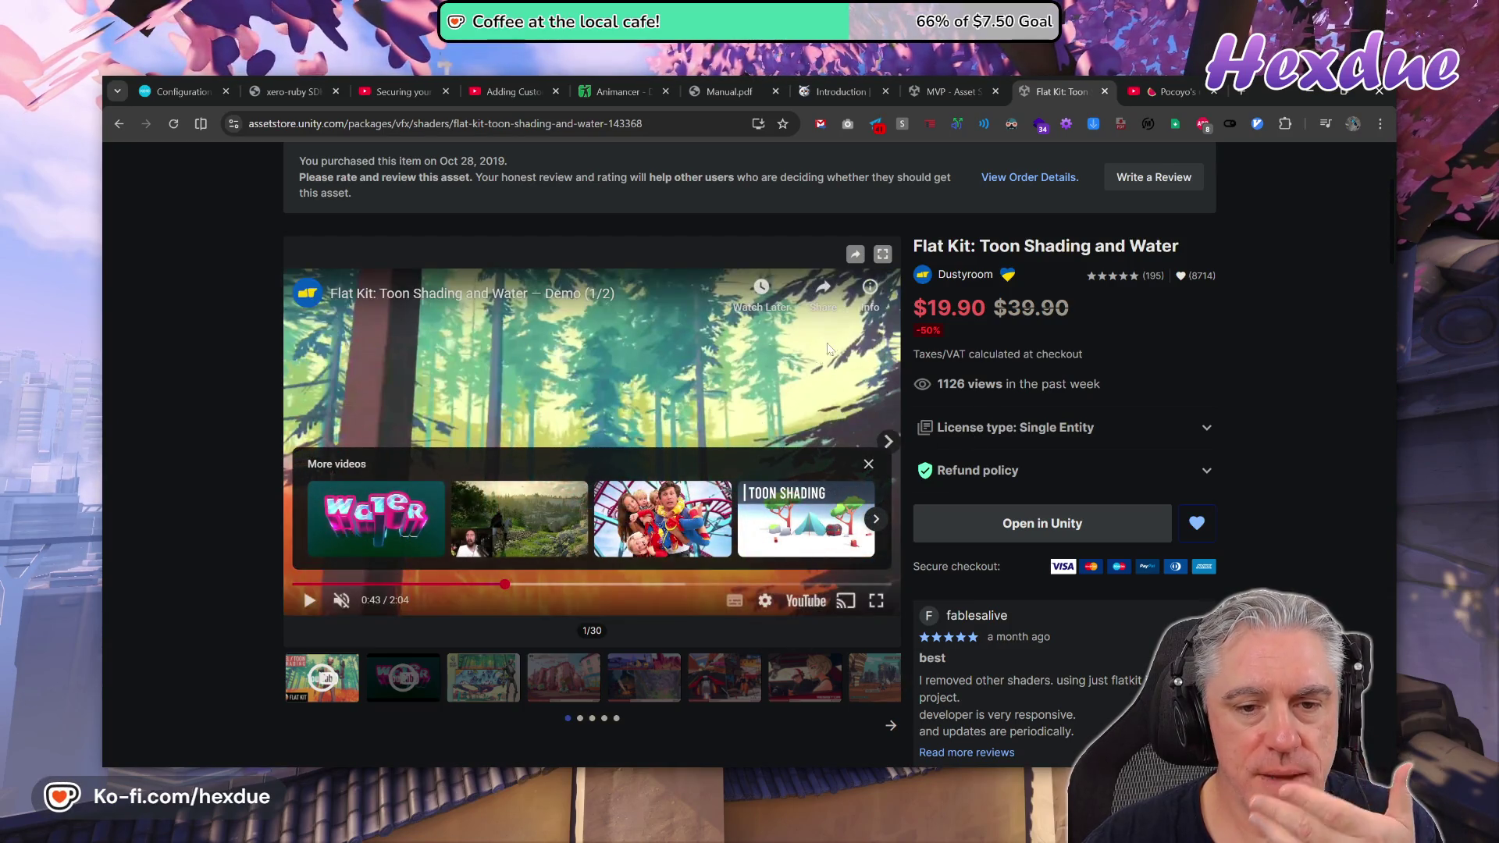
click(1241, 92)
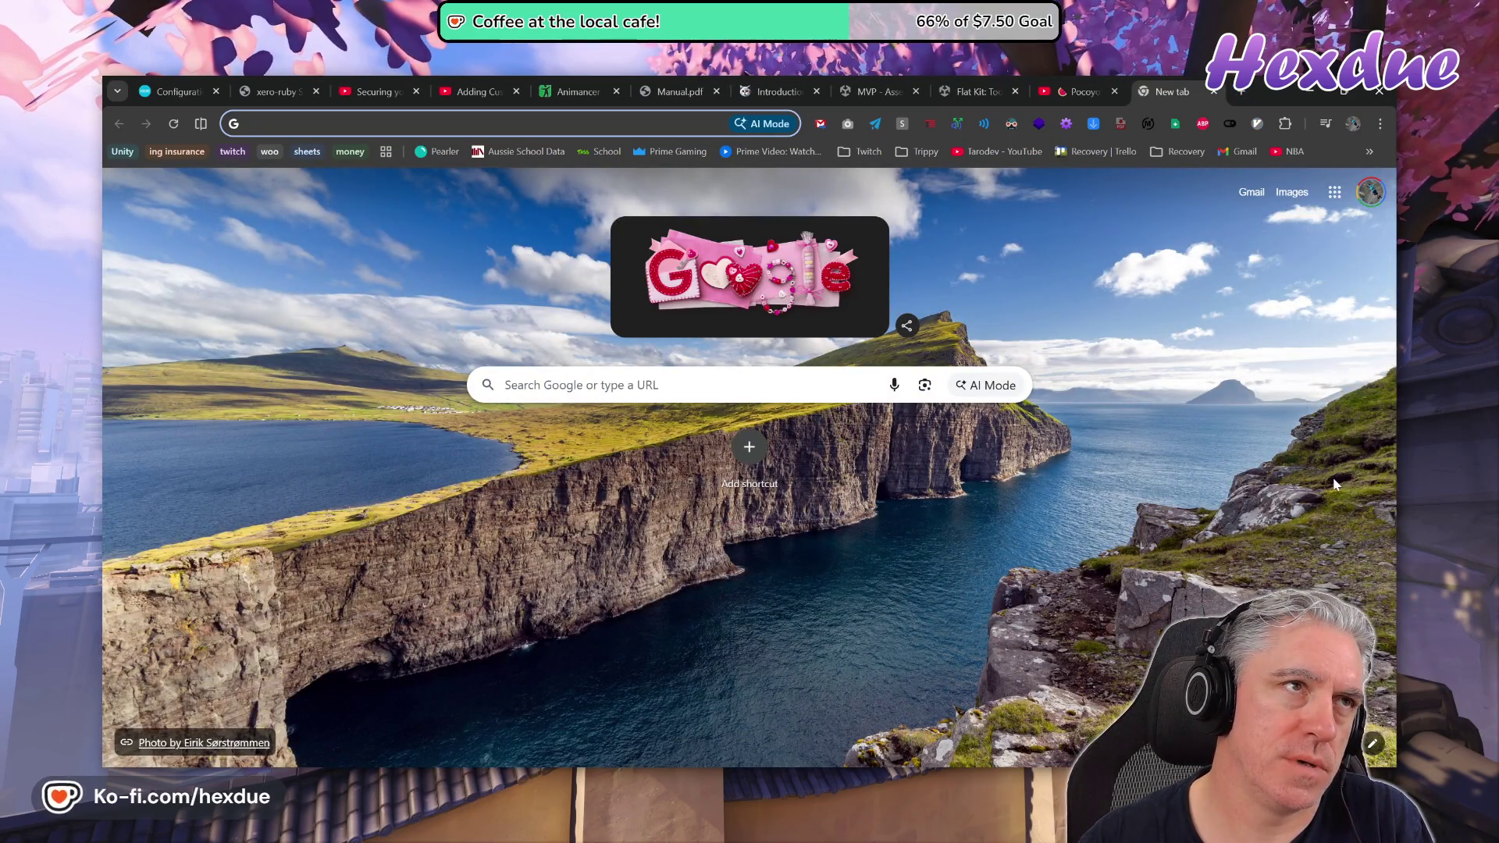
Search images for 'bladerunner 2049' and open The Guardian's review article with the desert car still.
text(bla)
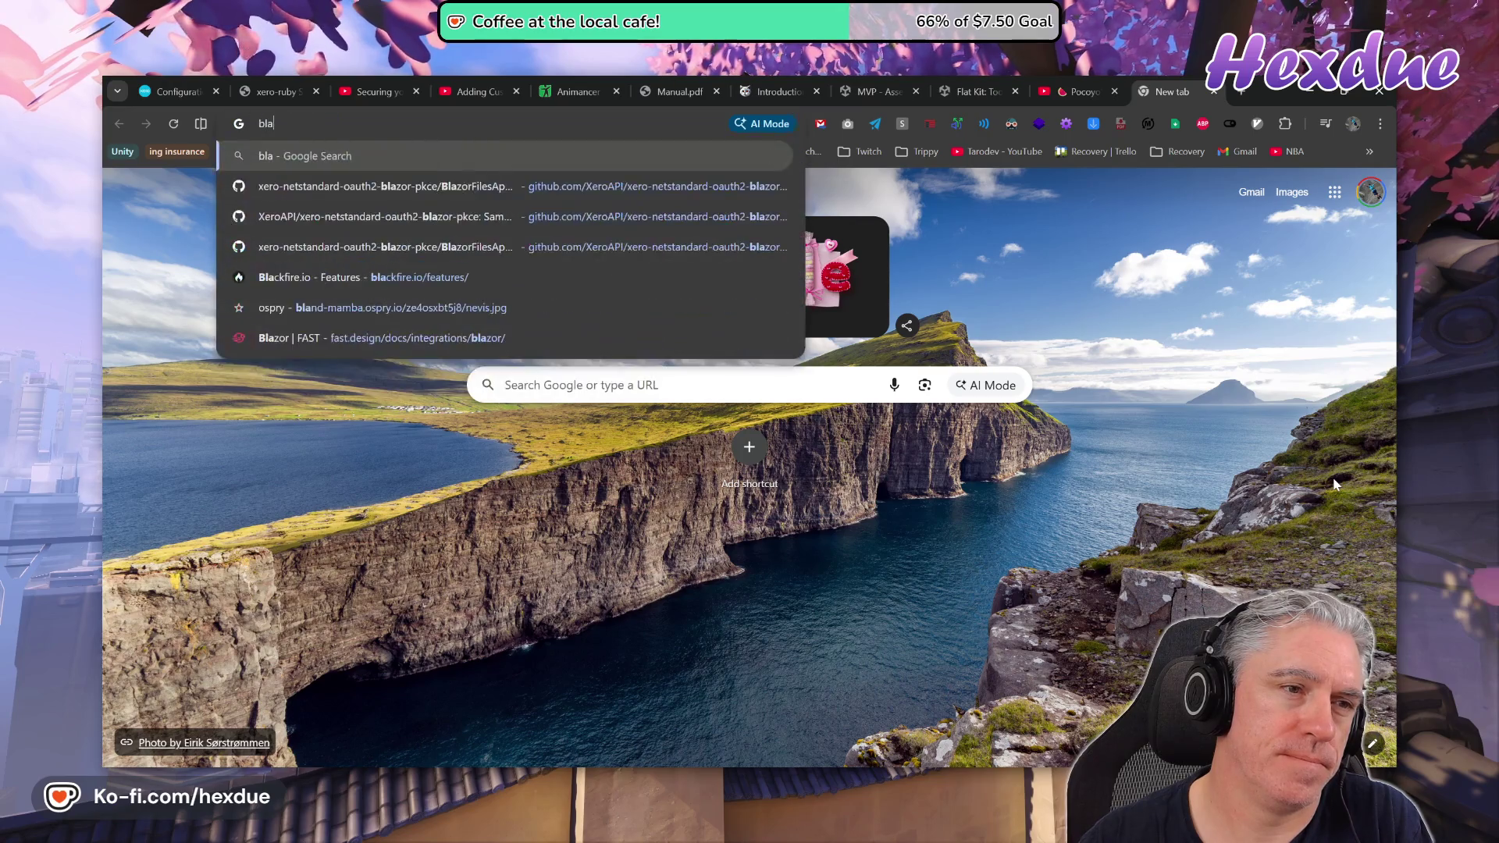
text(derunner)
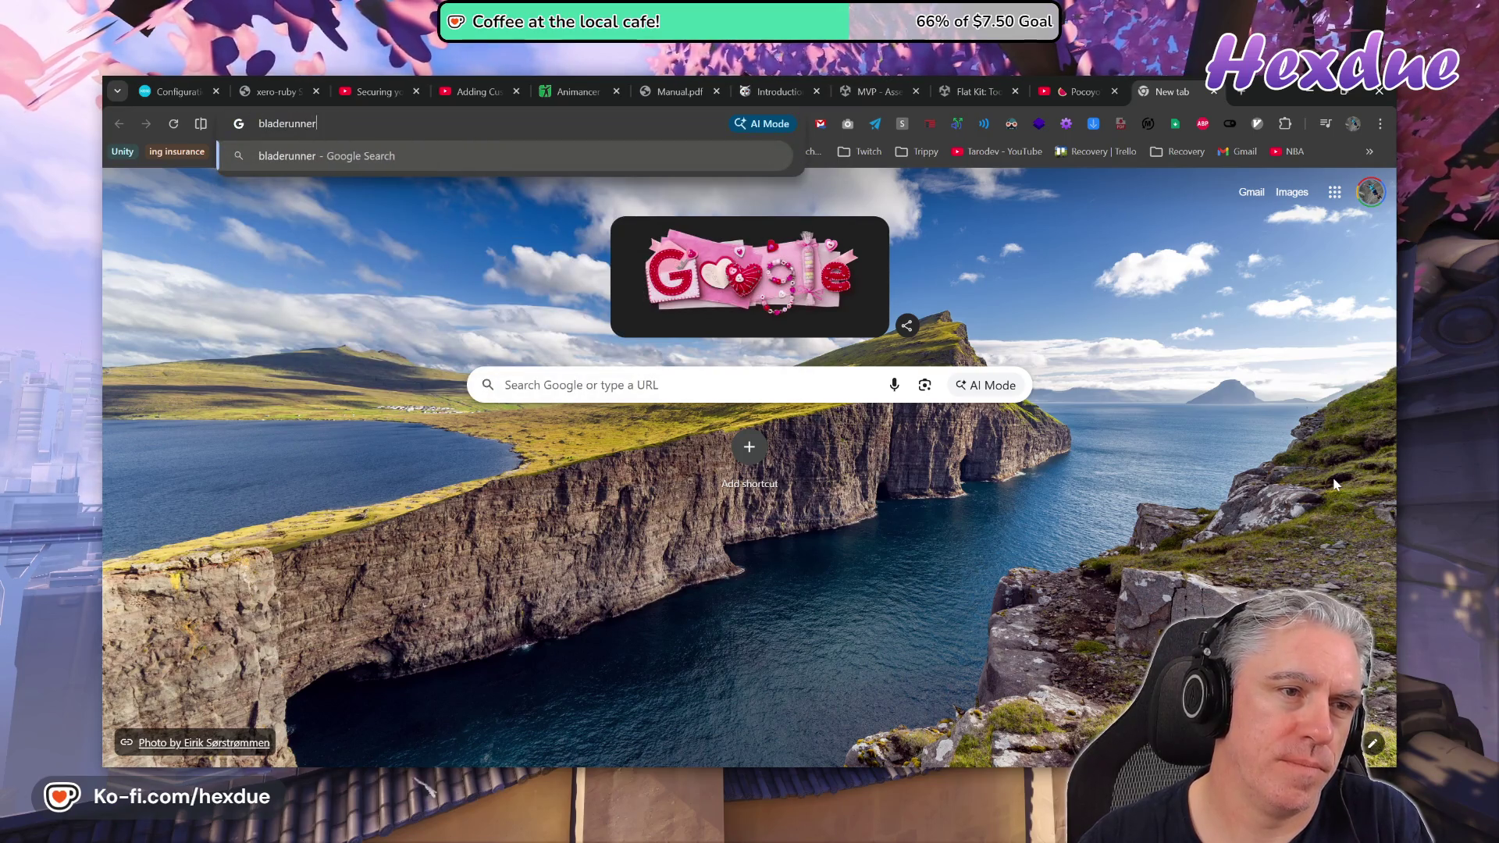
text( 2049)
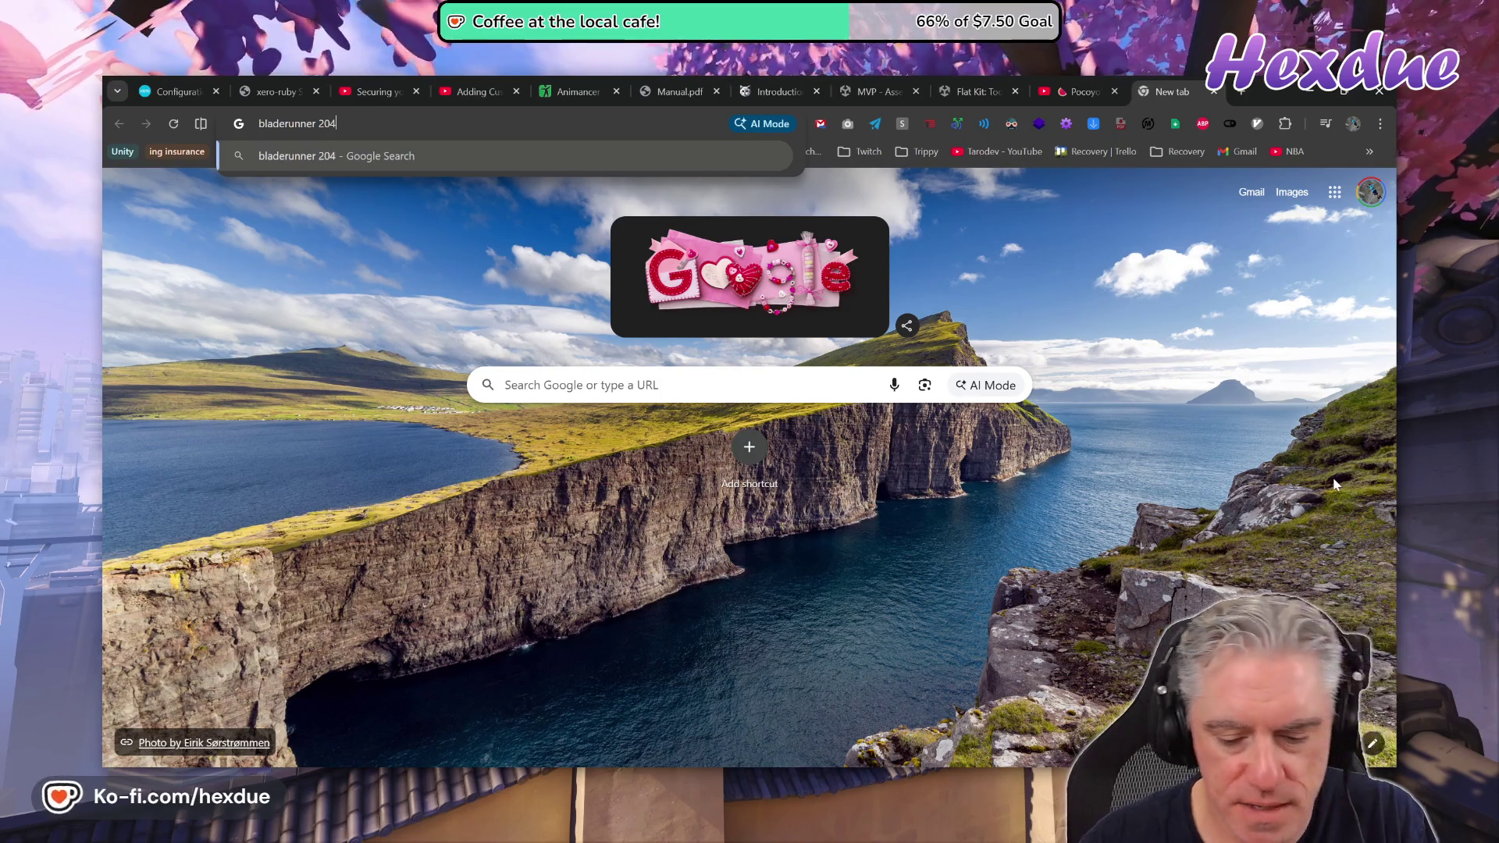
key(Return)
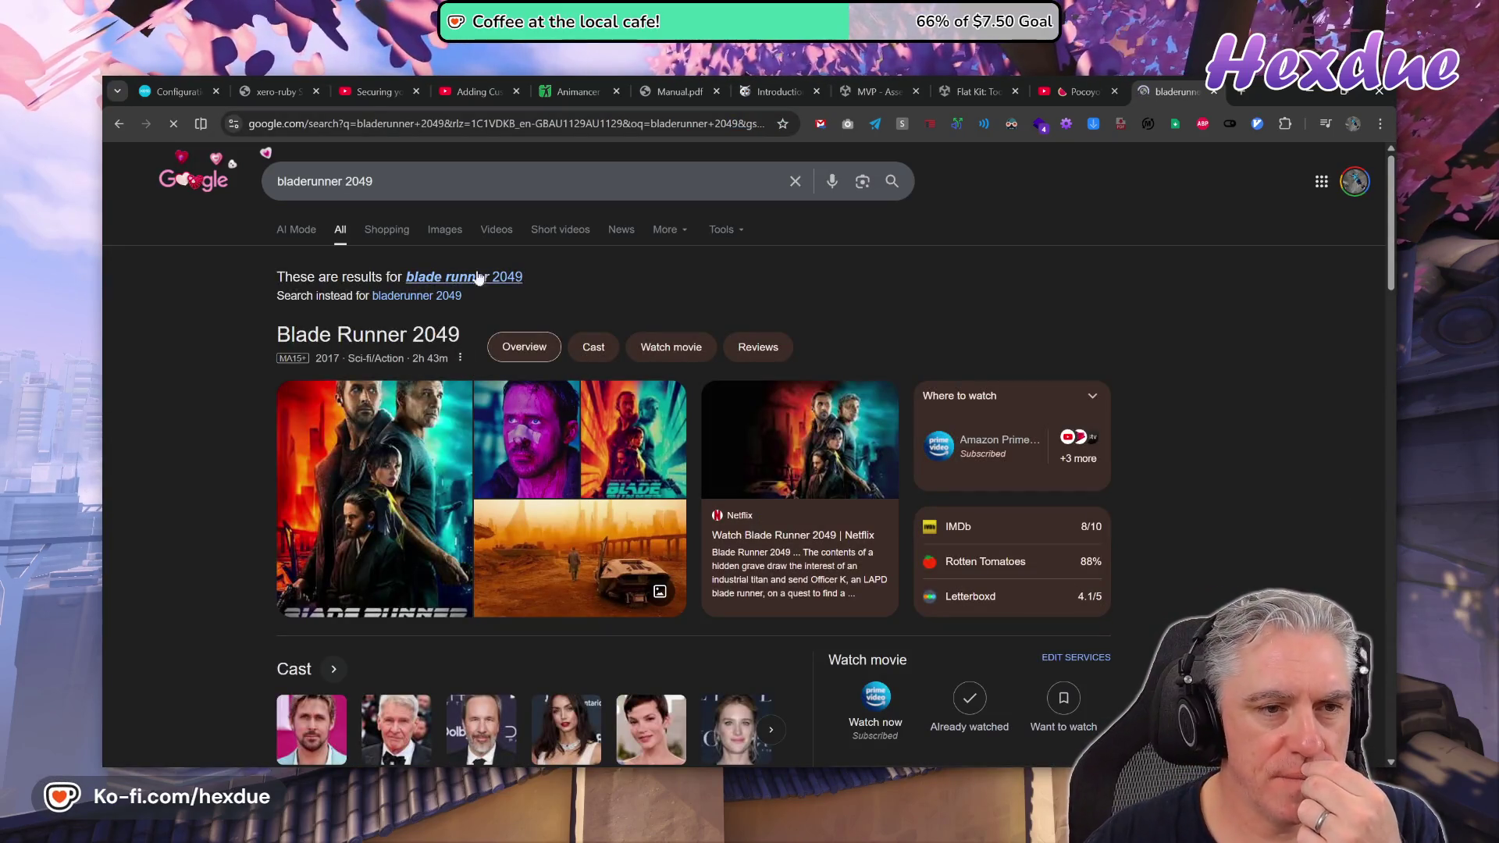
click(445, 230)
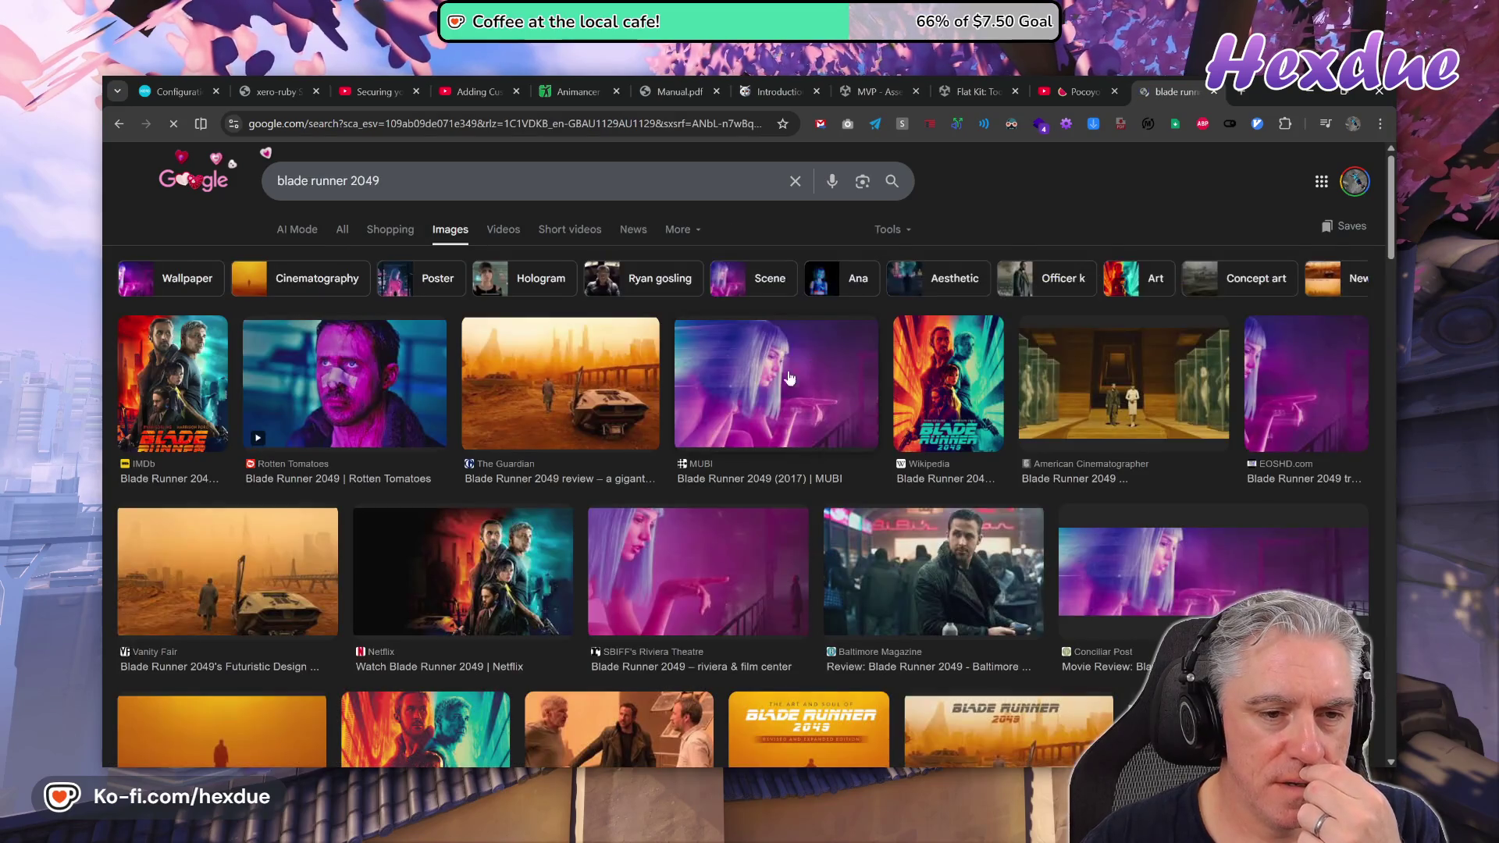
click(561, 383)
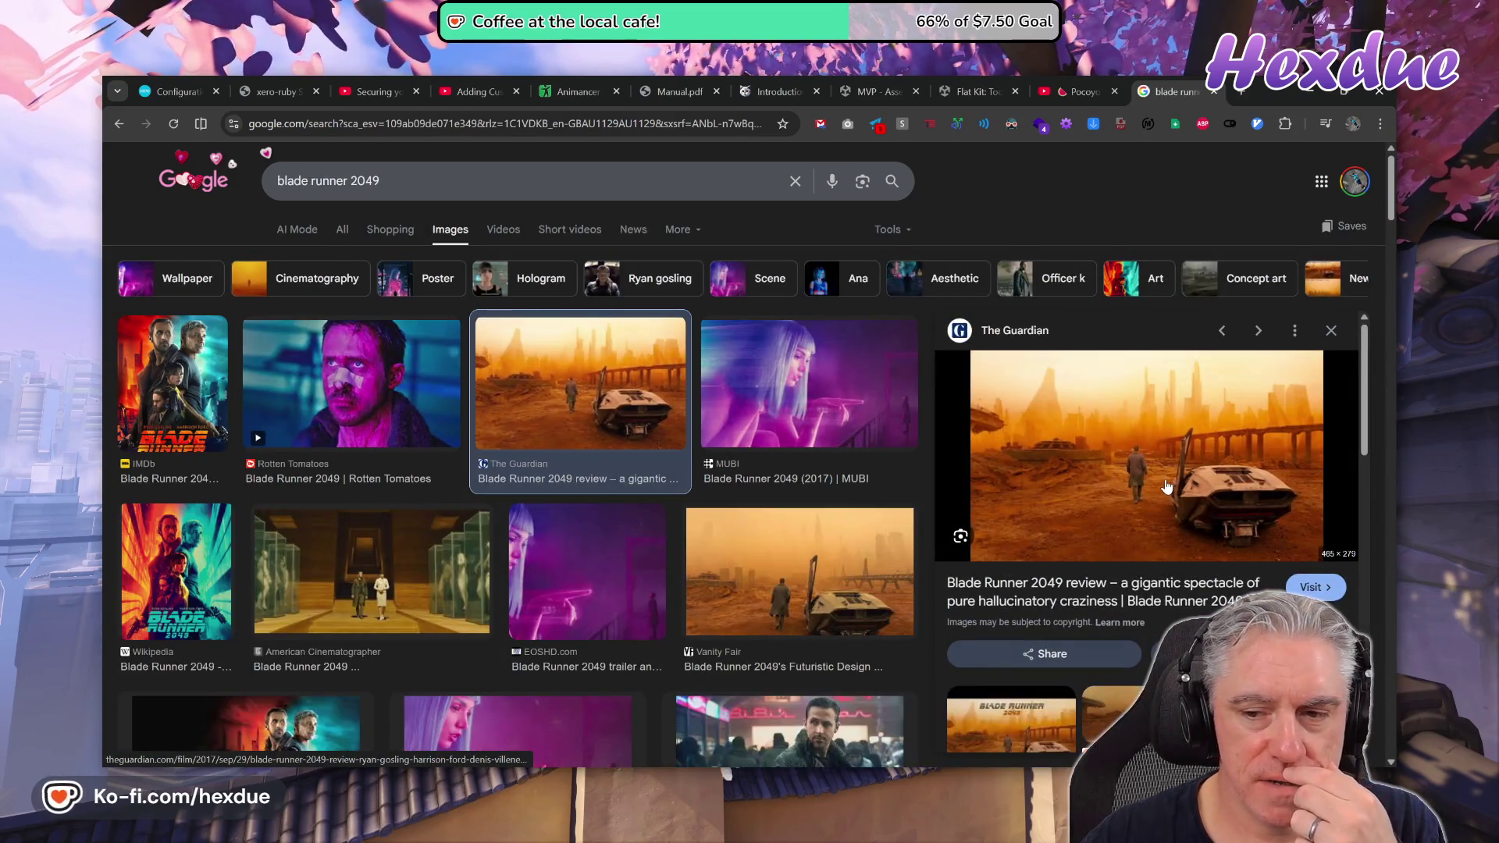
click(1164, 480)
scroll(890, 547, down, 3)
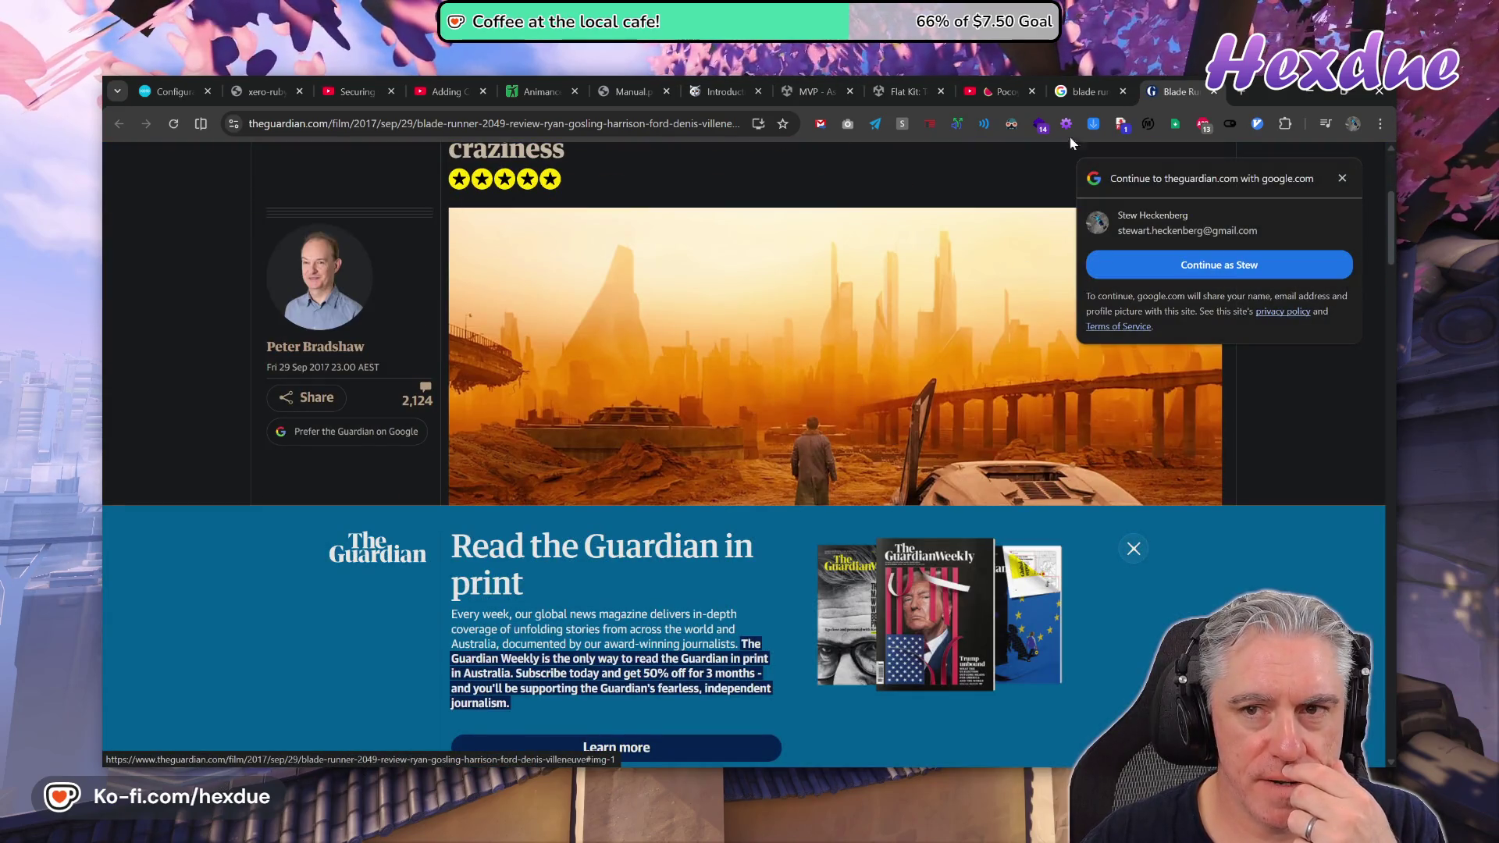
Open The Porte Port blog post from the image results, then return to the MVP Asset Store list.
click(1082, 86)
scroll(1180, 603, down, 5)
scroll(573, 498, down, 5)
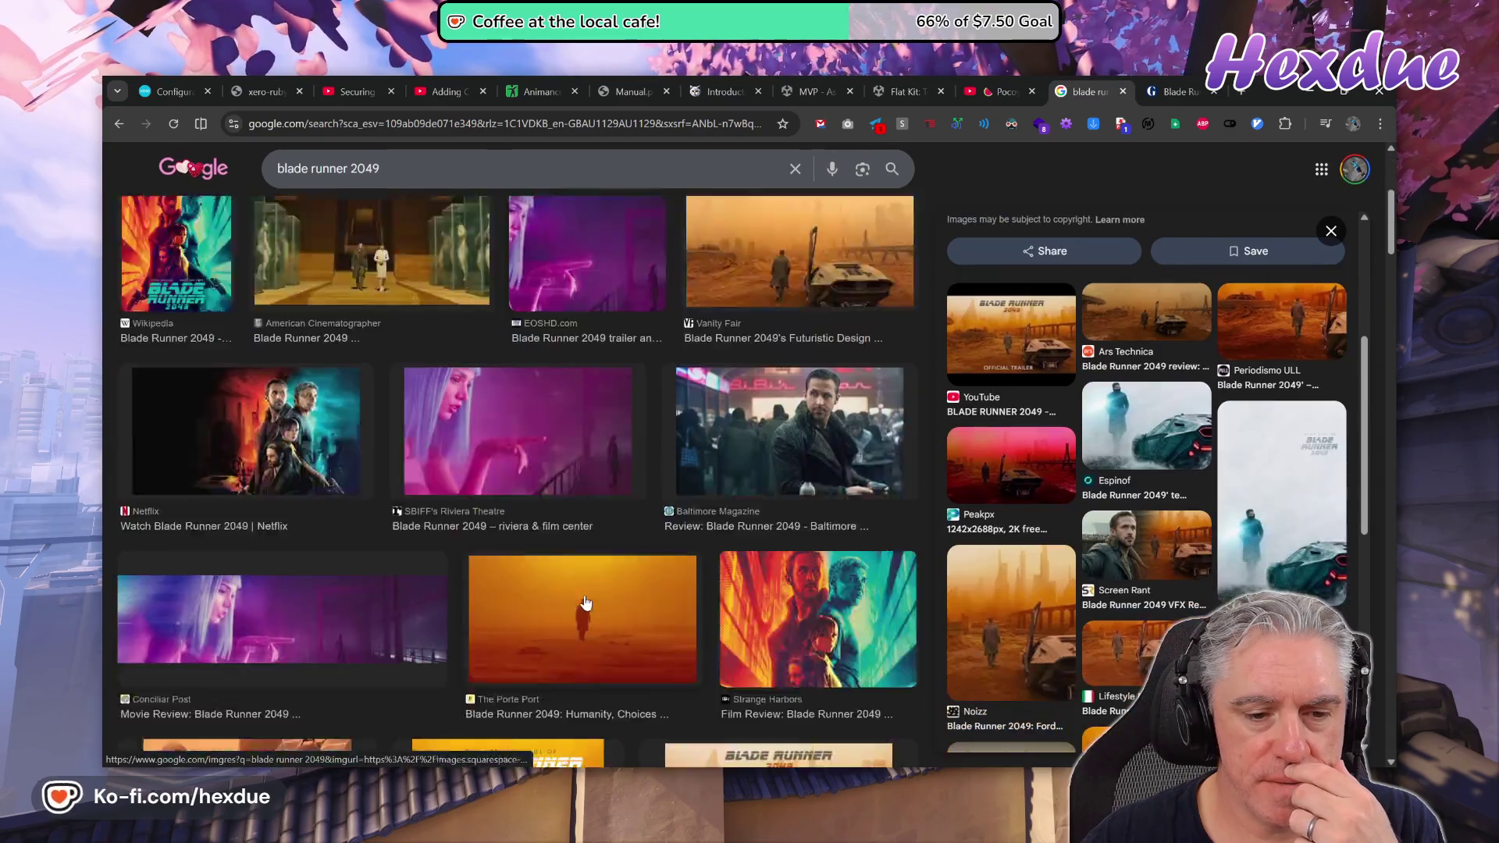
click(572, 497)
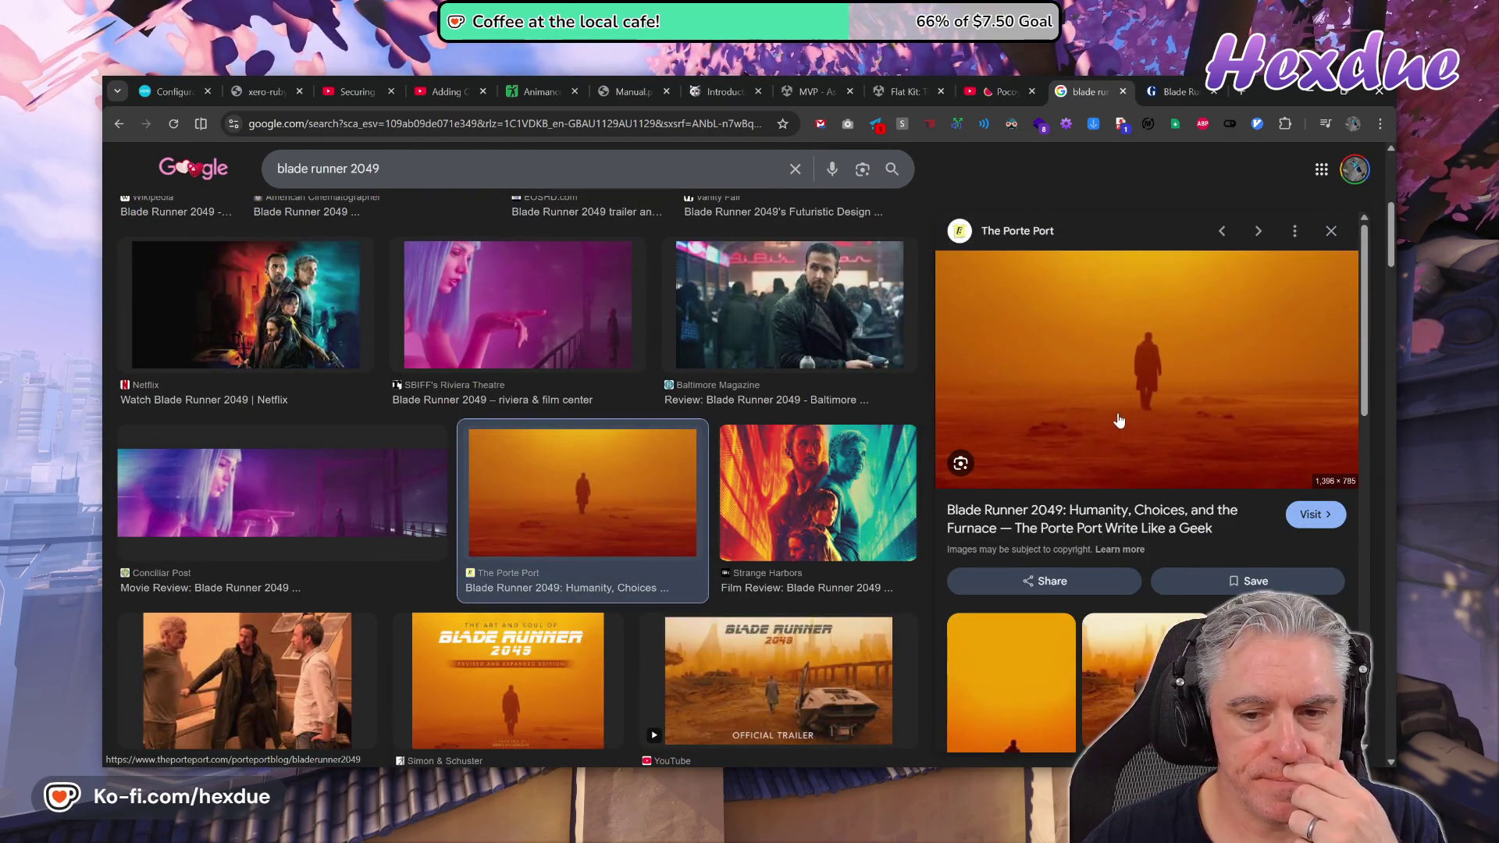
click(1119, 419)
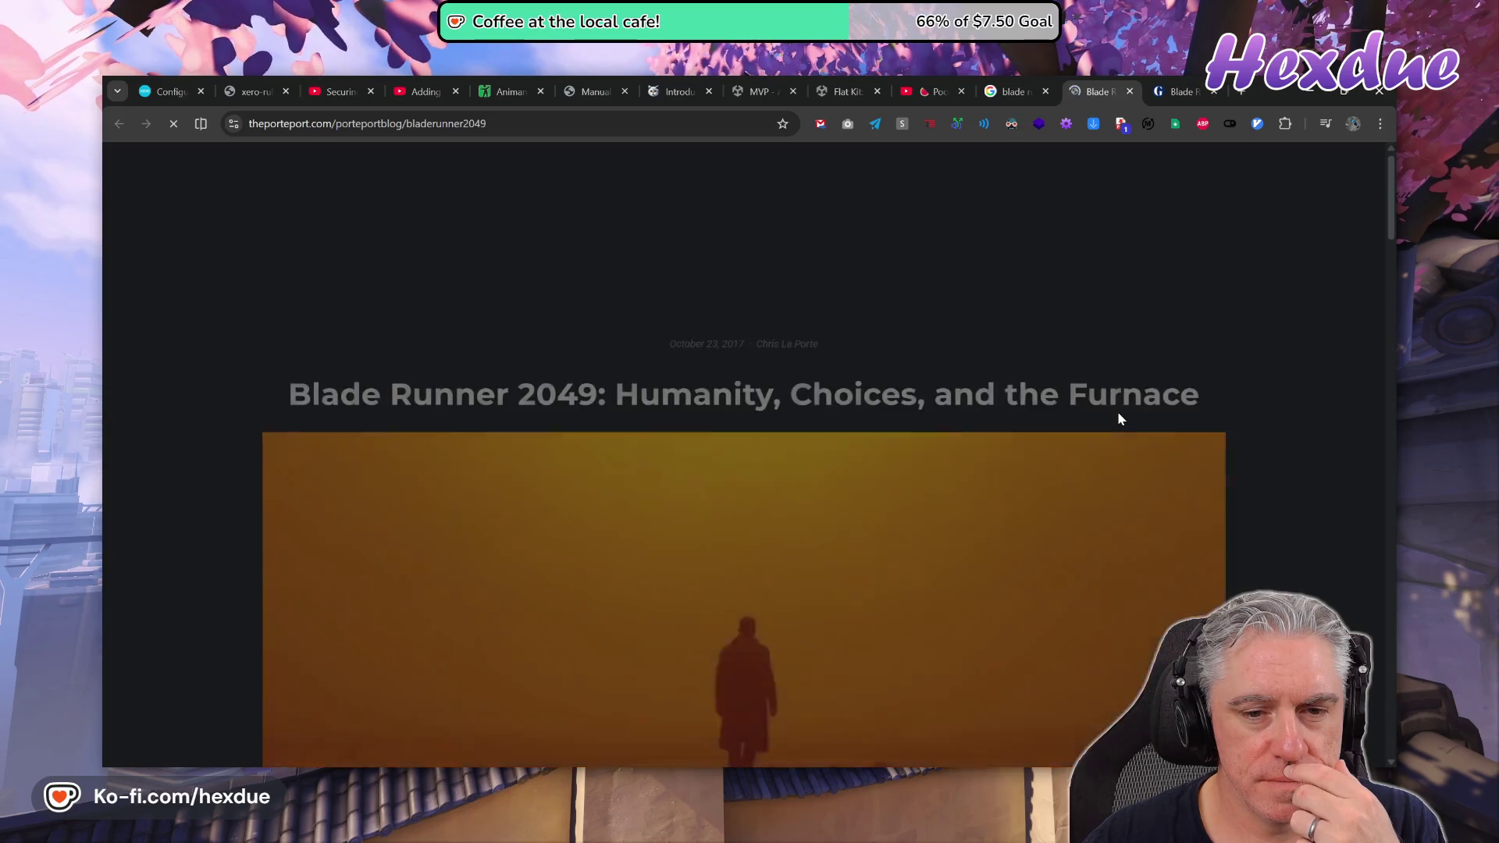
scroll(1047, 582, down, 3)
scroll(1048, 584, up, 1)
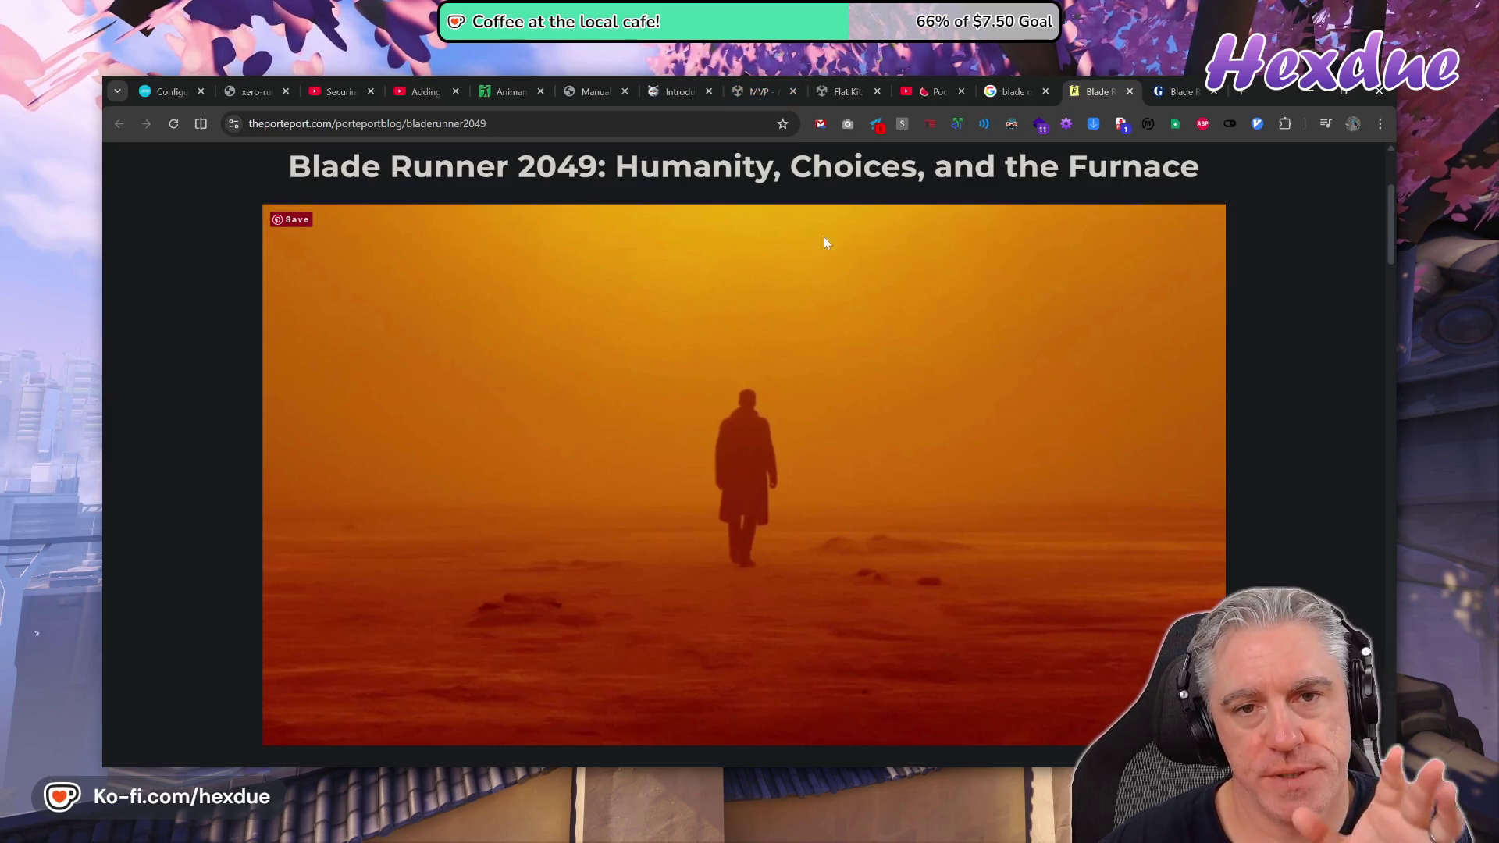
click(762, 102)
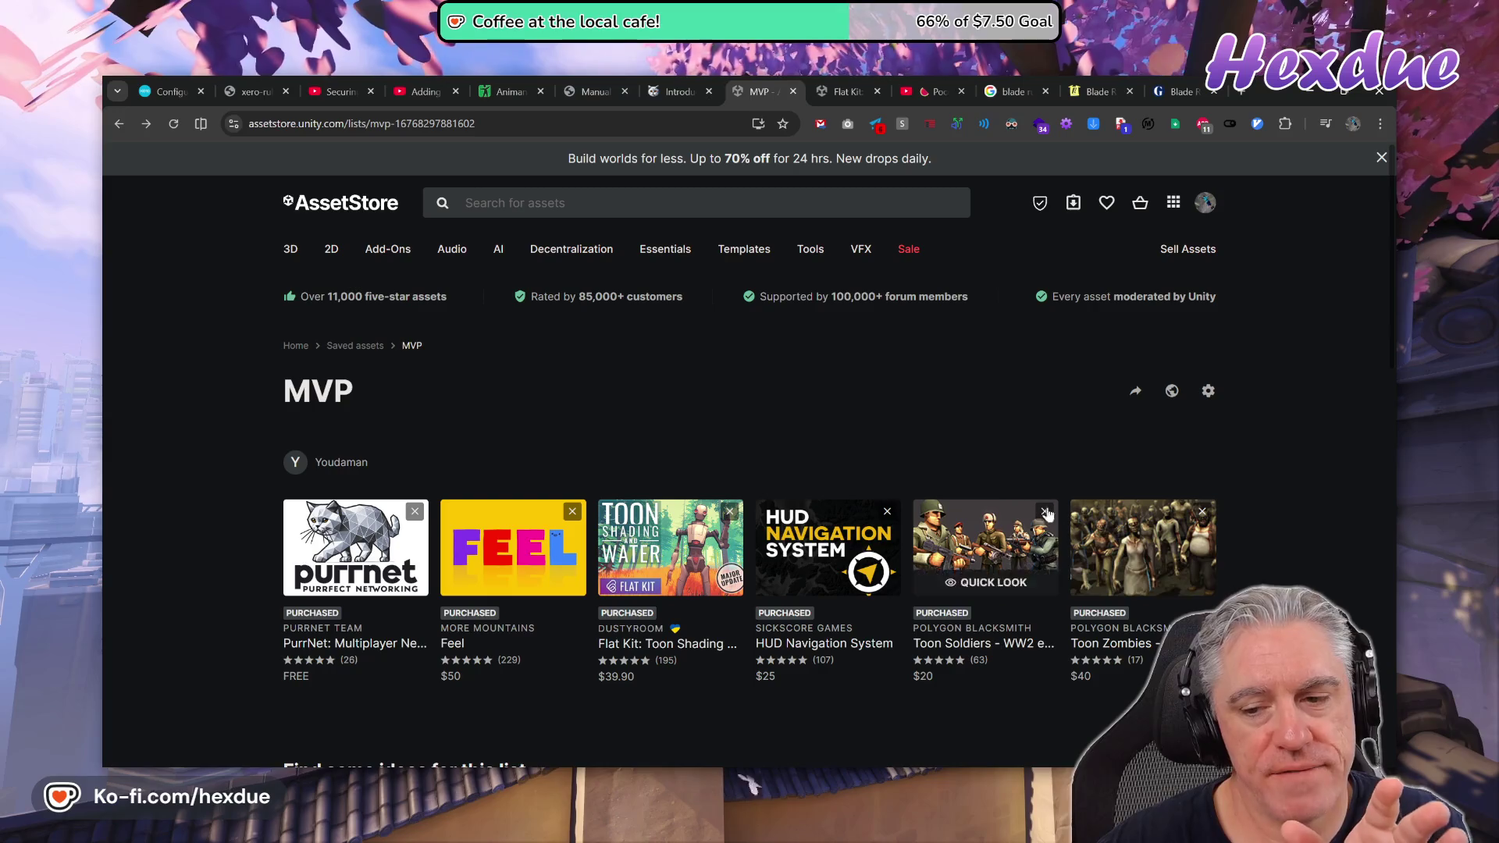